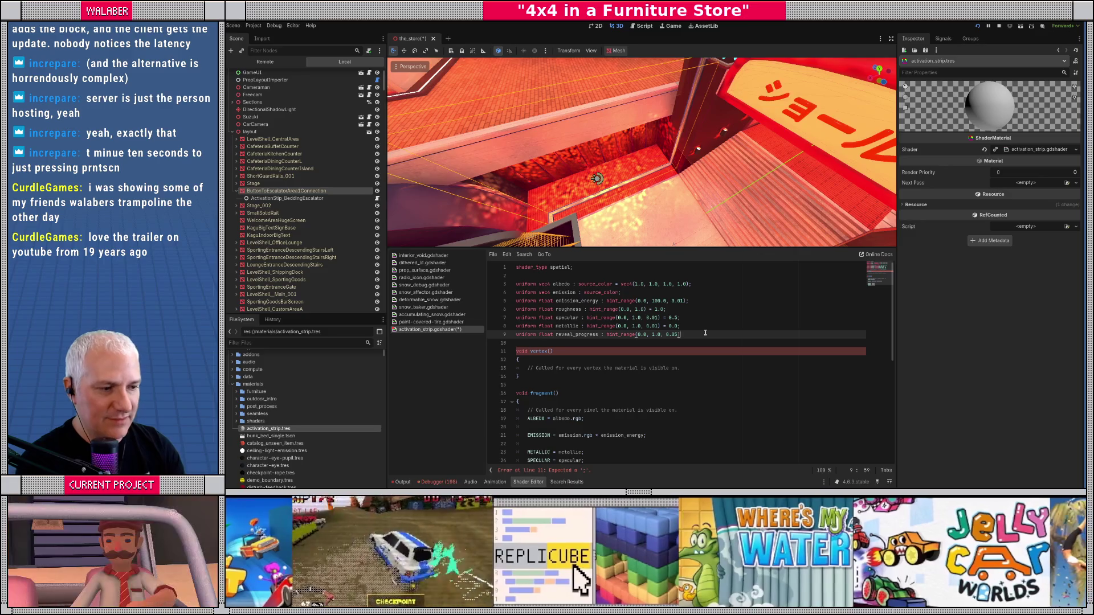
In fragment(), add vec3 final_emission = emission.rgb * emission_energy * step(reveal_progress, UV.y)
{"action": "key", "text": "Up"}
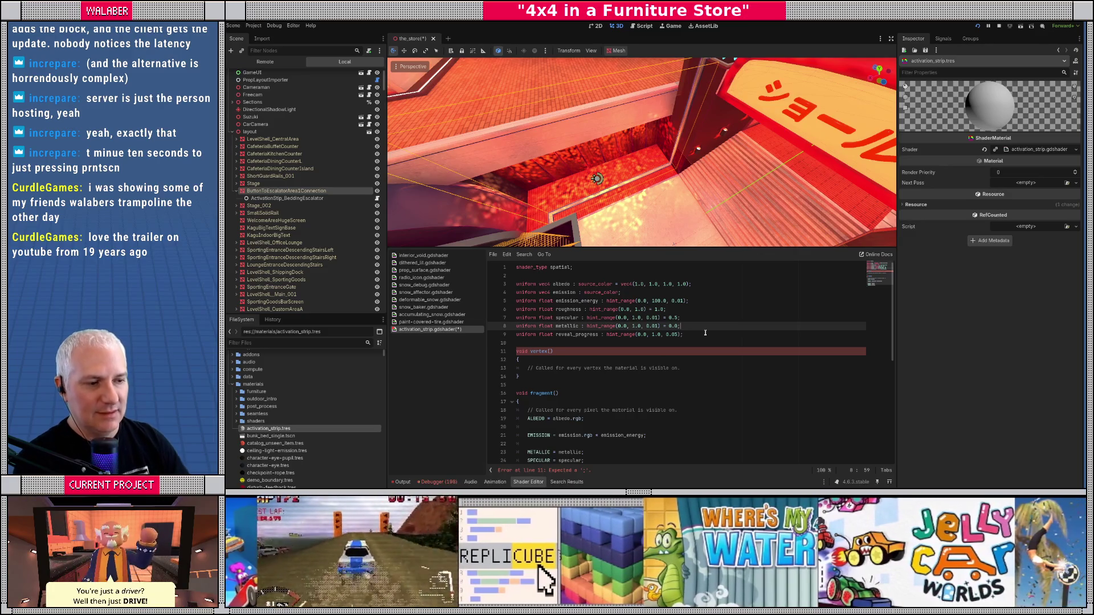
{"action": "key", "text": "Return"}
{"action": "double_click", "coordinate": [585, 344]}
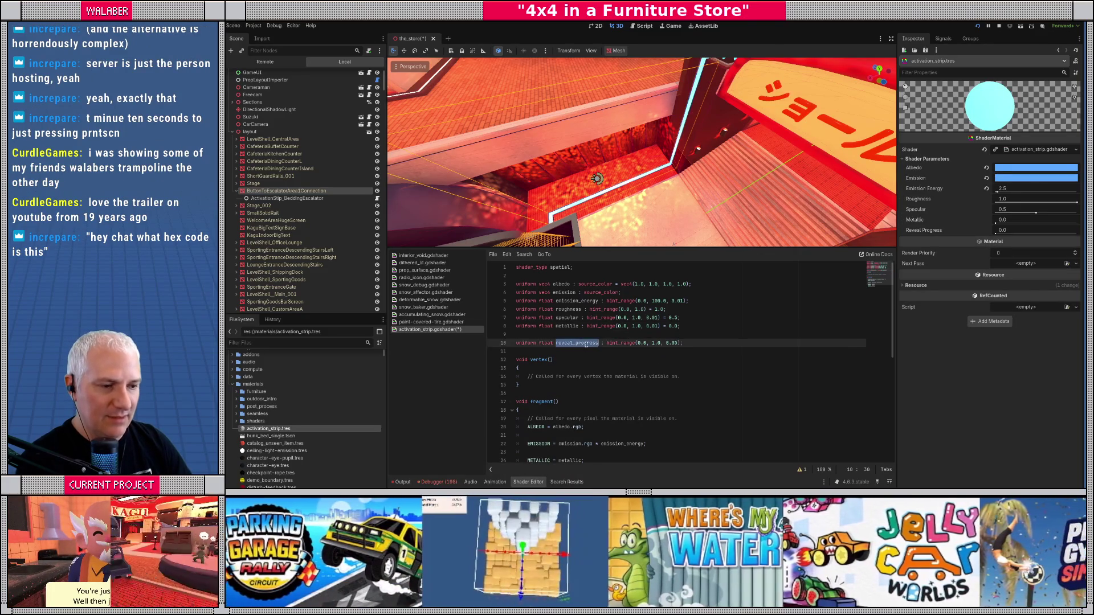
{"action": "scroll", "coordinate": [578, 355], "scroll_direction": "down", "scroll_amount": 3}
{"action": "left_click", "coordinate": [562, 360]}
{"action": "key", "text": "Return"}
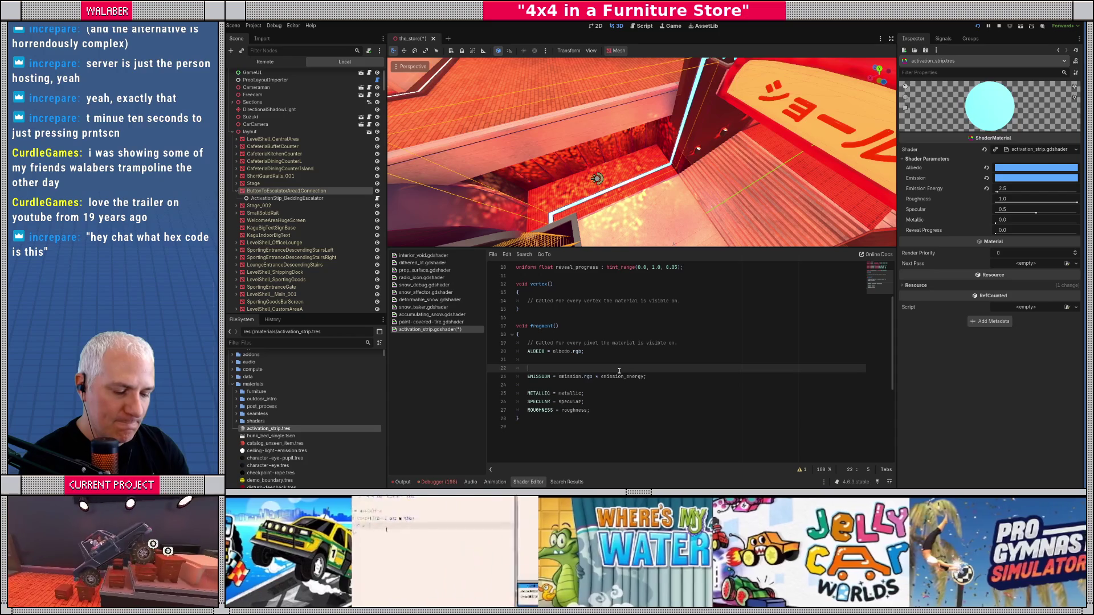
{"action": "type", "text": "vec3 emission"}
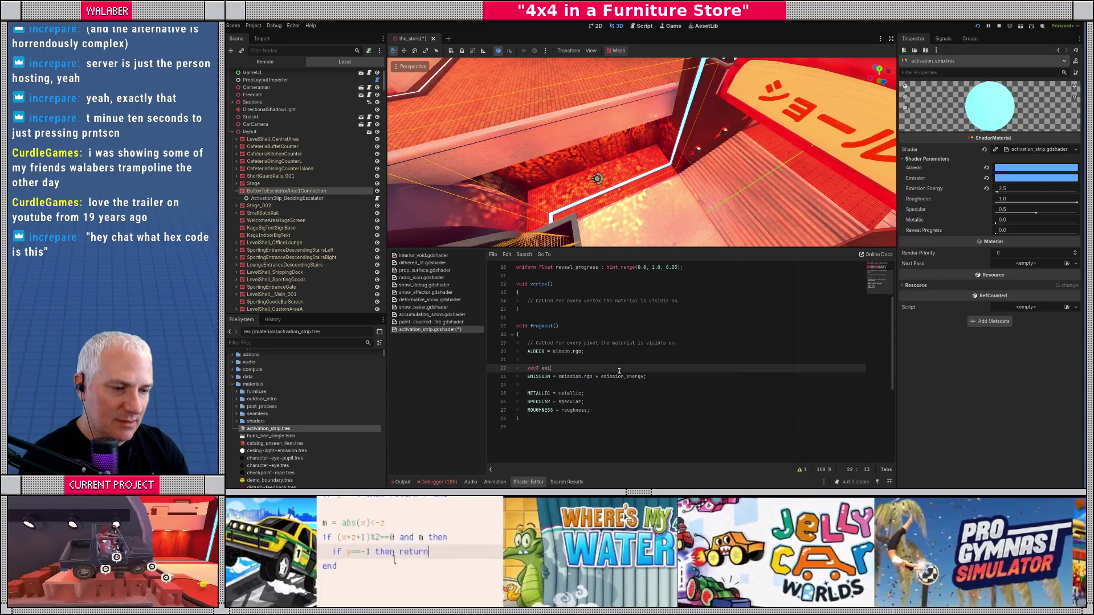
{"action": "key", "text": "BackSpace"}
{"action": "key", "text": "BackSpace"}
{"action": "key", "text": "BackSpace"}
{"action": "key", "text": "BackSpace"}
{"action": "key", "text": "BackSpace"}
{"action": "key", "text": "BackSpace"}
{"action": "type", "text": "fina"}
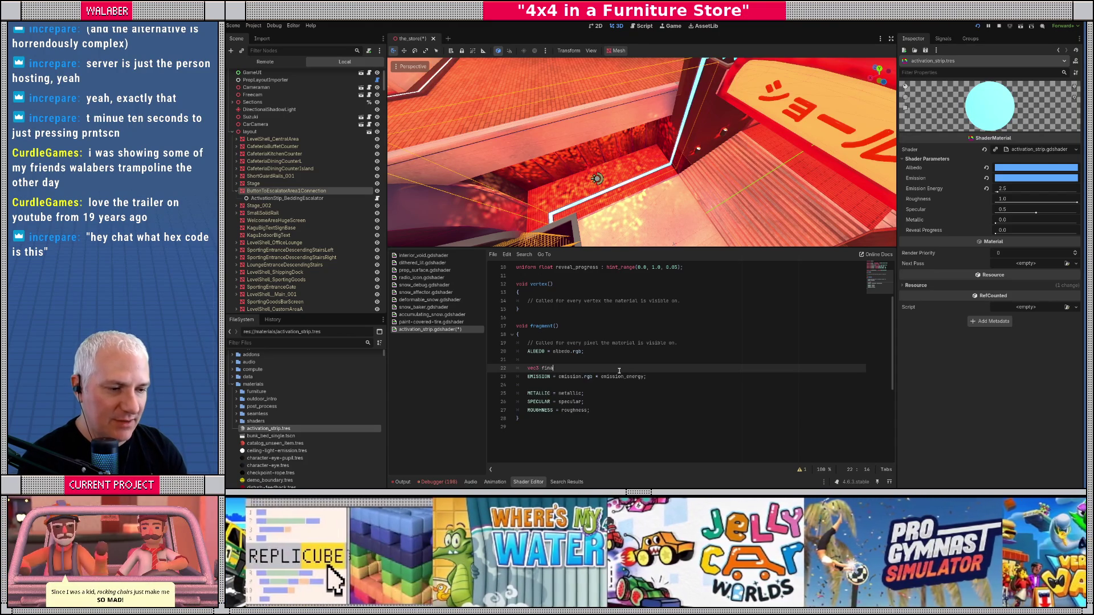
{"action": "type", "text": "al"}
{"action": "type", "text": "mission ="}
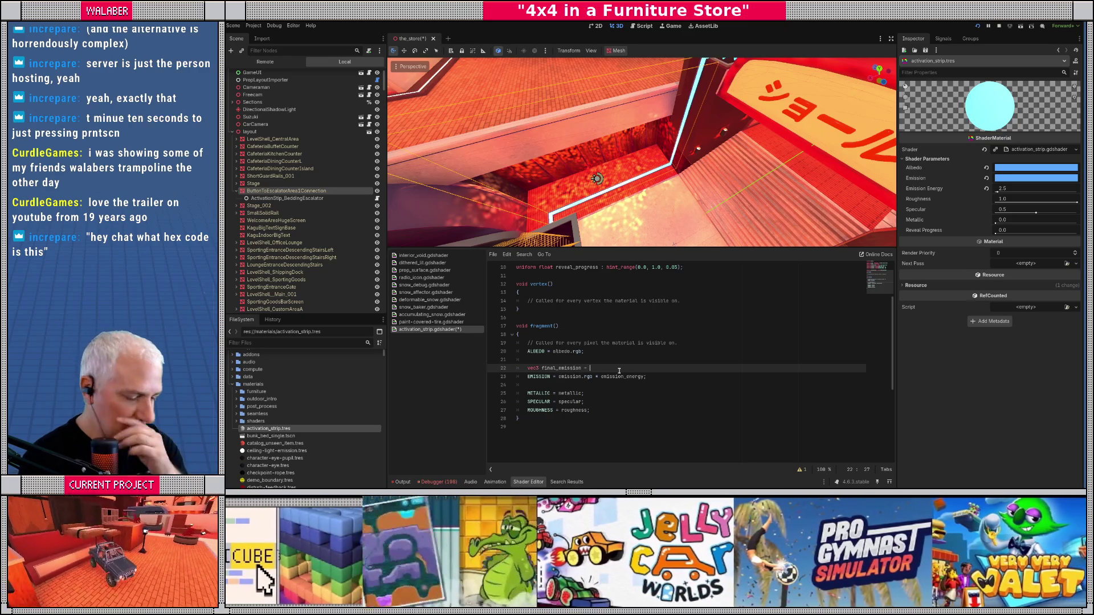
{"action": "type", "text": "step("}
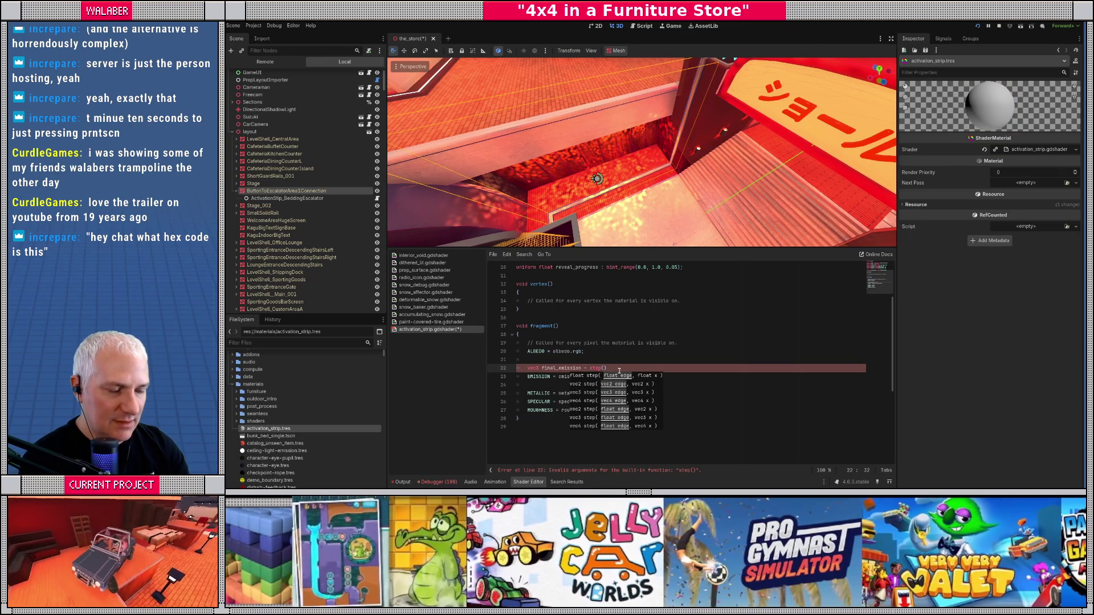
{"action": "key", "text": "Left"}
{"action": "key", "text": "Left"}
{"action": "key", "text": "Left"}
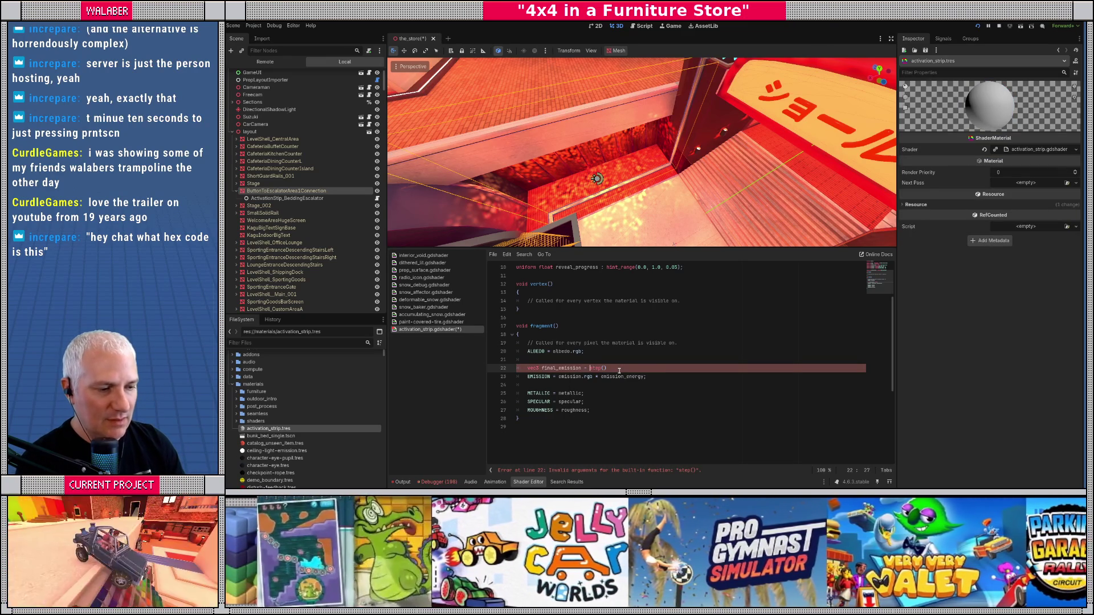
{"action": "type", "text": "emission.rgb"}
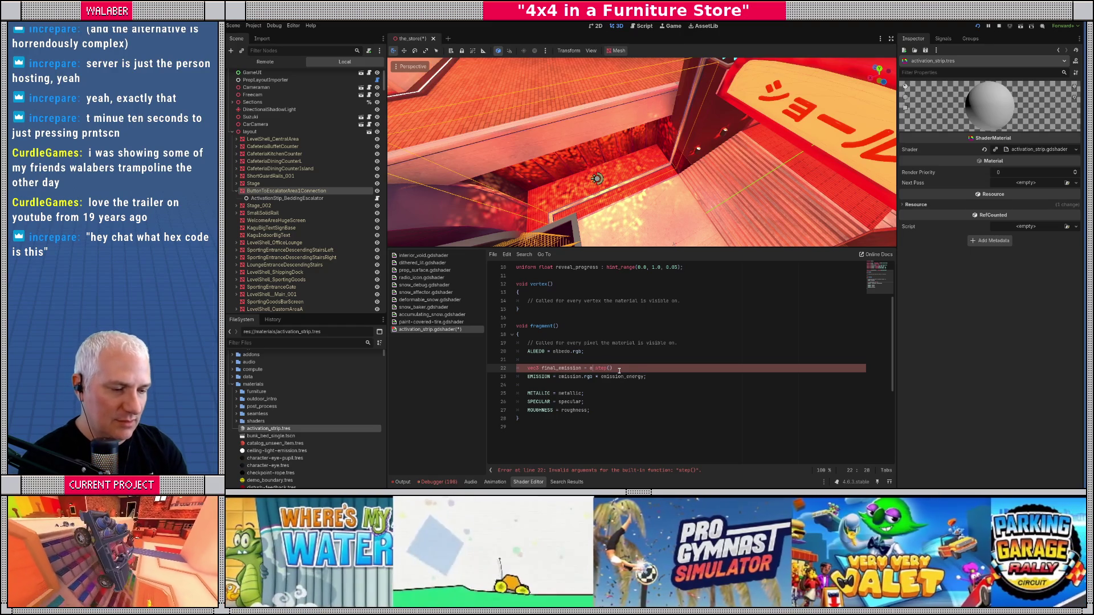
{"action": "type", "text": " * emission.rgb"}
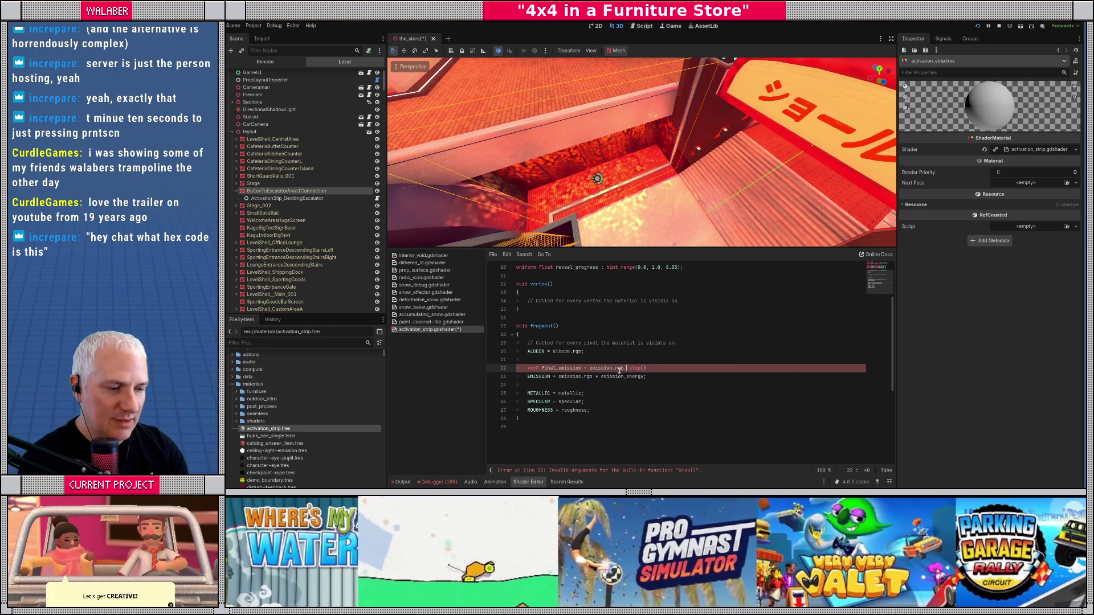
{"action": "type", "text": "sion_energy * "}
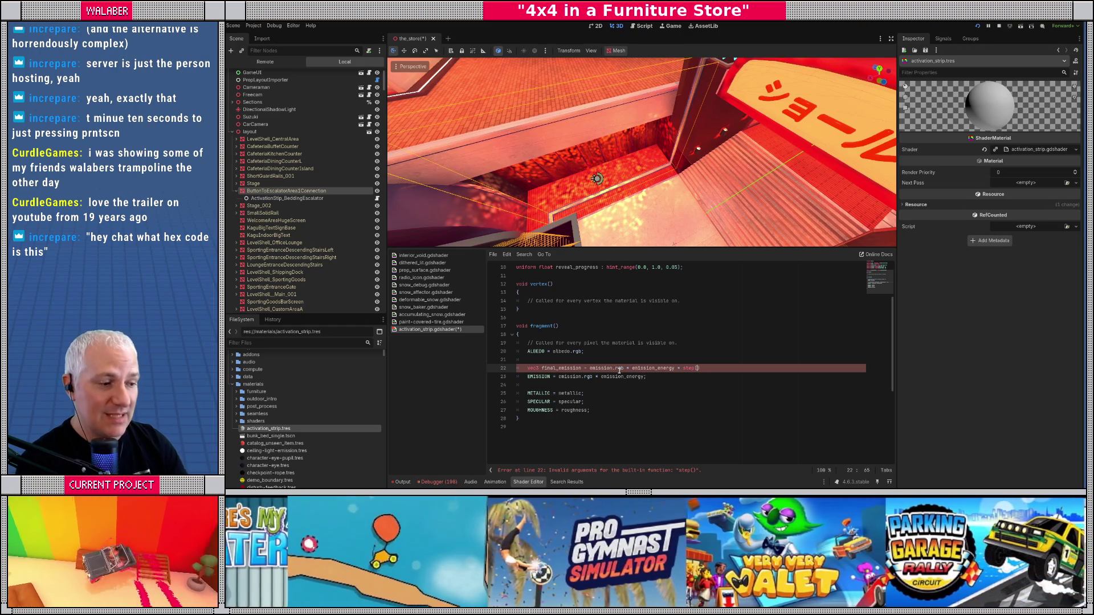
{"action": "type", "text": "UV.y"}
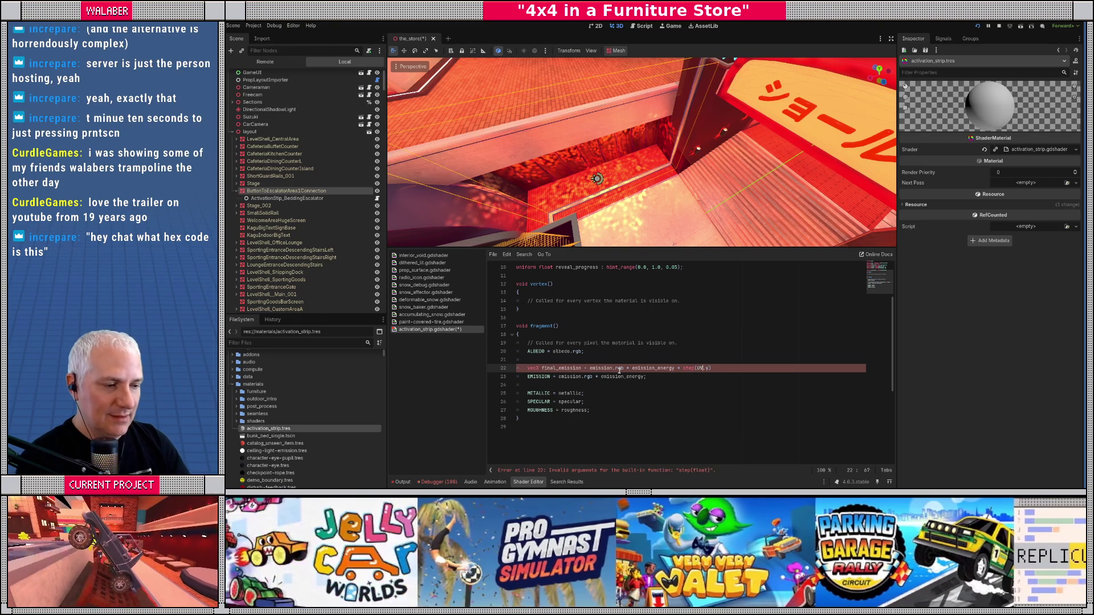
{"action": "type", "text": "reveal_progress,"}
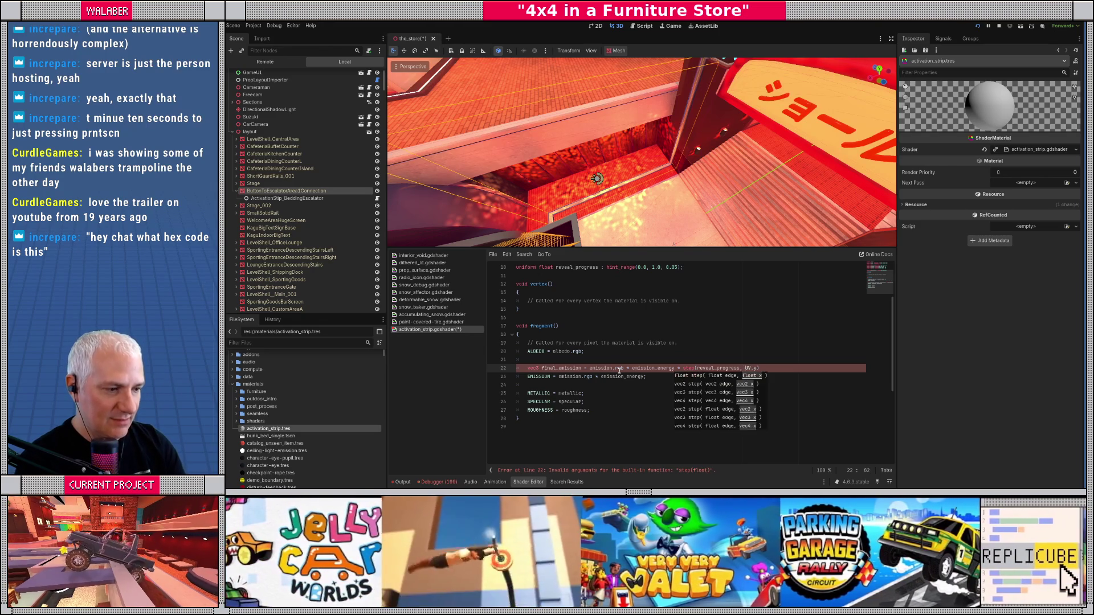
{"action": "key", "text": "End"}
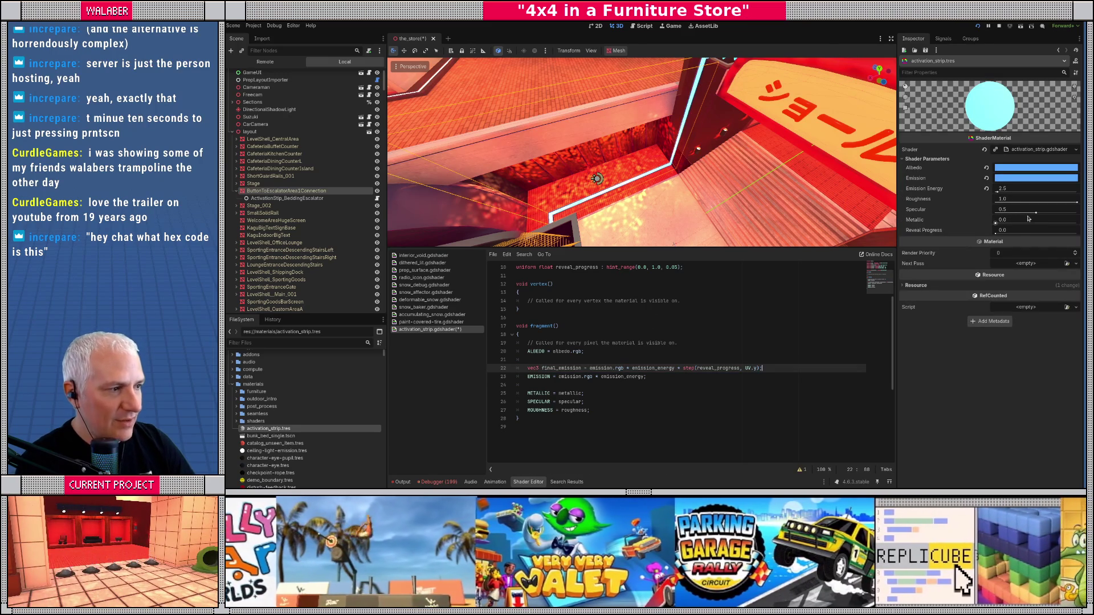
Test Reveal Progress at 0.45 and 0.85, then save the scene and shader
{"action": "mouse_move", "coordinate": [997, 234]}
{"action": "left_mouse_down"}
{"action": "mouse_move", "coordinate": [1065, 234]}
{"action": "mouse_move", "coordinate": [996, 234]}
{"action": "left_mouse_up"}
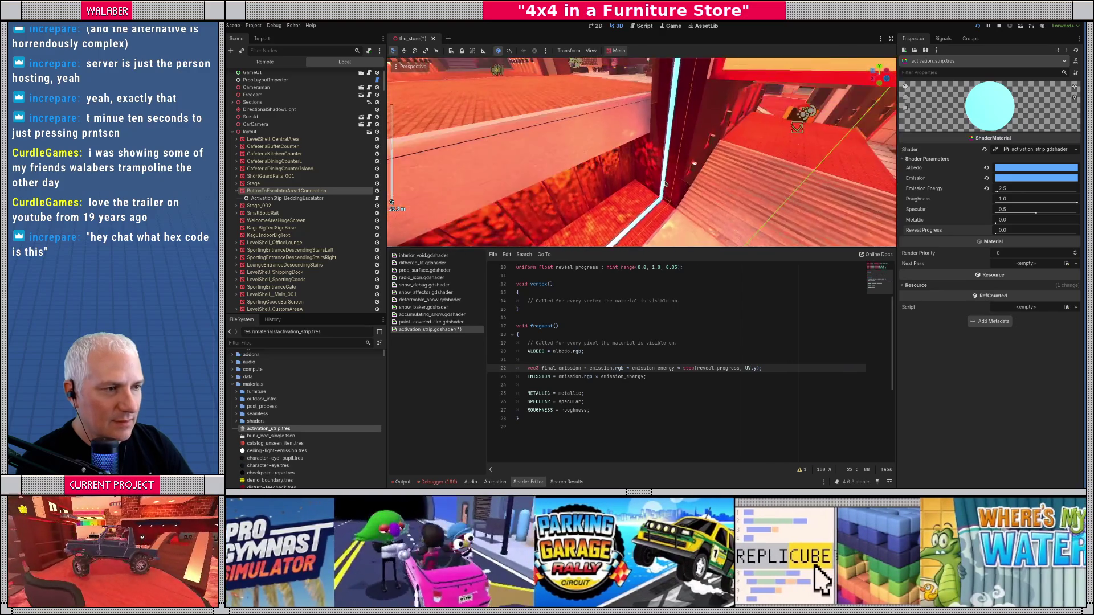
{"action": "scroll", "coordinate": [666, 174], "scroll_direction": "down", "scroll_amount": 3}
{"action": "mouse_move", "coordinate": [997, 234]}
{"action": "left_mouse_down"}
{"action": "mouse_move", "coordinate": [1076, 235]}
{"action": "mouse_move", "coordinate": [995, 234]}
{"action": "left_mouse_up"}
{"action": "left_click", "coordinate": [752, 368]}
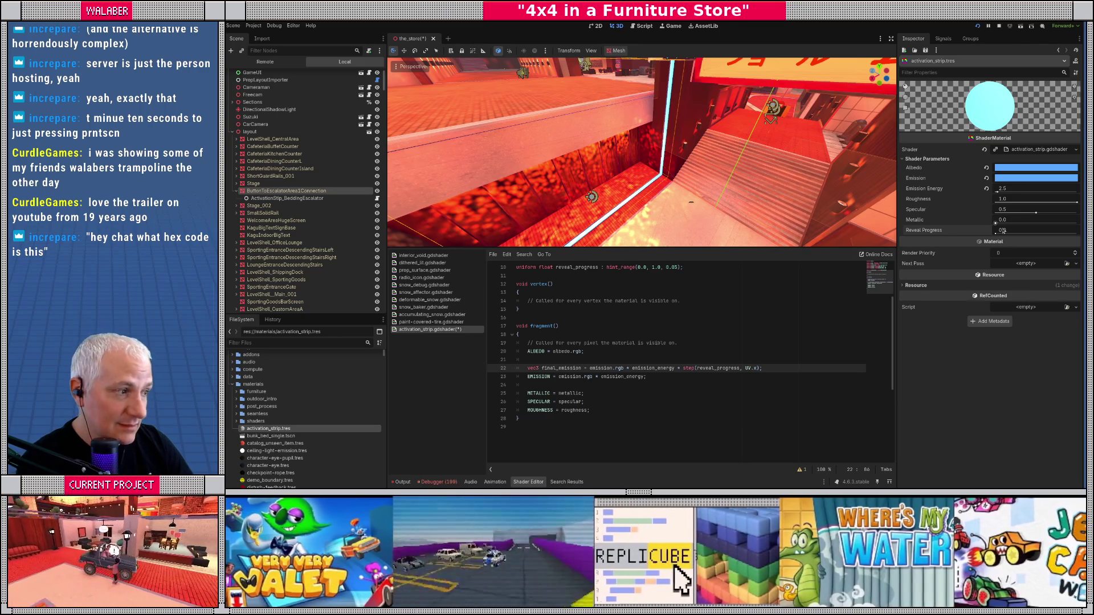
{"action": "type", "text": "x"}
{"action": "mouse_move", "coordinate": [996, 234]}
{"action": "left_mouse_down"}
{"action": "mouse_move", "coordinate": [1028, 237]}
{"action": "mouse_move", "coordinate": [1006, 239]}
{"action": "left_mouse_up"}
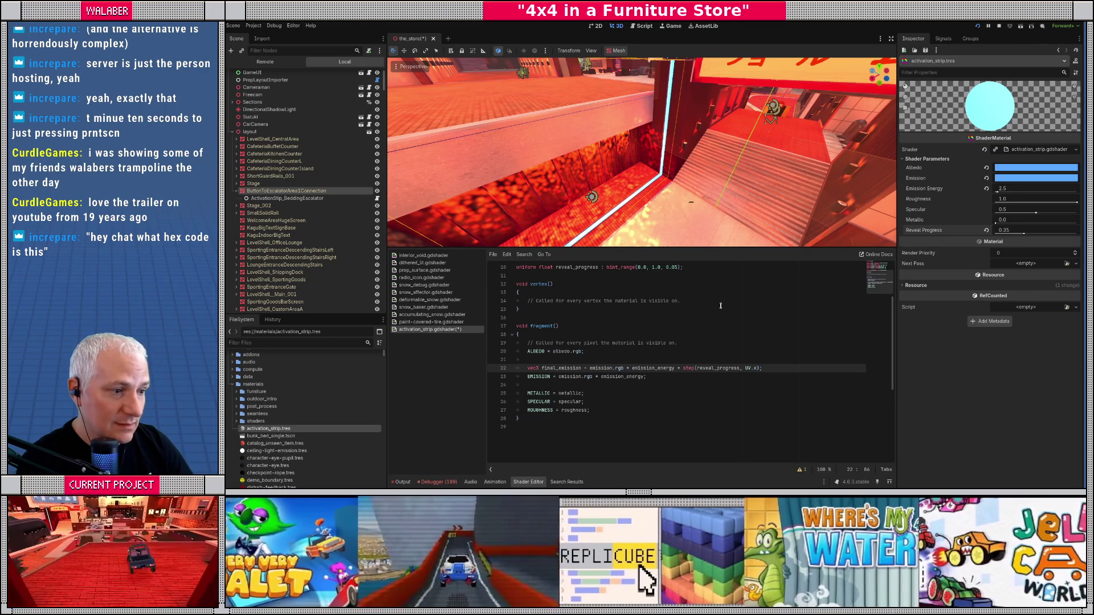
{"action": "key", "text": "ctrl+s"}
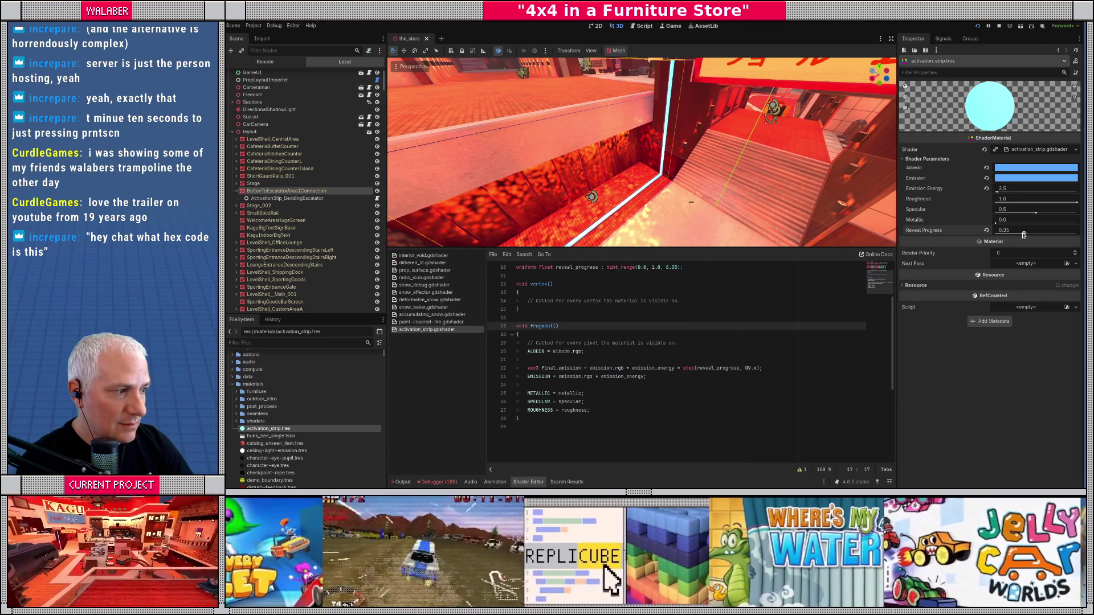
Reset Reveal Progress back to 0.0
{"action": "mouse_move", "coordinate": [1024, 234]}
{"action": "left_mouse_down"}
{"action": "mouse_move", "coordinate": [1050, 238]}
{"action": "mouse_move", "coordinate": [996, 234]}
{"action": "left_mouse_up"}
{"action": "left_click", "coordinate": [666, 377]}
{"action": "scroll", "coordinate": [666, 296], "scroll_direction": "down", "scroll_amount": 1}
{"action": "scroll", "coordinate": [641, 180], "scroll_direction": "up", "scroll_amount": 5}
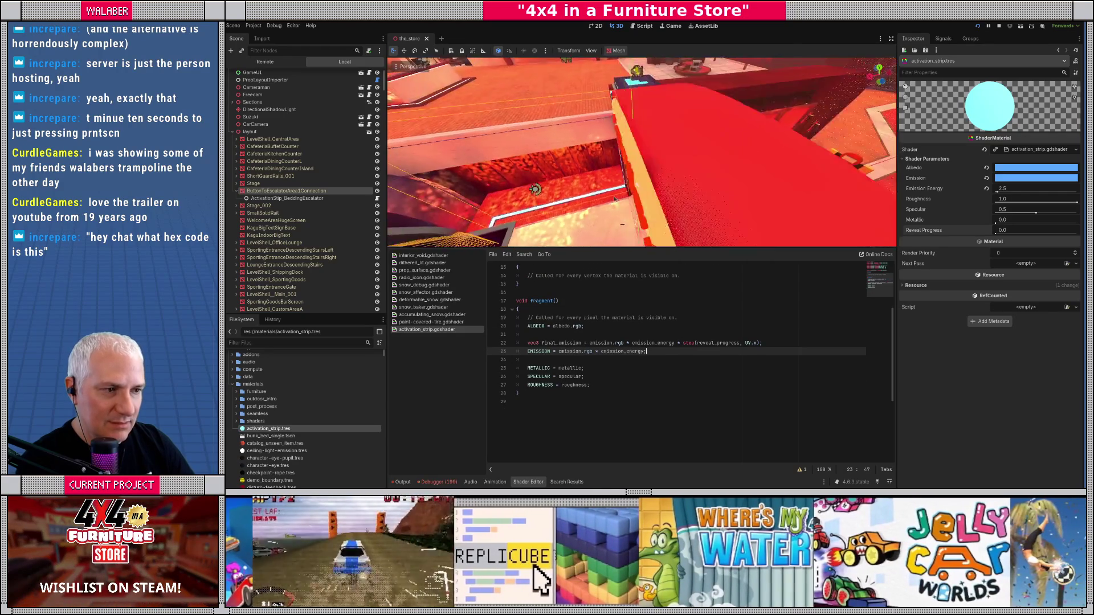
Delete reveal_progress from the step() call, leaving only UV.x
{"action": "left_click_drag", "start_coordinate": [641, 180], "coordinate": [681, 181]}
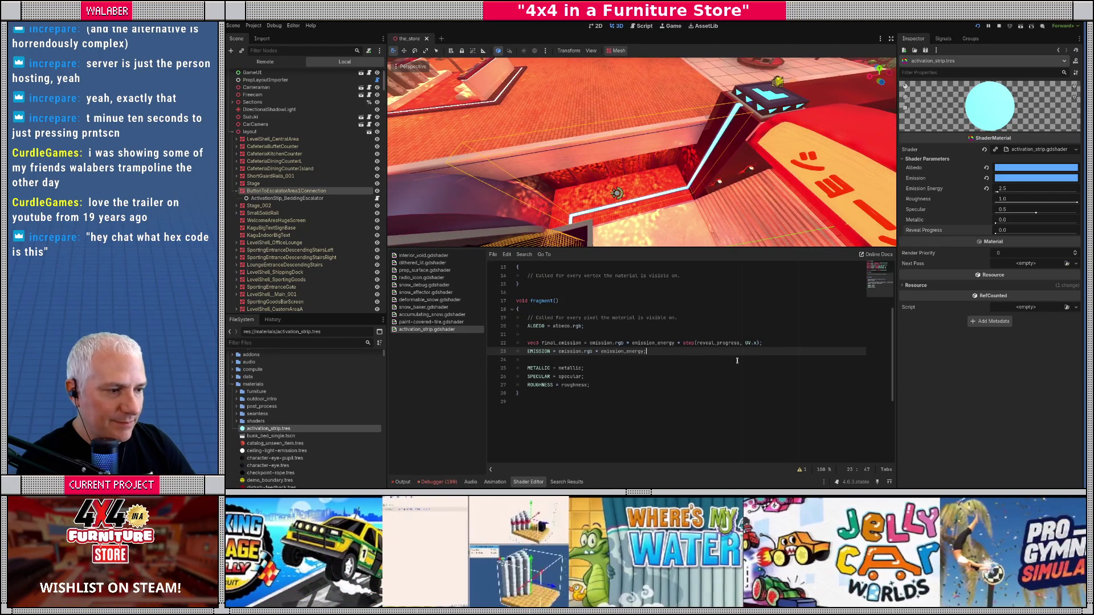
{"action": "double_click", "coordinate": [716, 343]}
{"action": "key", "text": "BackSpace"}
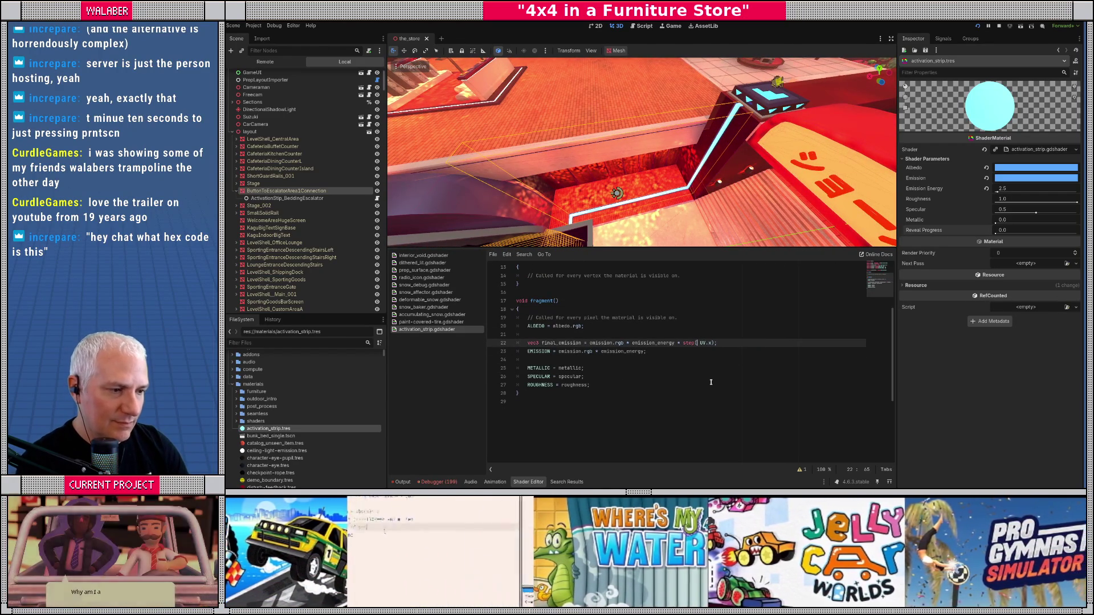
Make the call read step(UV.x, reveal_progress) and save the scene
{"action": "key", "text": "Delete"}
{"action": "key", "text": "Delete"}
{"action": "type", "text": ", reveal_progress"}
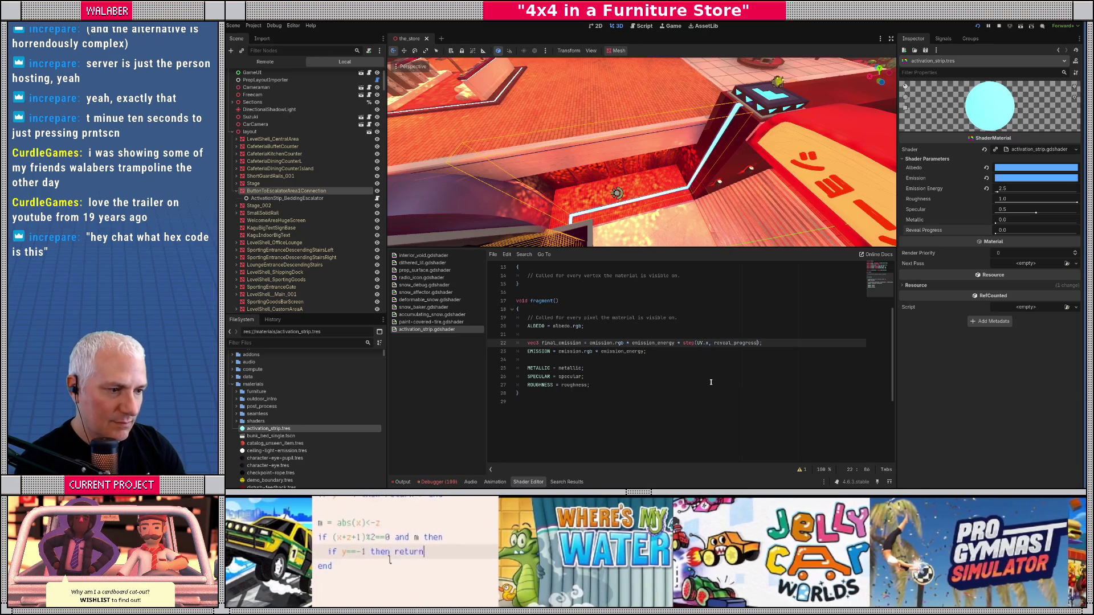
{"action": "key", "text": "ctrl+s"}
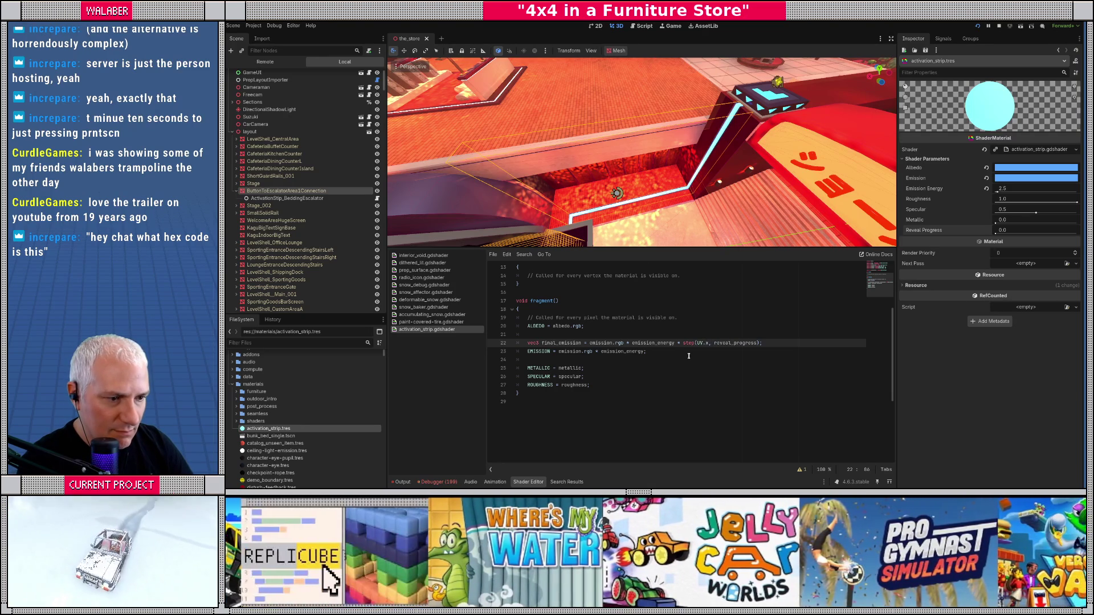
Assign final_emission to EMISSION on line 23 instead of emission.rgb
{"action": "left_click", "coordinate": [558, 351]}
{"action": "left_click", "coordinate": [646, 351], "text": "shift"}
{"action": "type", "text": "final_emission;"}
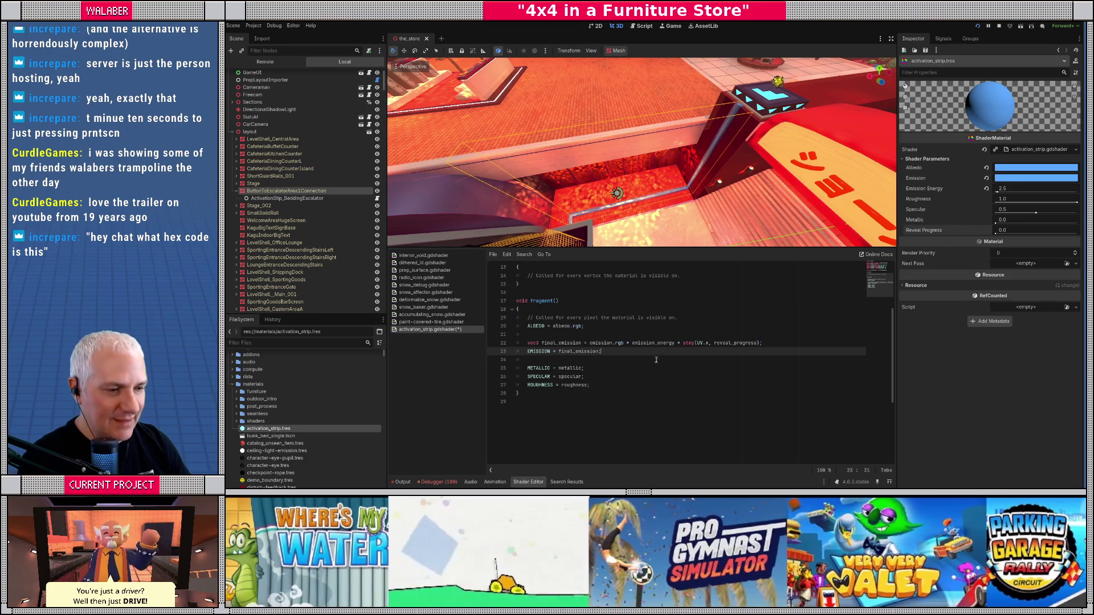
Raise Reveal Progress to 0.2 to light the strip
{"action": "left_click_drag", "start_coordinate": [994, 236], "coordinate": [995, 234]}
{"action": "scroll", "coordinate": [695, 189], "scroll_direction": "up", "scroll_amount": 5}
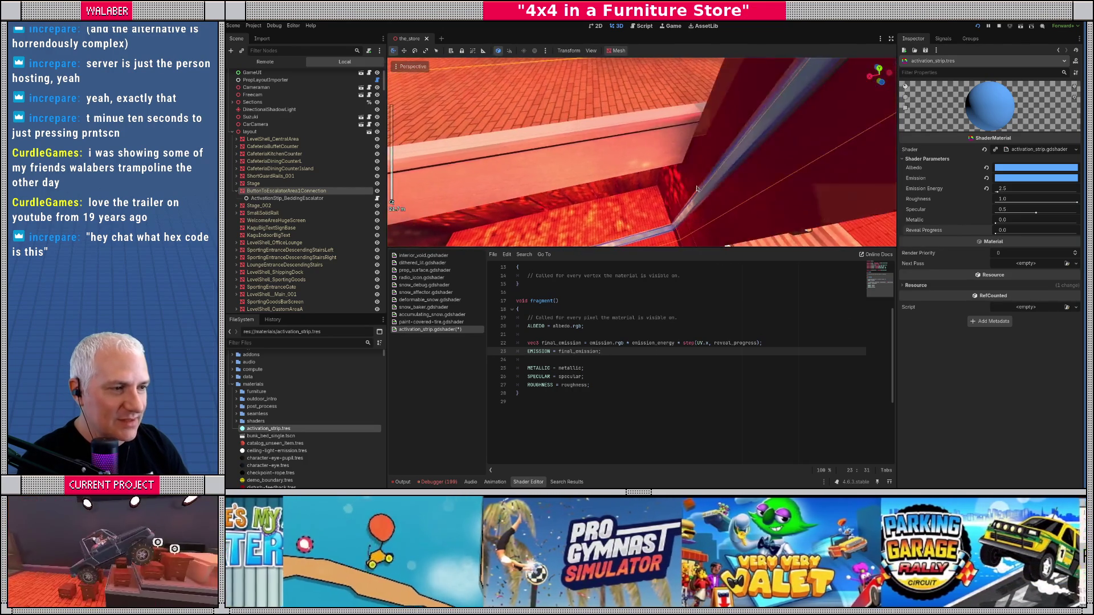
{"action": "scroll", "coordinate": [695, 189], "scroll_direction": "down", "scroll_amount": 5}
{"action": "mouse_move", "coordinate": [997, 234]}
{"action": "left_mouse_down"}
{"action": "mouse_move", "coordinate": [1016, 234]}
{"action": "mouse_move", "coordinate": [994, 233]}
{"action": "left_mouse_up"}
Change step's UV.x to UV.y and save the scene
{"action": "left_click", "coordinate": [711, 343]}
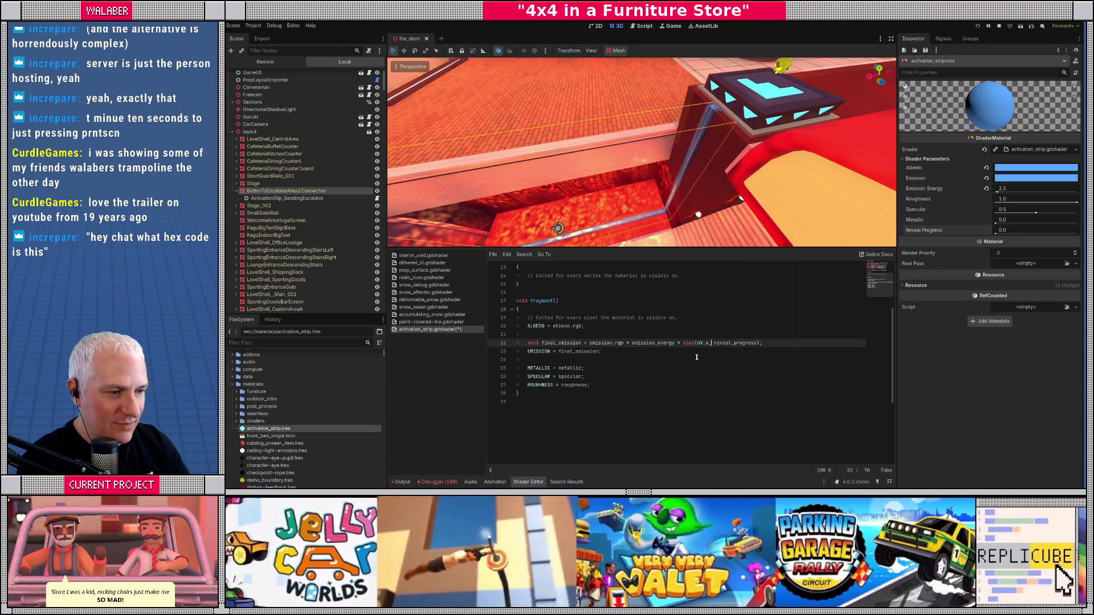
{"action": "key", "text": "BackSpace"}
{"action": "type", "text": "y"}
{"action": "key", "text": "ctrl+s"}
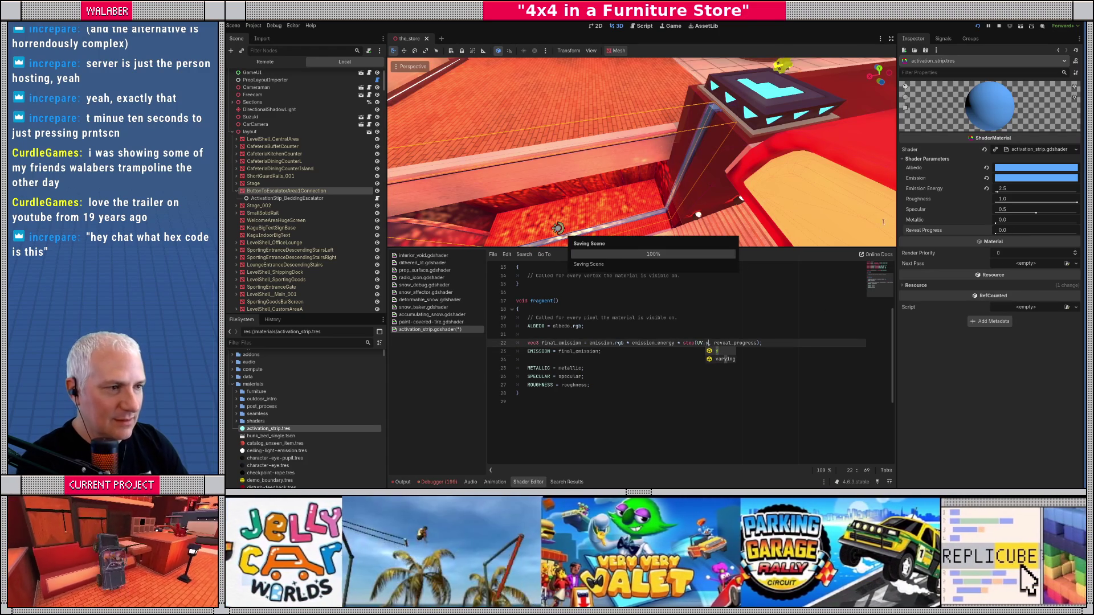
Sweep Reveal Progress between 0.0 and 0.35 to test the glow, ending at 0.25
{"action": "left_click_drag", "start_coordinate": [1003, 233], "coordinate": [1064, 233]}
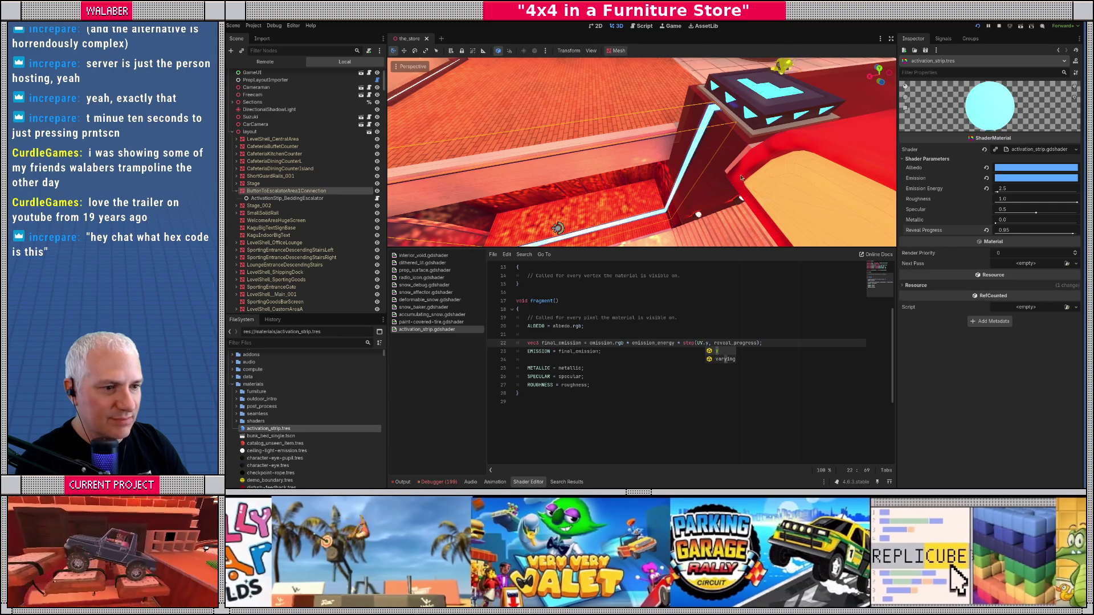
{"action": "scroll", "coordinate": [730, 179], "scroll_direction": "down", "scroll_amount": 5}
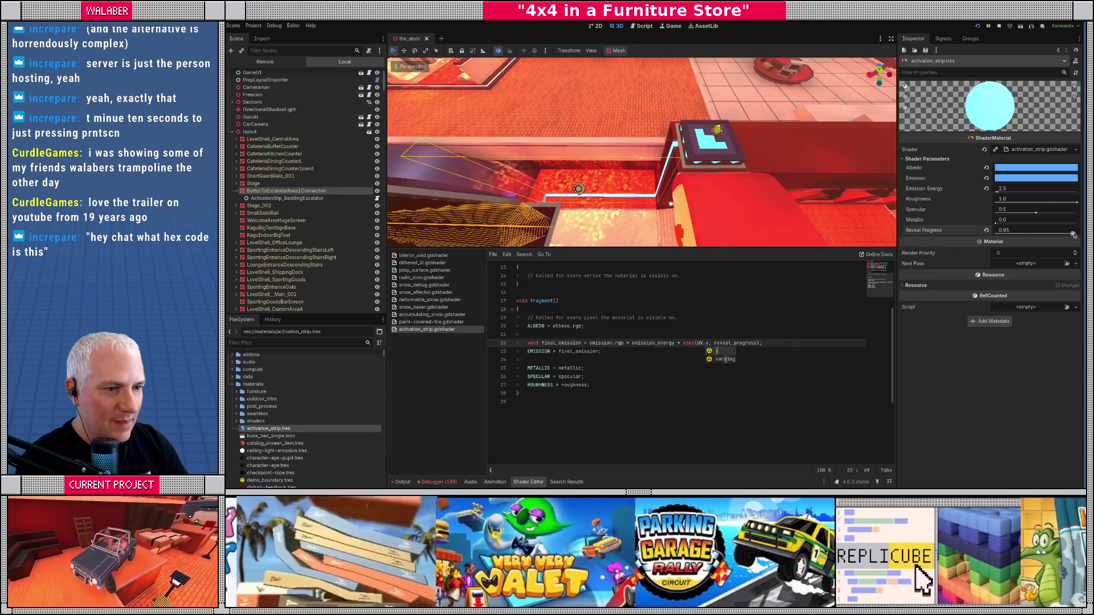
{"action": "left_click_drag", "start_coordinate": [1074, 233], "coordinate": [870, 231]}
{"action": "mouse_move", "coordinate": [1017, 229]}
{"action": "left_mouse_down"}
{"action": "mouse_move", "coordinate": [1074, 232]}
{"action": "mouse_move", "coordinate": [939, 234]}
{"action": "mouse_move", "coordinate": [1015, 232]}
{"action": "left_mouse_up"}
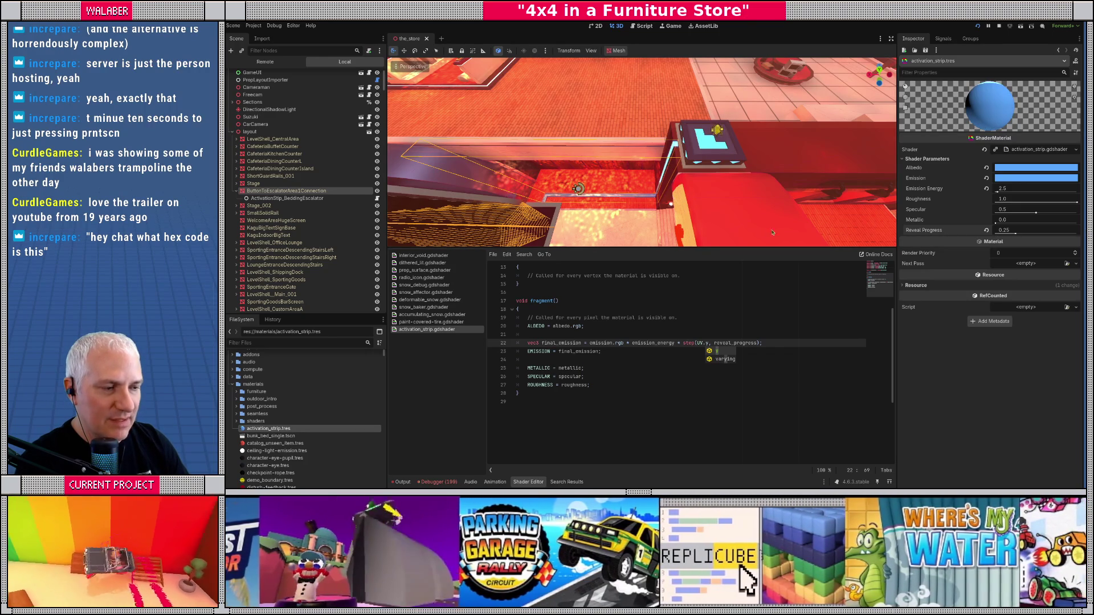
{"action": "scroll", "coordinate": [699, 194], "scroll_direction": "up", "scroll_amount": 5}
{"action": "scroll", "coordinate": [690, 182], "scroll_direction": "up", "scroll_amount": 6}
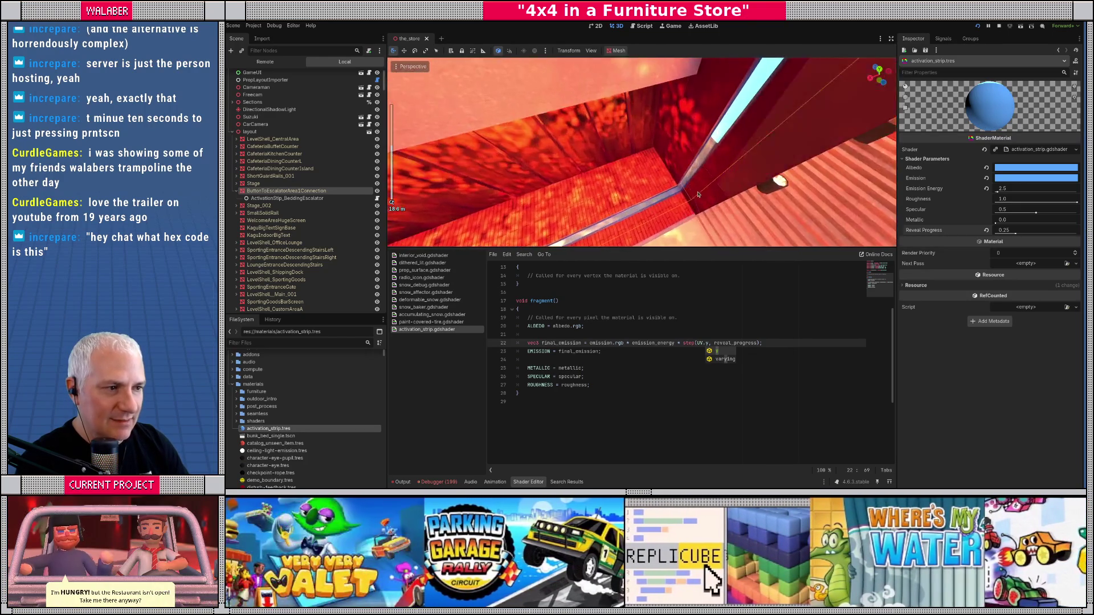
{"action": "scroll", "coordinate": [680, 170], "scroll_direction": "down", "scroll_amount": 2}
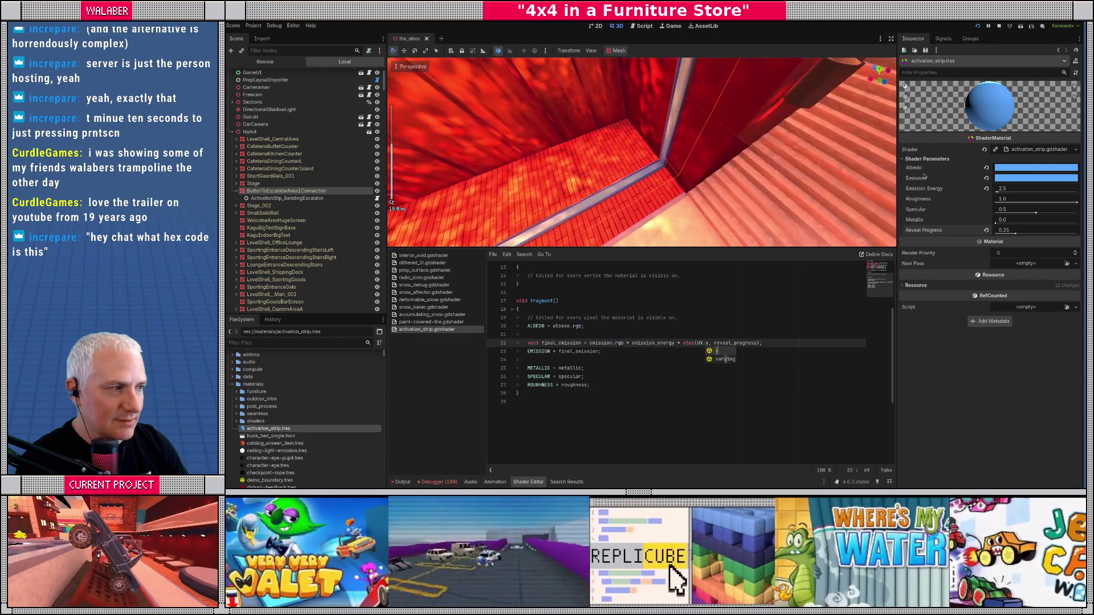
Set the strip material's albedo to dark blue 002c57
{"action": "left_click", "coordinate": [1036, 168]}
{"action": "left_click", "coordinate": [1076, 250]}
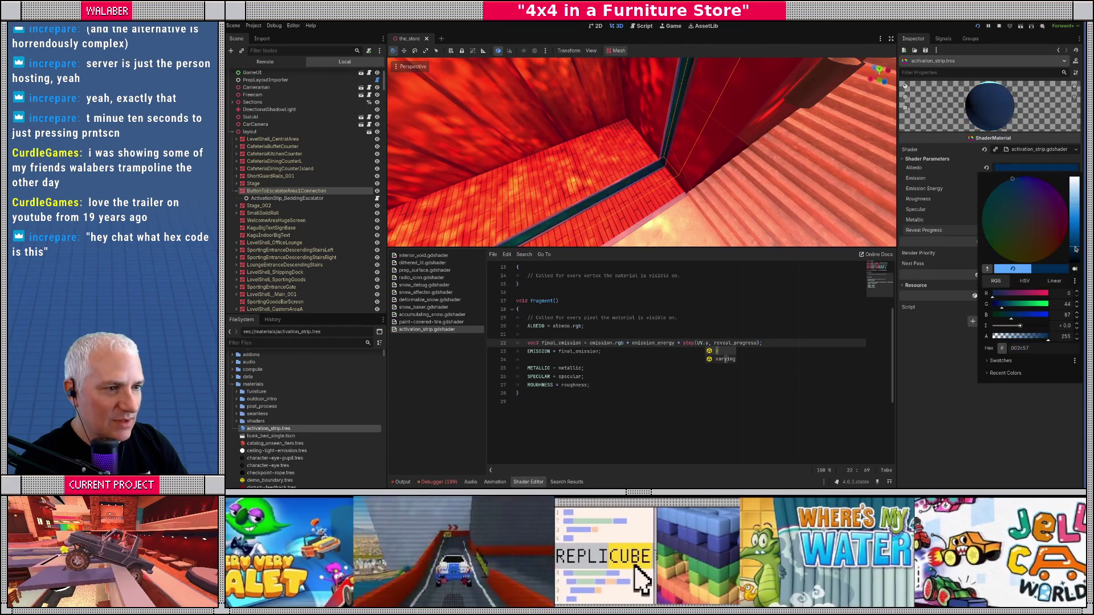
{"action": "left_click", "coordinate": [781, 393]}
{"action": "scroll", "coordinate": [797, 227], "scroll_direction": "down", "scroll_amount": 4}
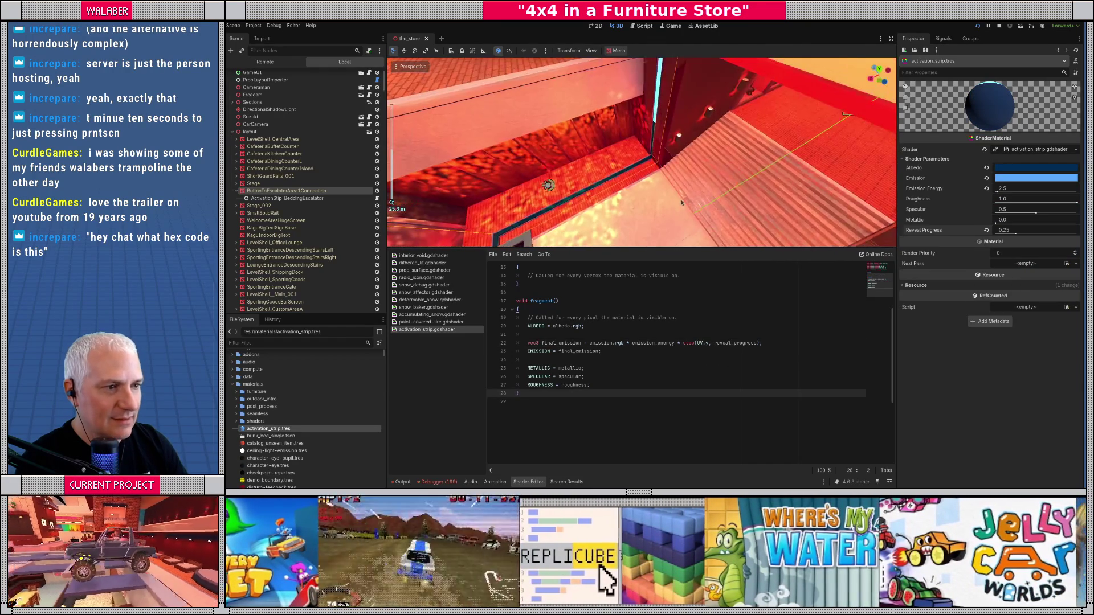
Set Reveal Progress to 1.0 so the escalator strip glows cyan
{"action": "mouse_move", "coordinate": [1020, 233]}
{"action": "left_mouse_down"}
{"action": "mouse_move", "coordinate": [1082, 233]}
{"action": "mouse_move", "coordinate": [1011, 233]}
{"action": "mouse_move", "coordinate": [1079, 233]}
{"action": "left_mouse_up"}
{"action": "scroll", "coordinate": [640, 184], "scroll_direction": "down", "scroll_amount": 4}
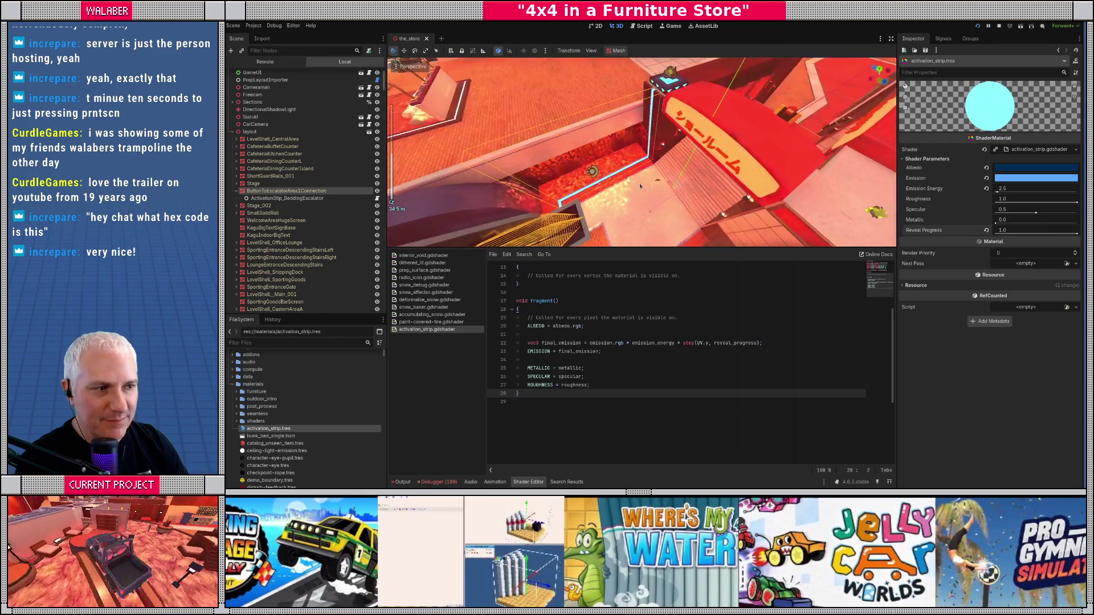
{"action": "scroll", "coordinate": [640, 184], "scroll_direction": "up", "scroll_amount": 2}
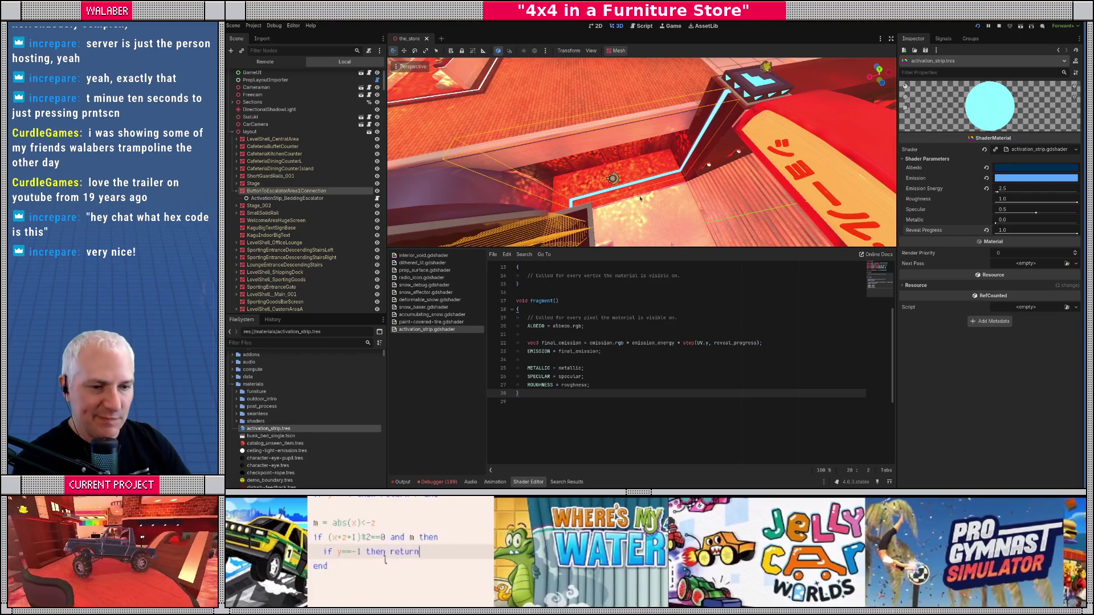
{"action": "left_click", "coordinate": [575, 301]}
{"action": "scroll", "coordinate": [585, 313], "scroll_direction": "up", "scroll_amount": 2}
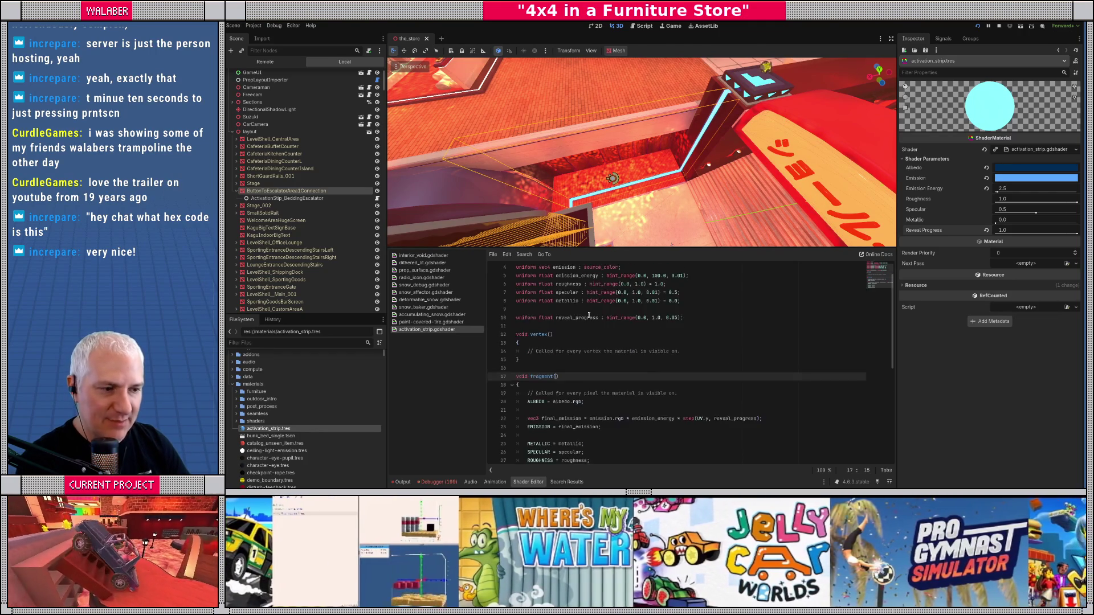
{"action": "left_click", "coordinate": [580, 302]}
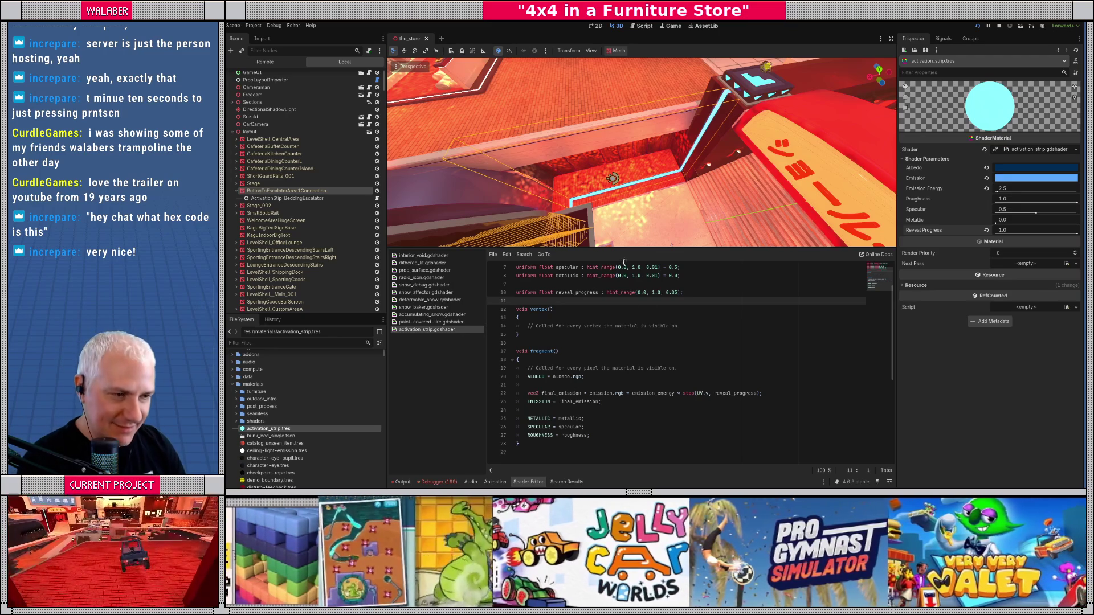
Enlarge the 3D viewport and select the ActivationStrip_BeddingEscalator node
{"action": "left_click_drag", "start_coordinate": [635, 248], "coordinate": [634, 266]}
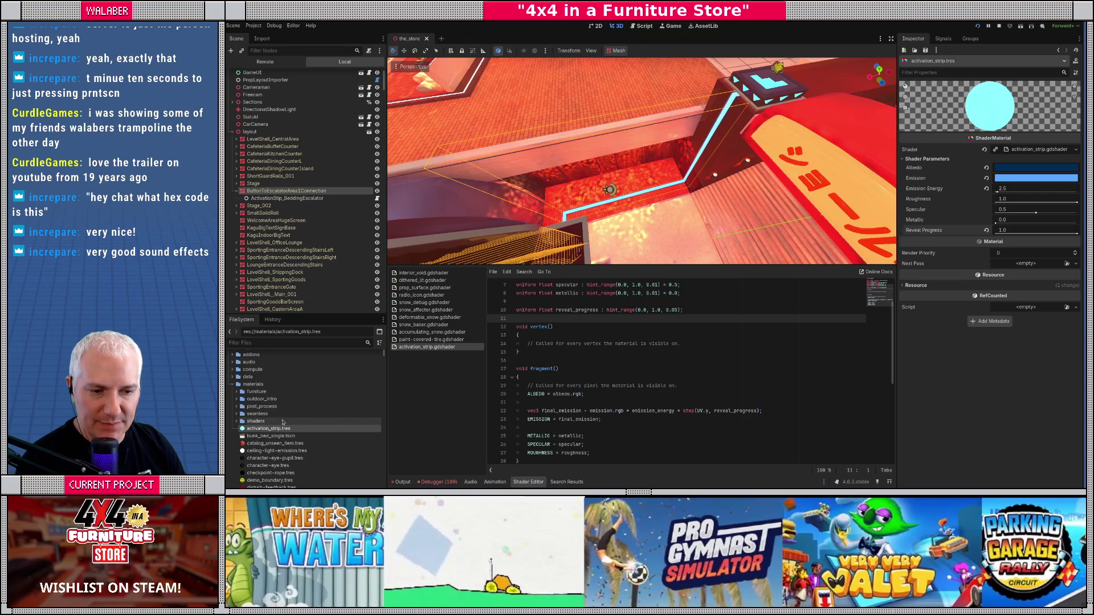
{"action": "left_click", "coordinate": [304, 198]}
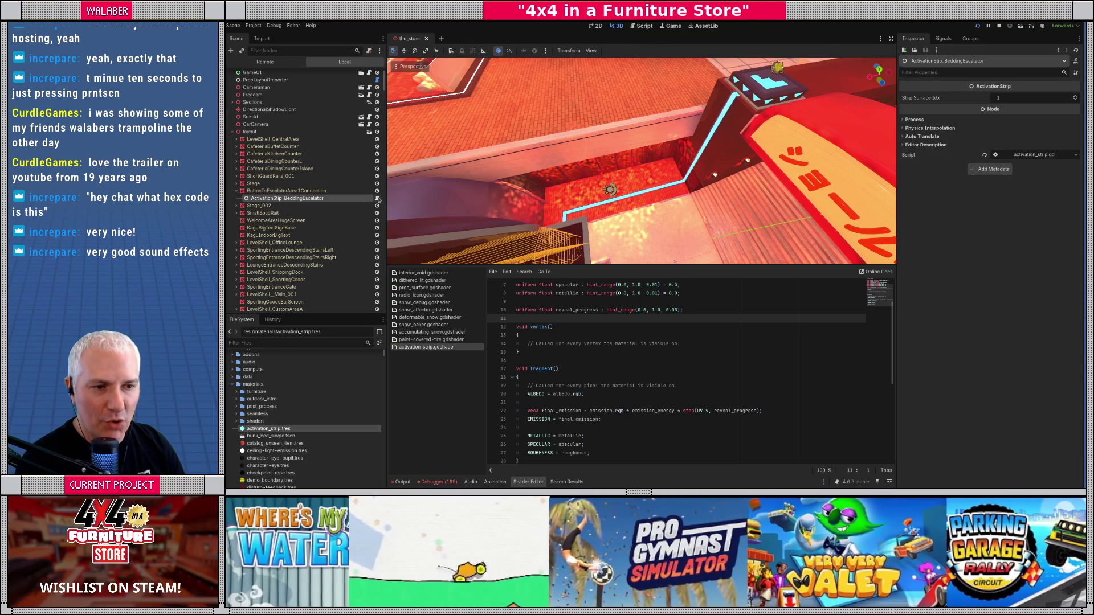
In activation_strip.gd, set MATERIAL_PATH to res://materials/activation_strip.tres and save
{"action": "left_click", "coordinate": [377, 198]}
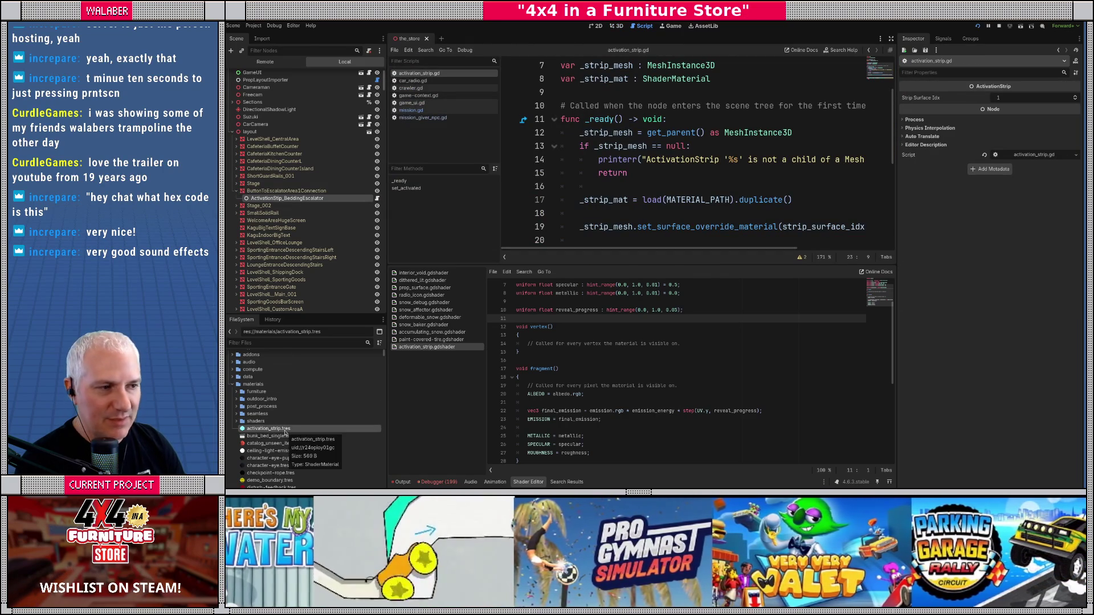
{"action": "mouse_move", "coordinate": [286, 433]}
{"action": "left_mouse_down"}
{"action": "mouse_move", "coordinate": [512, 171]}
{"action": "mouse_move", "coordinate": [308, 376]}
{"action": "mouse_move", "coordinate": [307, 434]}
{"action": "mouse_move", "coordinate": [473, 249]}
{"action": "mouse_move", "coordinate": [676, 110]}
{"action": "left_mouse_up"}
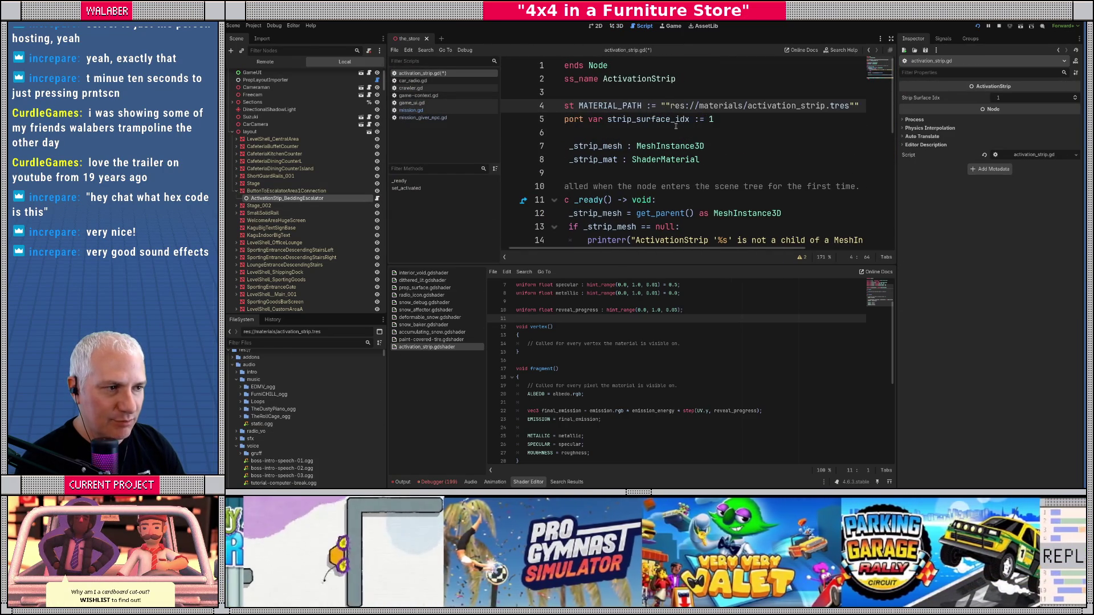
{"action": "left_click", "coordinate": [664, 105]}
{"action": "key", "text": "Delete"}
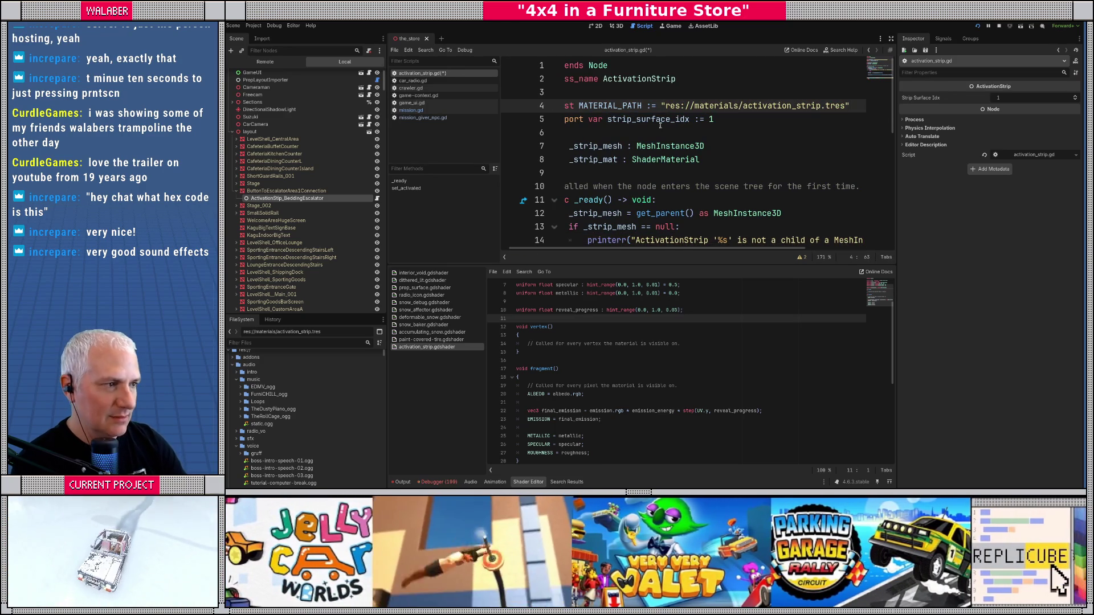
{"action": "key", "text": "Return"}
{"action": "key", "text": "ctrl+s"}
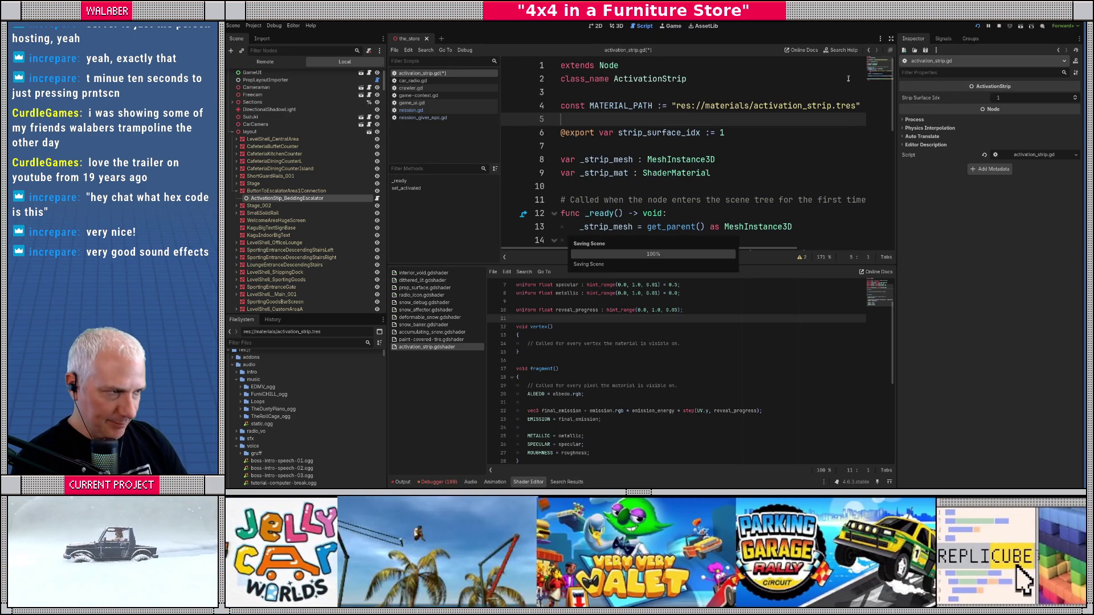
Hide the side panels to review the script full-width
{"action": "left_click", "coordinate": [891, 39]}
{"action": "scroll", "coordinate": [633, 228], "scroll_direction": "down", "scroll_amount": 1}
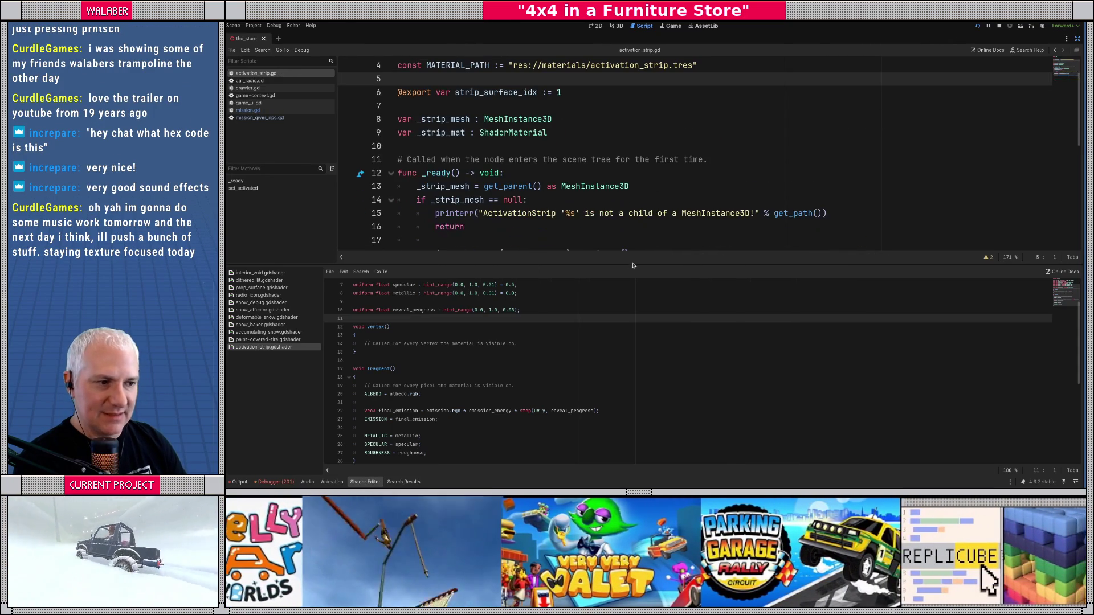
{"action": "left_click_drag", "start_coordinate": [632, 264], "coordinate": [632, 370]}
{"action": "scroll", "coordinate": [512, 228], "scroll_direction": "up", "scroll_amount": 1}
{"action": "scroll", "coordinate": [512, 228], "scroll_direction": "down", "scroll_amount": 1}
{"action": "left_click_drag", "start_coordinate": [421, 186], "coordinate": [426, 200]}
{"action": "left_click_drag", "start_coordinate": [489, 223], "coordinate": [489, 228]}
Inspect the material assignment and set_activated's placeholder pass, then restore the side panels
{"action": "left_click", "coordinate": [510, 261]}
{"action": "scroll", "coordinate": [510, 261], "scroll_direction": "down", "scroll_amount": 2}
{"action": "left_click_drag", "start_coordinate": [416, 200], "coordinate": [834, 201]}
{"action": "left_click", "coordinate": [442, 218]}
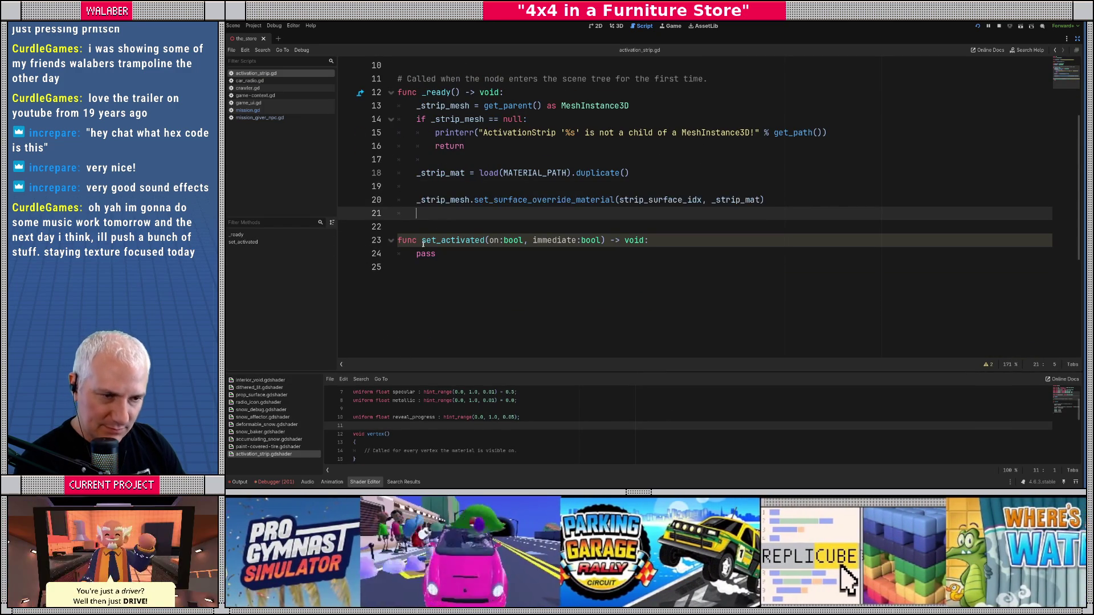
{"action": "double_click", "coordinate": [426, 253]}
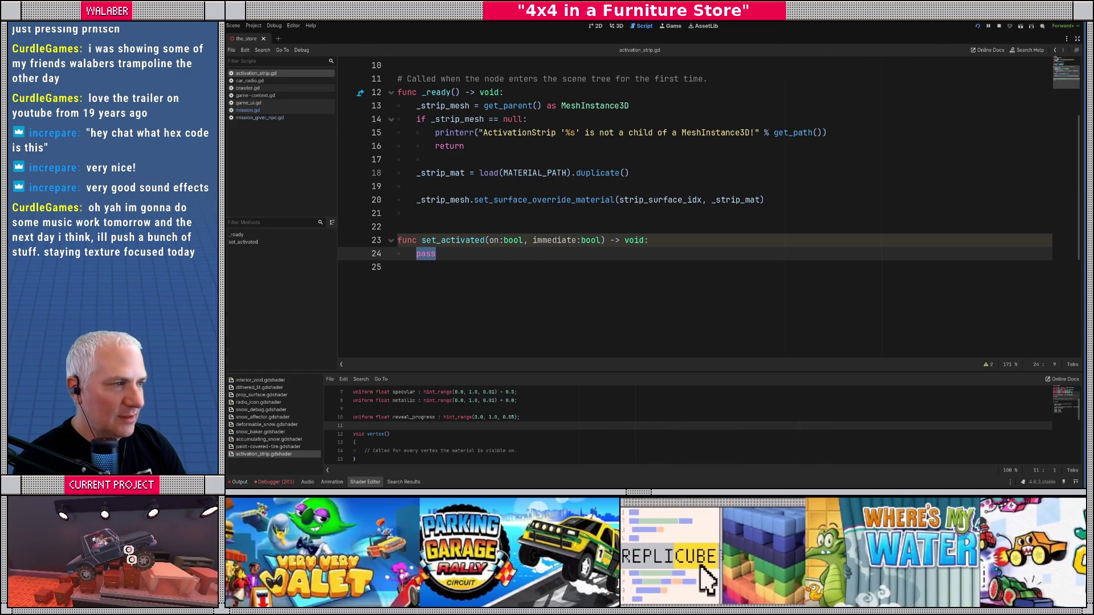
{"action": "left_click", "coordinate": [1077, 39]}
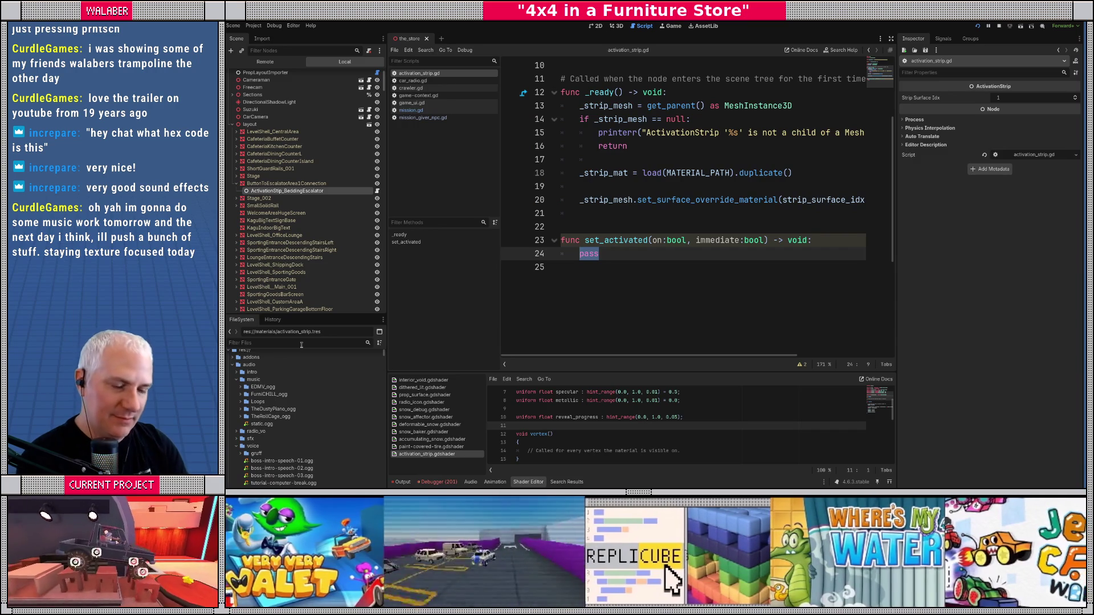
Filter FileSystem for 'tutorial' and open tutorial_machine.tscn in the 3D view
{"action": "type", "text": "tutorial"}
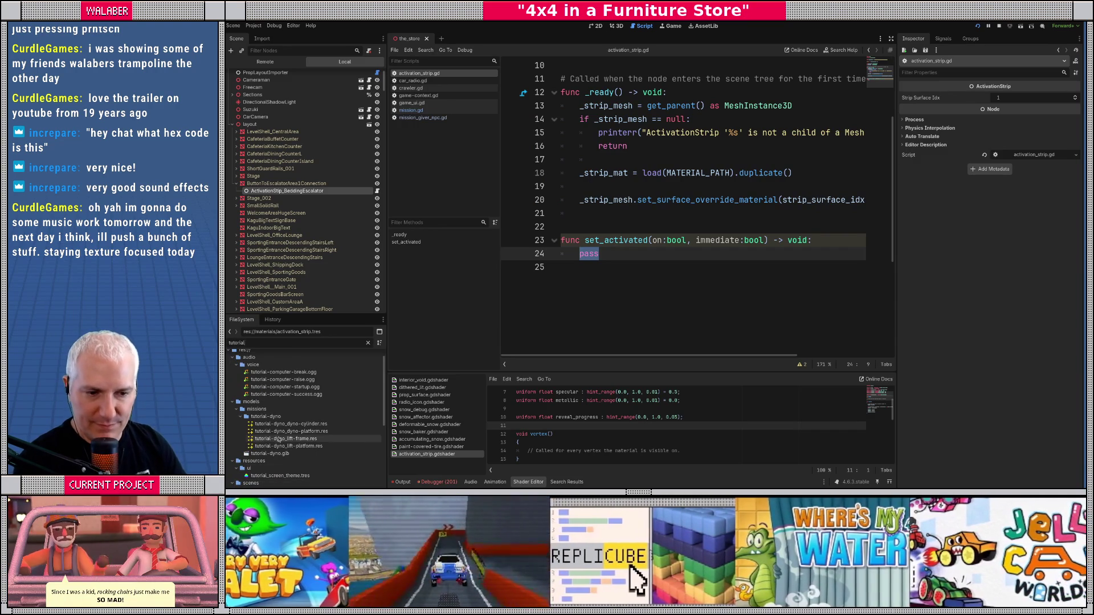
{"action": "scroll", "coordinate": [280, 445], "scroll_direction": "down", "scroll_amount": 3}
{"action": "double_click", "coordinate": [277, 431]}
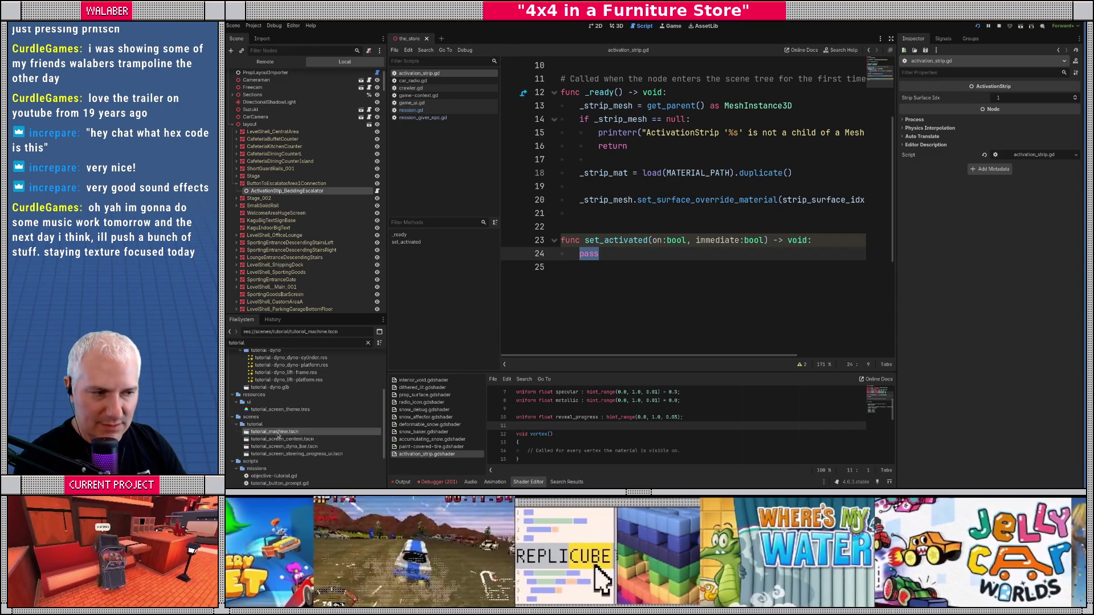
{"action": "left_click", "coordinate": [617, 26]}
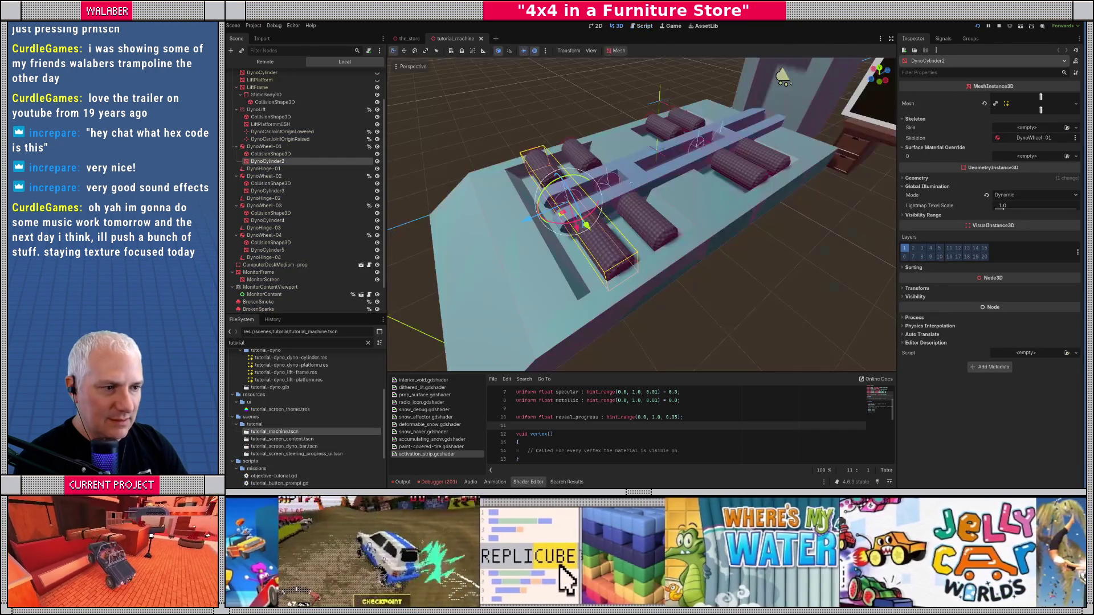
Fly the camera around DynoCylinder2 to inspect it
{"action": "key", "text": "w"}
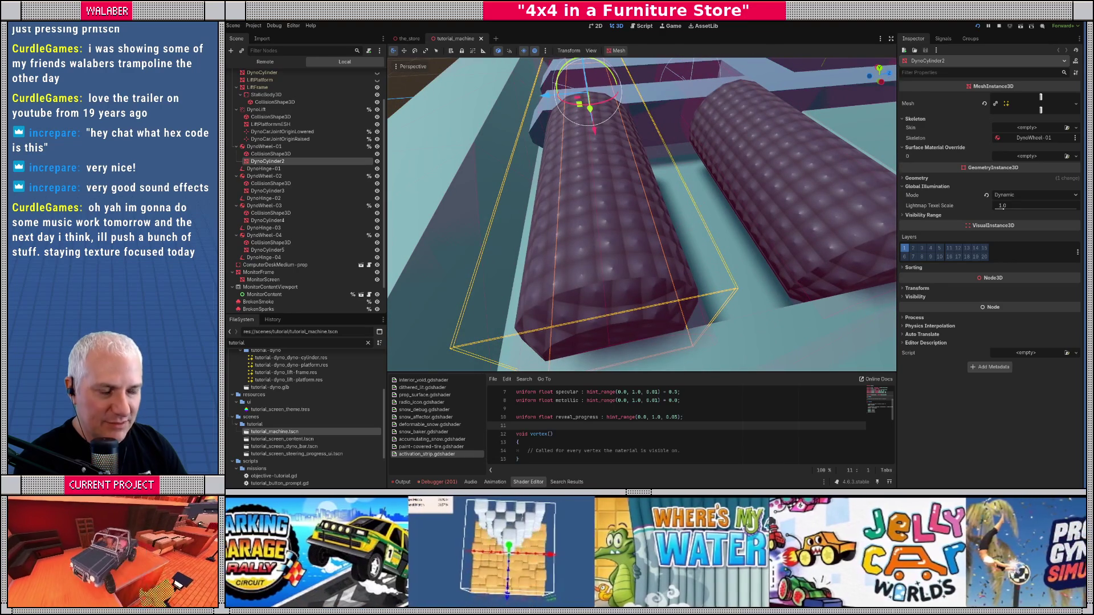
{"action": "key", "text": "s"}
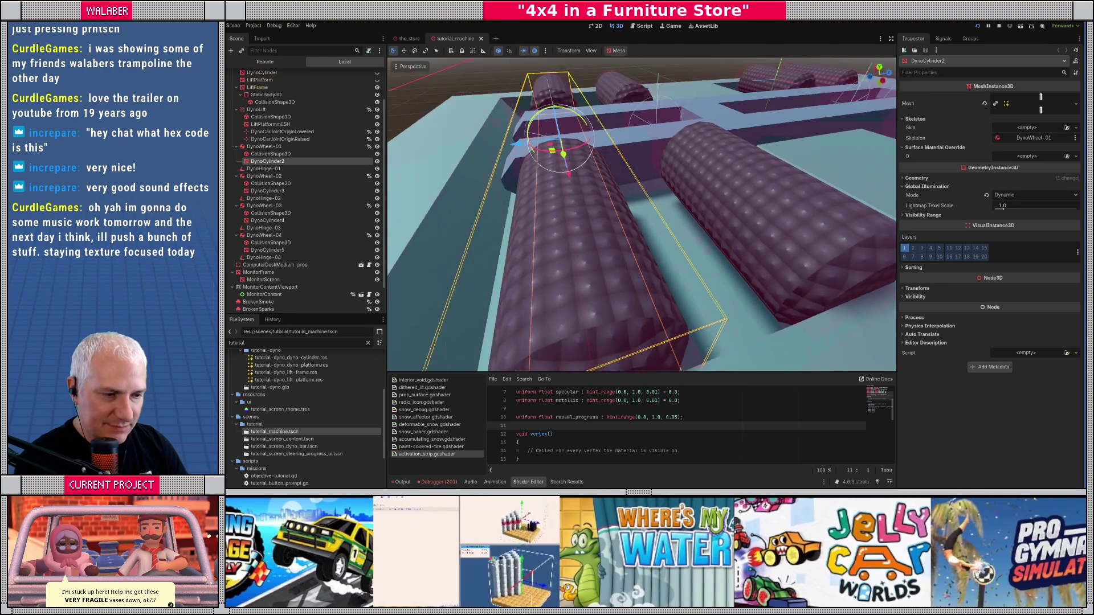
{"action": "key", "text": "w"}
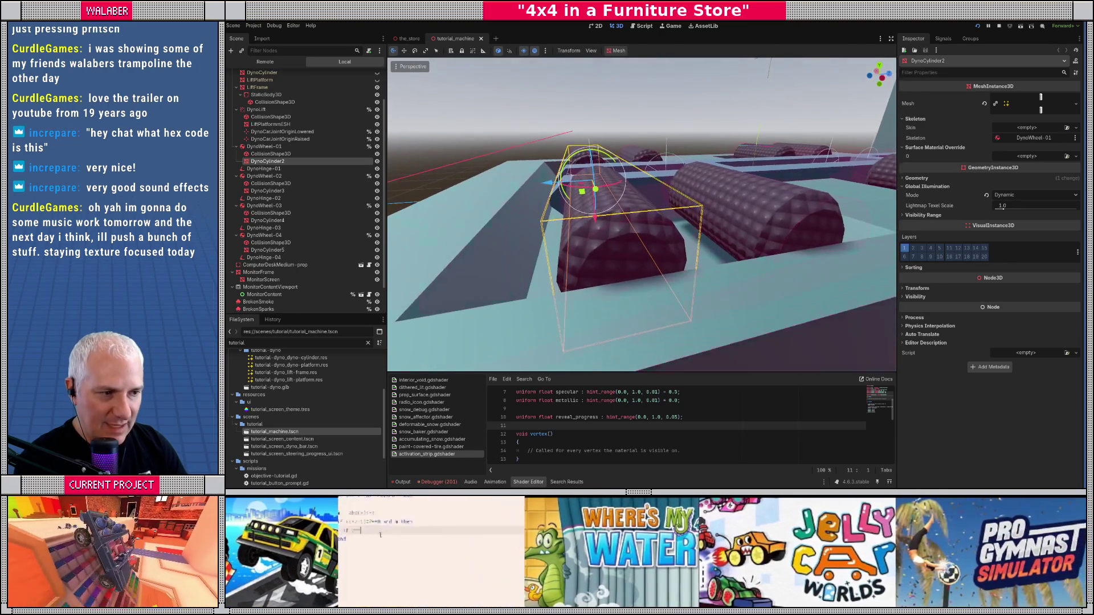
{"action": "key", "text": "d"}
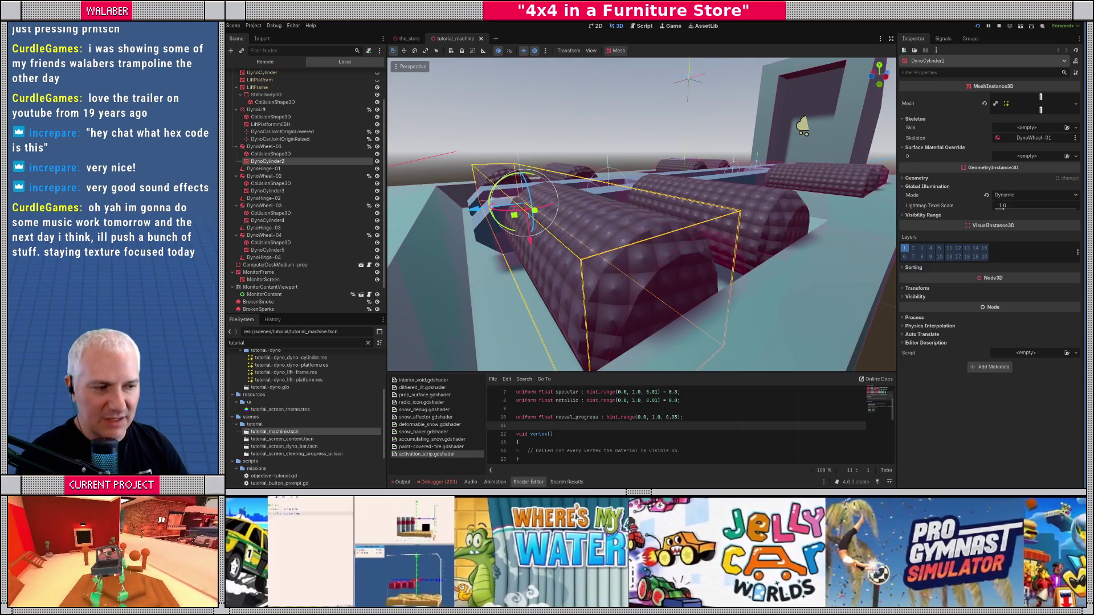
{"action": "key", "text": "q"}
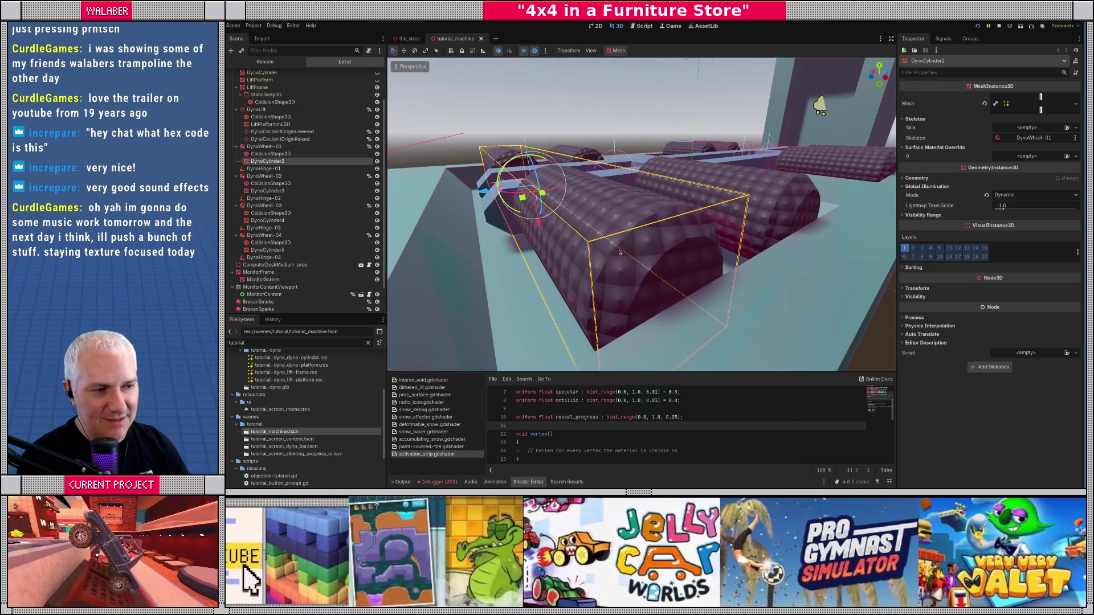
{"action": "scroll", "coordinate": [620, 255], "scroll_direction": "up", "scroll_amount": 5}
{"action": "scroll", "coordinate": [619, 254], "scroll_direction": "down", "scroll_amount": 2}
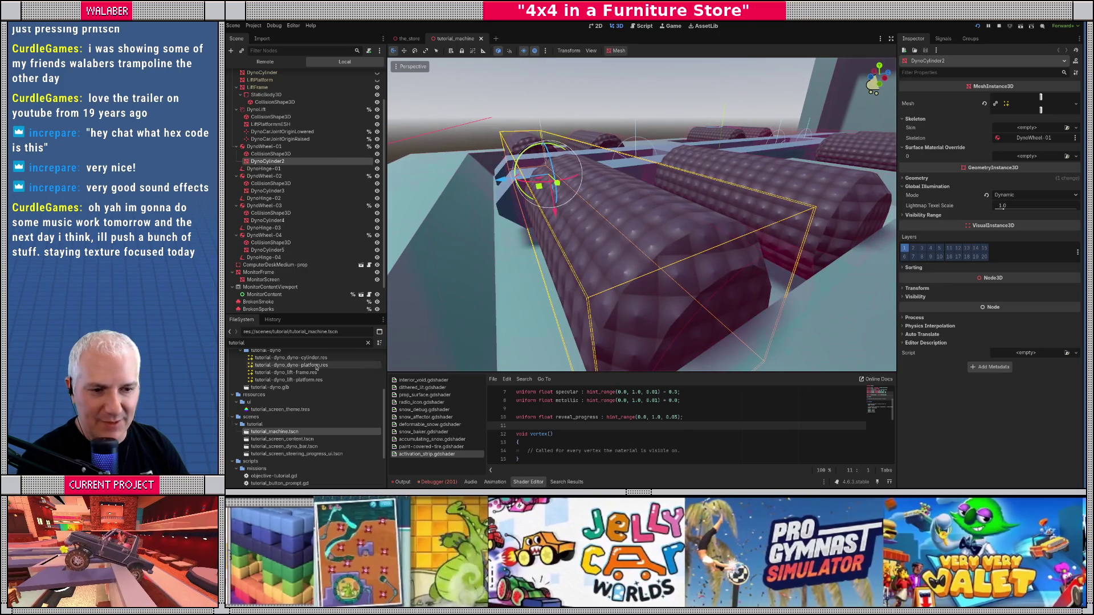
Filter FileSystem for 'stud' and open the studded_black.tres material
{"action": "double_click", "coordinate": [282, 342]}
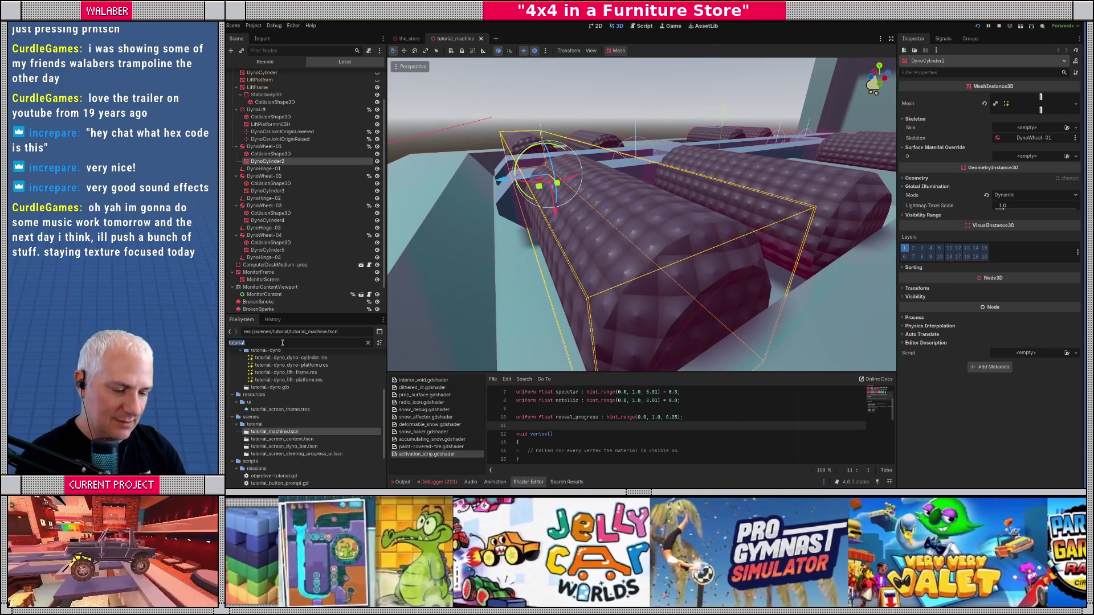
{"action": "type", "text": "stud"}
{"action": "left_click", "coordinate": [272, 386]}
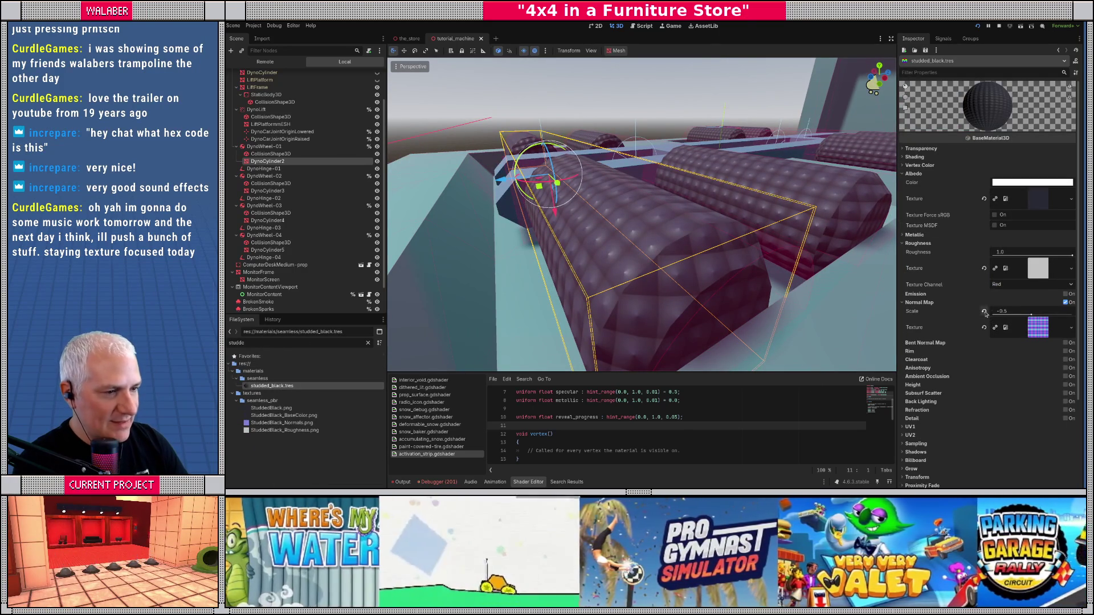
Reset Normal Map Scale to 1.0, then lower it while viewing the studded cylinders
{"action": "left_click", "coordinate": [983, 311]}
{"action": "mouse_move", "coordinate": [706, 248]}
{"action": "left_mouse_down"}
{"action": "mouse_move", "coordinate": [744, 236]}
{"action": "mouse_move", "coordinate": [715, 233]}
{"action": "left_mouse_up"}
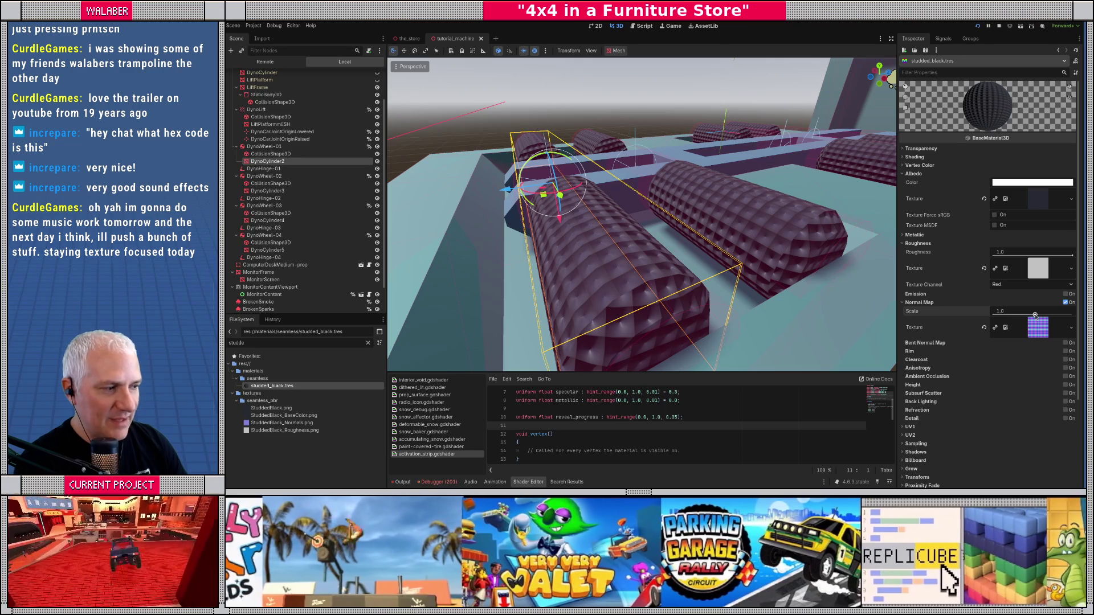
{"action": "left_click_drag", "start_coordinate": [1034, 315], "coordinate": [1032, 315]}
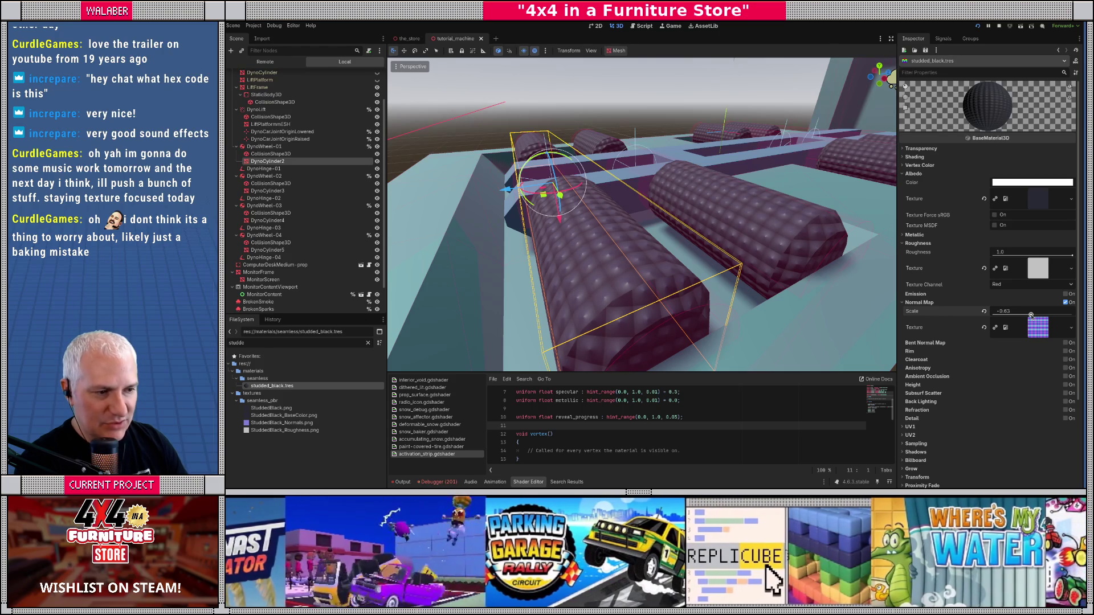
Enter -0.65 as the Normal Map Scale, inspect the wheel studs, and save
{"action": "left_click", "coordinate": [1015, 310]}
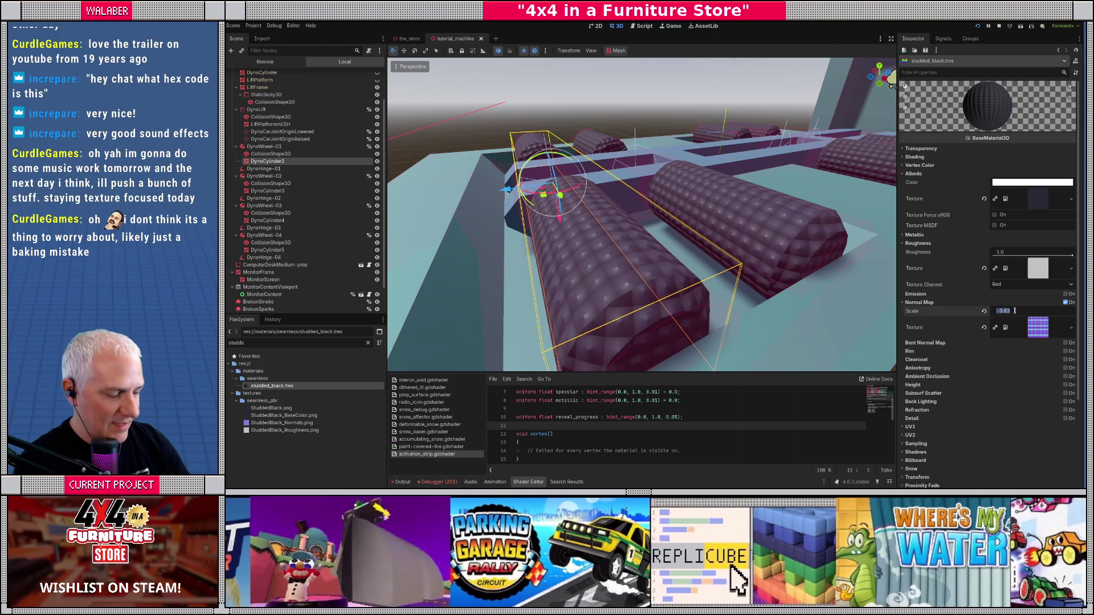
{"action": "key", "text": "BackSpace"}
{"action": "key", "text": "BackSpace"}
{"action": "key", "text": "Return"}
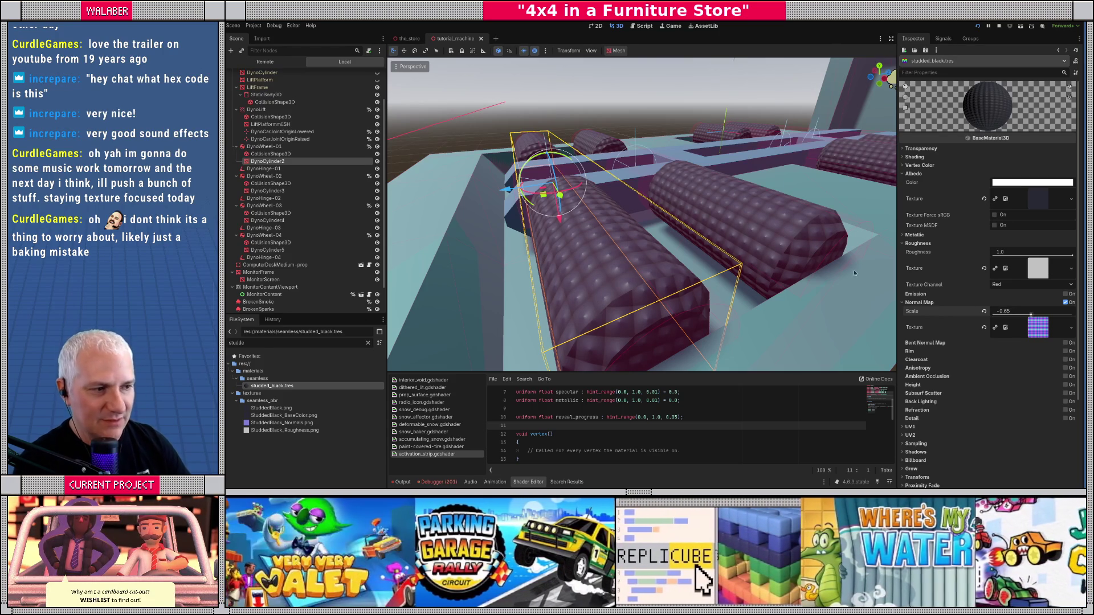
{"action": "left_click_drag", "start_coordinate": [702, 242], "coordinate": [576, 199]}
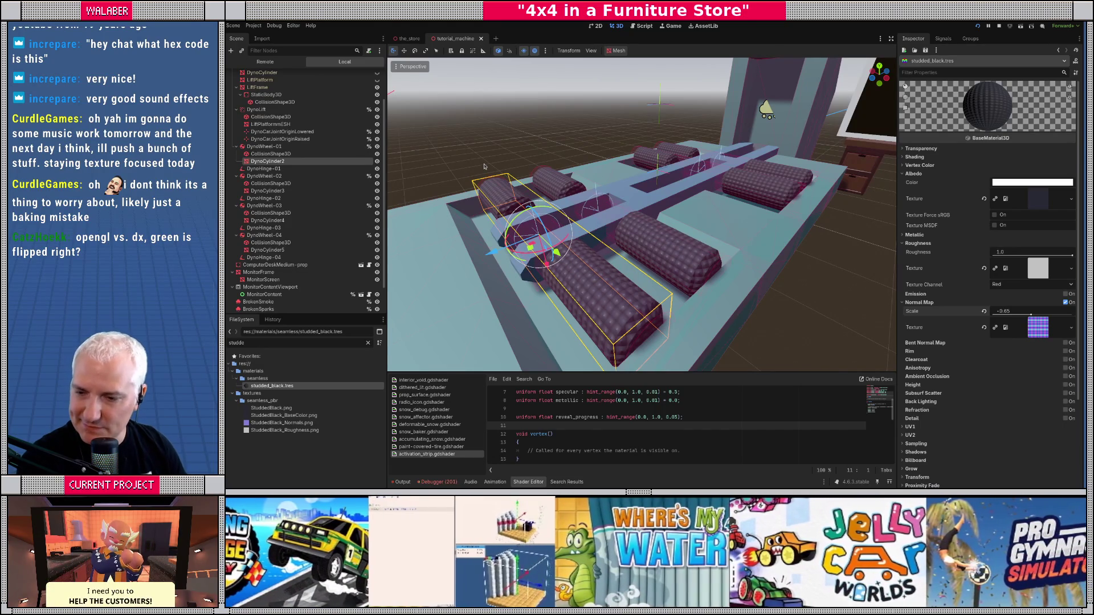
{"action": "key", "text": "ctrl+s"}
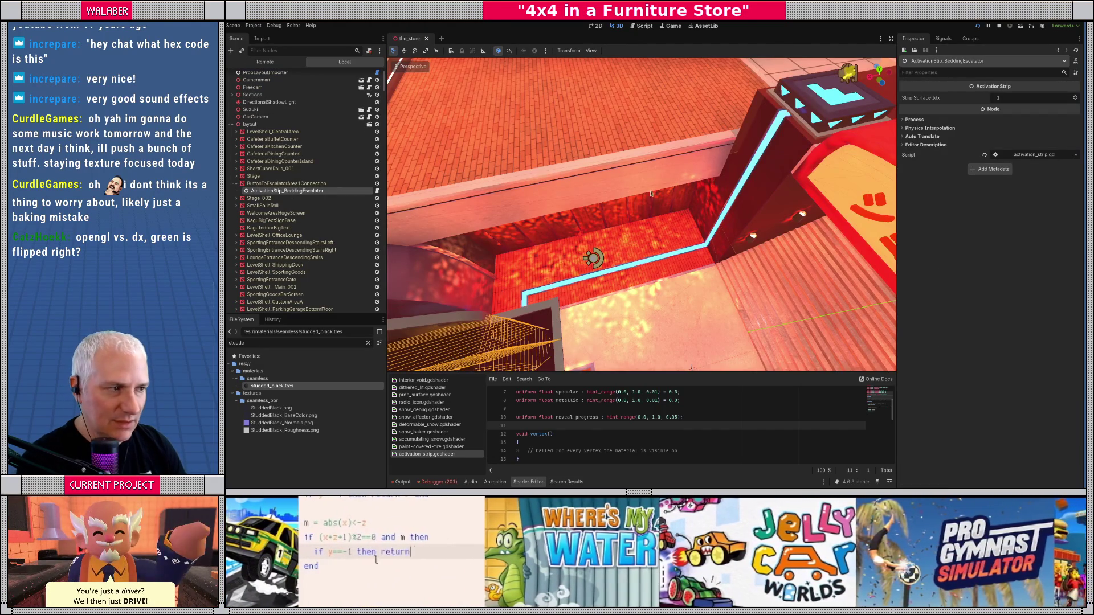
Open the ActivationStrip node's script in distraction-free mode
{"action": "mouse_move", "coordinate": [484, 167]}
{"action": "left_mouse_down"}
{"action": "mouse_move", "coordinate": [687, 253]}
{"action": "mouse_move", "coordinate": [376, 181]}
{"action": "left_mouse_up"}
{"action": "left_click", "coordinate": [377, 191]}
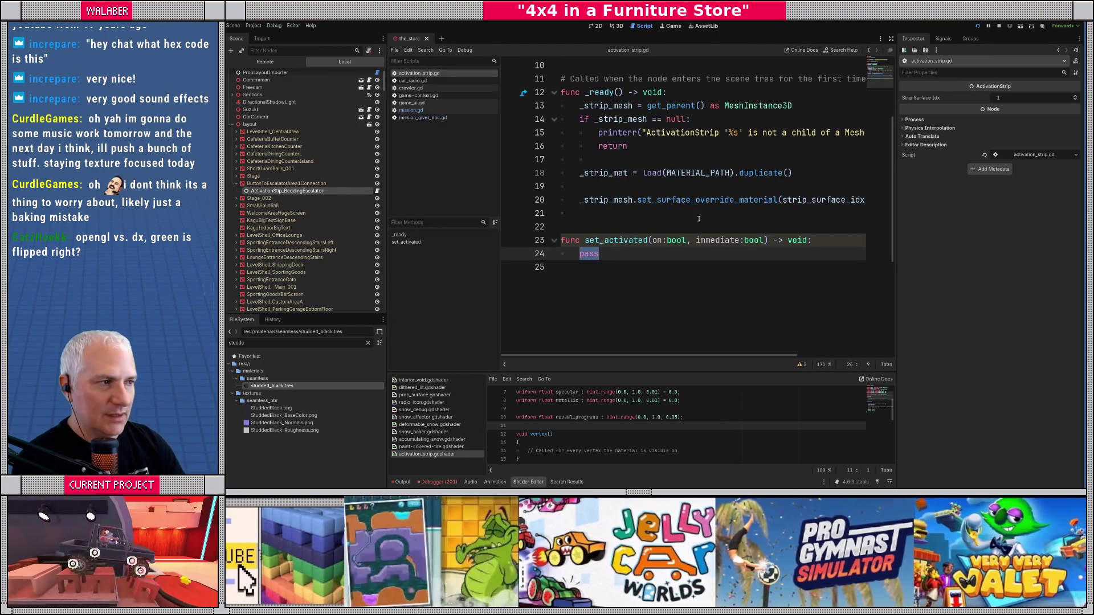
{"action": "left_click", "coordinate": [890, 39]}
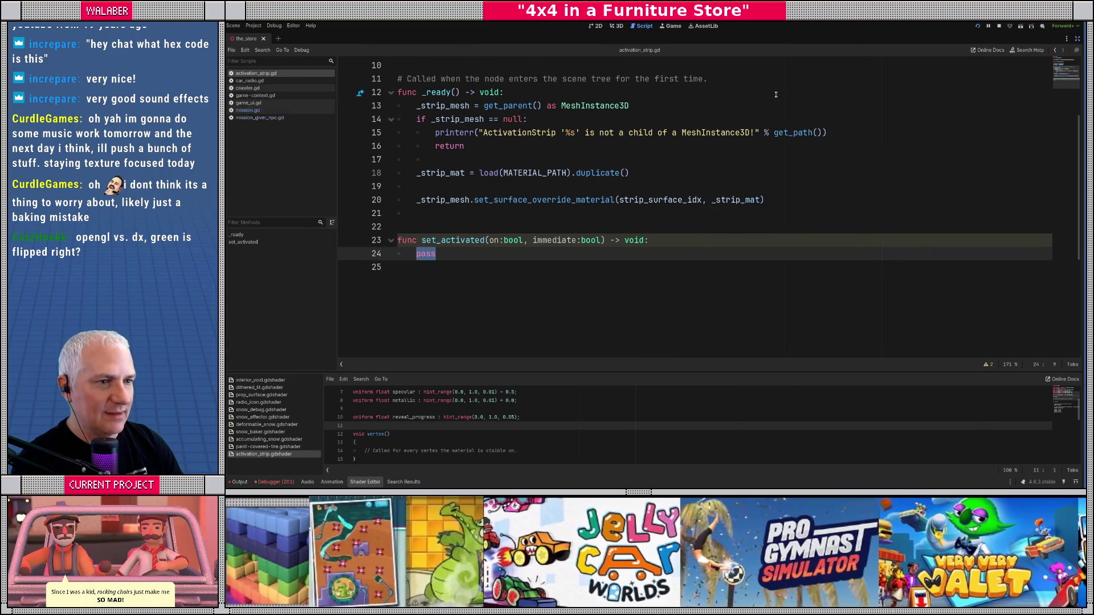
Replace pass with 'if immediate:' and an empty _strip_mat.set_shader_parameter() call
{"action": "type", "text": "if im"}
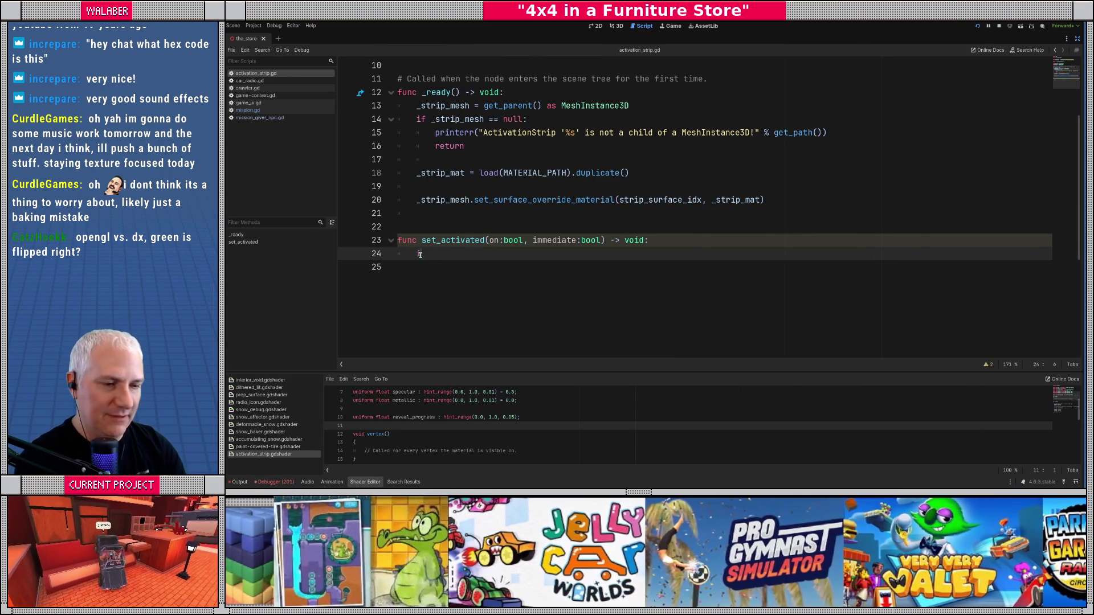
{"action": "type", "text": "mee"}
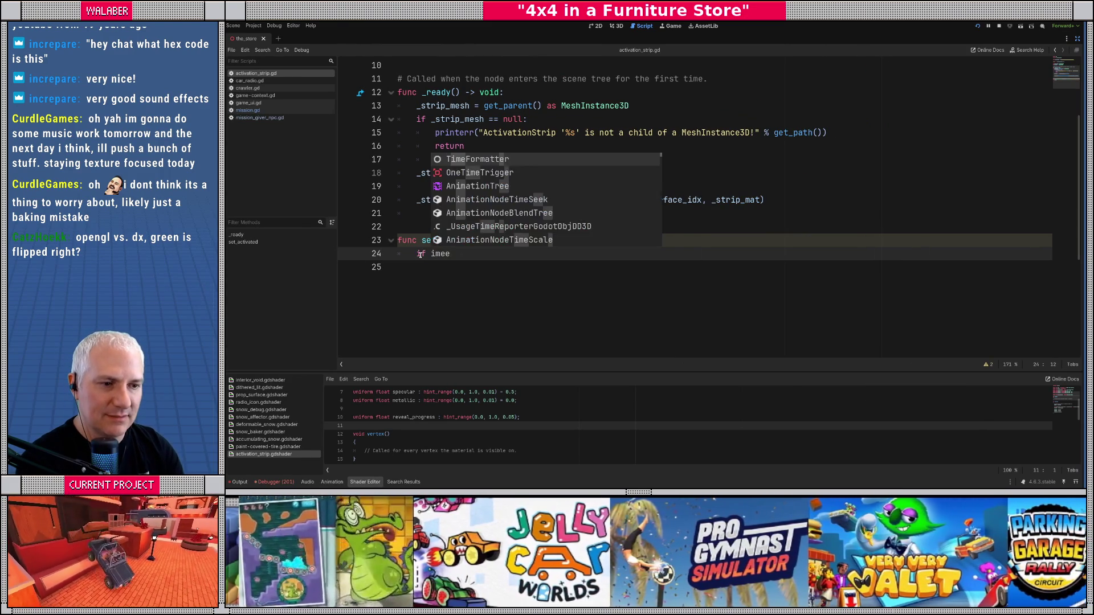
{"action": "key", "text": "Return"}
{"action": "type", "text": ":"}
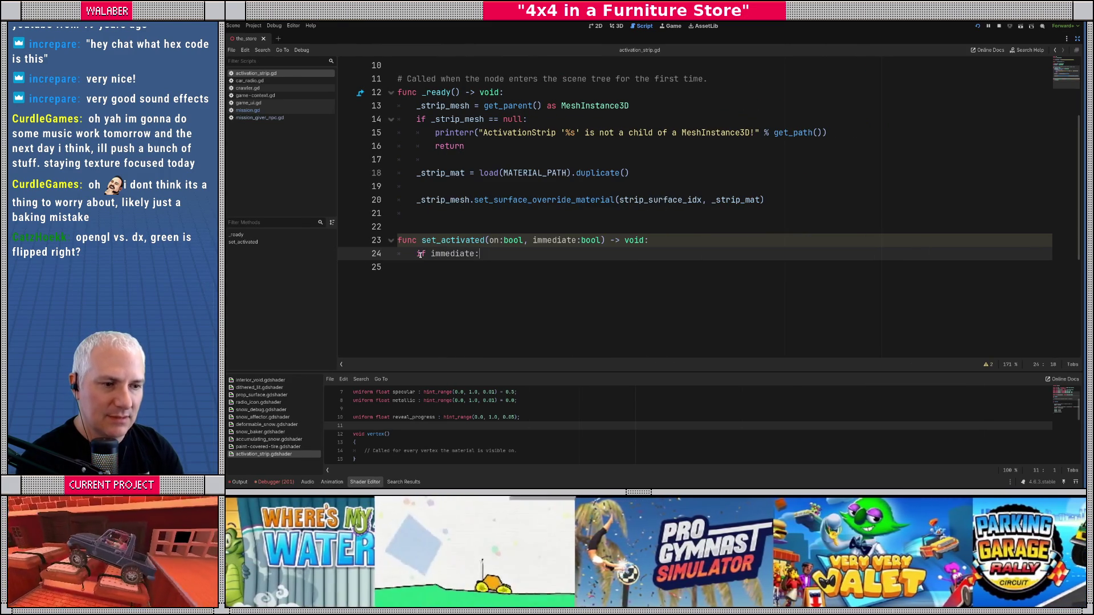
{"action": "key", "text": "Return"}
{"action": "type", "text": "_st"}
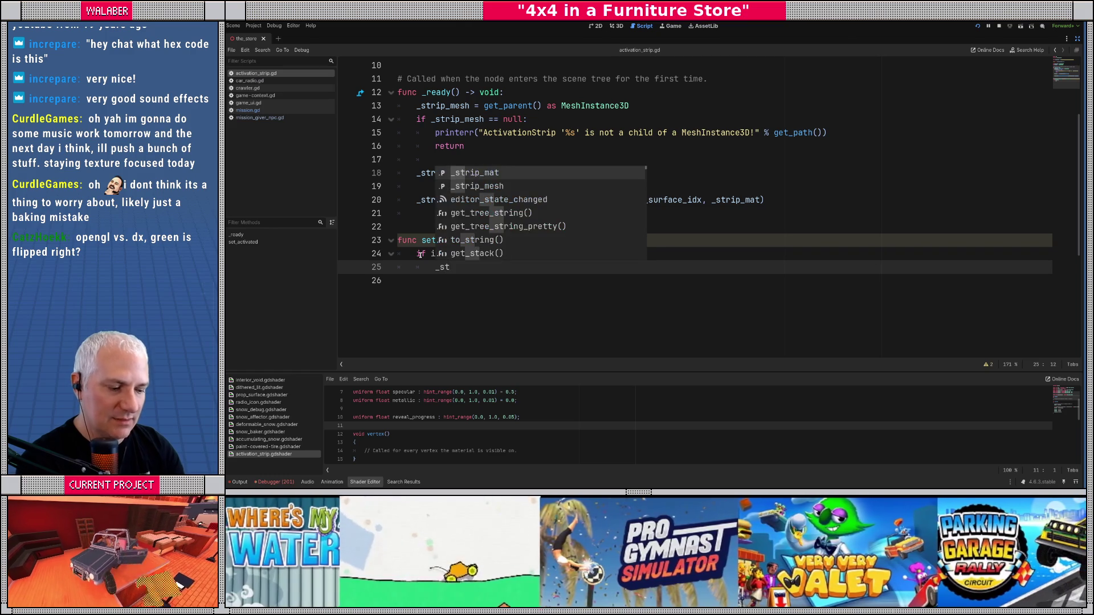
{"action": "type", "text": "rip_ma"}
{"action": "key", "text": "Return"}
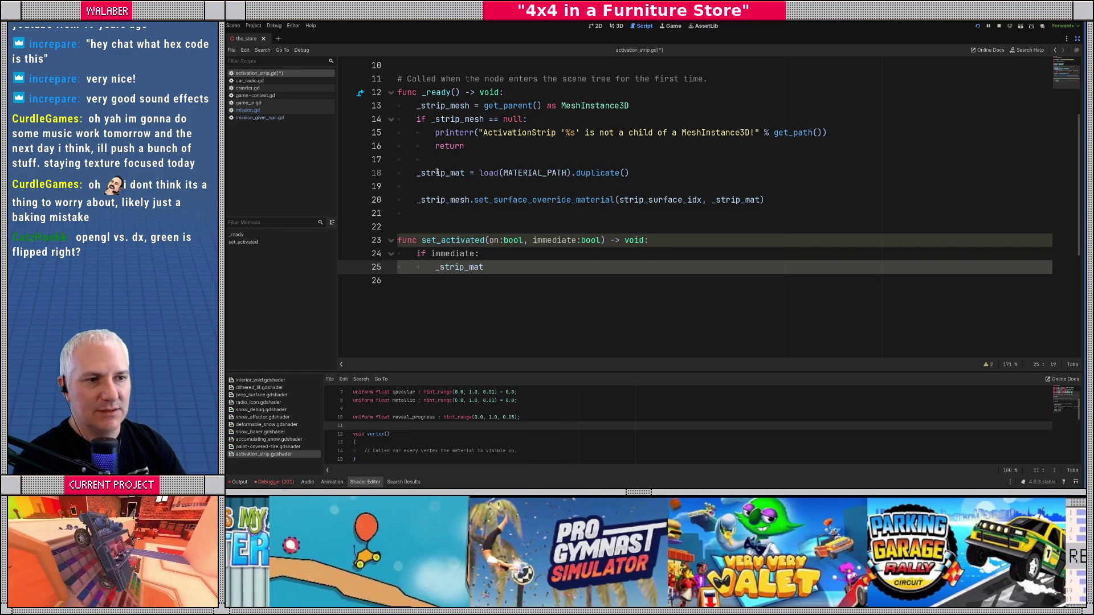
{"action": "scroll", "coordinate": [480, 258], "scroll_direction": "down", "scroll_amount": 1}
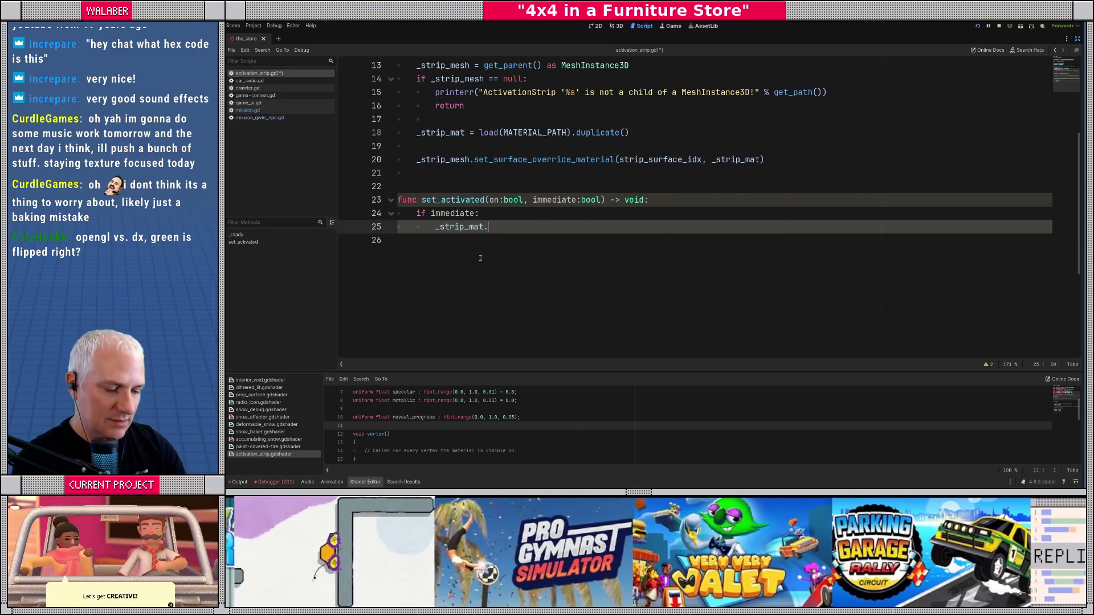
{"action": "type", "text": "set"}
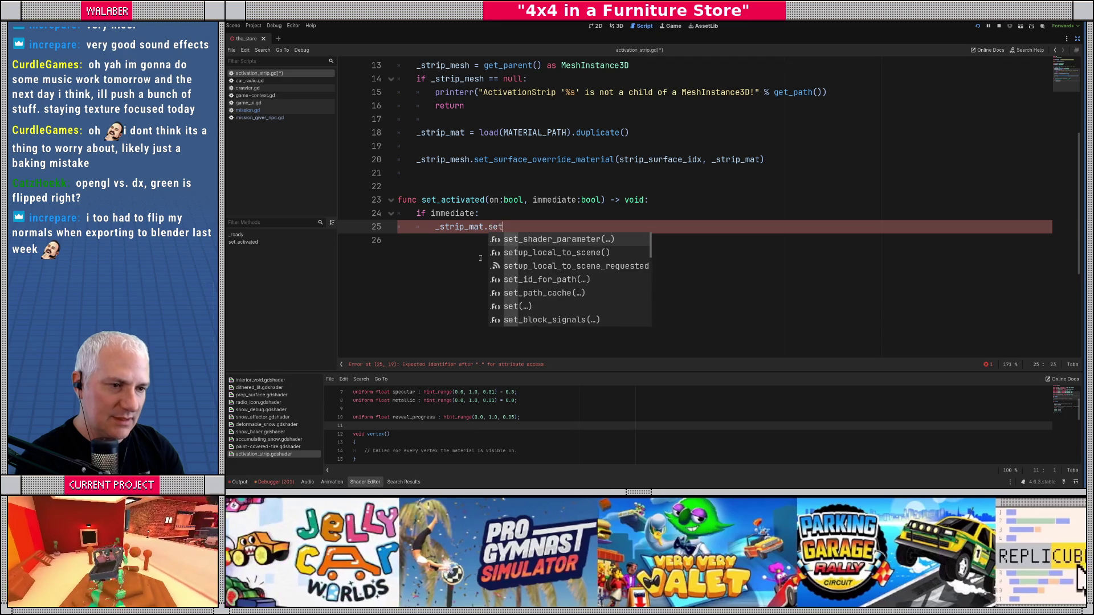
{"action": "type", "text": "_s"}
{"action": "key", "text": "Return"}
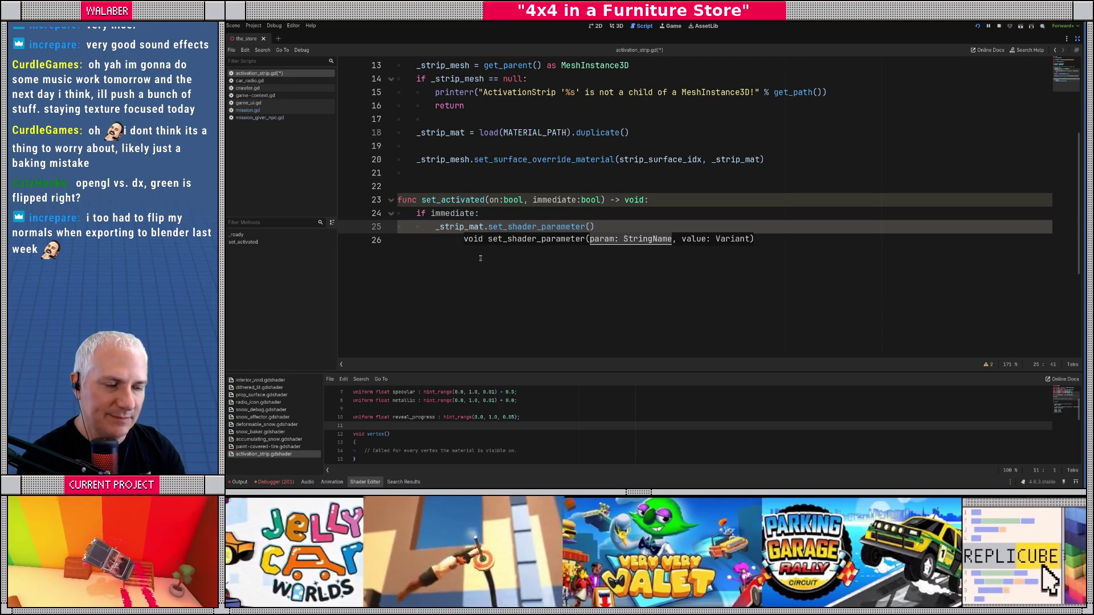
{"action": "scroll", "coordinate": [481, 258], "scroll_direction": "up", "scroll_amount": 3}
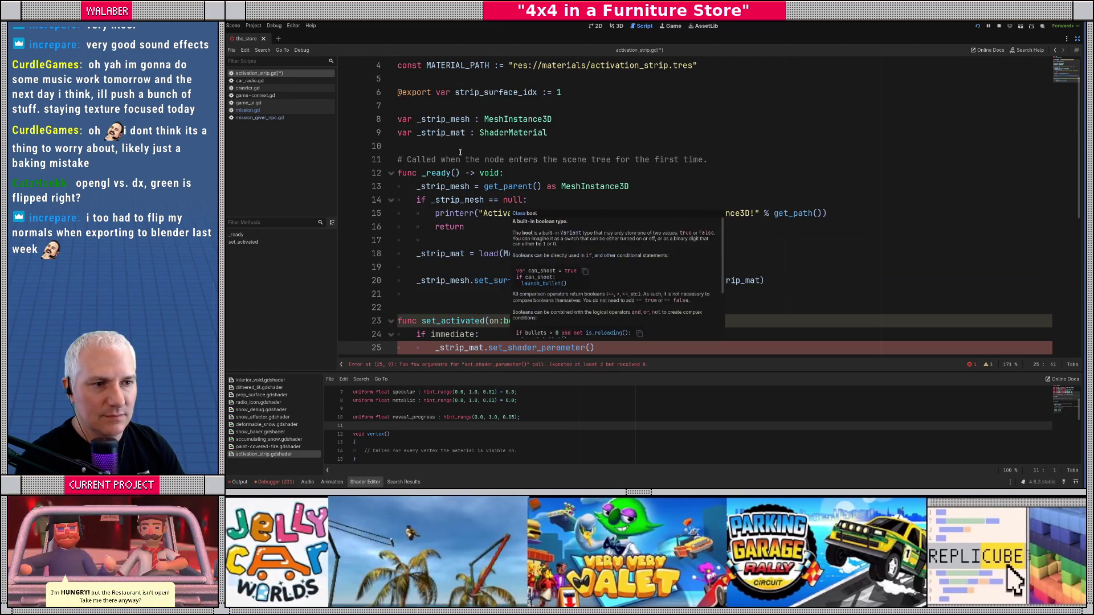
Add a var _queued_interp := 0.0 declaration below the member variables
{"action": "left_click", "coordinate": [457, 149]}
{"action": "key", "text": "Return"}
{"action": "type", "text": "var _"}
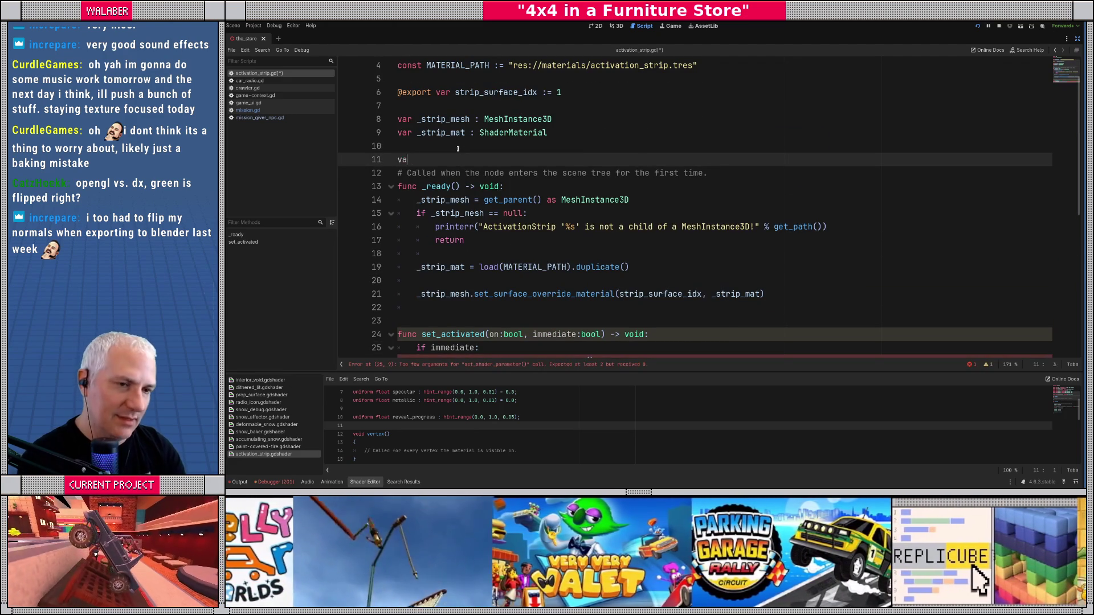
{"action": "type", "text": "queued_"}
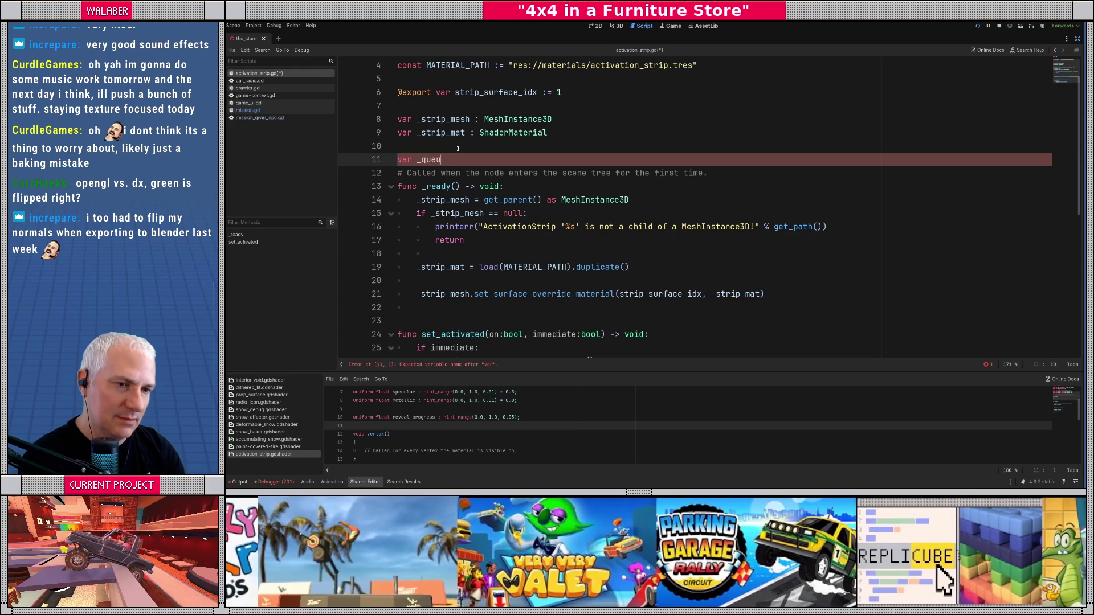
{"action": "type", "text": "interp := 0"}
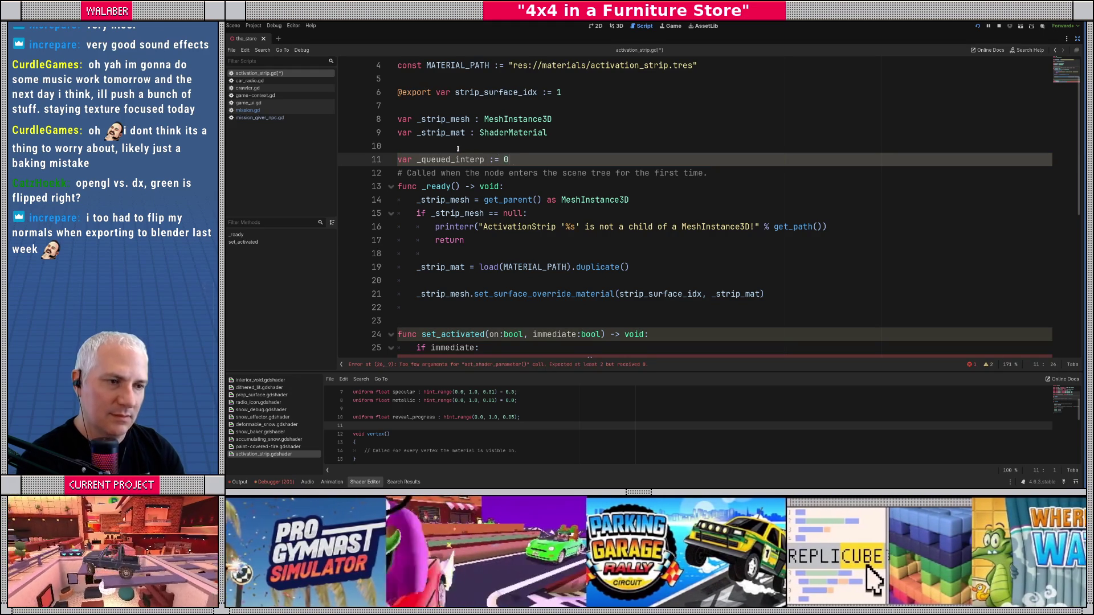
{"action": "type", "text": ".0"}
{"action": "key", "text": "Return"}
{"action": "scroll", "coordinate": [462, 188], "scroll_direction": "down", "scroll_amount": 1}
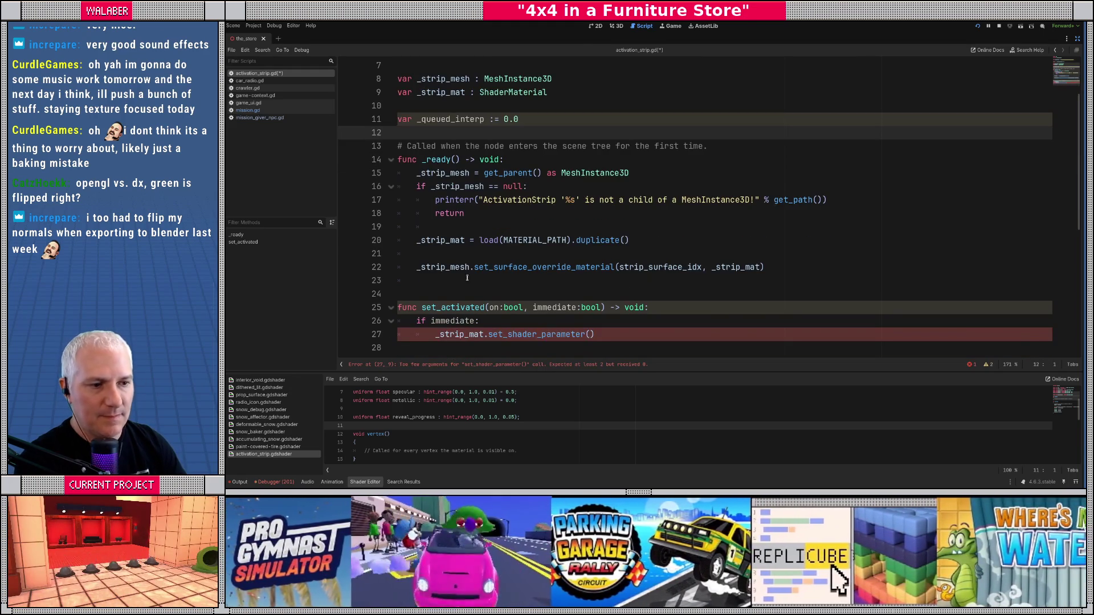
{"action": "left_click", "coordinate": [465, 280]}
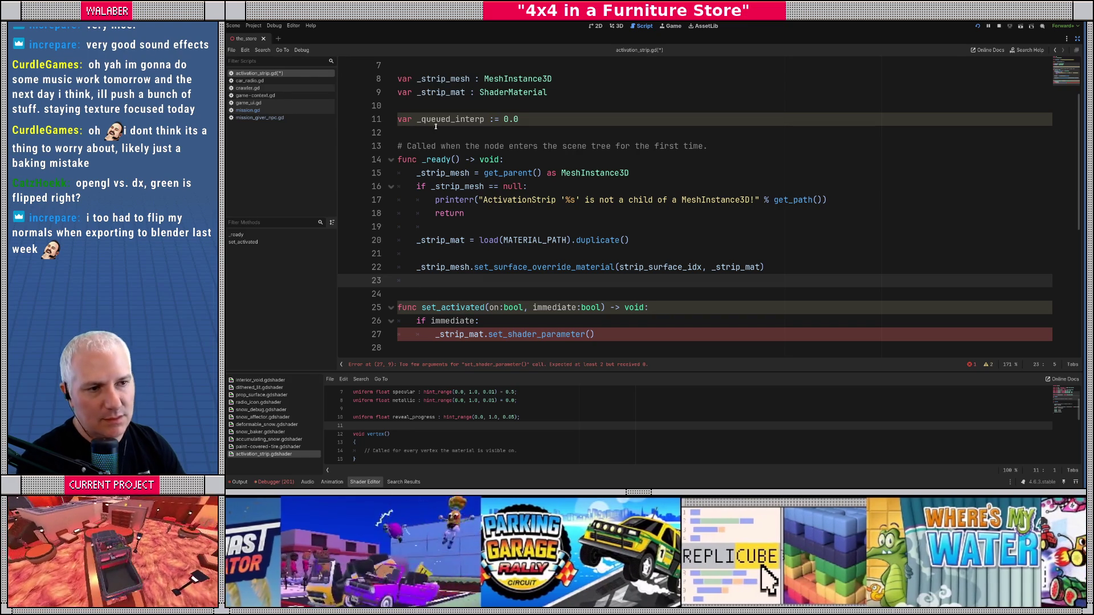
Rework that declaration into var _has_queued_activation := false
{"action": "left_click_drag", "start_coordinate": [456, 119], "coordinate": [484, 120]}
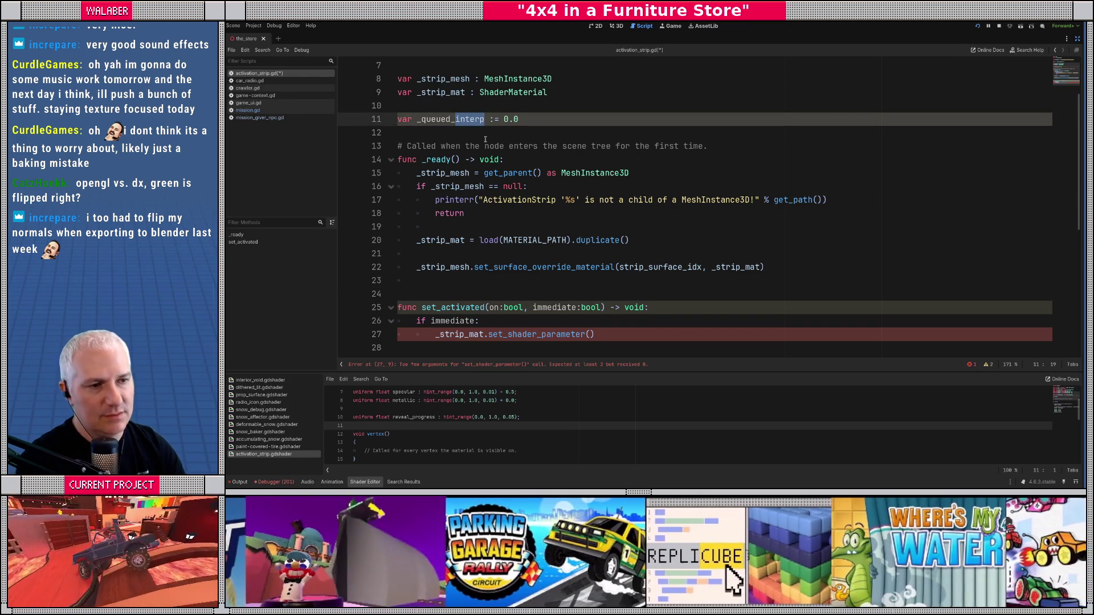
{"action": "type", "text": "on"}
{"action": "key", "text": "Right"}
{"action": "key", "text": "Right"}
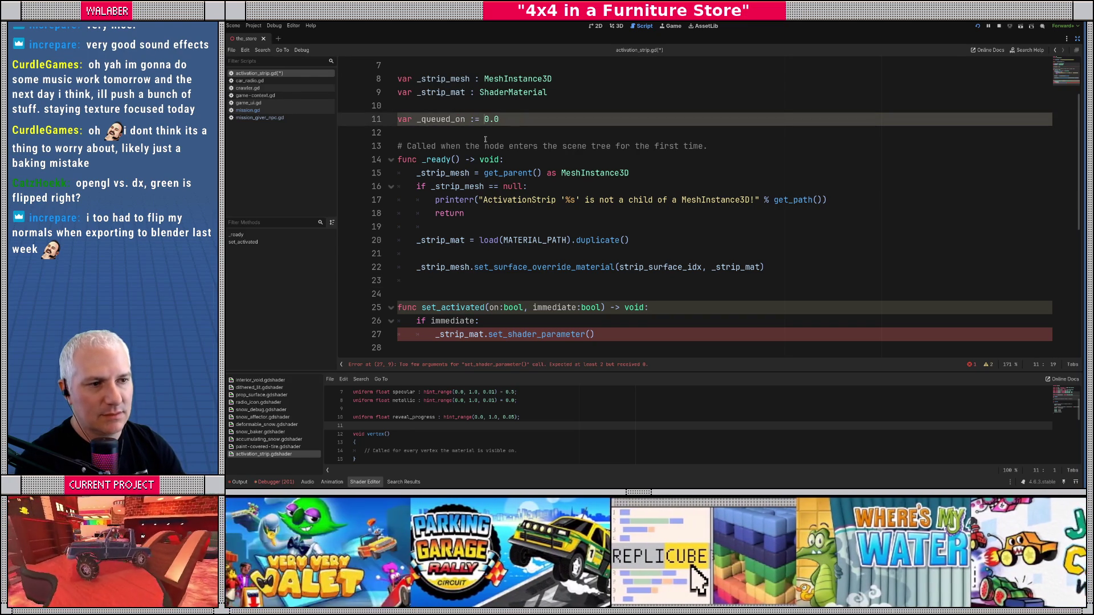
{"action": "type", "text": "false"}
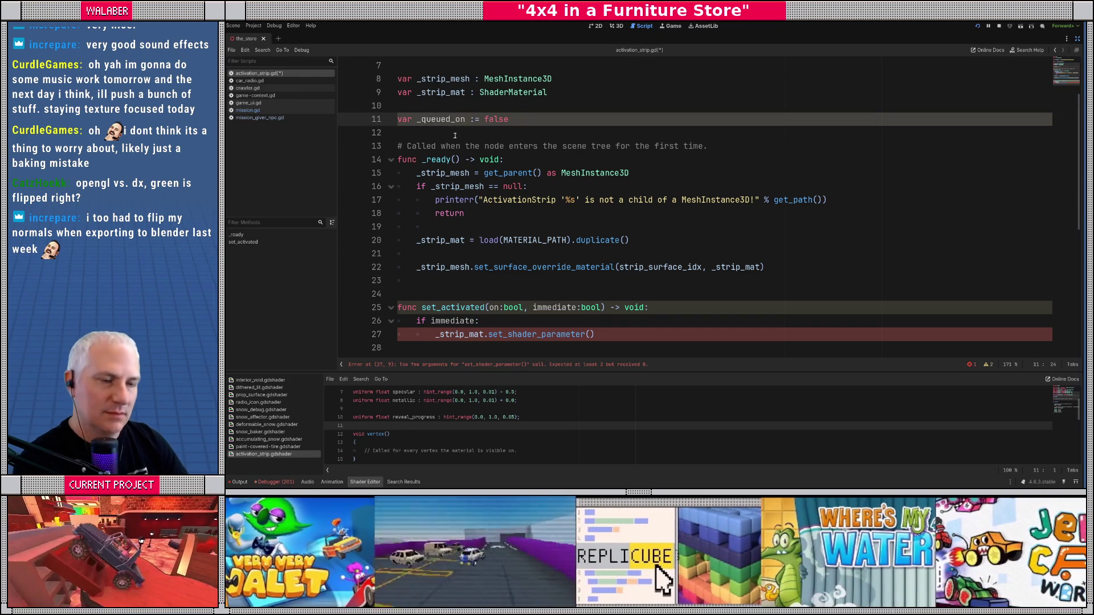
{"action": "left_click_drag", "start_coordinate": [419, 119], "coordinate": [553, 119]}
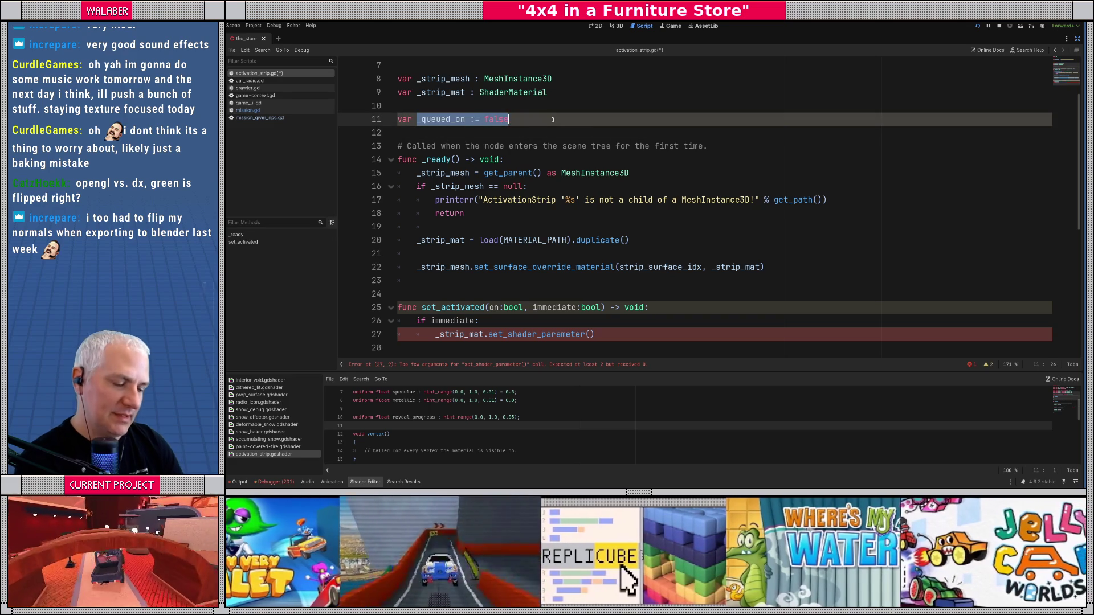
{"action": "key", "text": "BackSpace"}
{"action": "type", "text": "has"}
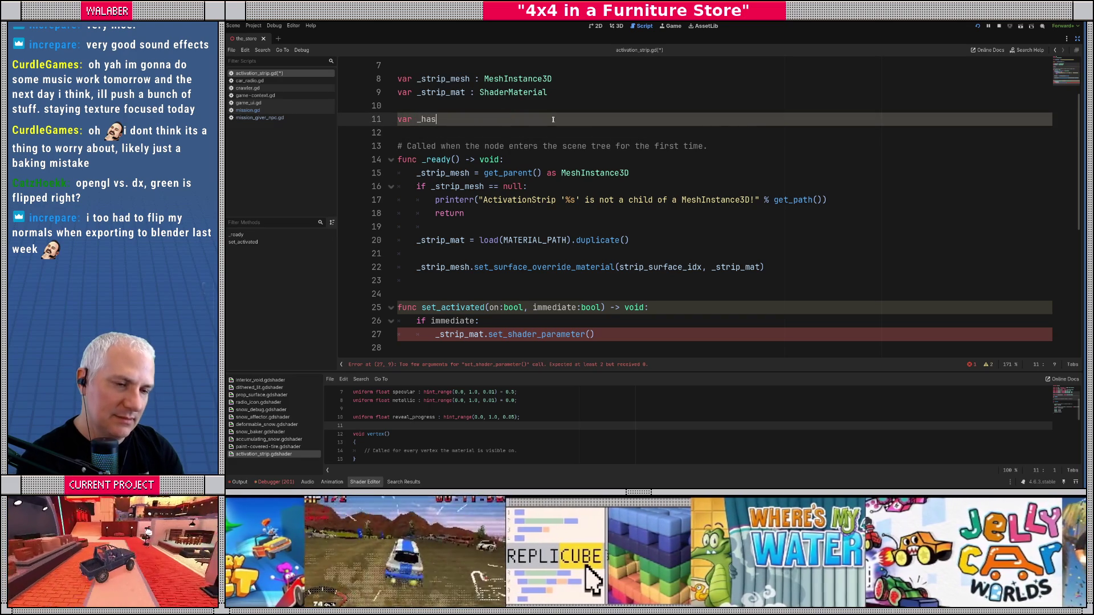
{"action": "type", "text": "_queue"}
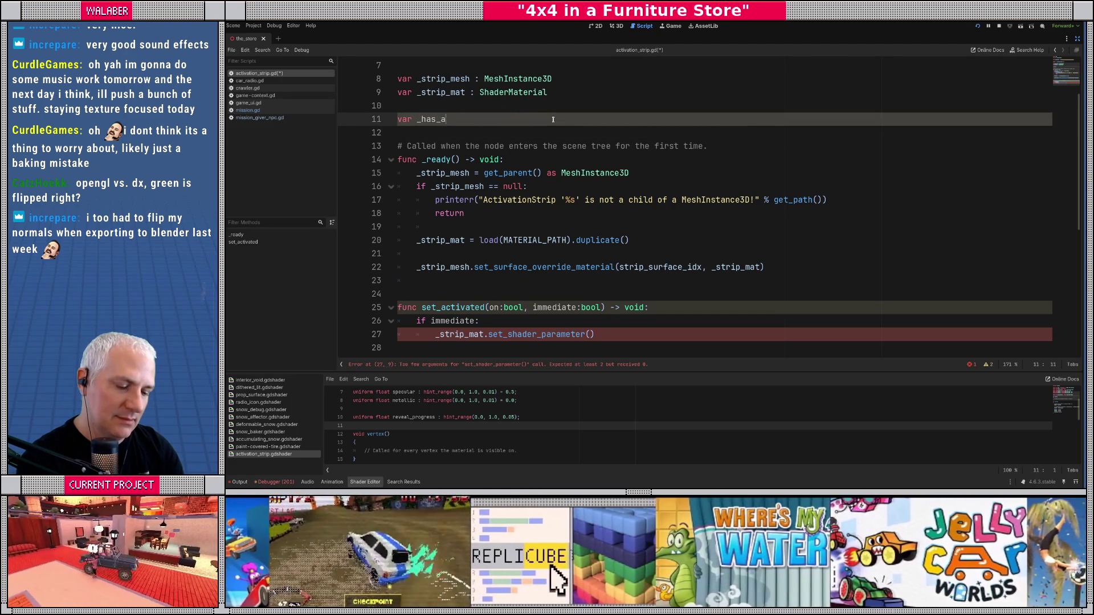
{"action": "type", "text": "d_activation :"}
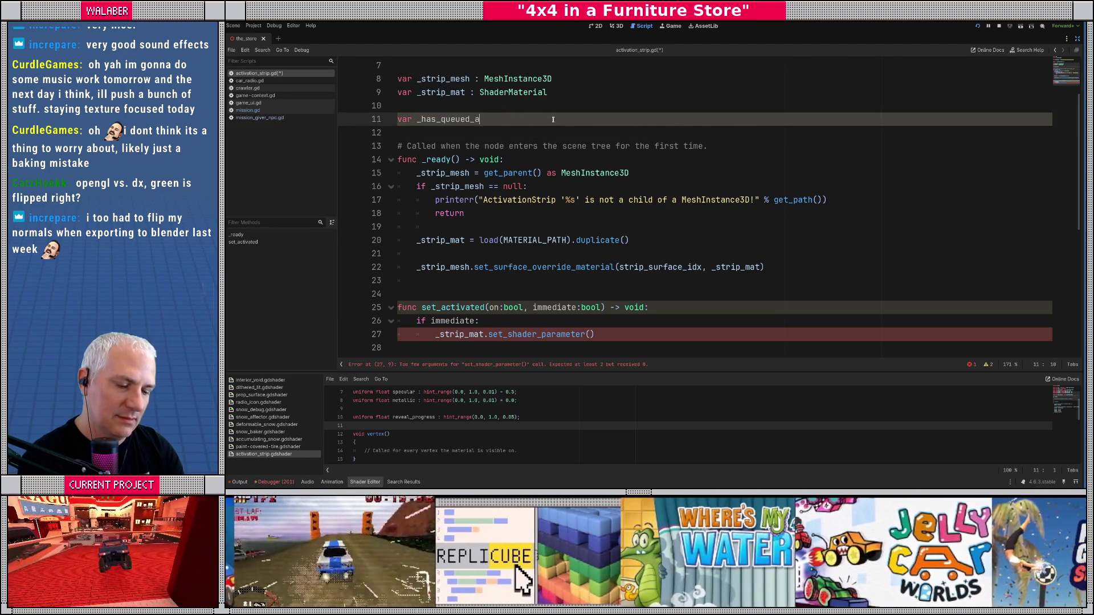
{"action": "type", "text": "= false"}
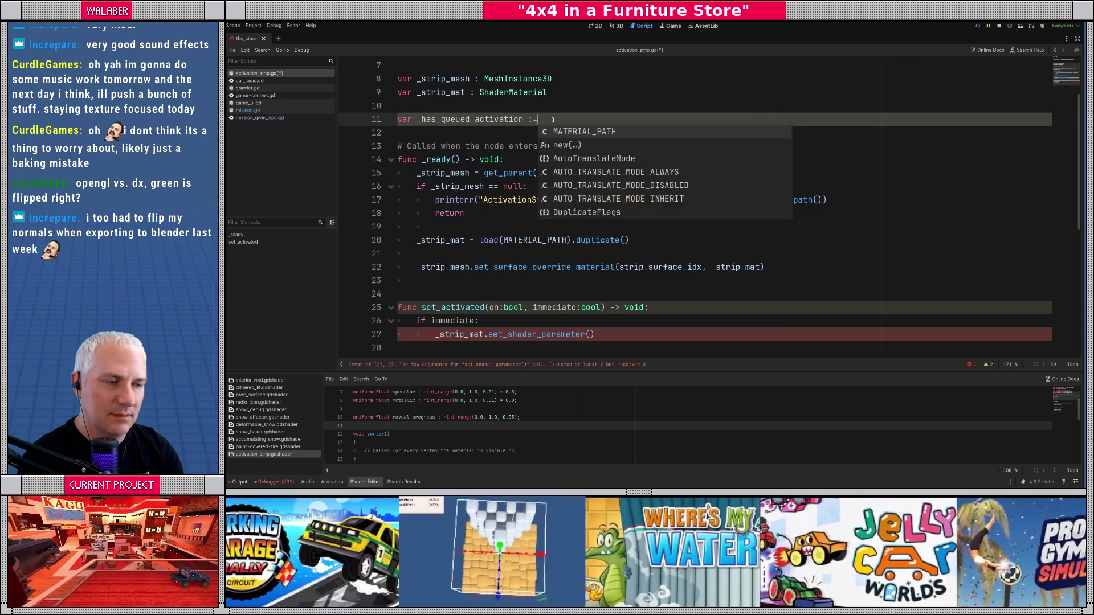
Add var _queued_activation := false on the line below
{"action": "key", "text": "Return"}
{"action": "type", "text": "var _queued_Act"}
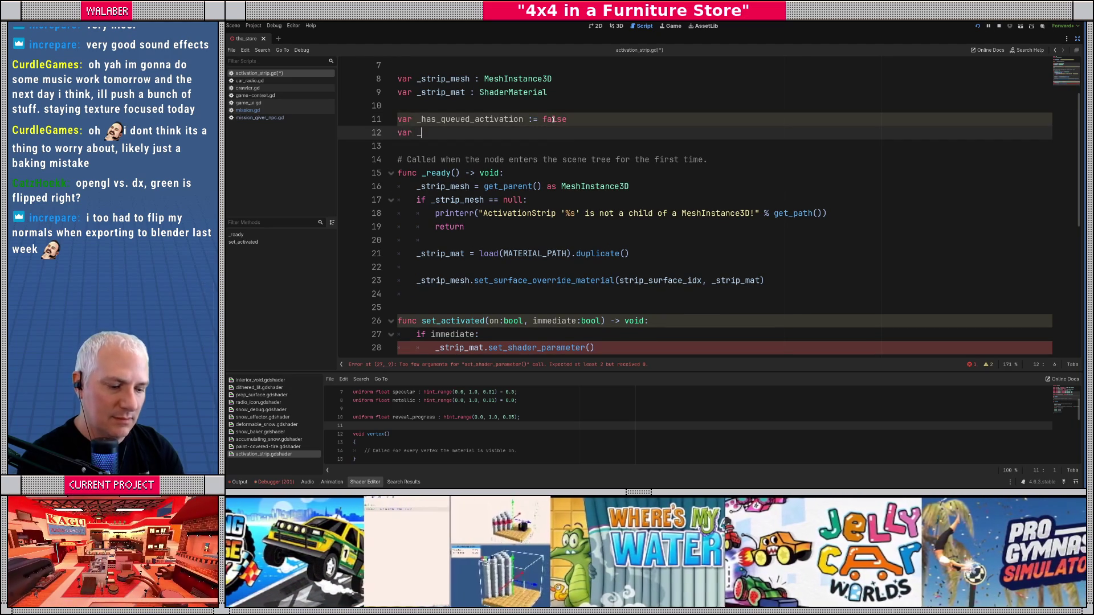
{"action": "type", "text": "ivatio"}
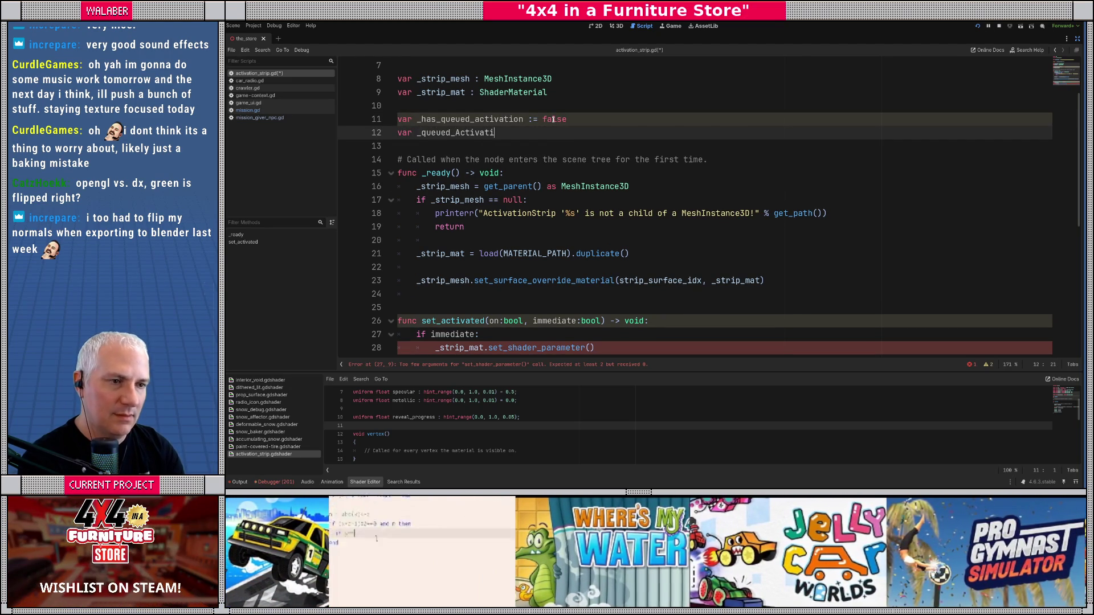
{"action": "key", "text": "BackSpace"}
{"action": "key", "text": "BackSpace"}
{"action": "key", "text": "BackSpace"}
{"action": "key", "text": "BackSpace"}
{"action": "key", "text": "BackSpace"}
{"action": "type", "text": "activation := false"}
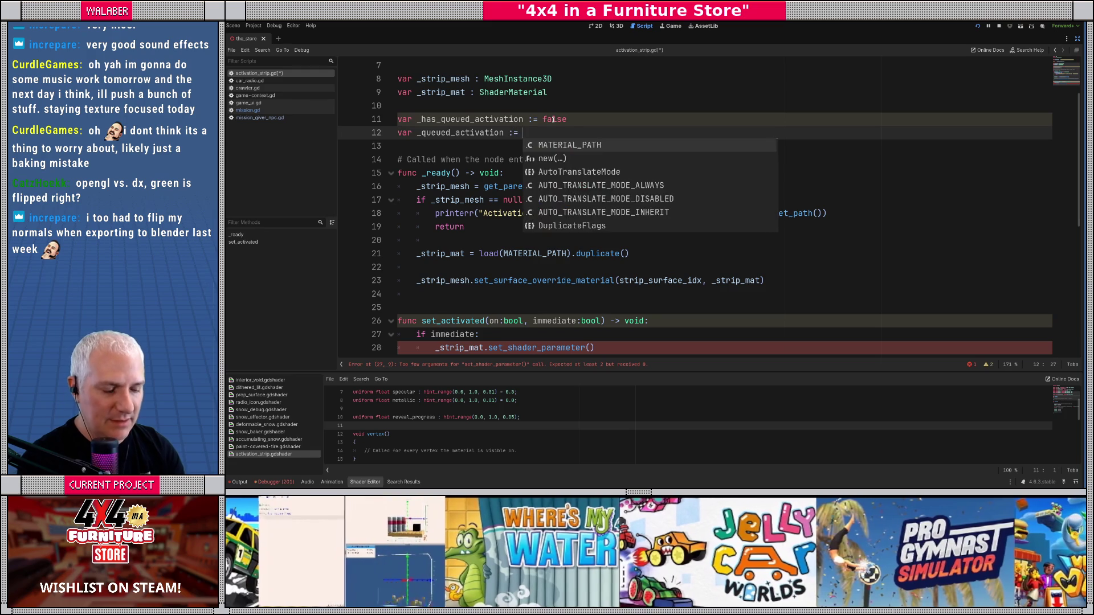
{"action": "scroll", "coordinate": [521, 222], "scroll_direction": "down", "scroll_amount": 1}
{"action": "left_click", "coordinate": [446, 253]}
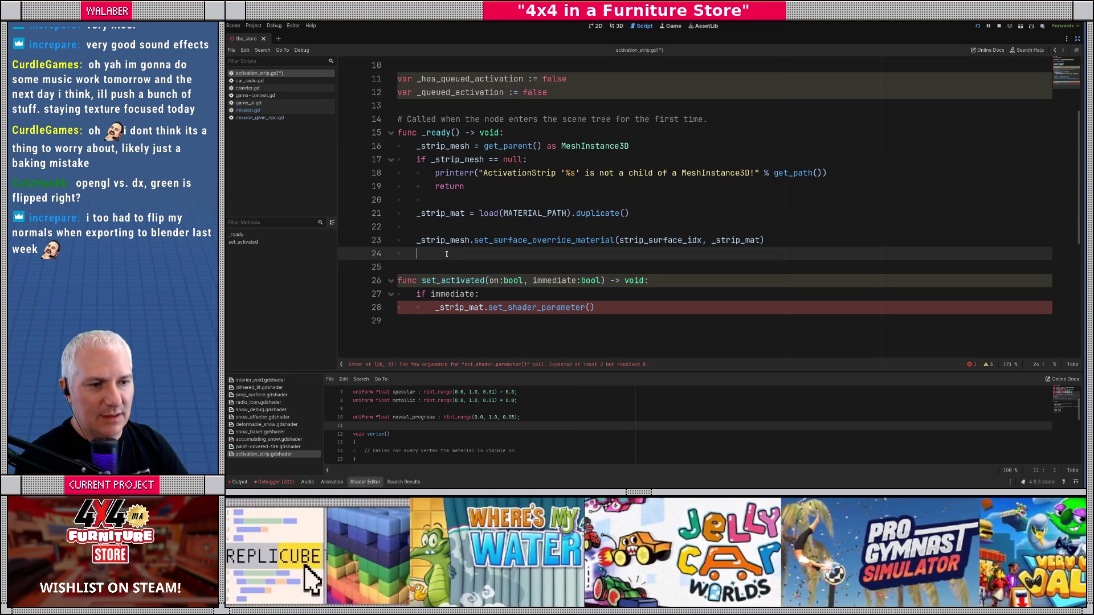
Add an 'if _has_queued_activation:' check at the end of _ready
{"action": "key", "text": "Return"}
{"action": "type", "text": "if _ha"}
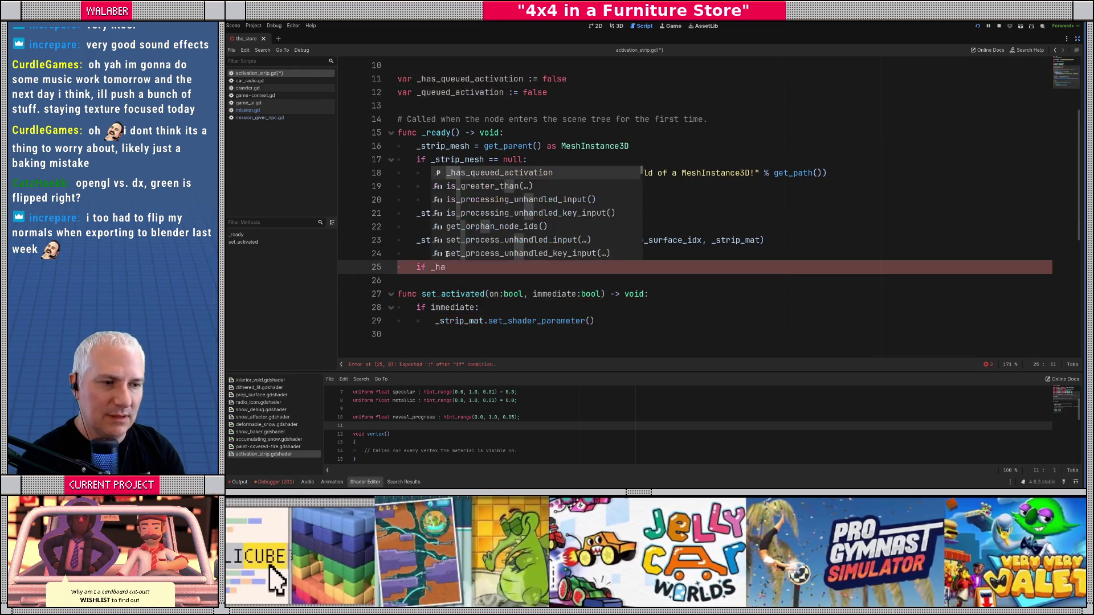
{"action": "key", "text": "Return"}
{"action": "type", "text": ":"}
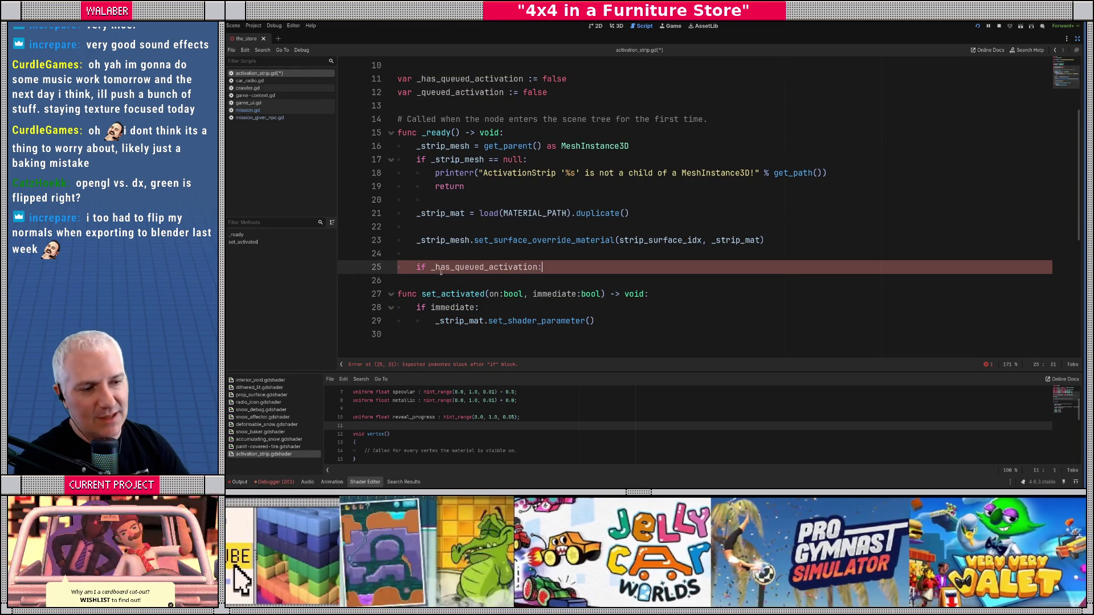
{"action": "left_click", "coordinate": [392, 294]}
{"action": "left_click", "coordinate": [392, 293]}
{"action": "left_click_drag", "start_coordinate": [440, 267], "coordinate": [452, 266]}
{"action": "left_click", "coordinate": [553, 267]}
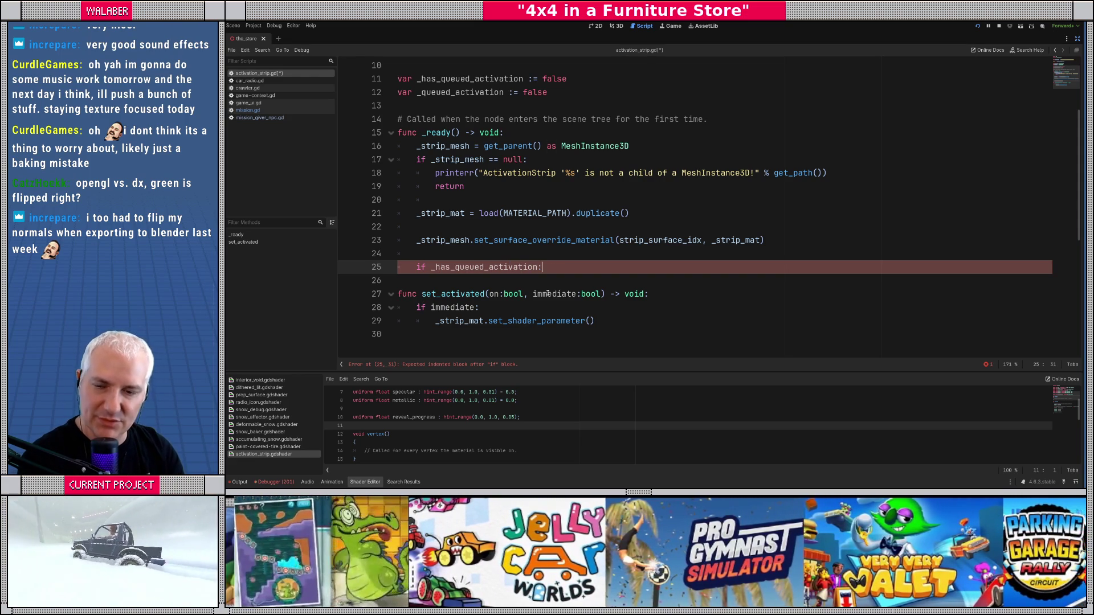
Inside the check, call set_activated(_queued_activation, true) and set _has_queued_activation = false
{"action": "key", "text": "Return"}
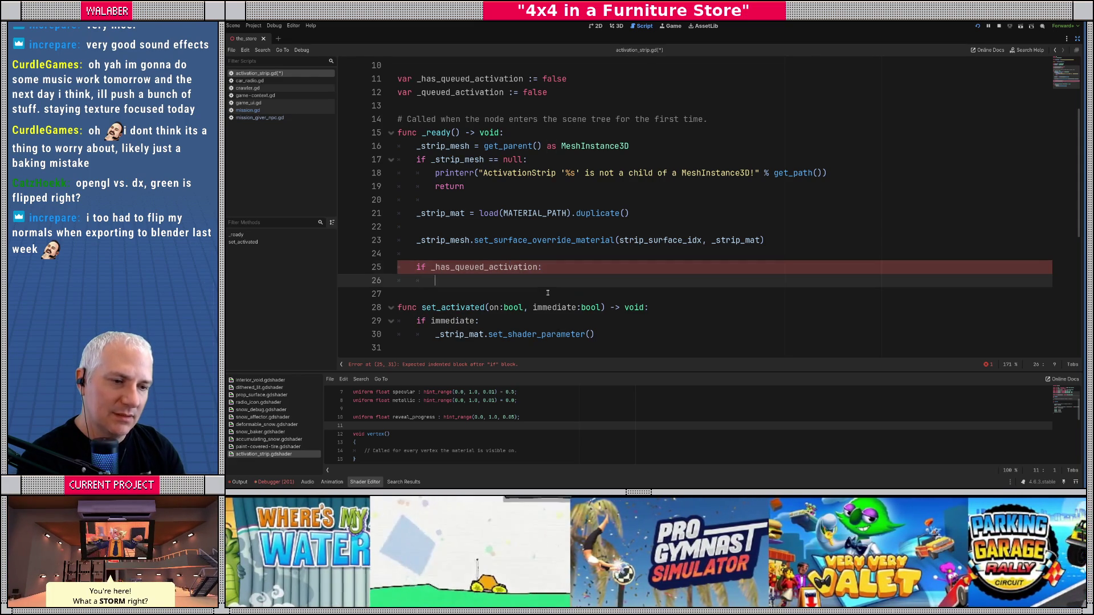
{"action": "type", "text": "set_activated("}
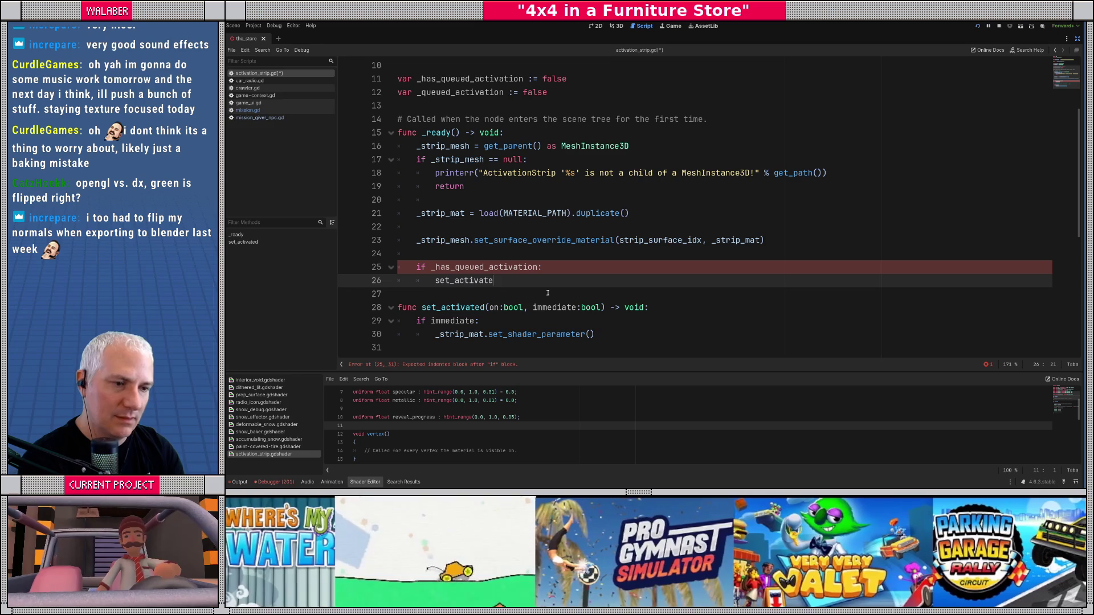
{"action": "type", "text": "_queu"}
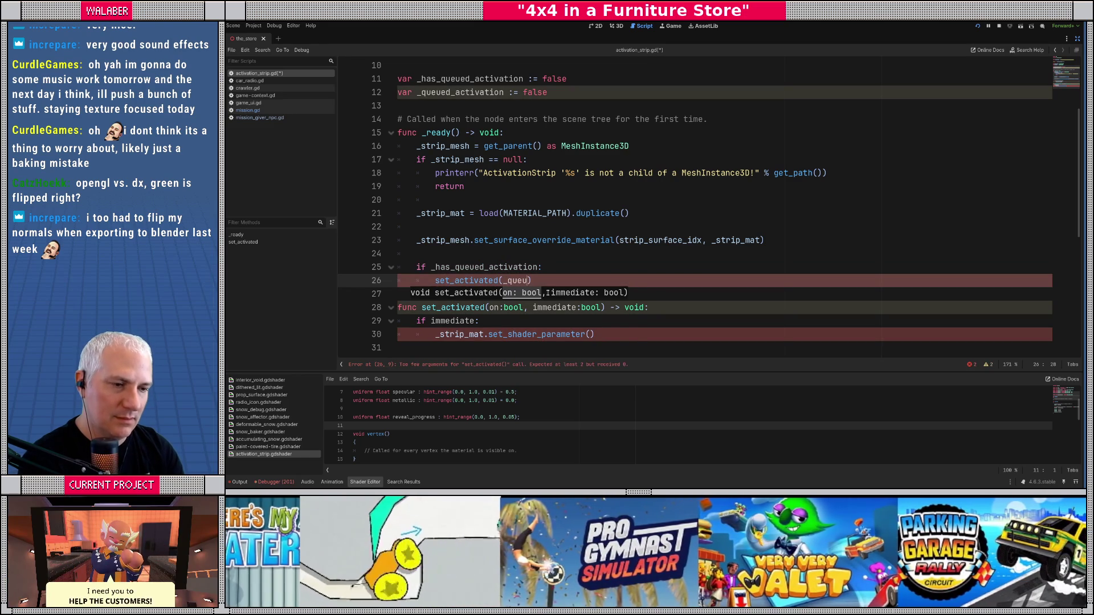
{"action": "key", "text": "Return"}
{"action": "type", "text": ", tr"}
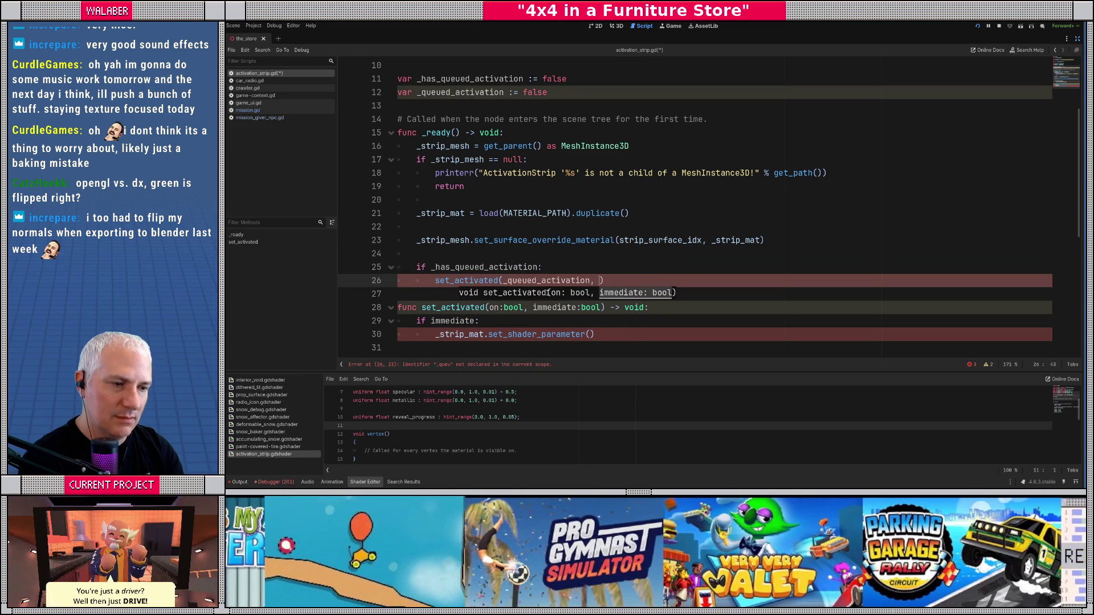
{"action": "type", "text": "ue)"}
{"action": "key", "text": "Return"}
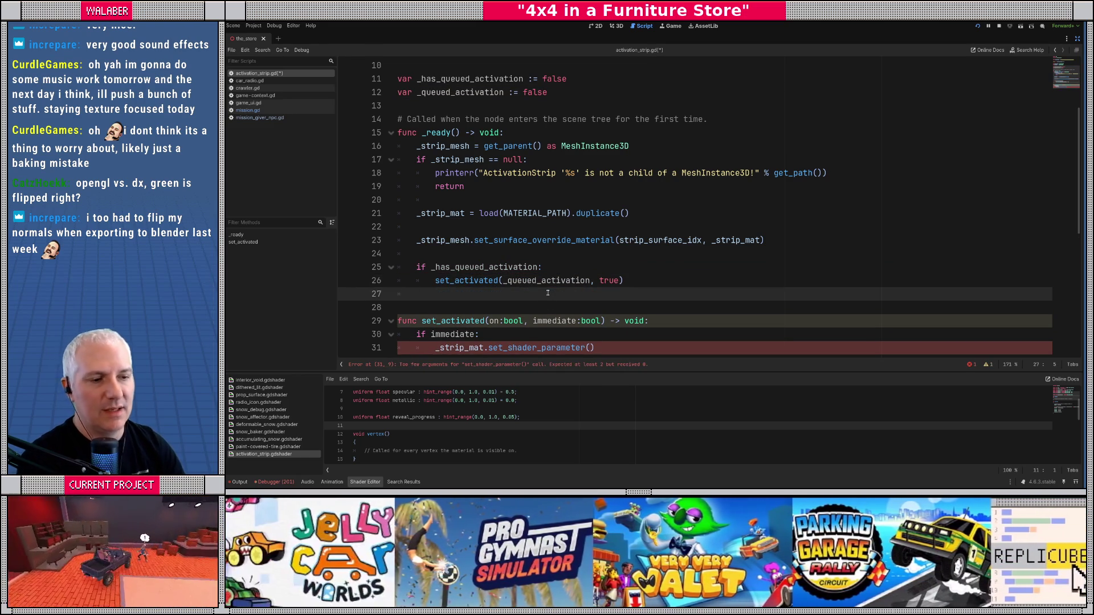
{"action": "type", "text": "_has_"}
{"action": "key", "text": "Return"}
{"action": "type", "text": "= fal"}
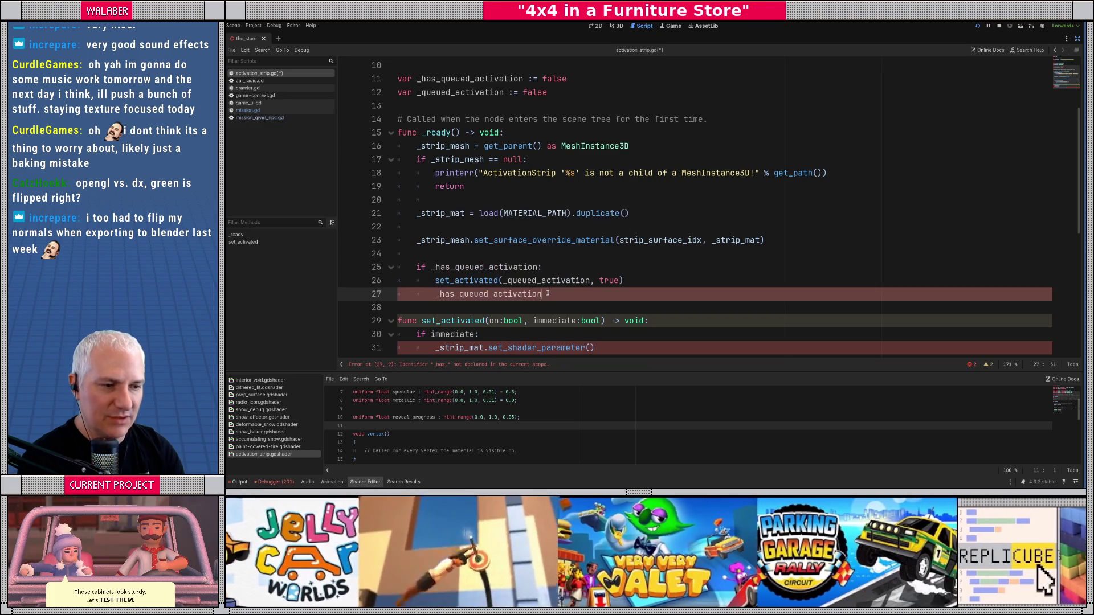
{"action": "type", "text": "se"}
{"action": "scroll", "coordinate": [543, 285], "scroll_direction": "down", "scroll_amount": 2}
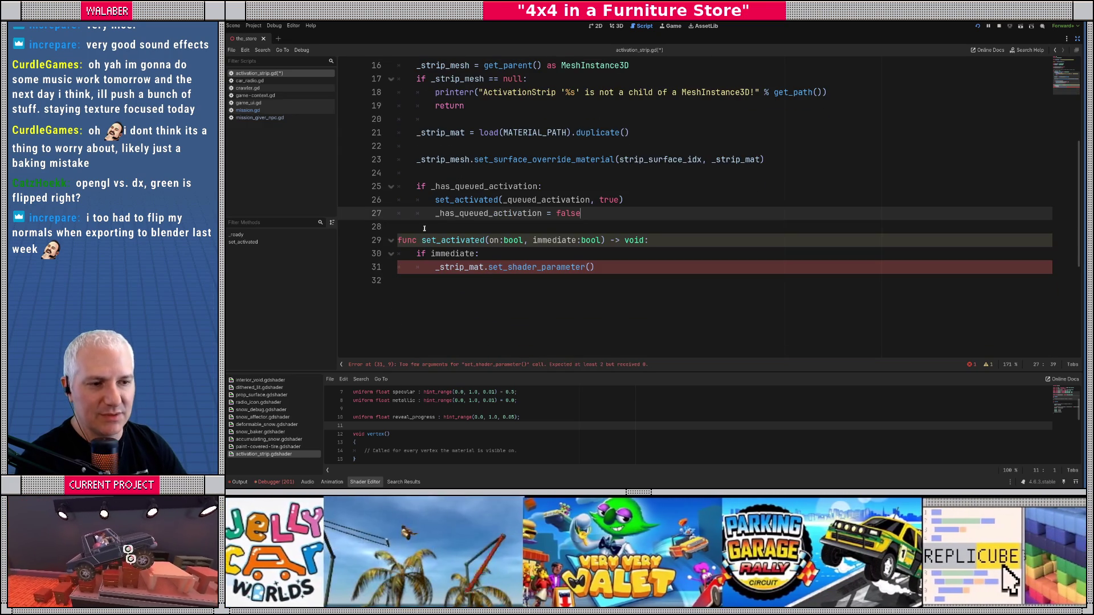
{"action": "left_click", "coordinate": [424, 227]}
{"action": "key", "text": "Return"}
{"action": "left_click", "coordinate": [672, 254]}
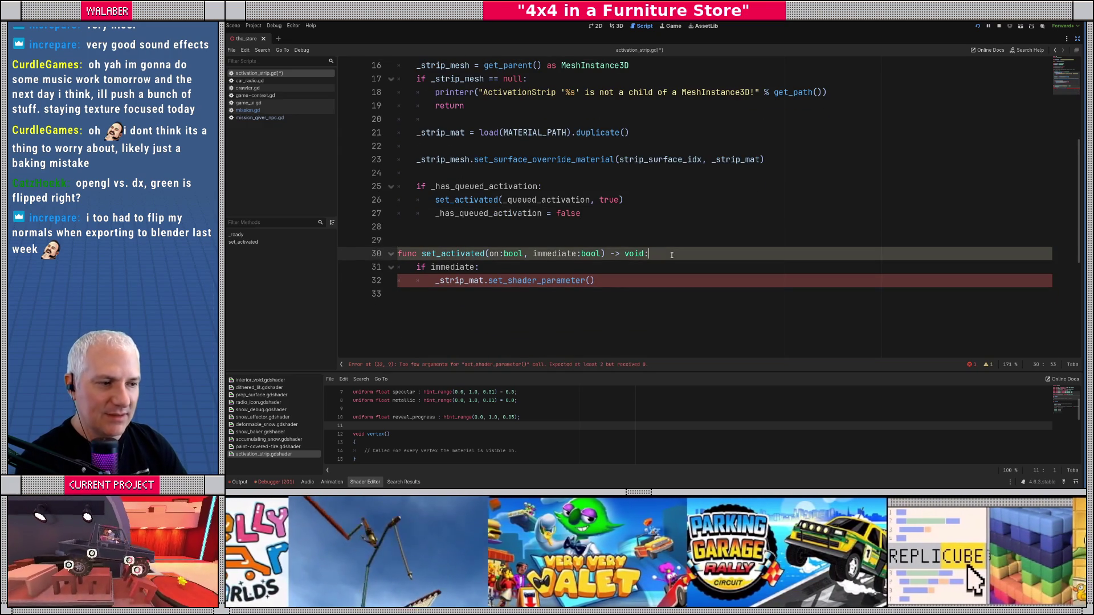
Start set_activated with an 'if not is_node_ready():' guard
{"action": "key", "text": "Return"}
{"action": "type", "text": "if not node_is"}
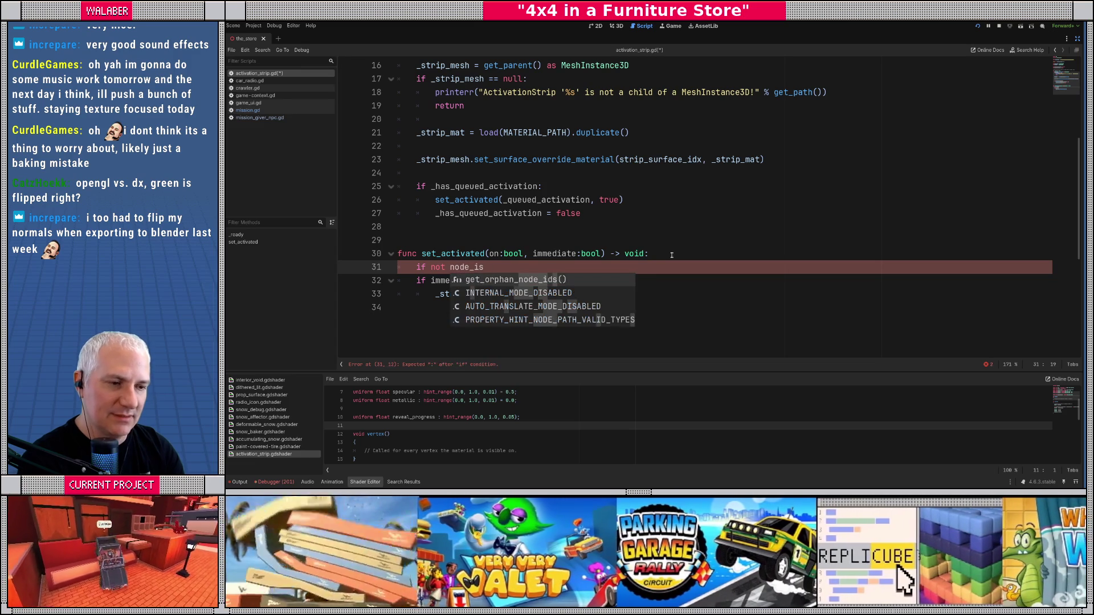
{"action": "key", "text": "BackSpace"}
{"action": "key", "text": "BackSpace"}
{"action": "key", "text": "BackSpace"}
{"action": "type", "text": "is_re"}
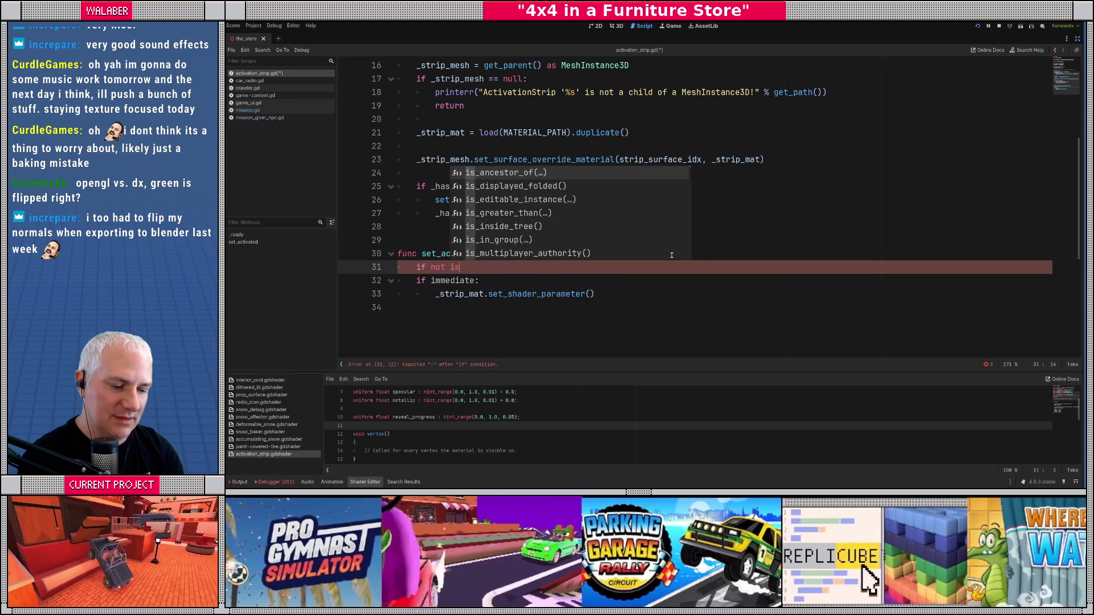
{"action": "key", "text": "Down"}
{"action": "key", "text": "Return"}
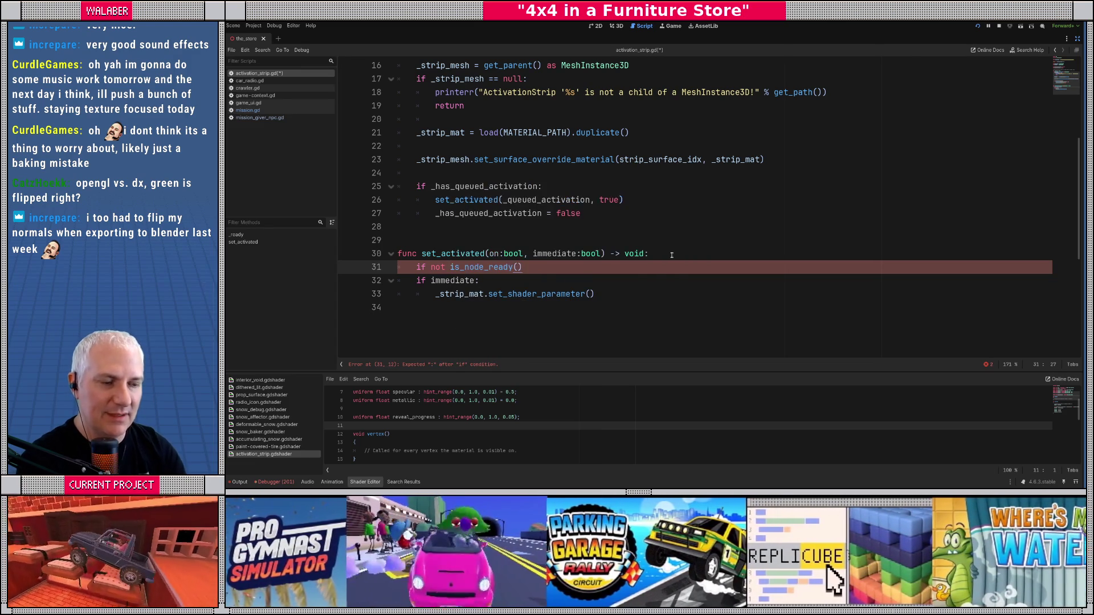
{"action": "type", "text": ":"}
Under the guard, set _has_queued_activation = true
{"action": "key", "text": "Return"}
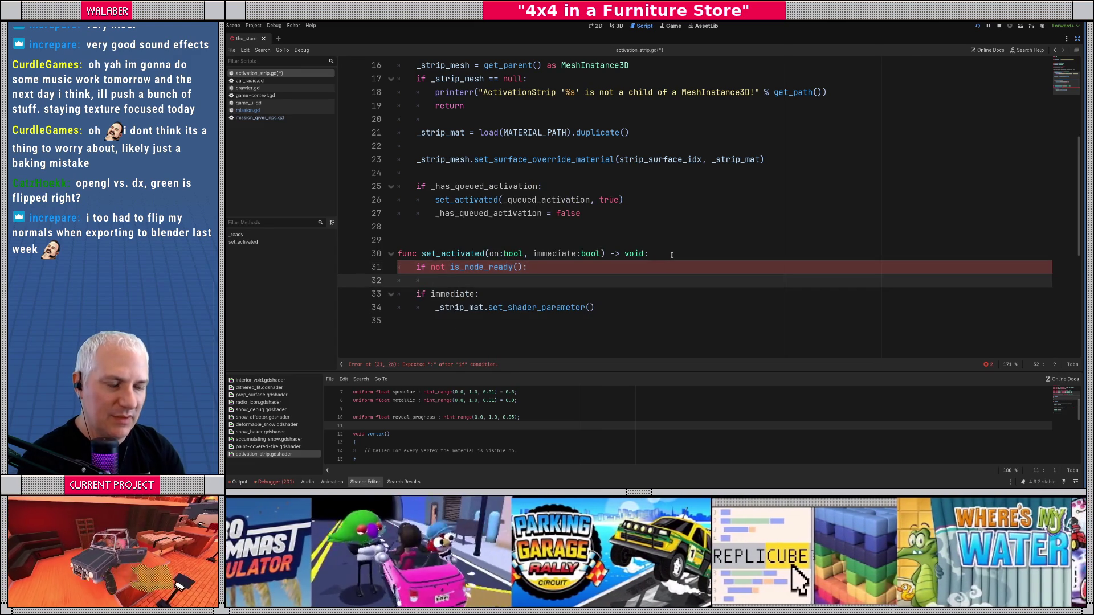
{"action": "type", "text": "_qu"}
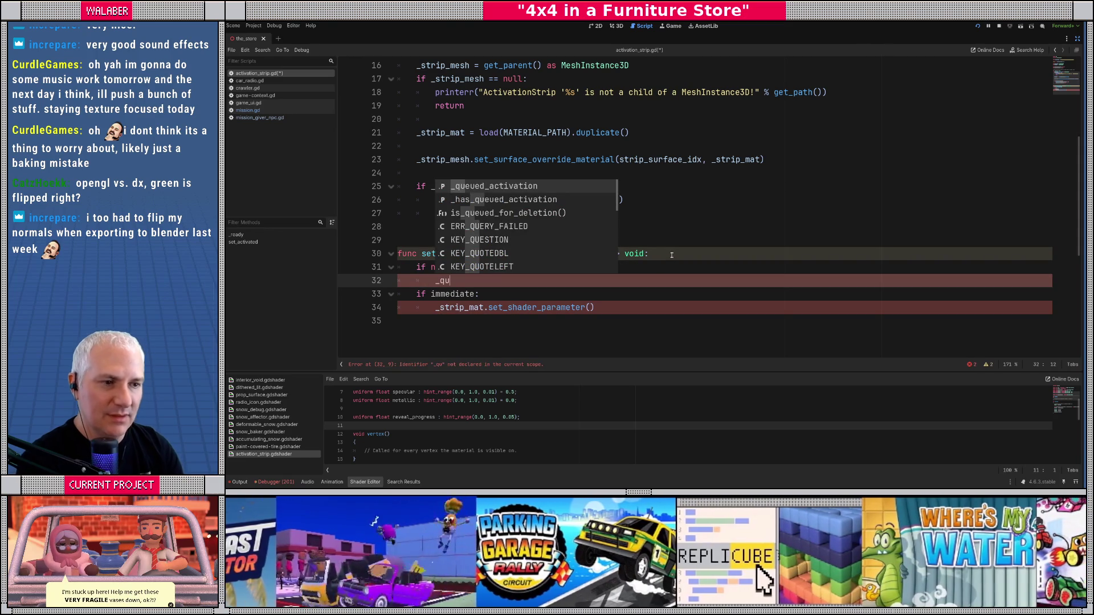
{"action": "key", "text": "Down"}
{"action": "key", "text": "Return"}
{"action": "type", "text": "= true"}
Store on in _queued_activation and return early from the guard
{"action": "key", "text": "Return"}
{"action": "type", "text": "_"}
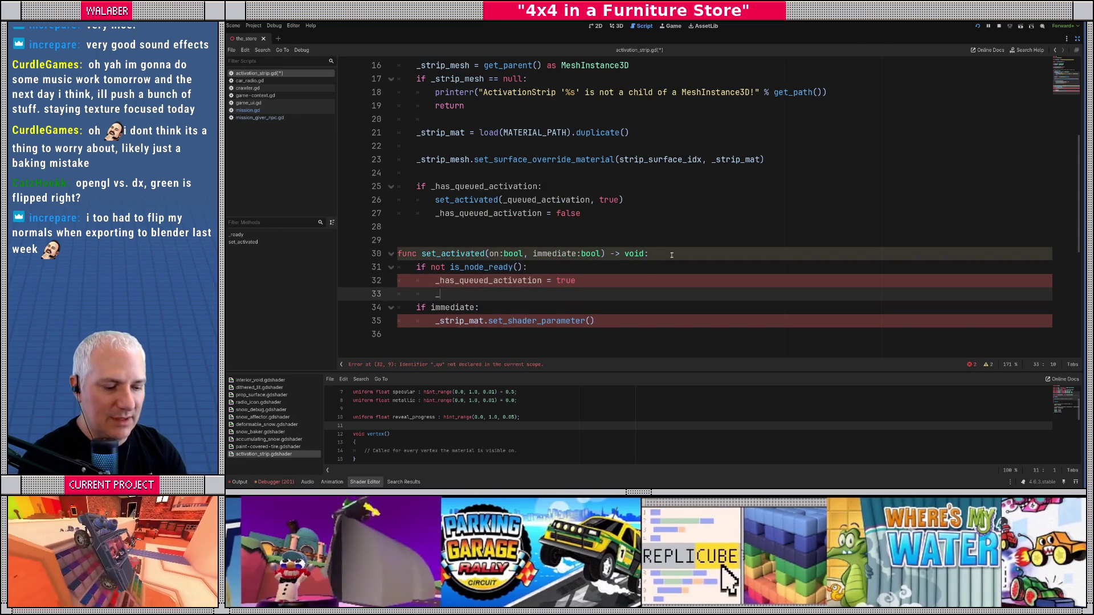
{"action": "type", "text": "que"}
{"action": "key", "text": "Return"}
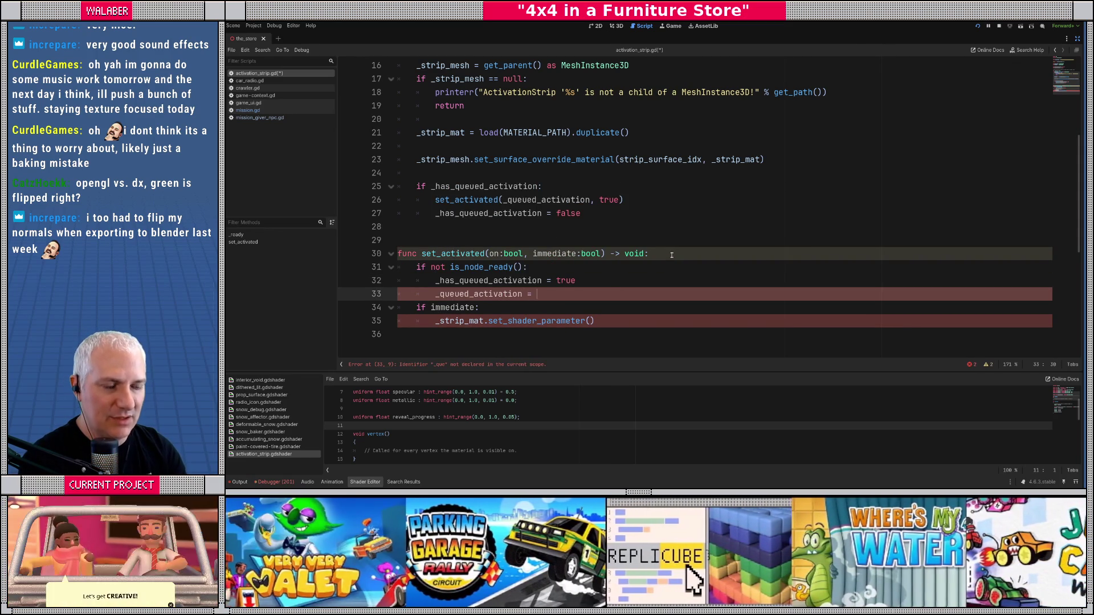
{"action": "type", "text": "on"}
{"action": "key", "text": "Return"}
{"action": "type", "text": "return"}
{"action": "key", "text": "Return"}
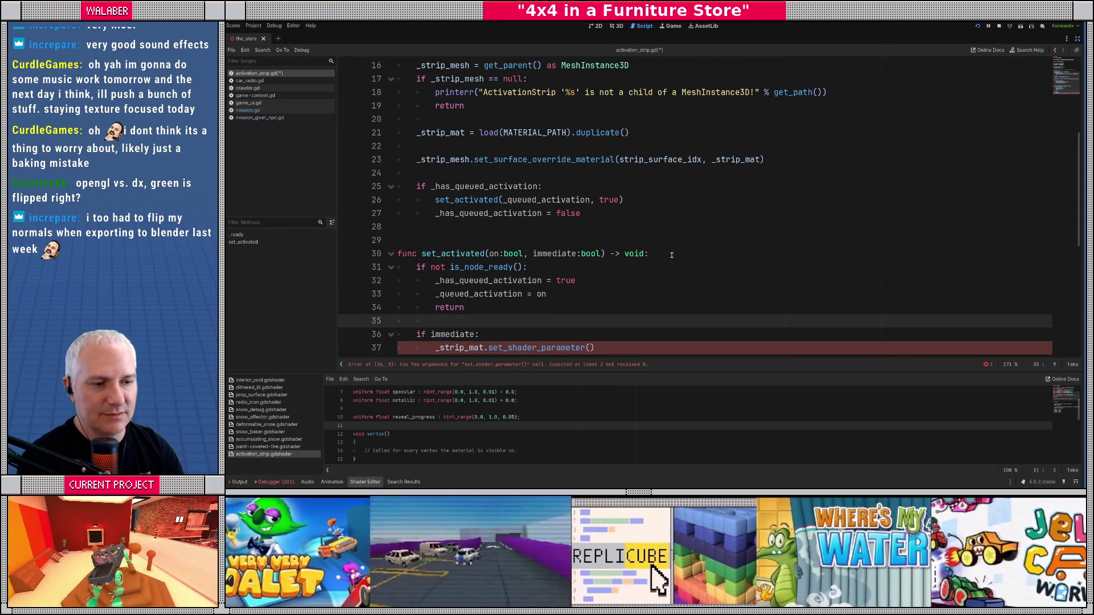
{"action": "scroll", "coordinate": [425, 214], "scroll_direction": "down", "scroll_amount": 3}
{"action": "left_click", "coordinate": [589, 227]}
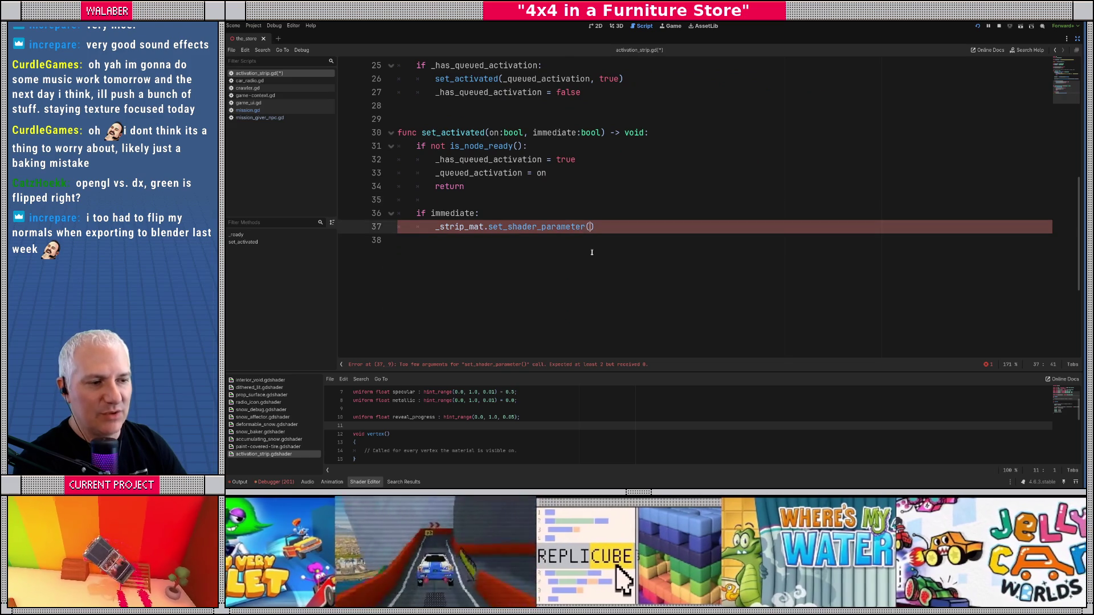
Complete the call as set_shader_parameter("reveal_progress", 1.0 if on else 0.0) followed by return
{"action": "type", "text": "\"reveal_progress\", 1.0"}
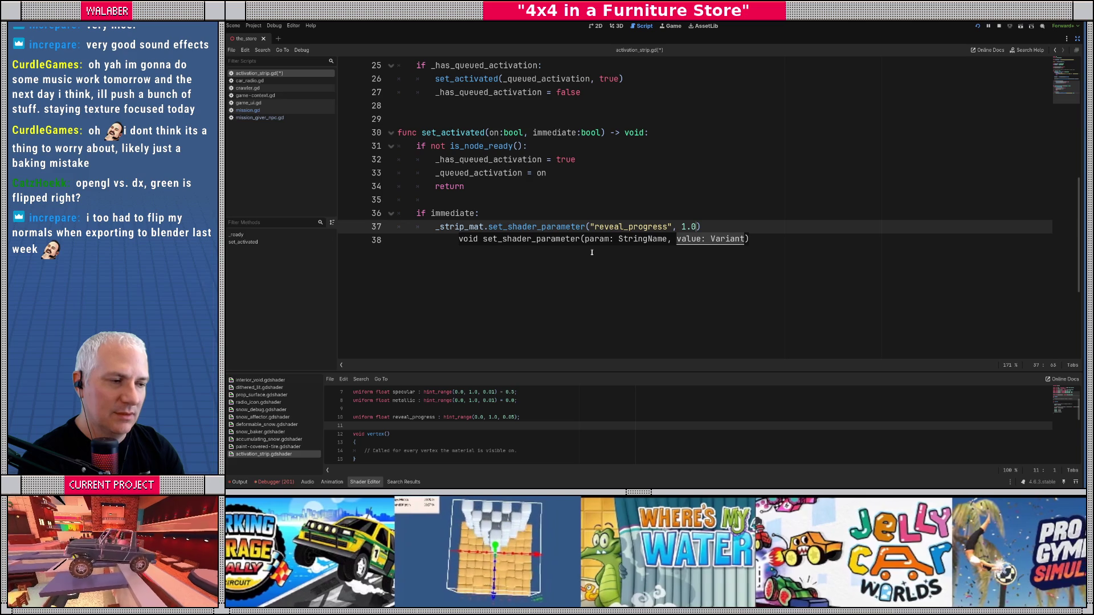
{"action": "type", "text": "if on else 0.0"}
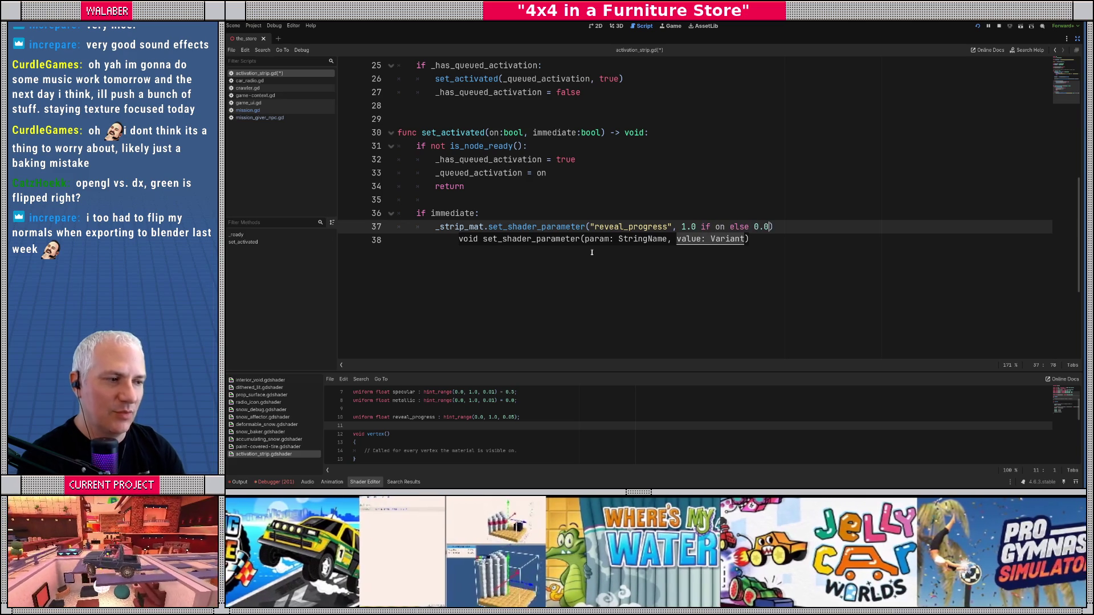
{"action": "key", "text": "Escape"}
{"action": "type", "text": ")"}
{"action": "key", "text": "Return"}
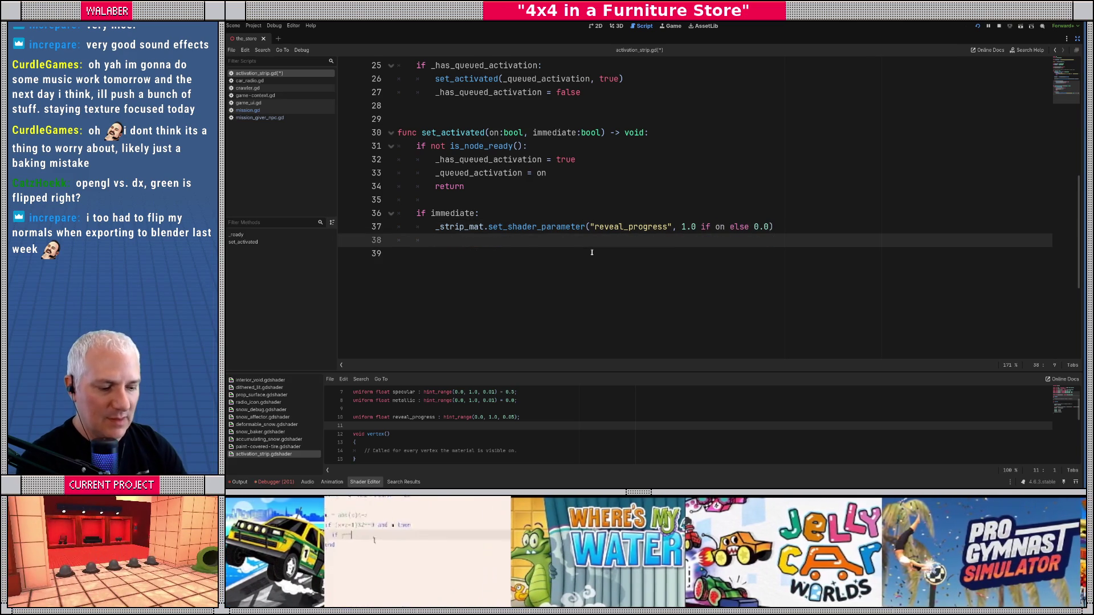
{"action": "type", "text": "return"}
{"action": "key", "text": "Return"}
{"action": "key", "text": "Return"}
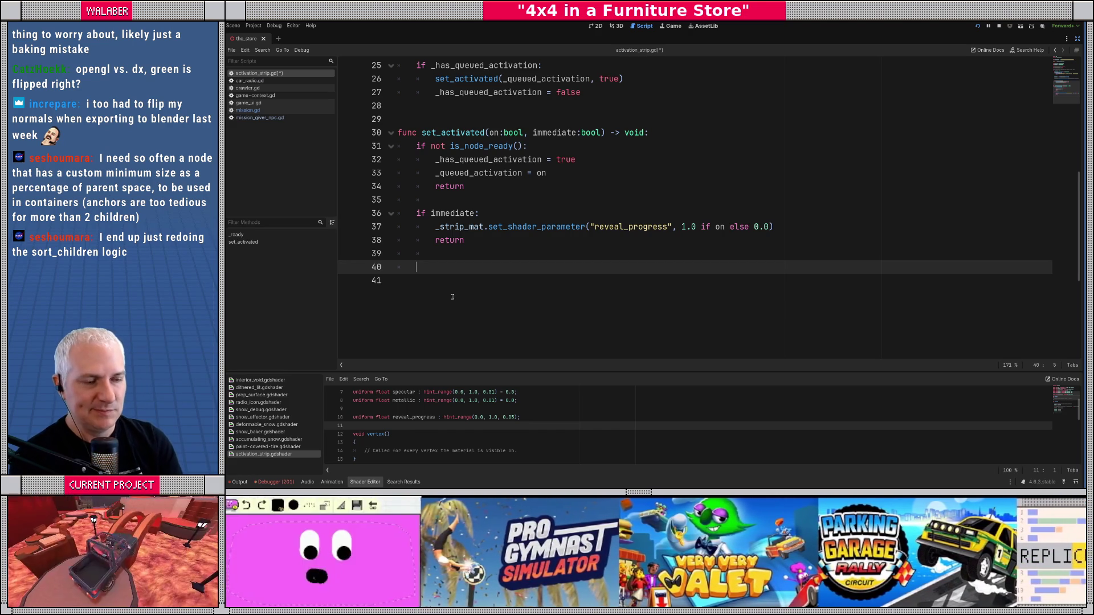
Declare t on line 40 as get_tree().create_tween()
{"action": "type", "text": "var t := create_T"}
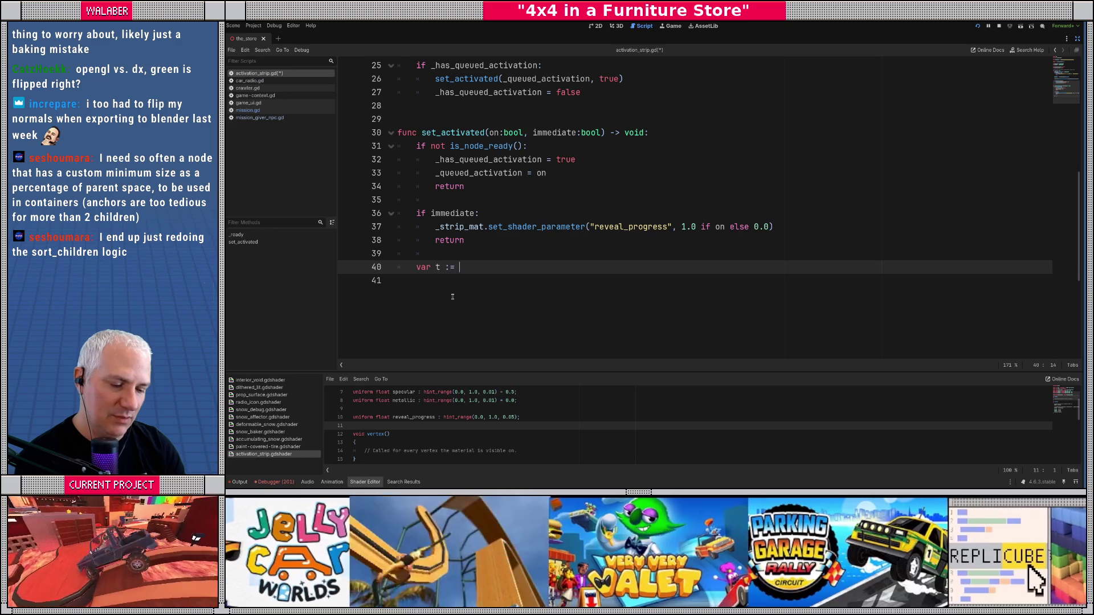
{"action": "key", "text": "Return"}
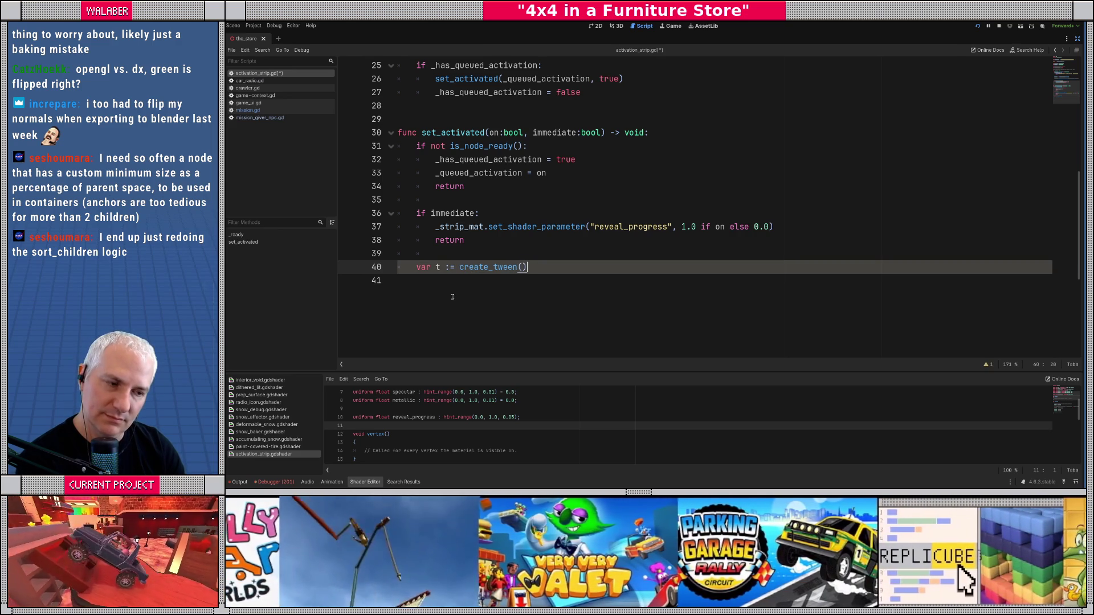
{"action": "key", "text": "BackSpace"}
{"action": "key", "text": "BackSpace"}
{"action": "key", "text": "BackSpace"}
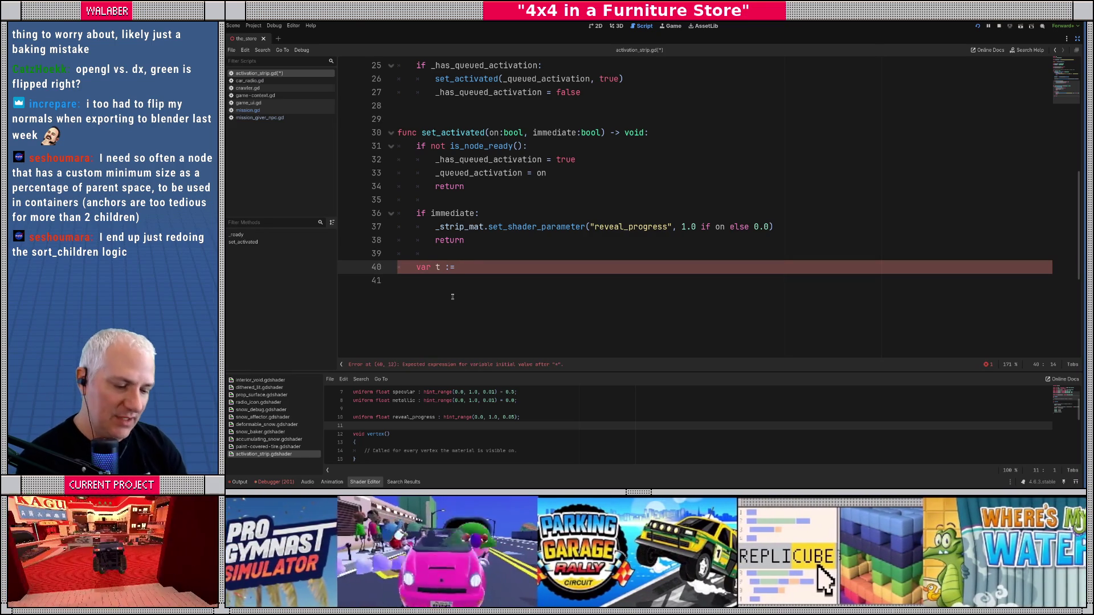
{"action": "type", "text": "get_t"}
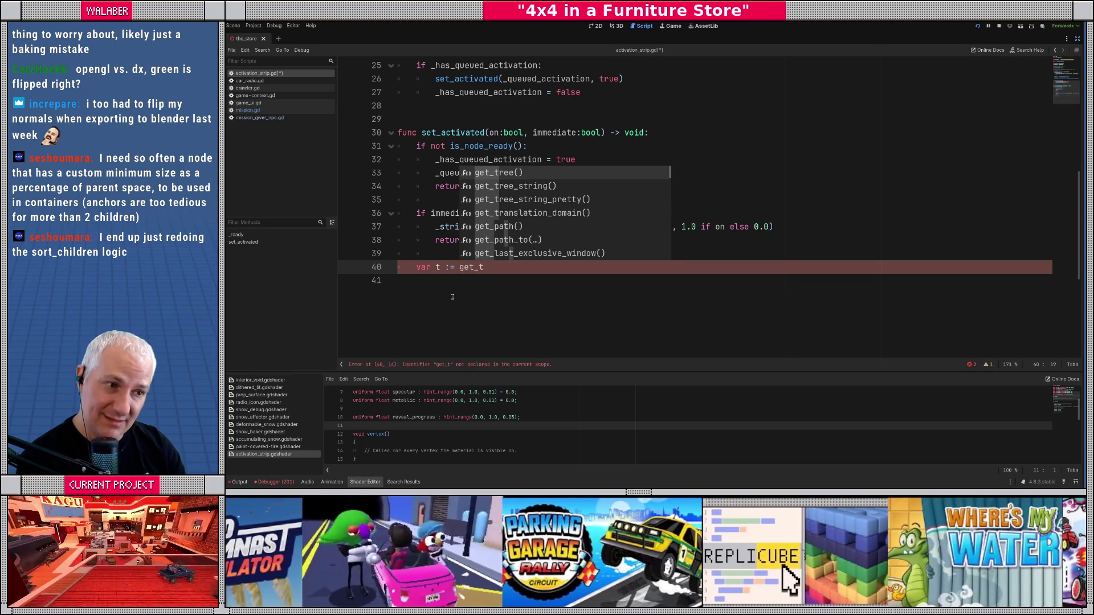
{"action": "key", "text": "Return"}
{"action": "type", "text": ".crea"}
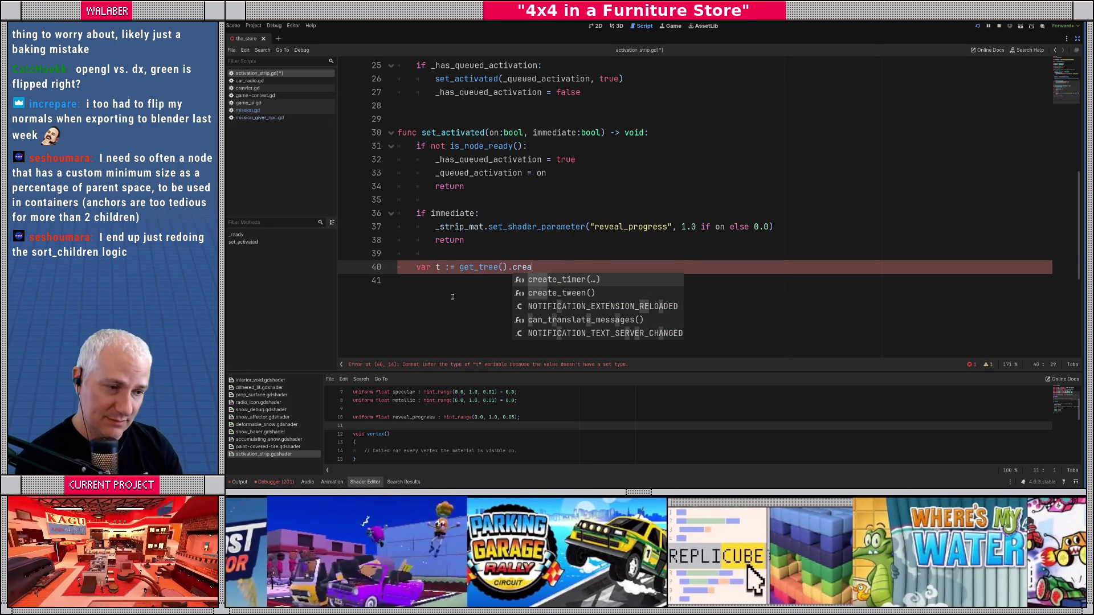
{"action": "key", "text": "Down"}
{"action": "key", "text": "Return"}
{"action": "key", "text": "Return"}
Try a set_process_mode call on line 41, then delete it
{"action": "type", "text": "t."}
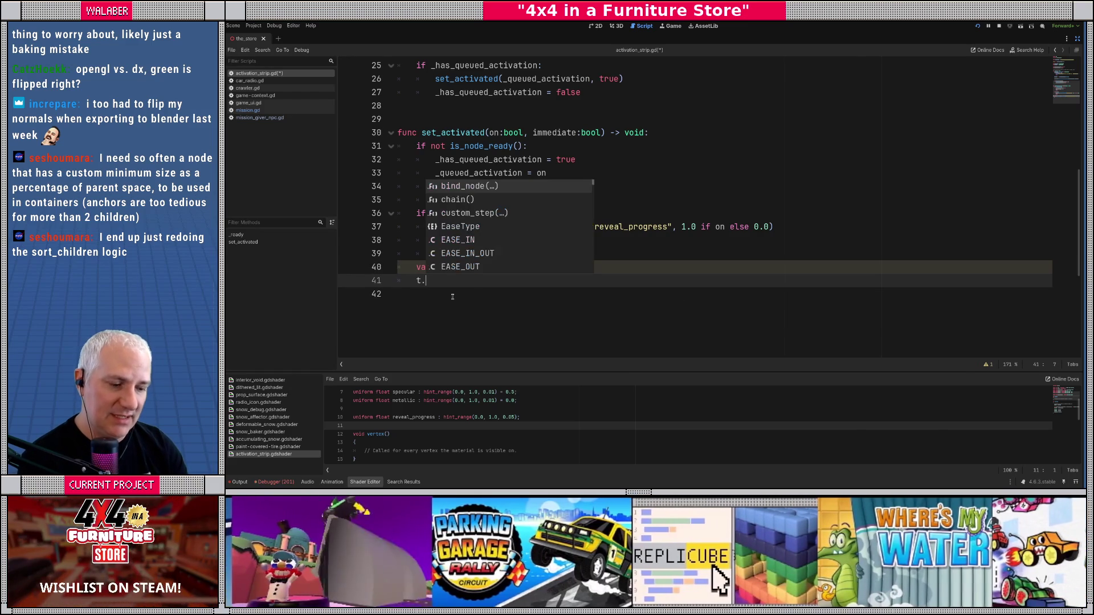
{"action": "type", "text": "mo"}
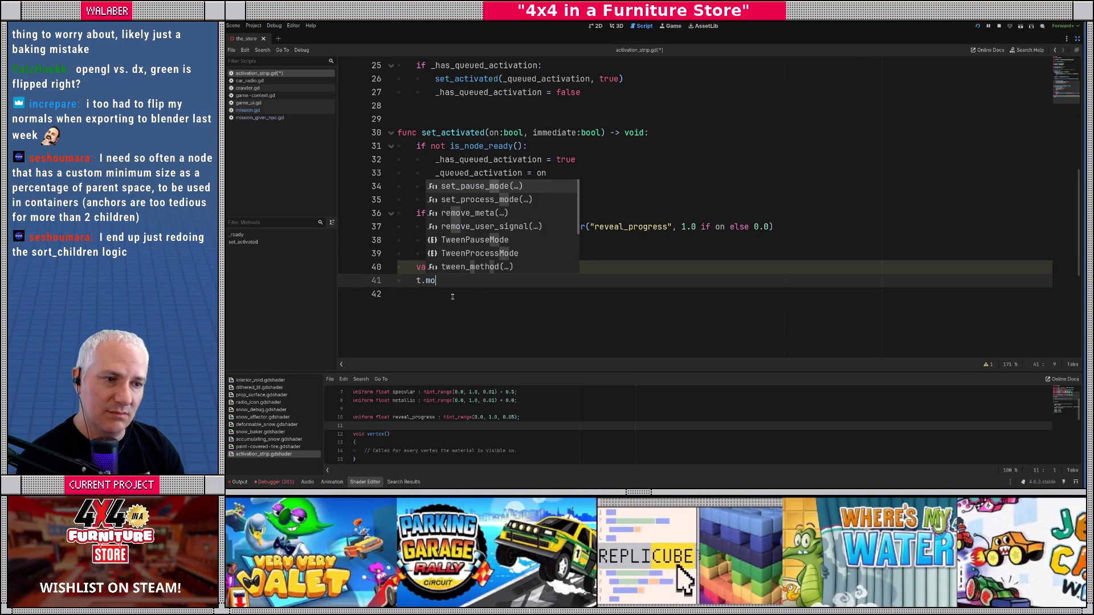
{"action": "key", "text": "Down"}
{"action": "key", "text": "Return"}
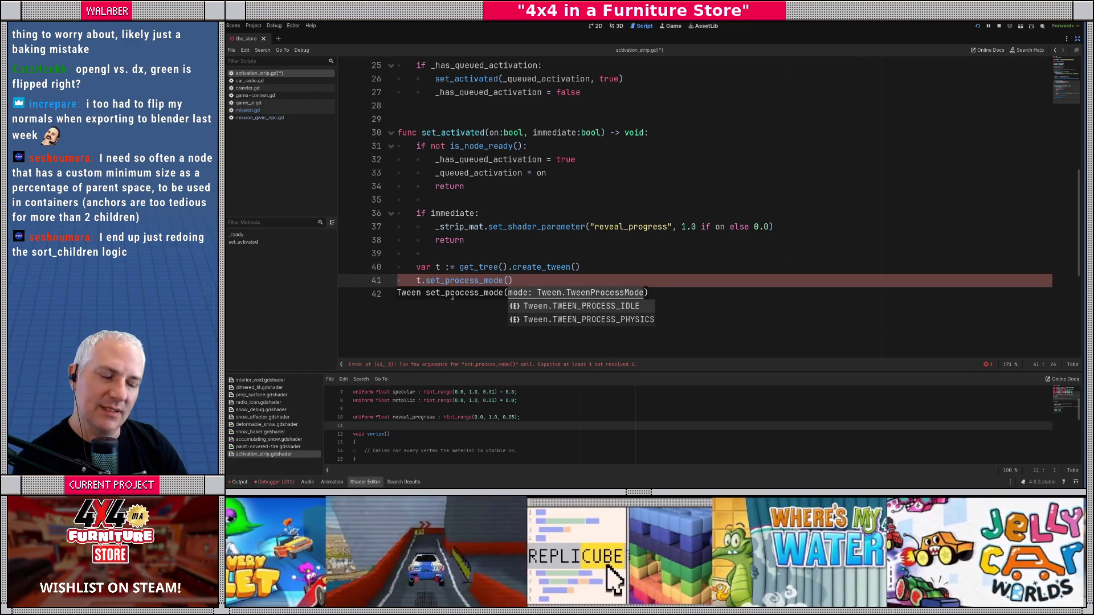
{"action": "key", "text": "Right"}
{"action": "key", "text": "shift+Home"}
{"action": "key", "text": "BackSpace"}
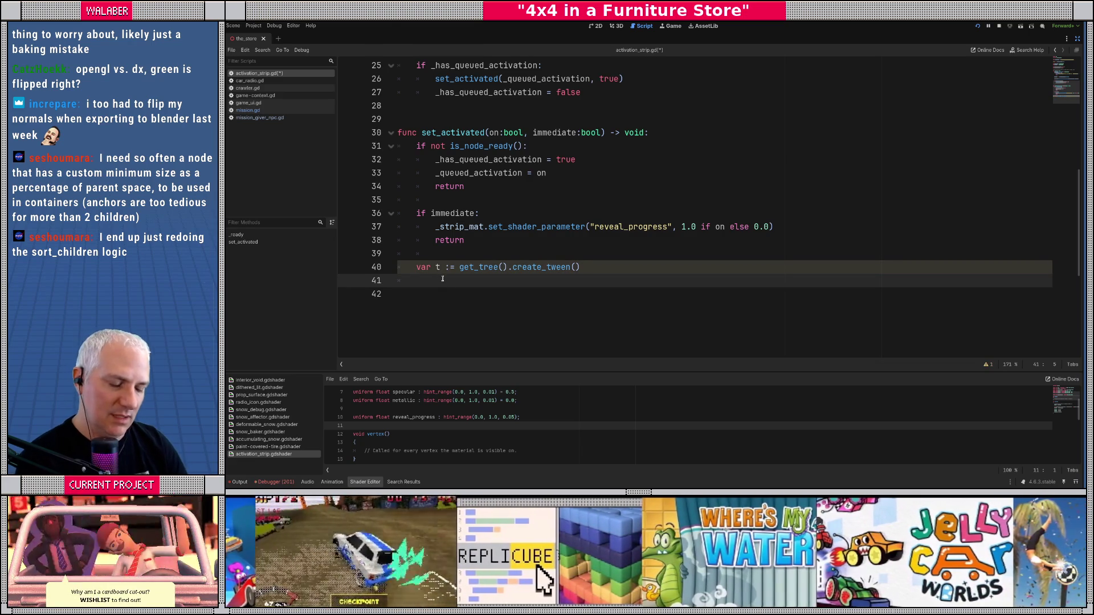
{"action": "type", "text": "t."}
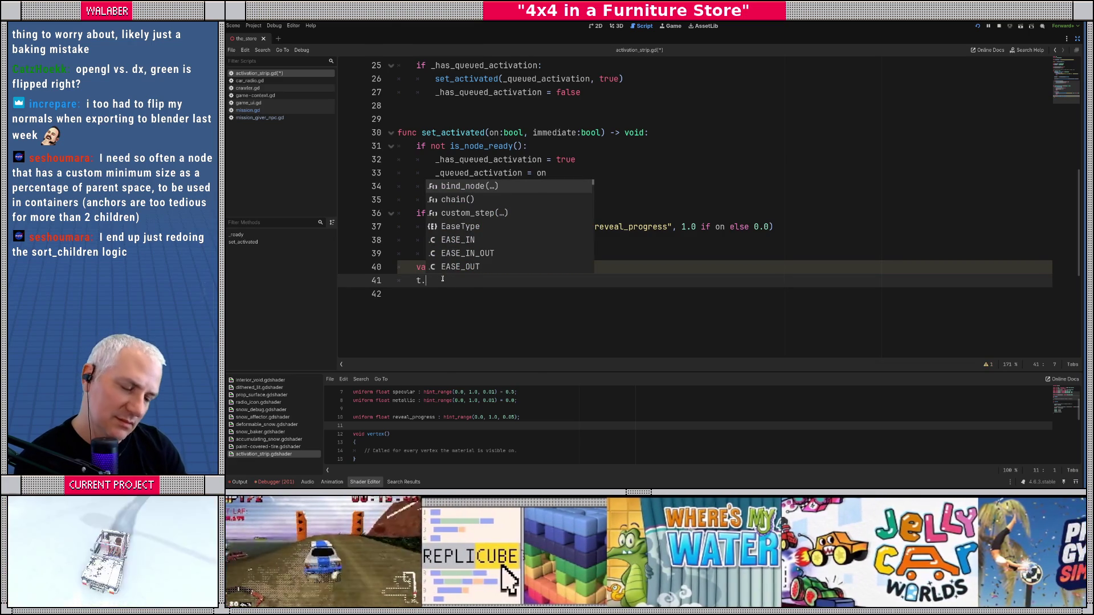
{"action": "type", "text": "proc"}
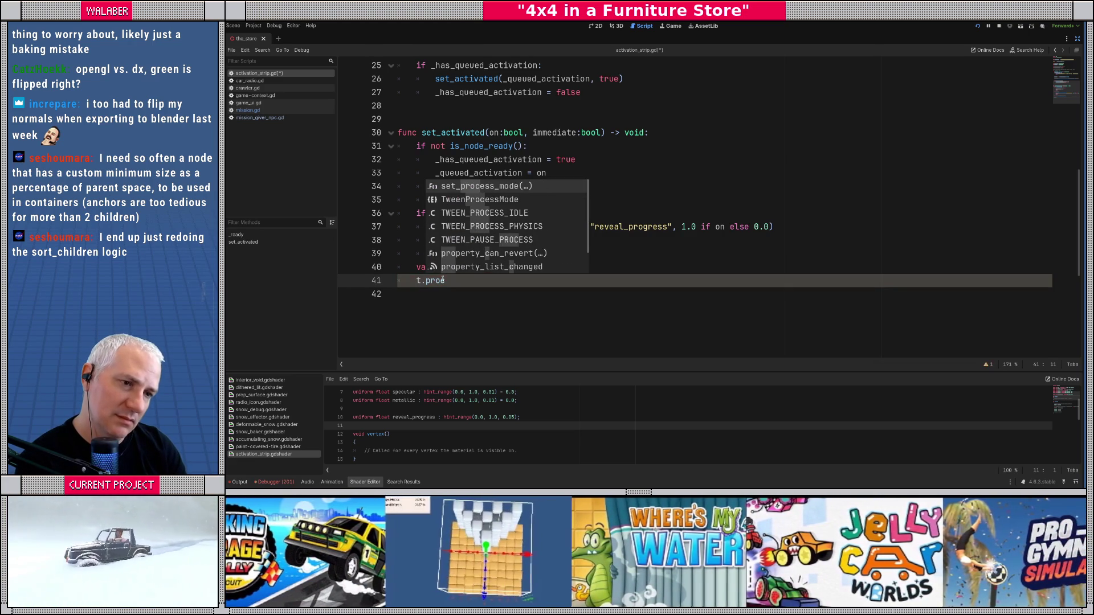
{"action": "type", "text": "ed"}
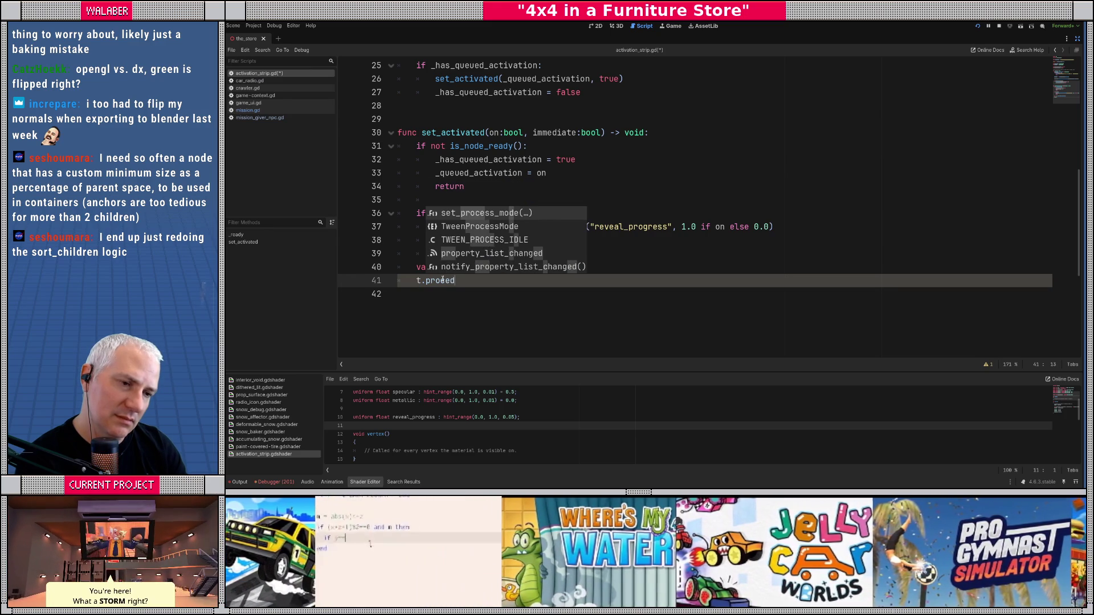
{"action": "key", "text": "BackSpace"}
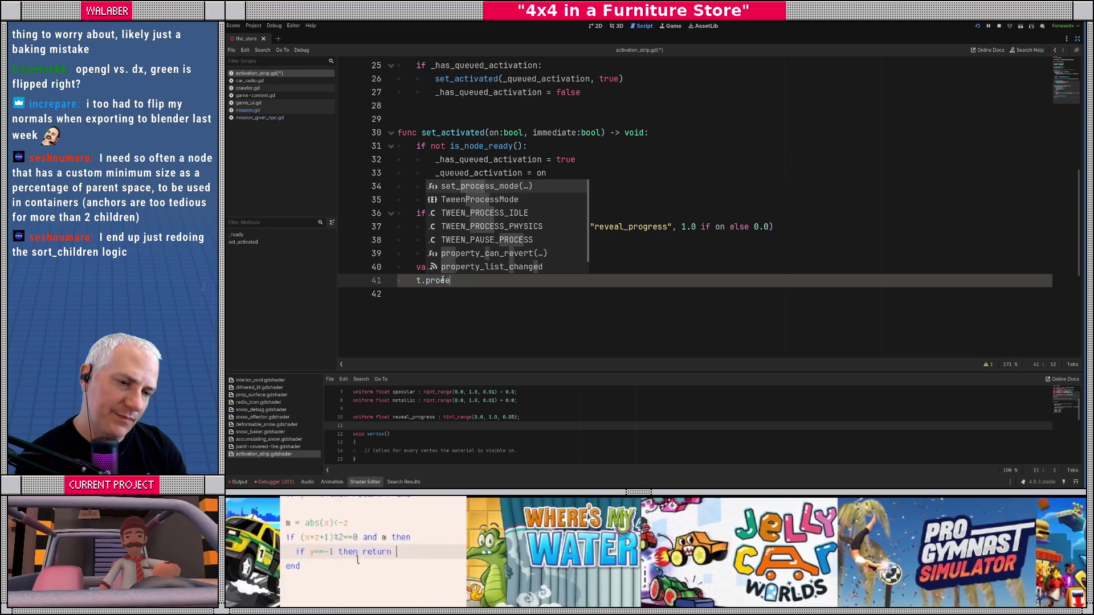
{"action": "type", "text": "s"}
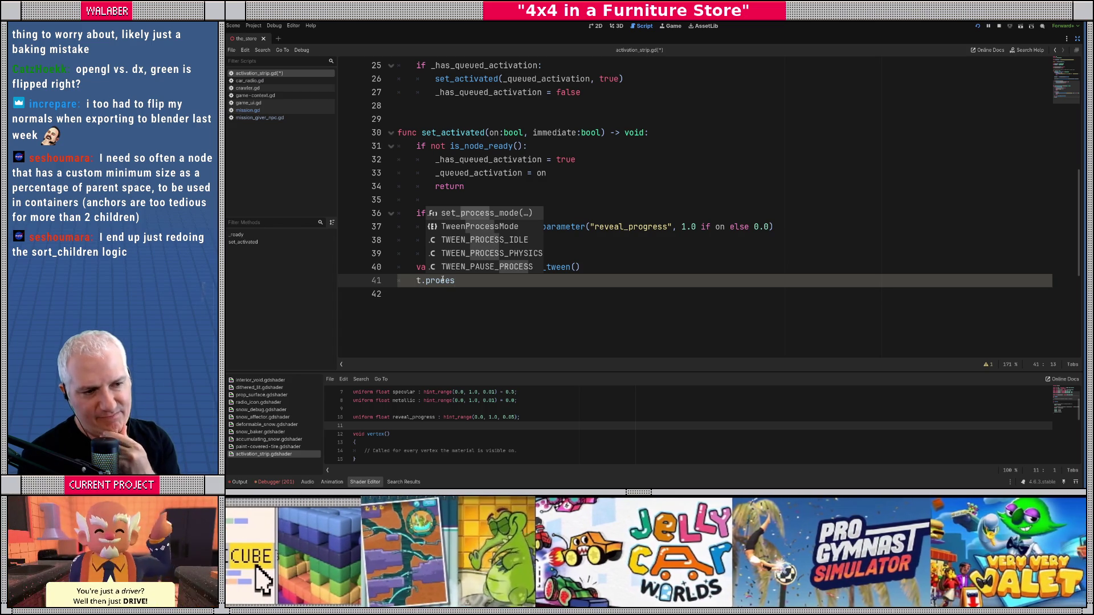
{"action": "key", "text": "shift+Home"}
{"action": "key", "text": "BackSpace"}
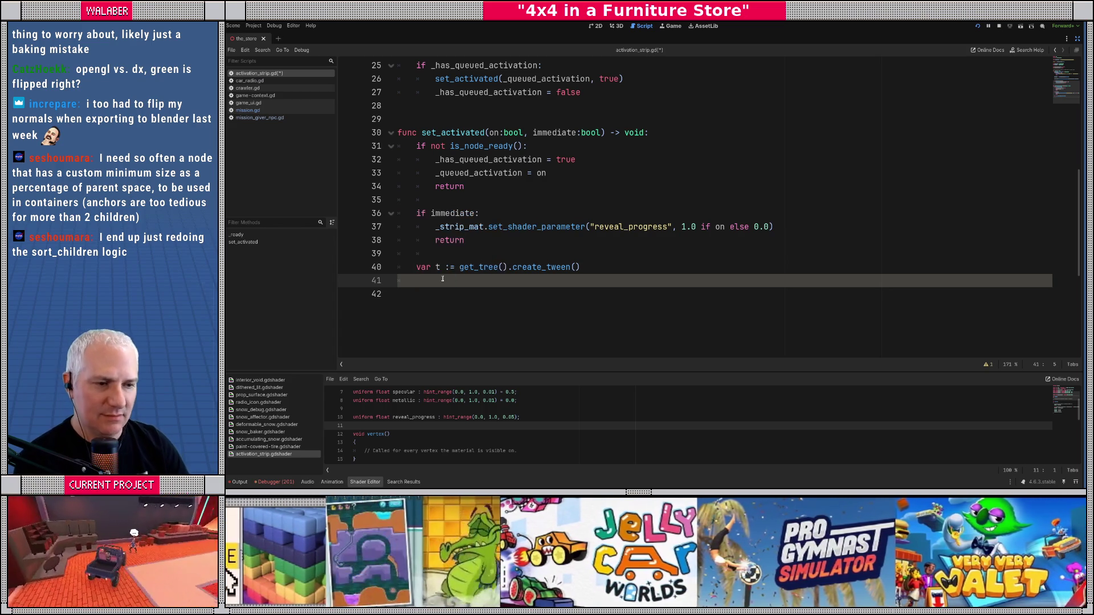
Give t the explicit type Tween instead of the inferred one
{"action": "key", "text": "Up"}
{"action": "key", "text": "Right"}
{"action": "type", "text": "Tween"}
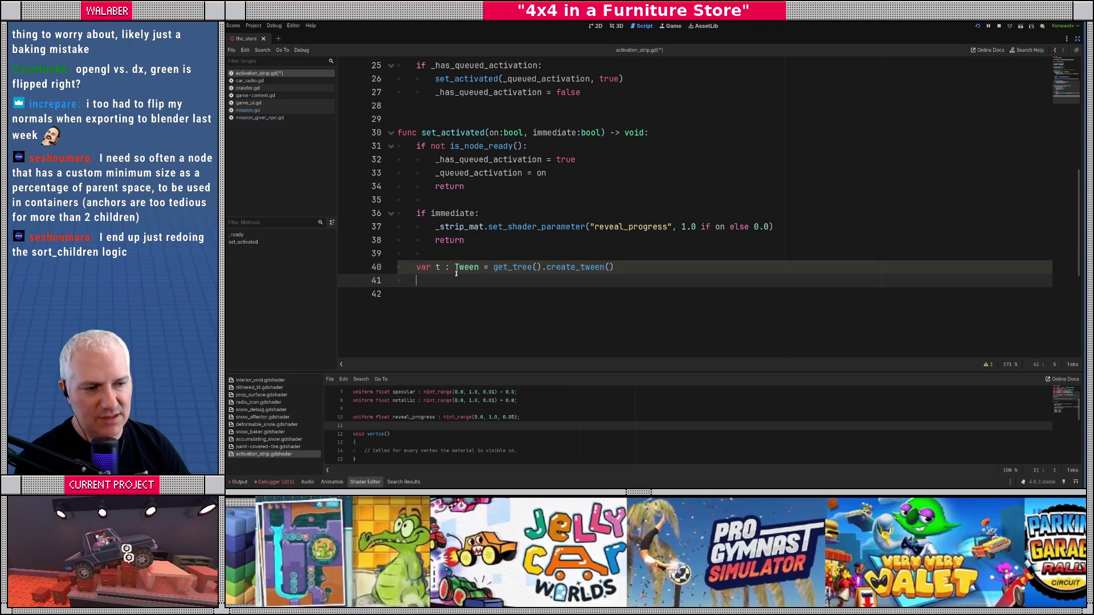
Open the Tween class reference and read the set_pause_mode method description
{"action": "left_click", "coordinate": [463, 267], "text": "ctrl"}
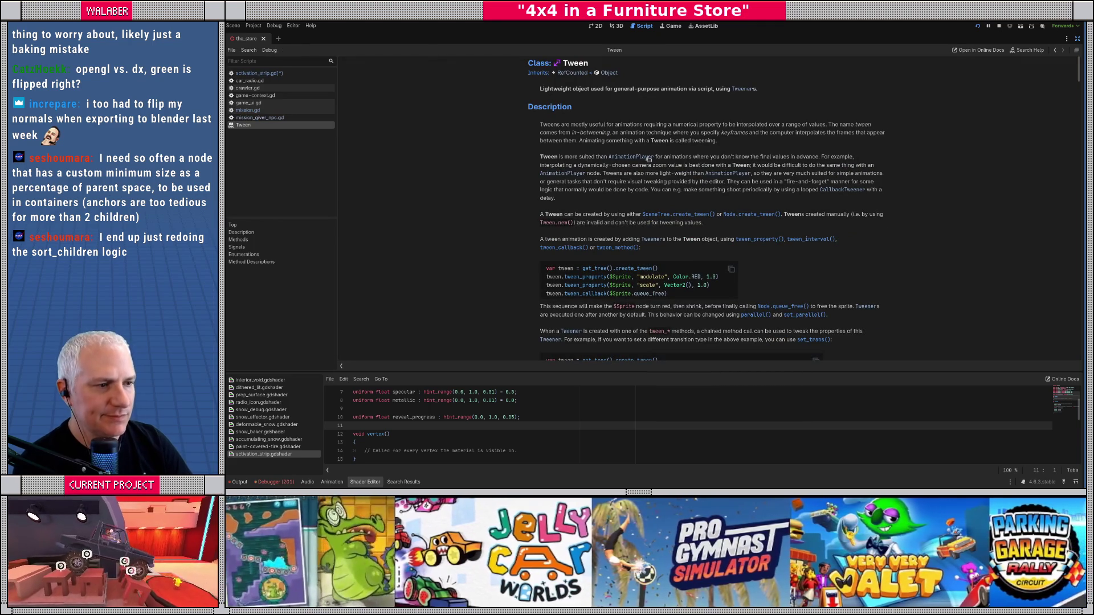
{"action": "scroll", "coordinate": [632, 185], "scroll_direction": "down", "scroll_amount": 3}
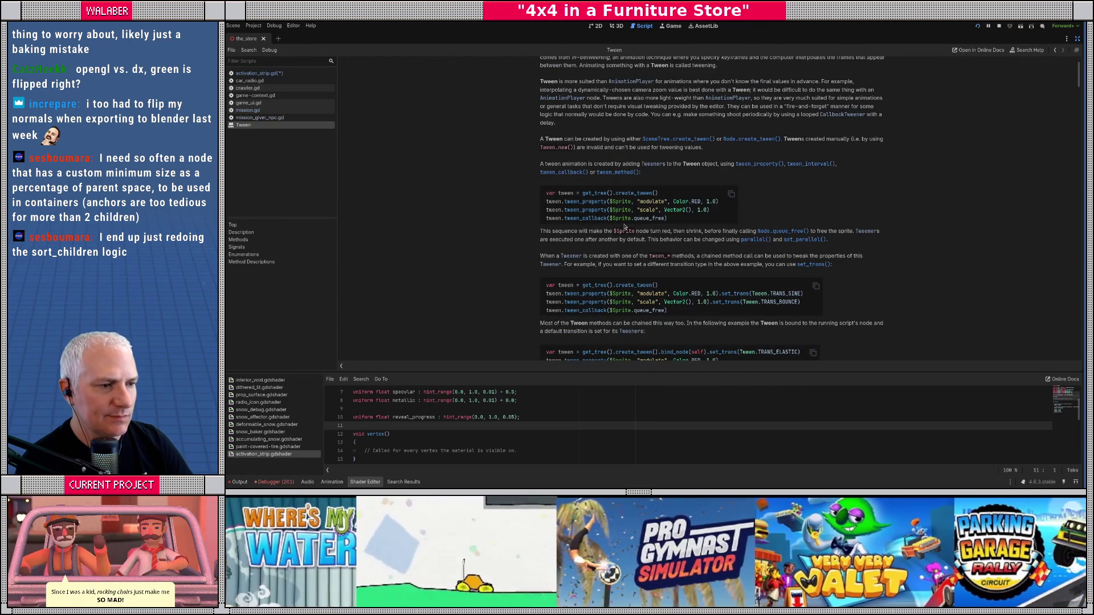
{"action": "scroll", "coordinate": [683, 250], "scroll_direction": "down", "scroll_amount": 6}
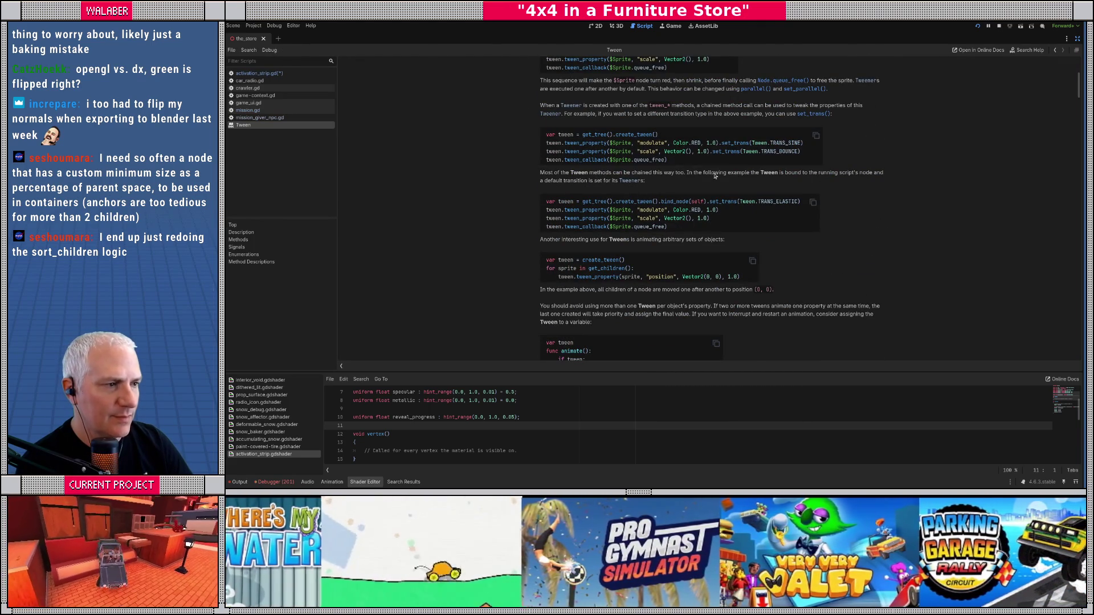
{"action": "scroll", "coordinate": [714, 176], "scroll_direction": "down", "scroll_amount": 8}
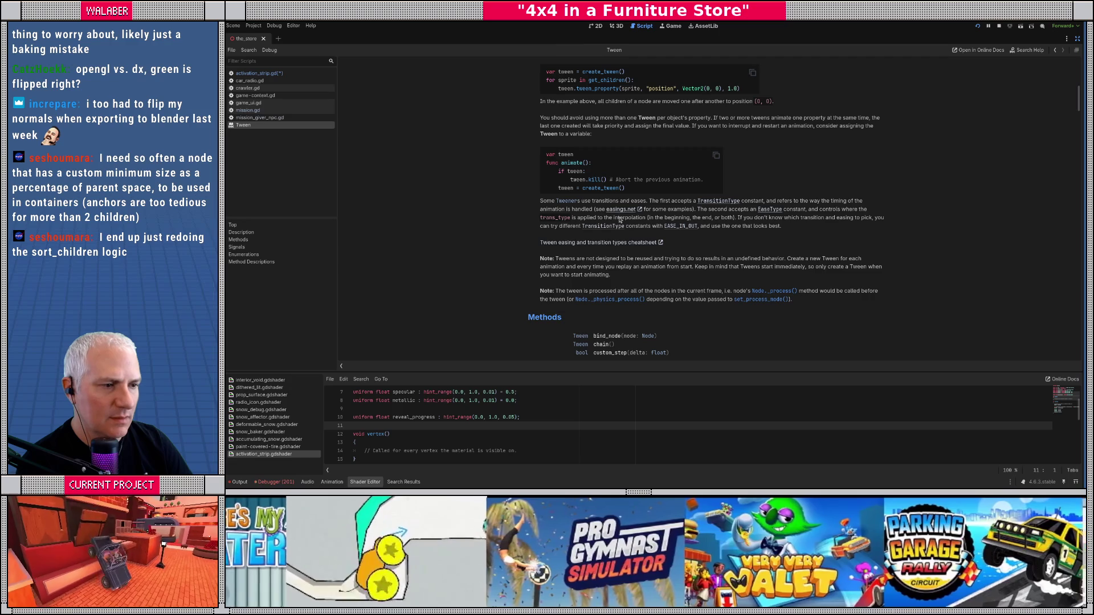
{"action": "scroll", "coordinate": [570, 248], "scroll_direction": "down", "scroll_amount": 6}
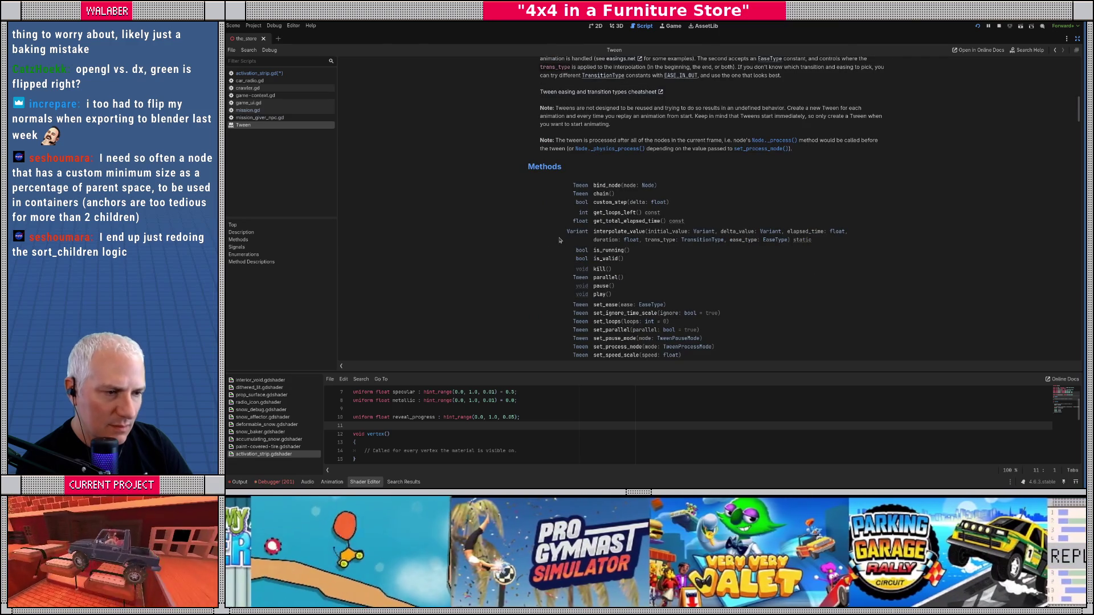
{"action": "scroll", "coordinate": [559, 240], "scroll_direction": "down", "scroll_amount": 3}
{"action": "scroll", "coordinate": [553, 235], "scroll_direction": "down", "scroll_amount": 2}
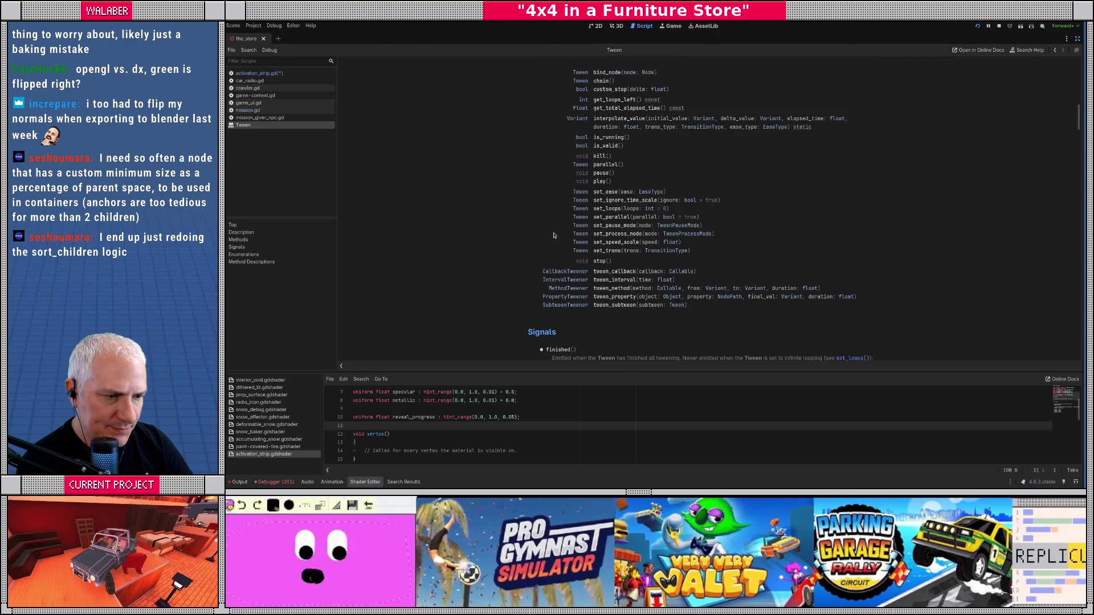
{"action": "scroll", "coordinate": [553, 235], "scroll_direction": "up", "scroll_amount": 2}
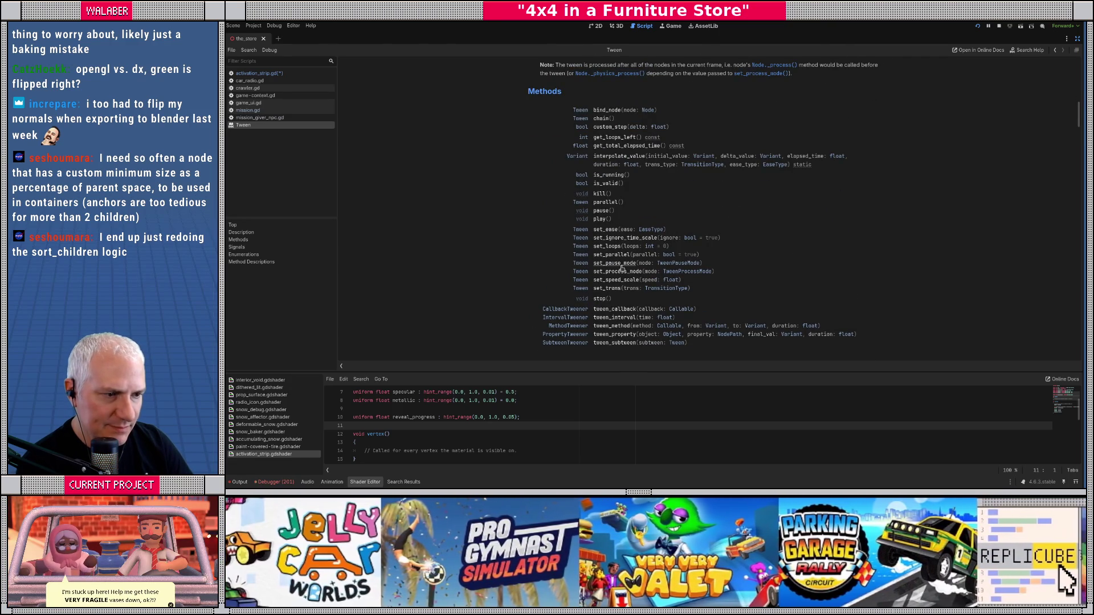
{"action": "left_click", "coordinate": [619, 263]}
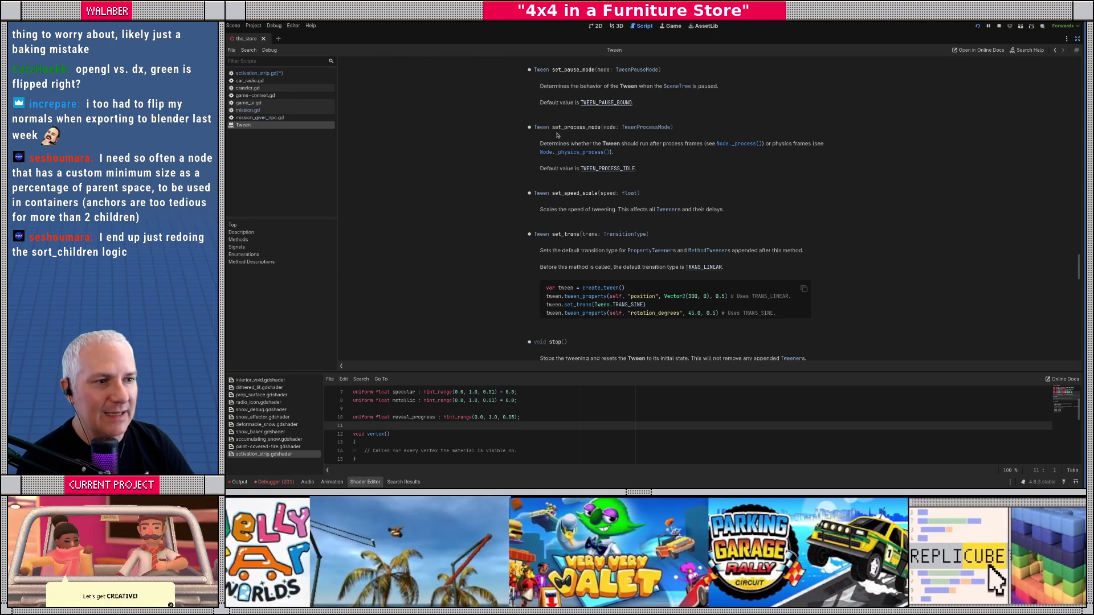
{"action": "key", "text": "alt+Left"}
Add t.set_pause_mode(Tween.TWEEN_PAUSE_PROCESS) on line 41
{"action": "left_click", "coordinate": [451, 287]}
{"action": "type", "text": "t.set_"}
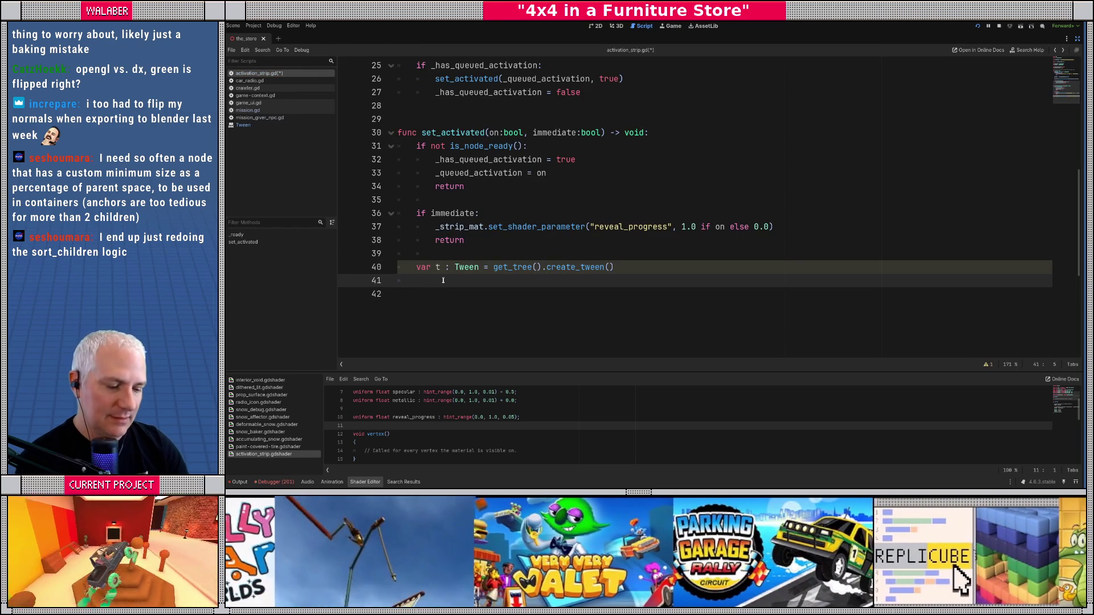
{"action": "type", "text": "pa"}
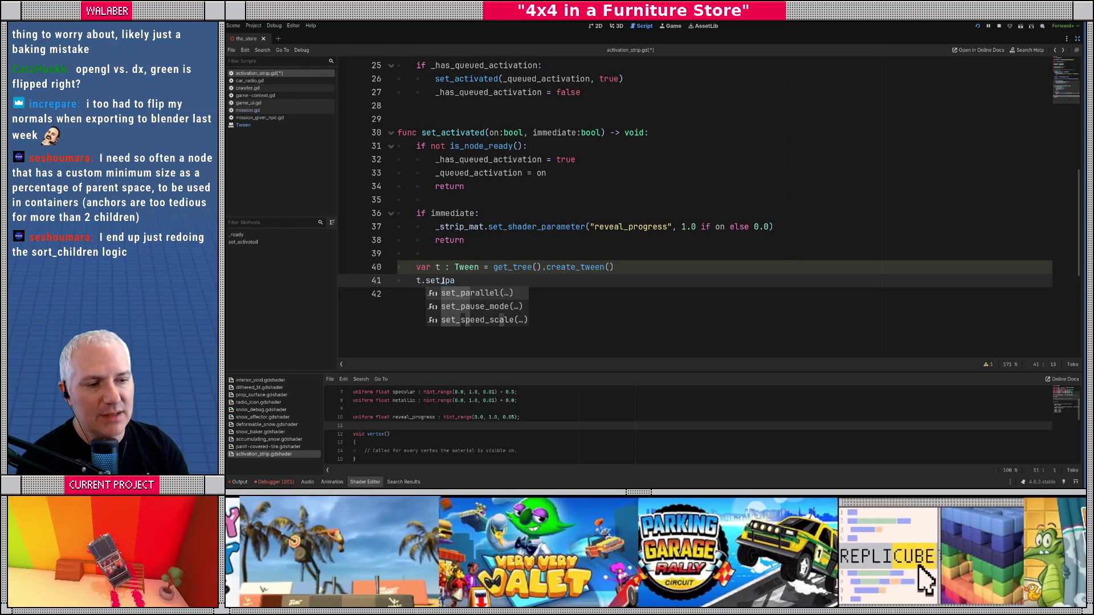
{"action": "key", "text": "Down"}
{"action": "key", "text": "Return"}
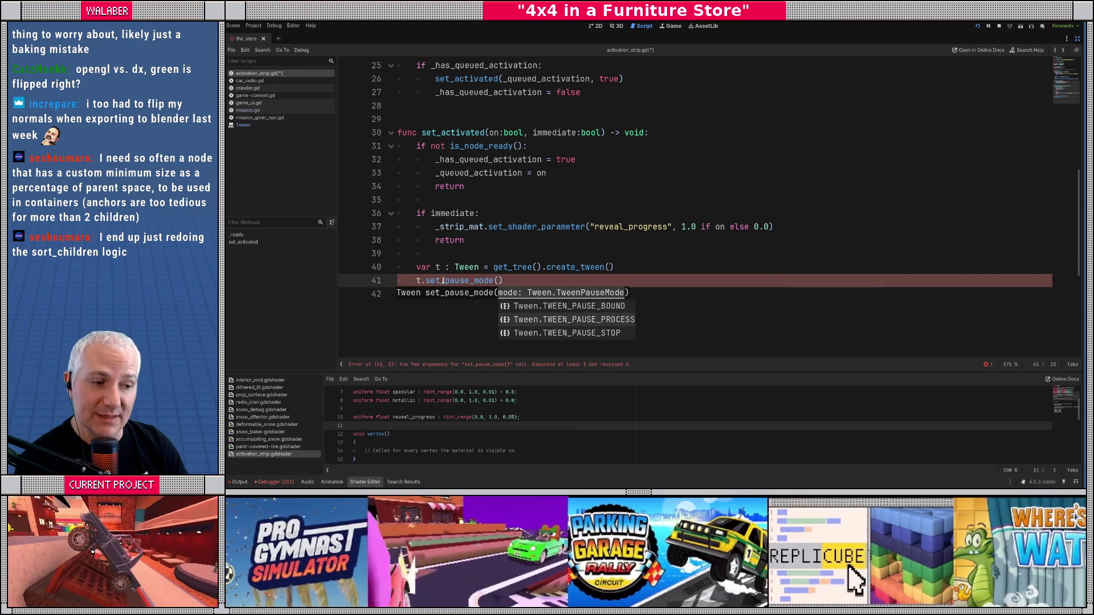
{"action": "key", "text": "Down"}
{"action": "key", "text": "Return"}
Look up TWEEN_PAUSE_PROCESS in the Tween docs and read its description
{"action": "left_click", "coordinate": [570, 280], "text": "ctrl"}
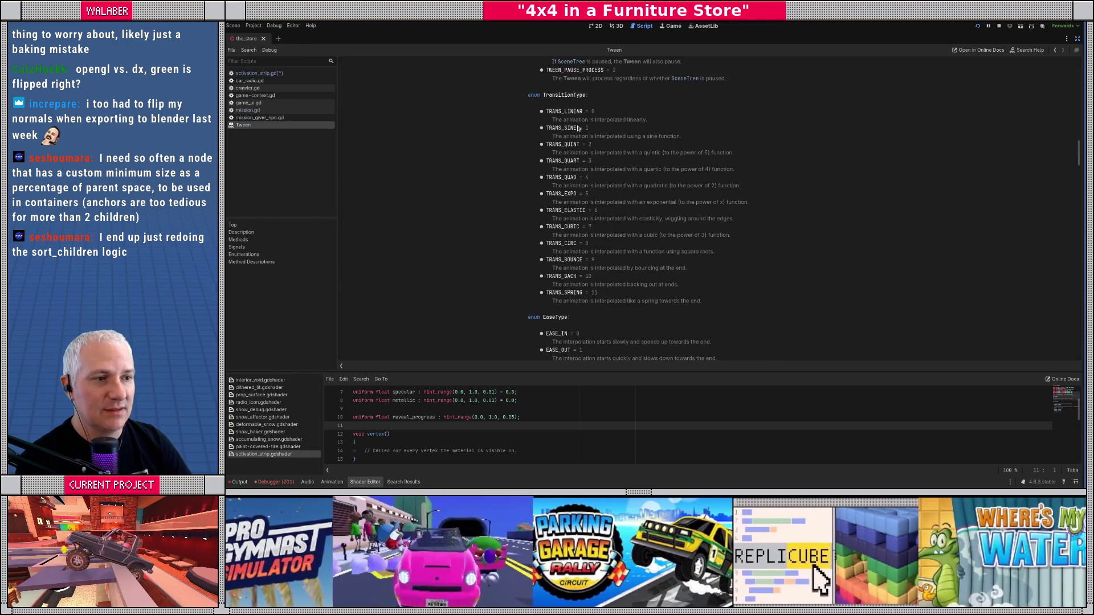
{"action": "scroll", "coordinate": [607, 94], "scroll_direction": "up", "scroll_amount": 3}
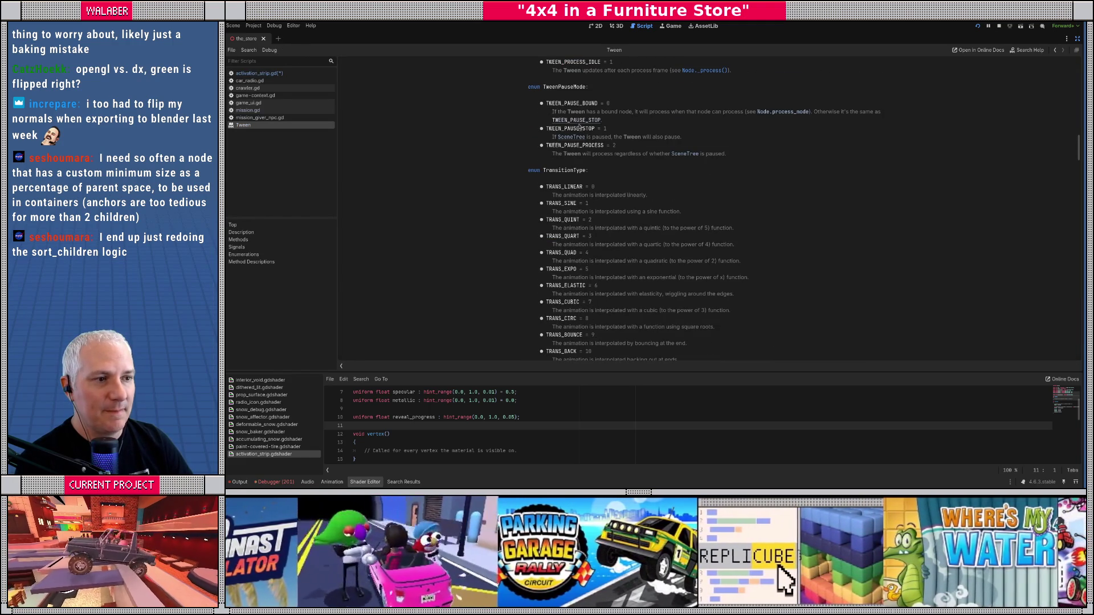
{"action": "left_click_drag", "start_coordinate": [552, 153], "coordinate": [734, 153]}
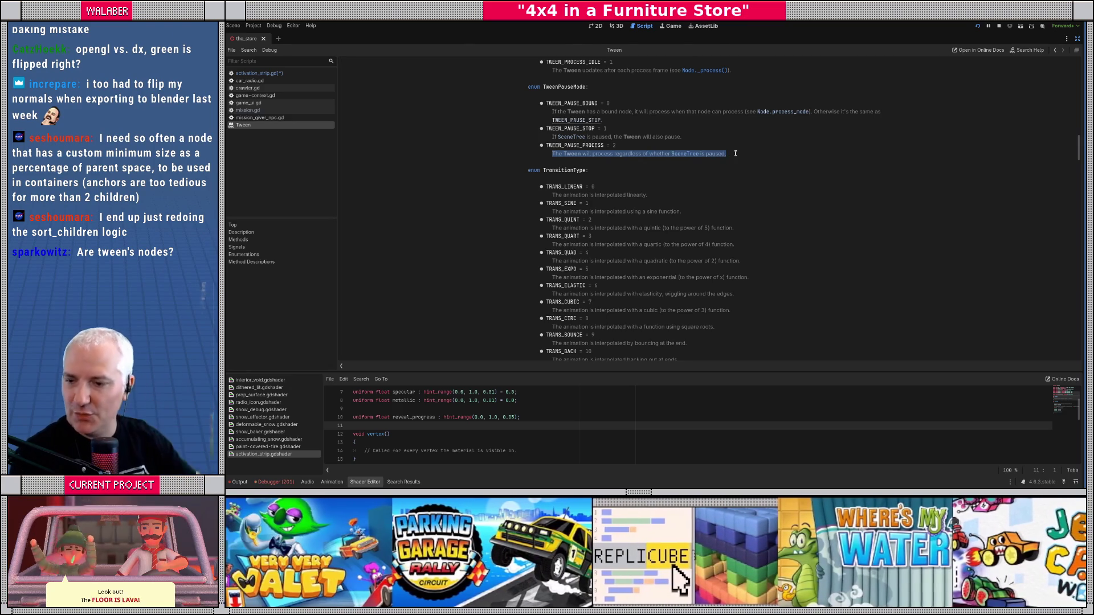
{"action": "left_click", "coordinate": [703, 158]}
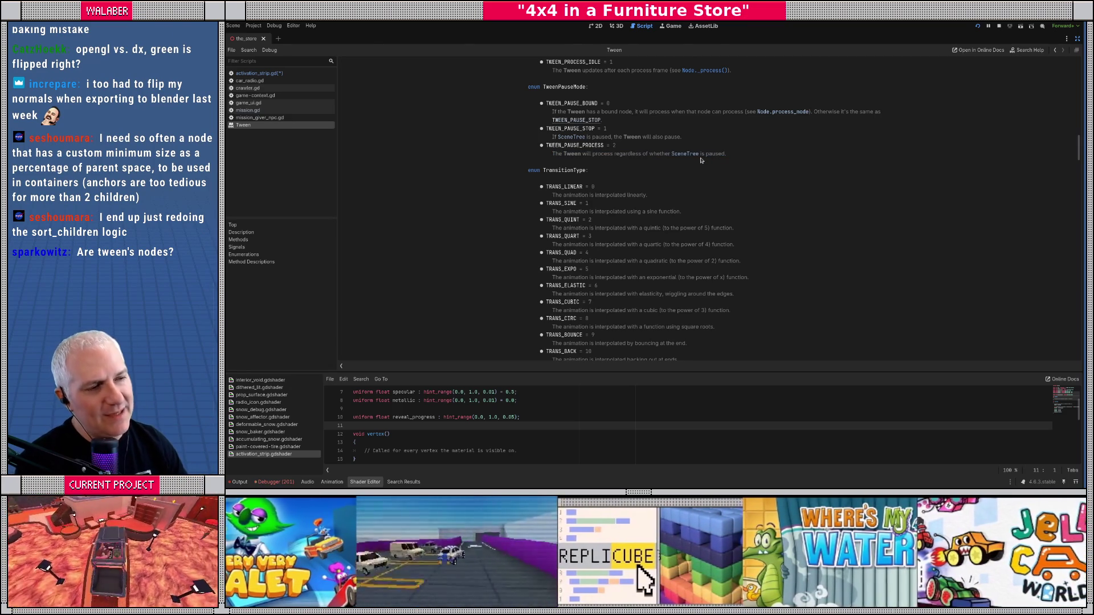
{"action": "scroll", "coordinate": [701, 160], "scroll_direction": "up", "scroll_amount": 15}
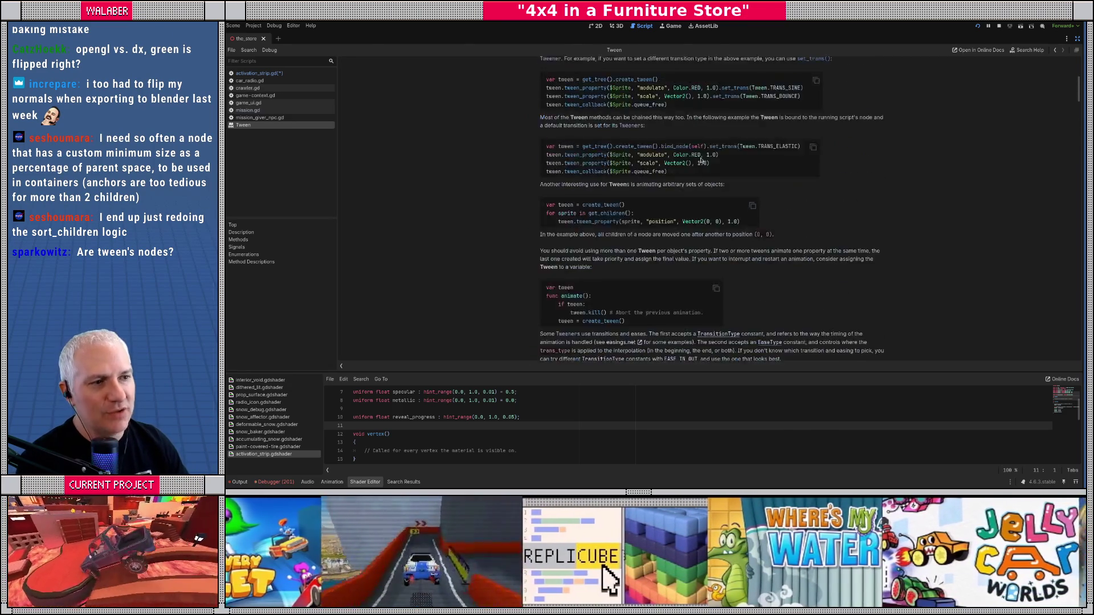
{"action": "scroll", "coordinate": [700, 160], "scroll_direction": "up", "scroll_amount": 1}
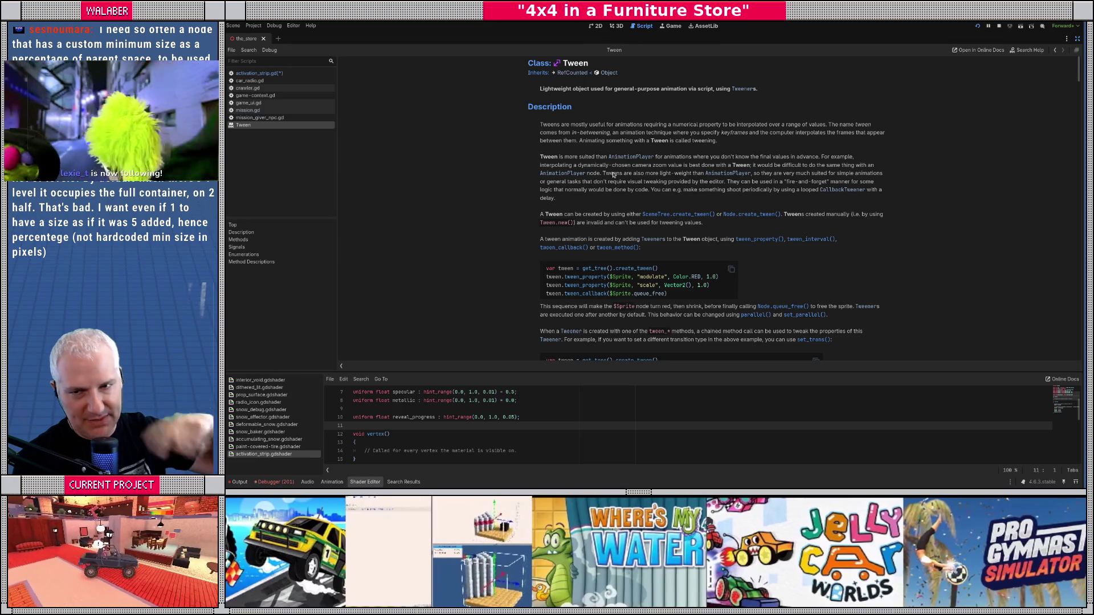
Back in activation_strip.gd, try removing get_tree() from line 40, then restore it
{"action": "key", "text": "alt+Left"}
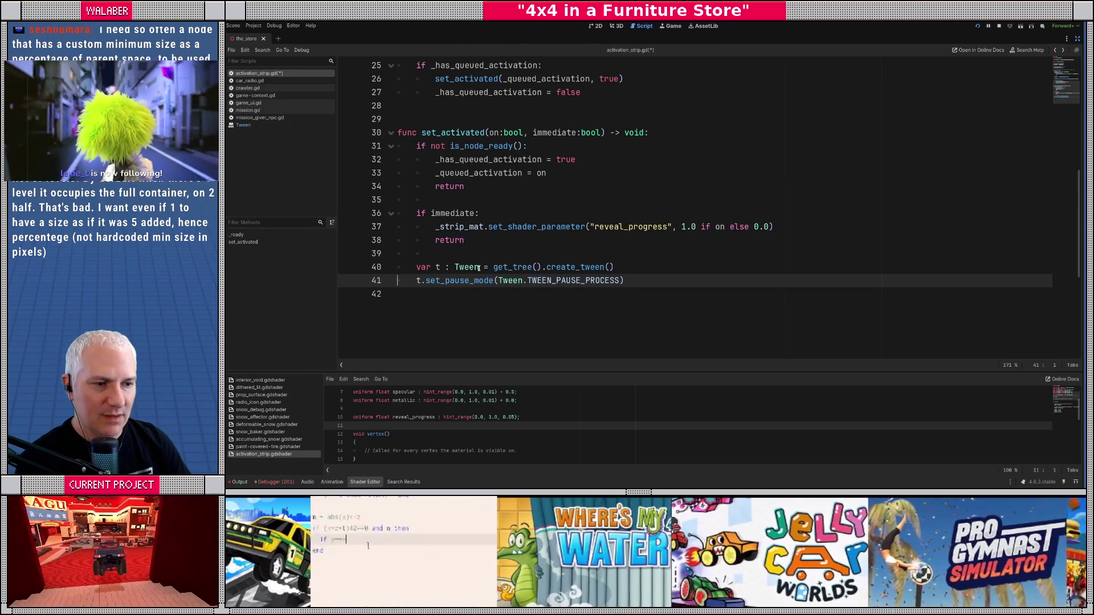
{"action": "mouse_move", "coordinate": [473, 268]}
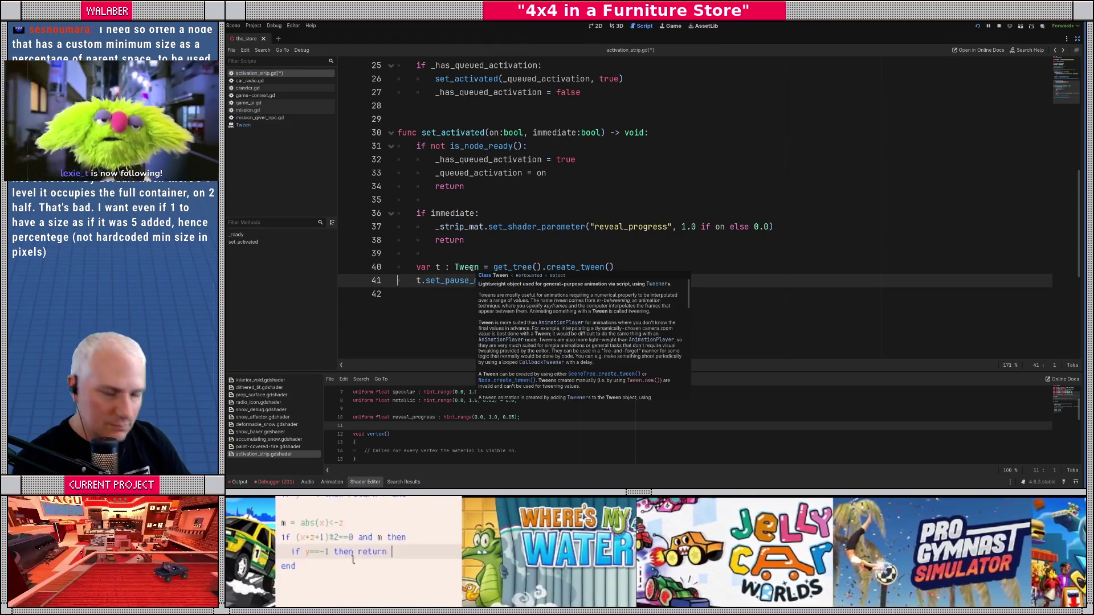
{"action": "left_click", "coordinate": [503, 254]}
{"action": "left_click_drag", "start_coordinate": [493, 268], "coordinate": [545, 268]}
{"action": "key", "text": "BackSpace"}
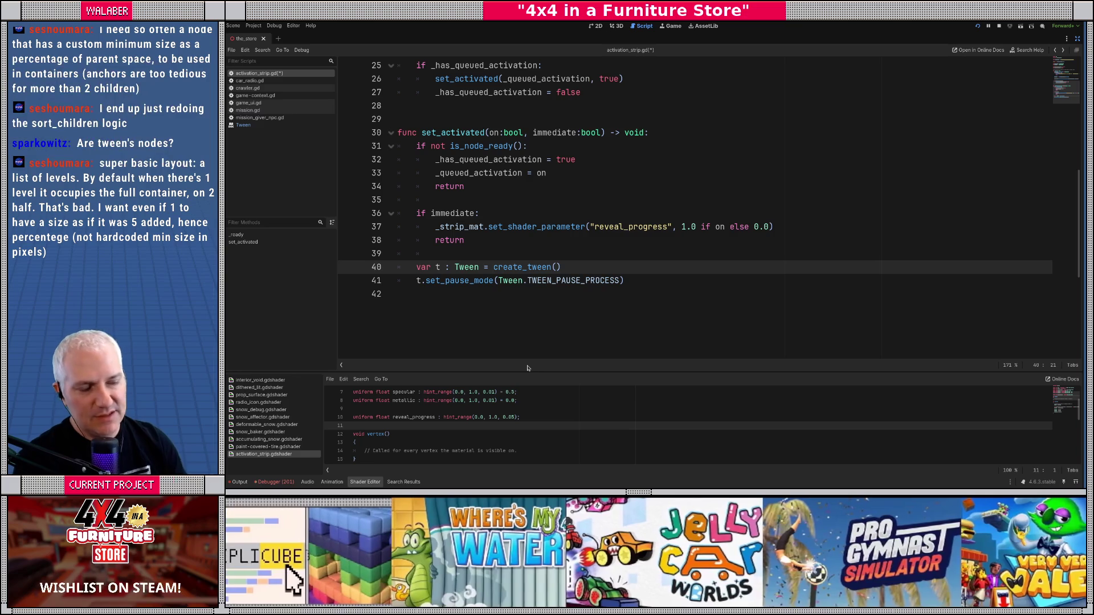
{"action": "key", "text": "shift+End"}
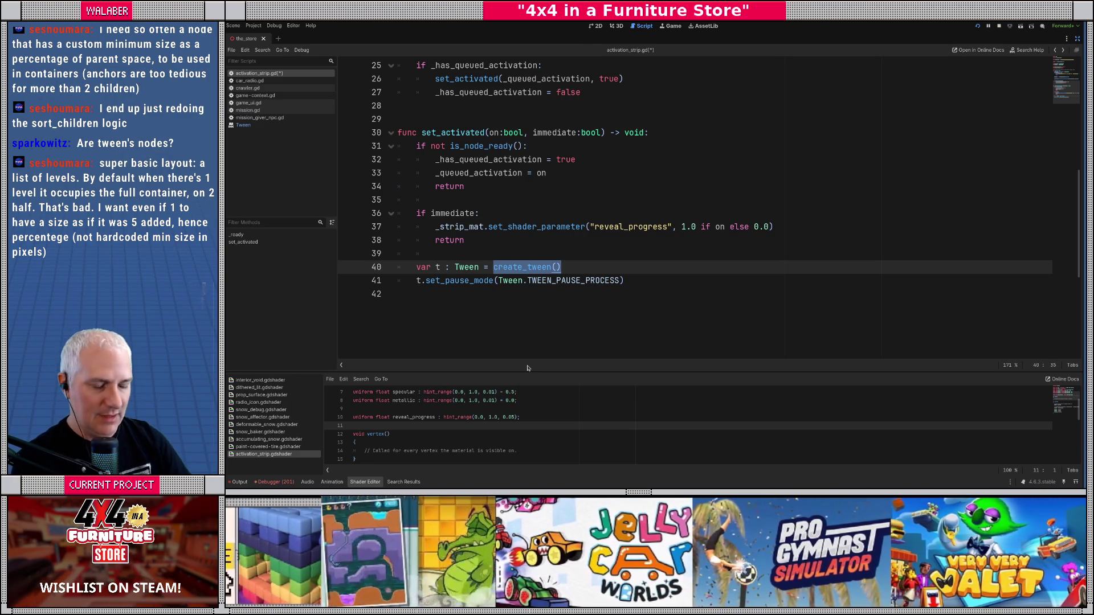
{"action": "key", "text": "ctrl+z"}
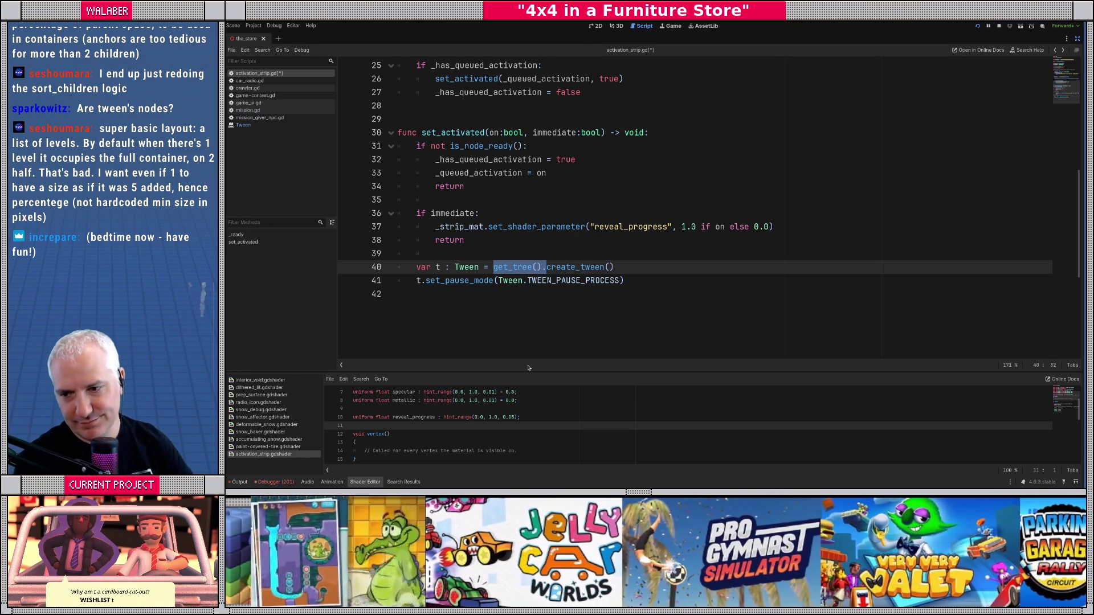
{"action": "key", "text": "Up"}
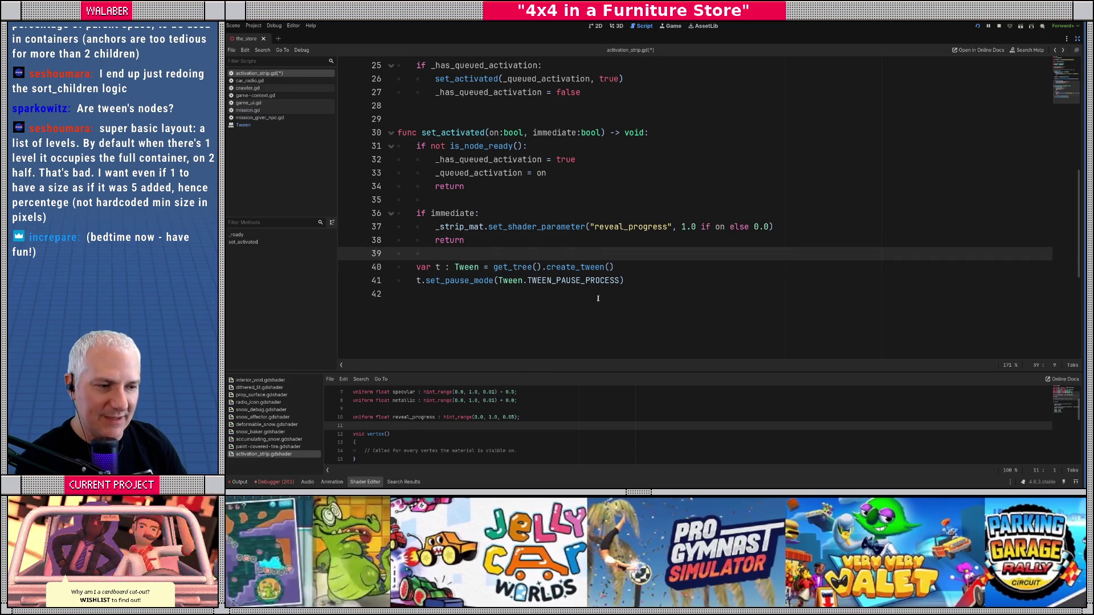
Check where the on:bool parameter of set_activated is used
{"action": "left_click", "coordinate": [635, 283]}
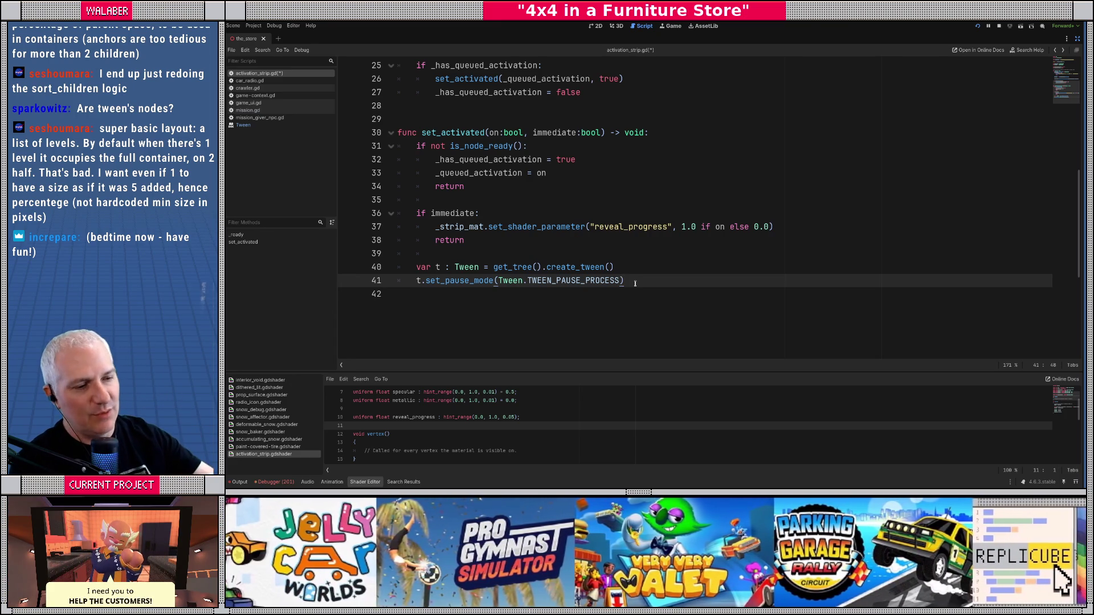
{"action": "left_click", "coordinate": [503, 136]}
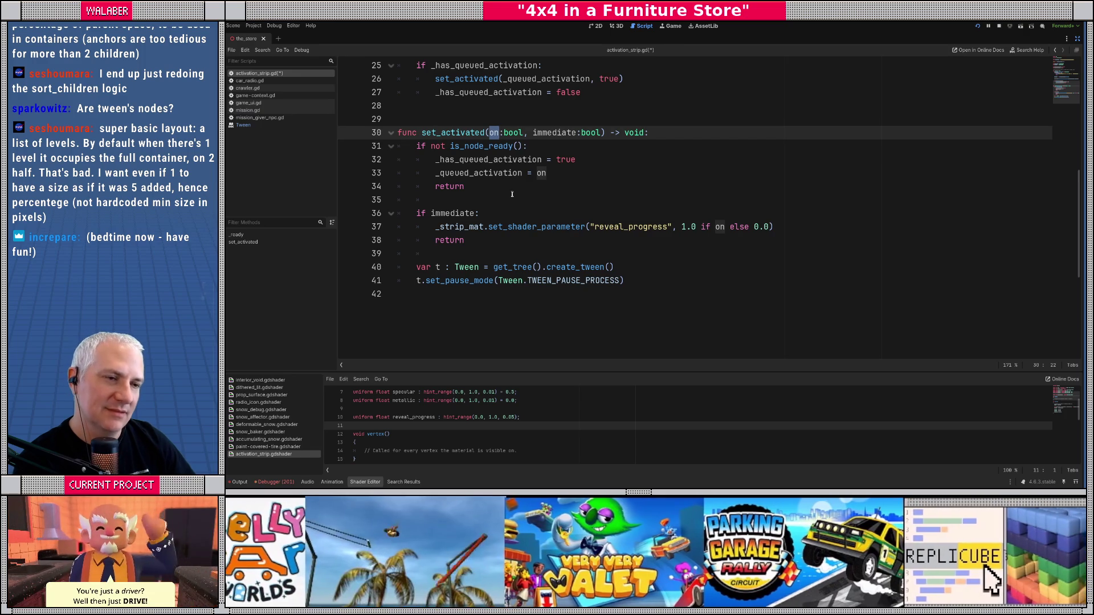
{"action": "scroll", "coordinate": [513, 194], "scroll_direction": "up", "scroll_amount": 1}
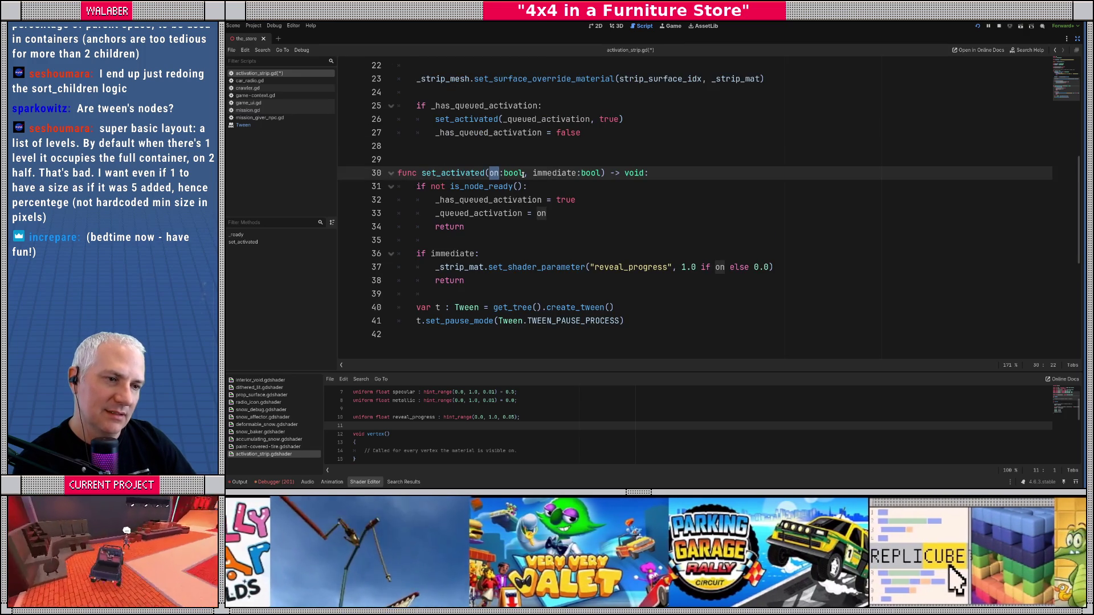
{"action": "left_click_drag", "start_coordinate": [489, 173], "coordinate": [530, 174]}
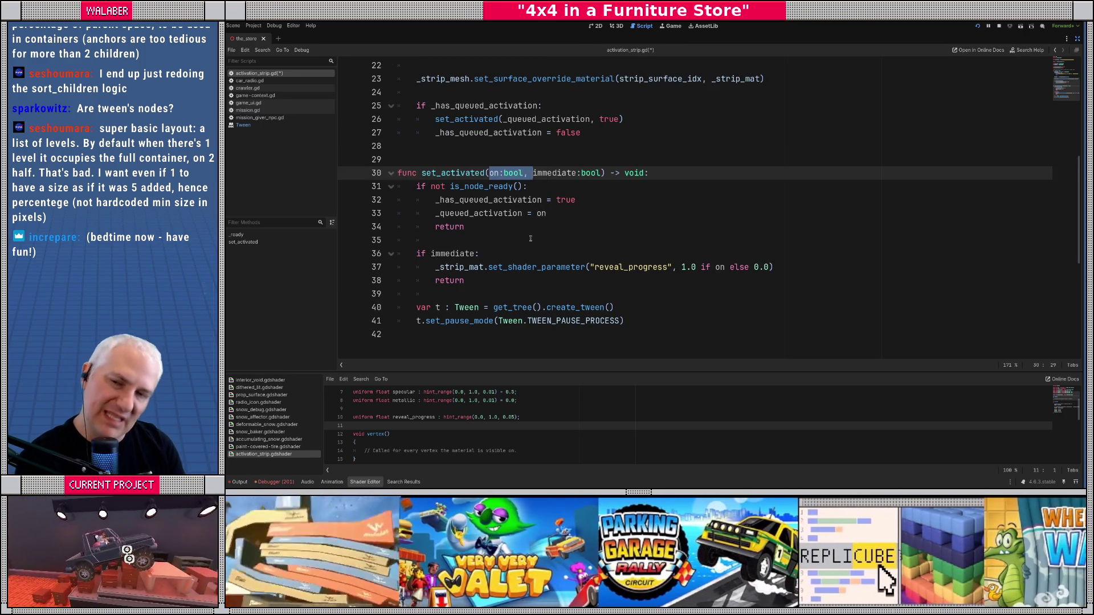
{"action": "scroll", "coordinate": [530, 238], "scroll_direction": "down", "scroll_amount": 2}
Add a blank line after the tween setup and select line 37's reveal_progress call
{"action": "left_click", "coordinate": [471, 257]}
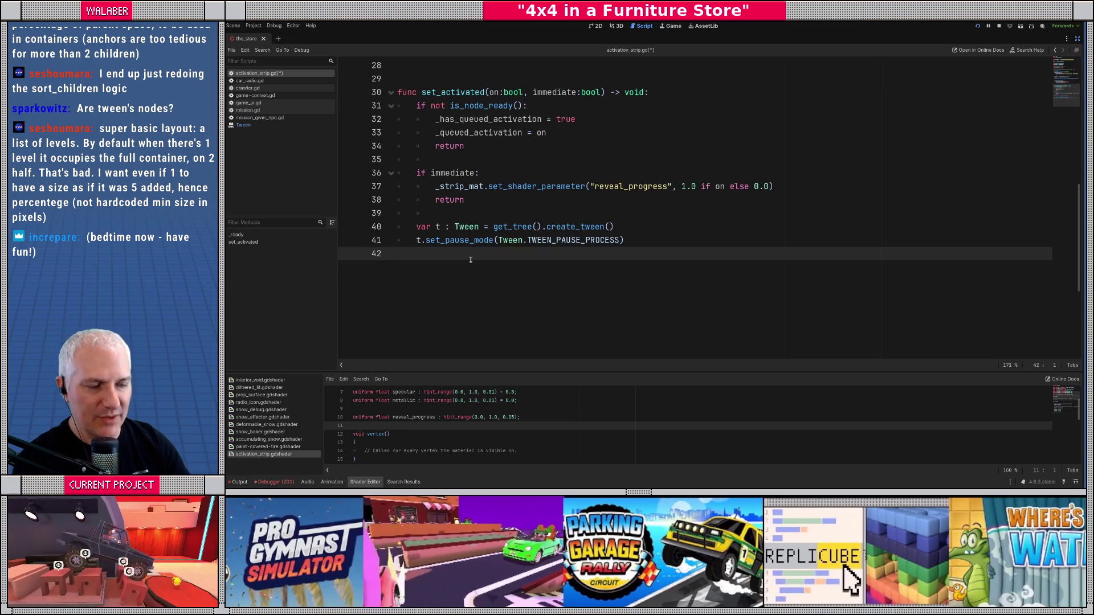
{"action": "key", "text": "Return"}
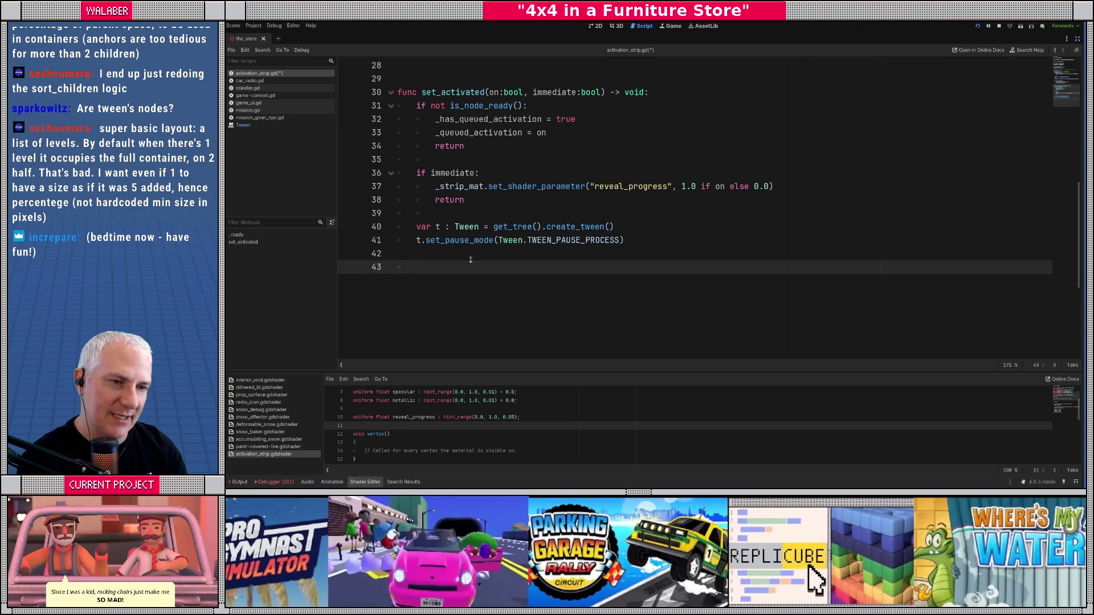
{"action": "key", "text": "Up"}
{"action": "key", "text": "Up"}
{"action": "key", "text": "Up"}
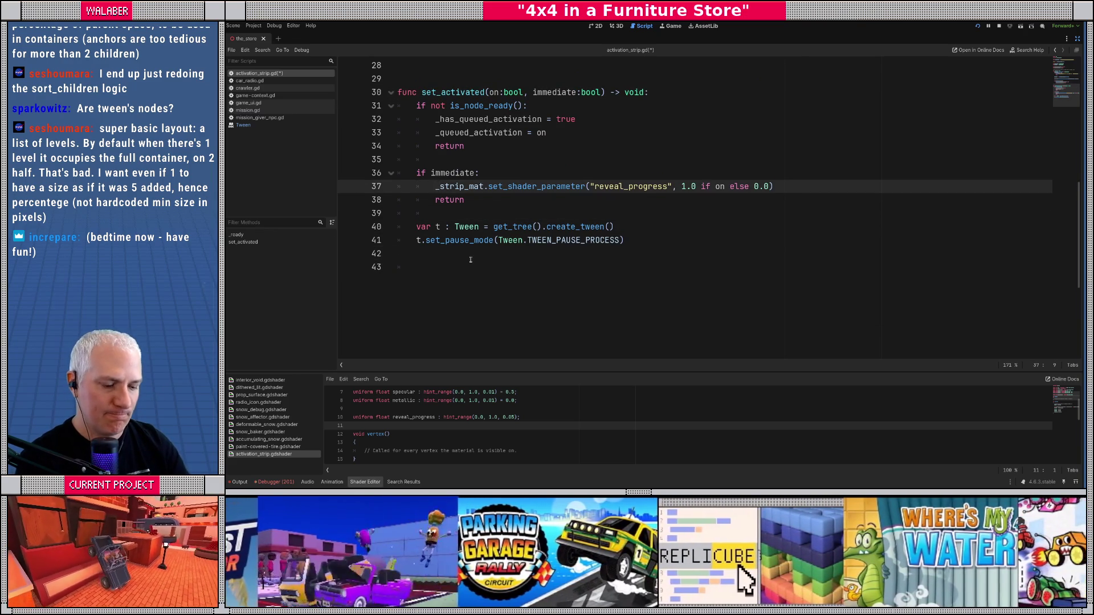
{"action": "key", "text": "shift+End"}
{"action": "key", "text": "ctrl+c"}
{"action": "key", "text": "Down"}
{"action": "key", "text": "Down"}
{"action": "key", "text": "Down"}
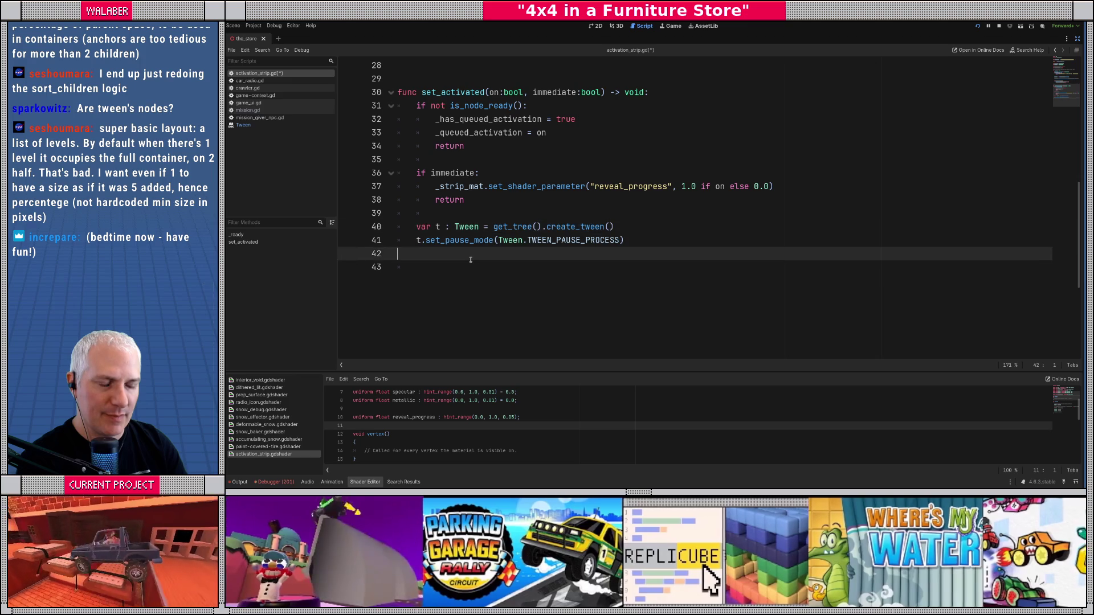
Paste the reveal_progress call, add a '# start value' comment, and make it 0.0 if on else 1.0
{"action": "key", "text": "ctrl+v"}
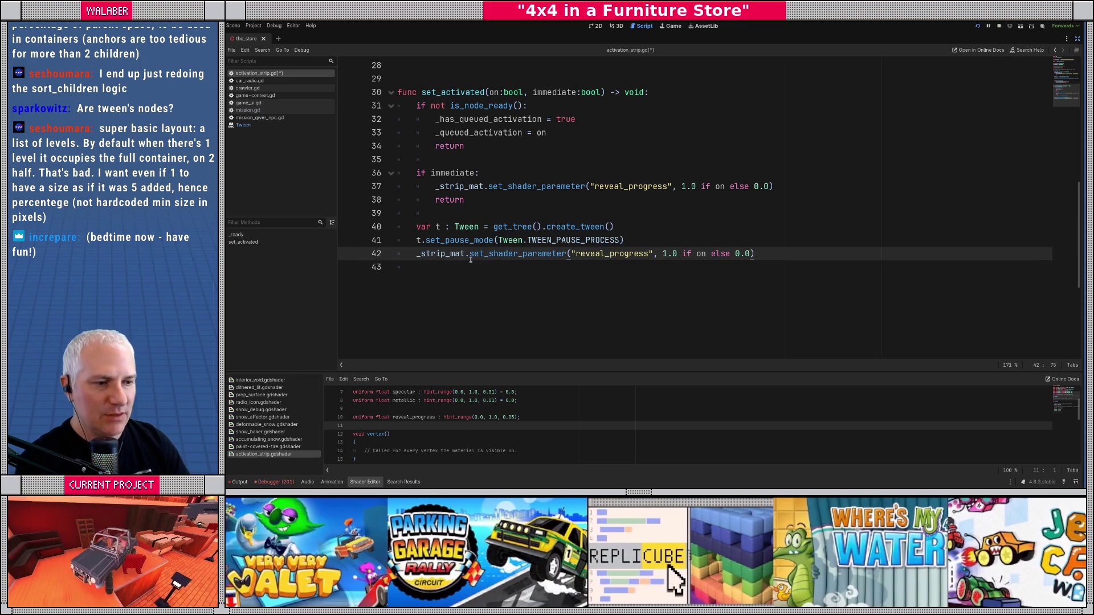
{"action": "left_click", "coordinate": [631, 242]}
{"action": "key", "text": "Return"}
{"action": "type", "text": "# start"}
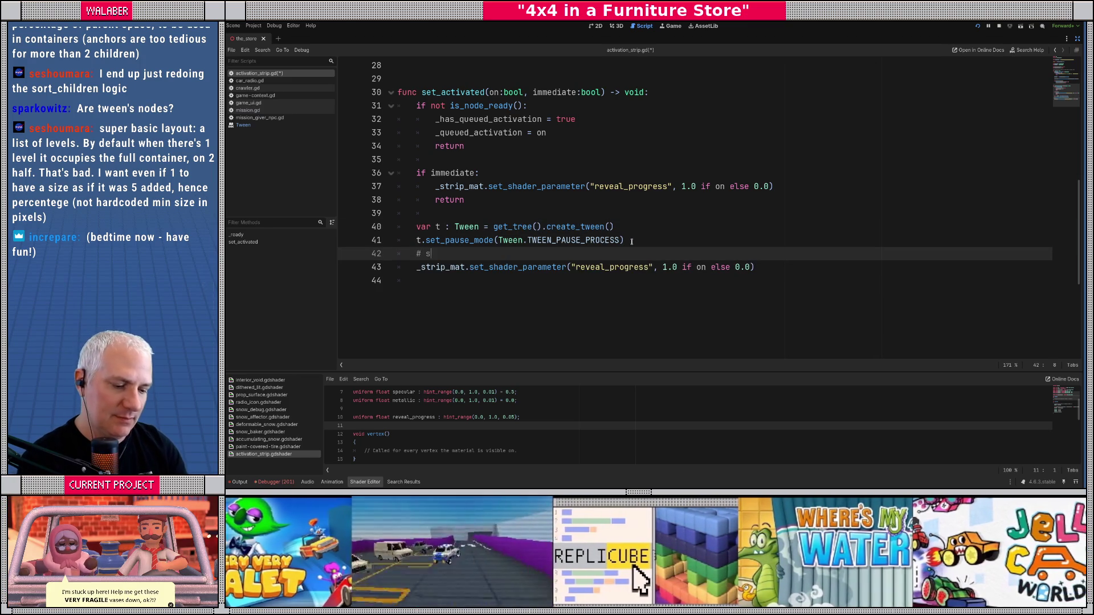
{"action": "type", "text": " value"}
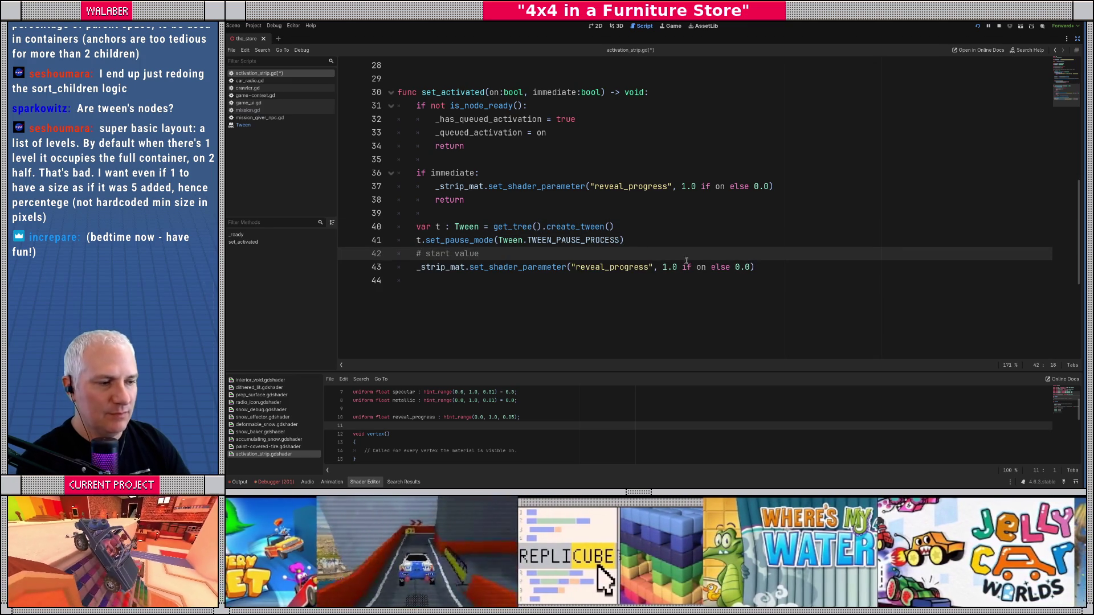
{"action": "left_click", "coordinate": [662, 267]}
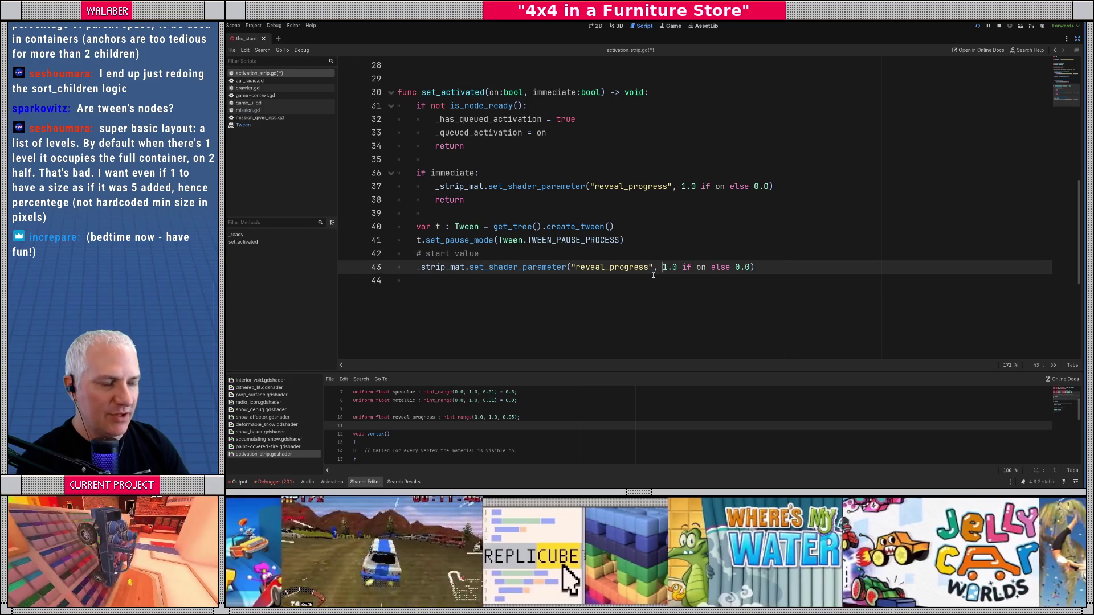
{"action": "key", "text": "Delete"}
{"action": "type", "text": "0"}
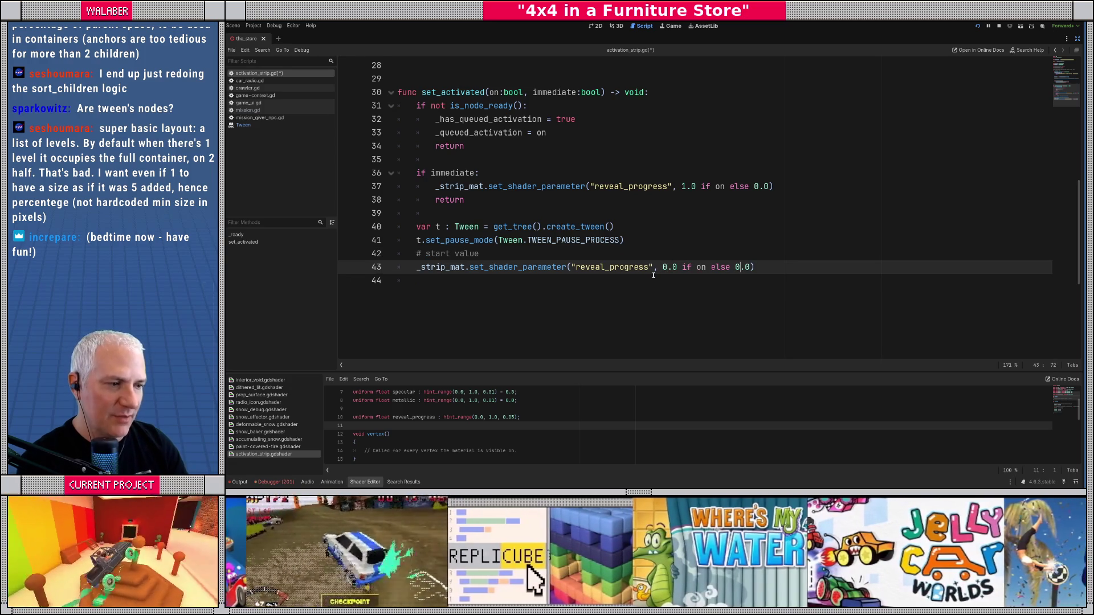
{"action": "key", "text": "BackSpace"}
{"action": "type", "text": "1"}
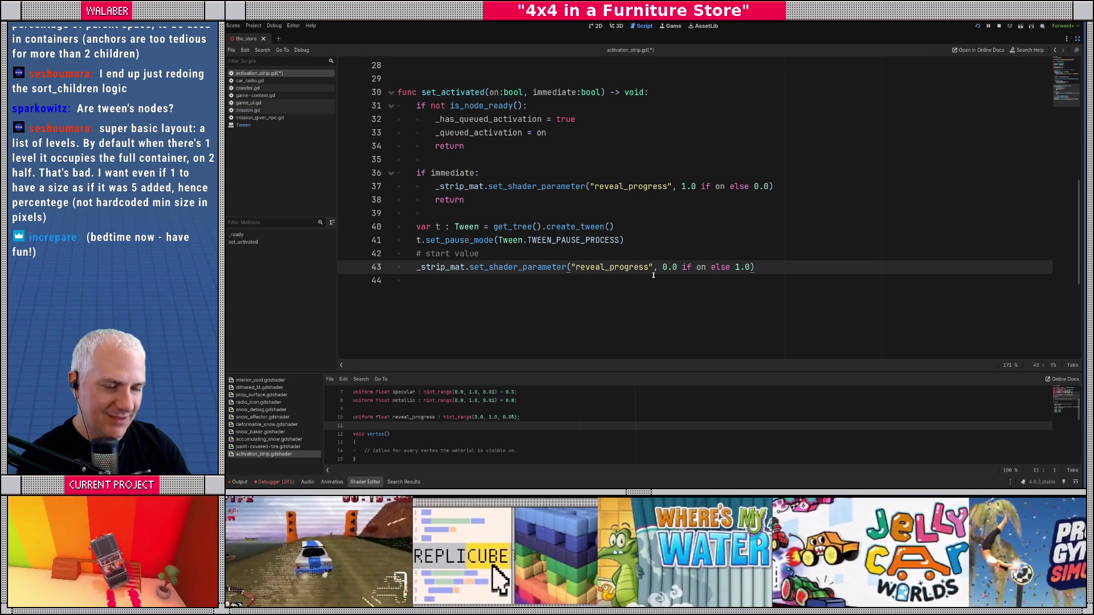
Start a t.tween_method(set_reveal, ...) call on a new line below the pause-mode line
{"action": "key", "text": "Up"}
{"action": "key", "text": "Up"}
{"action": "key", "text": "Up"}
{"action": "key", "text": "Down"}
{"action": "key", "text": "Return"}
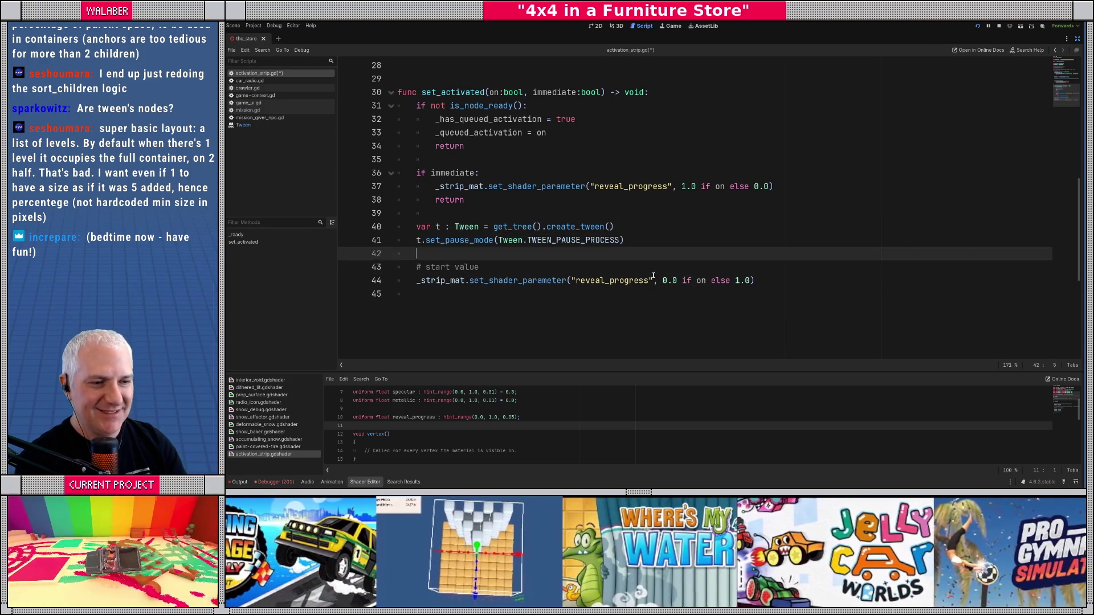
{"action": "key", "text": "Down"}
{"action": "key", "text": "Down"}
{"action": "key", "text": "Return"}
{"action": "key", "text": "Return"}
{"action": "type", "text": "t.twe"}
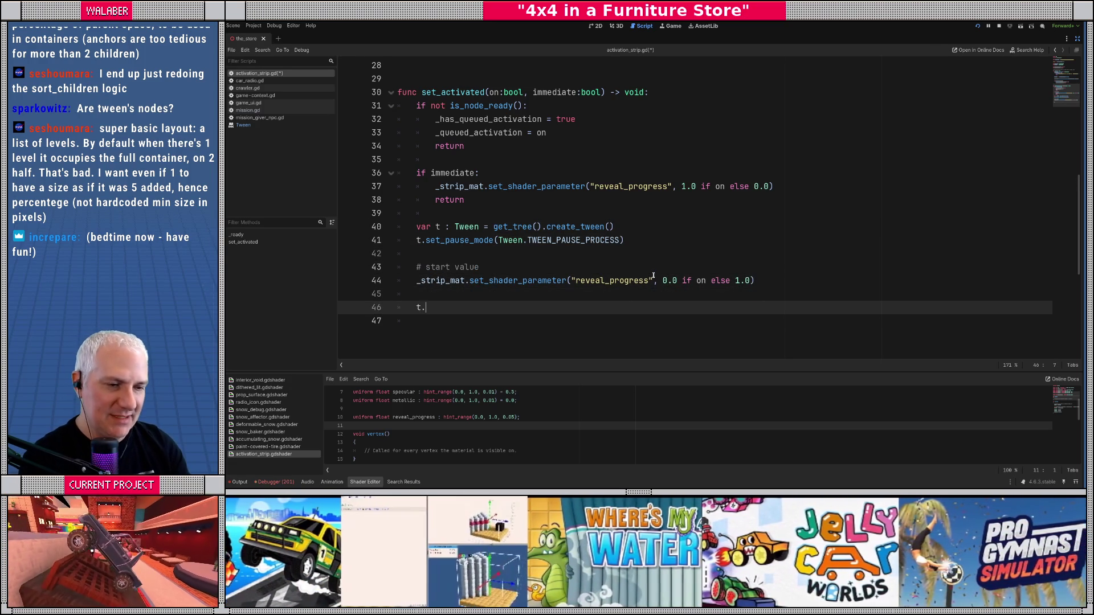
{"action": "type", "text": "en"}
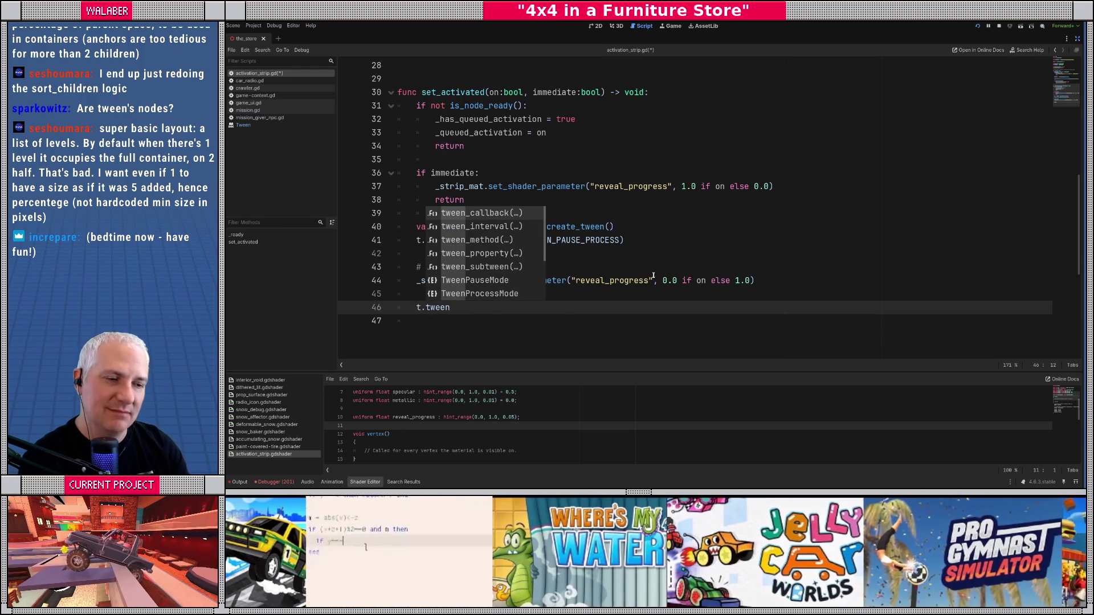
{"action": "type", "text": "_m"}
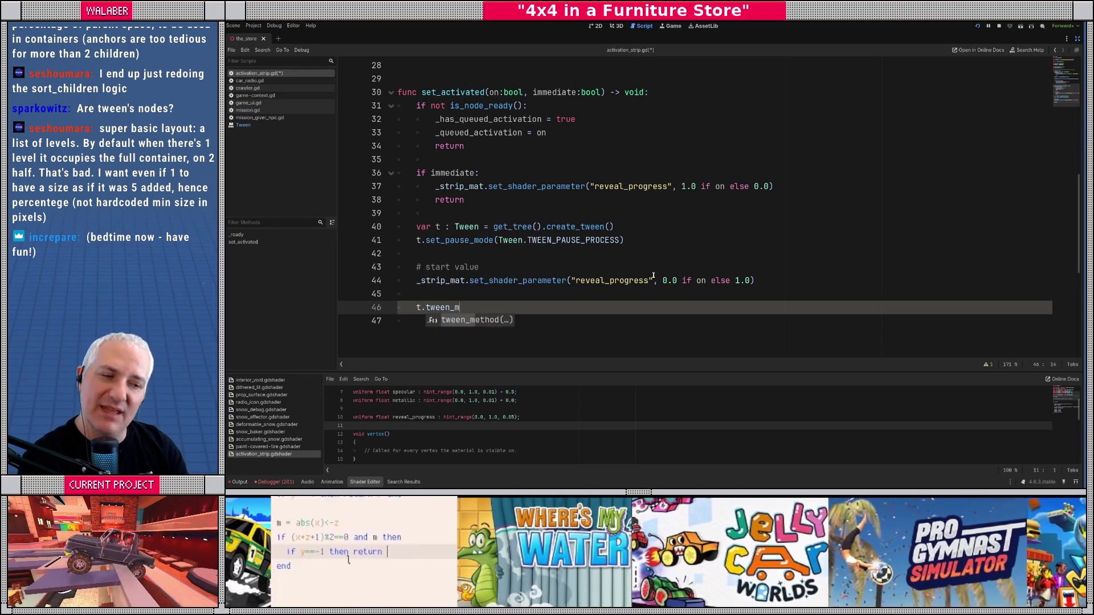
{"action": "key", "text": "Return"}
{"action": "type", "text": "_set_r"}
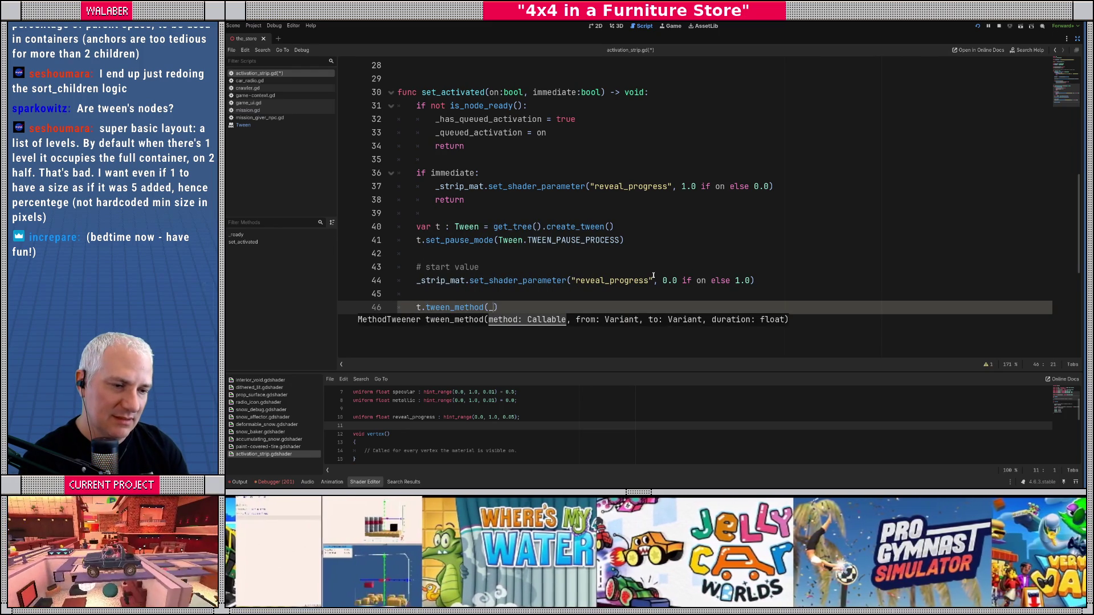
{"action": "key", "text": "BackSpace"}
{"action": "key", "text": "BackSpace"}
{"action": "key", "text": "BackSpace"}
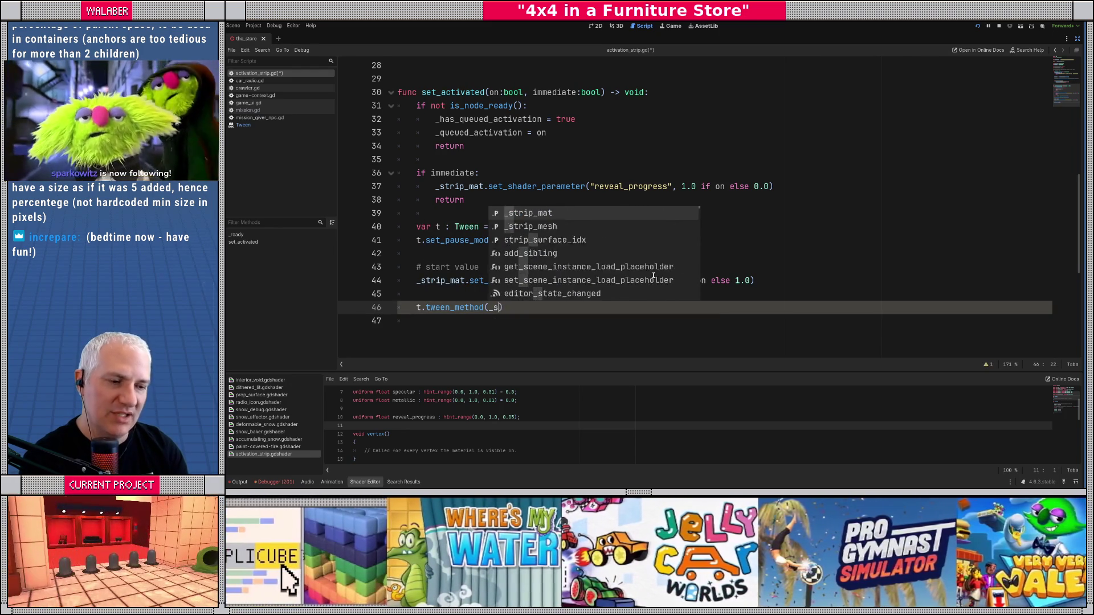
{"action": "type", "text": "set"}
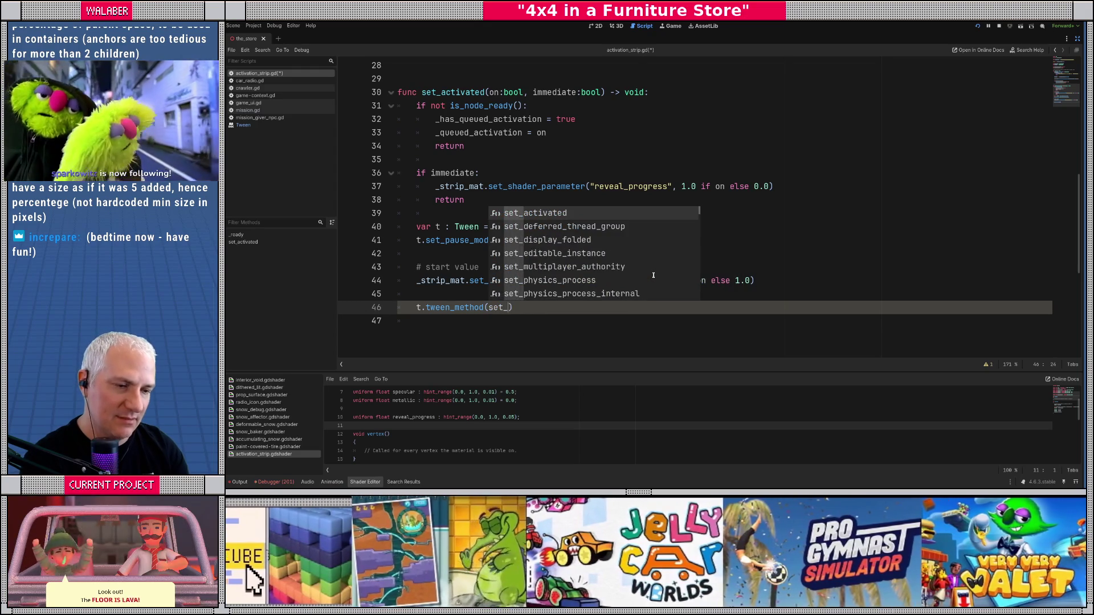
{"action": "type", "text": "_reveal,"}
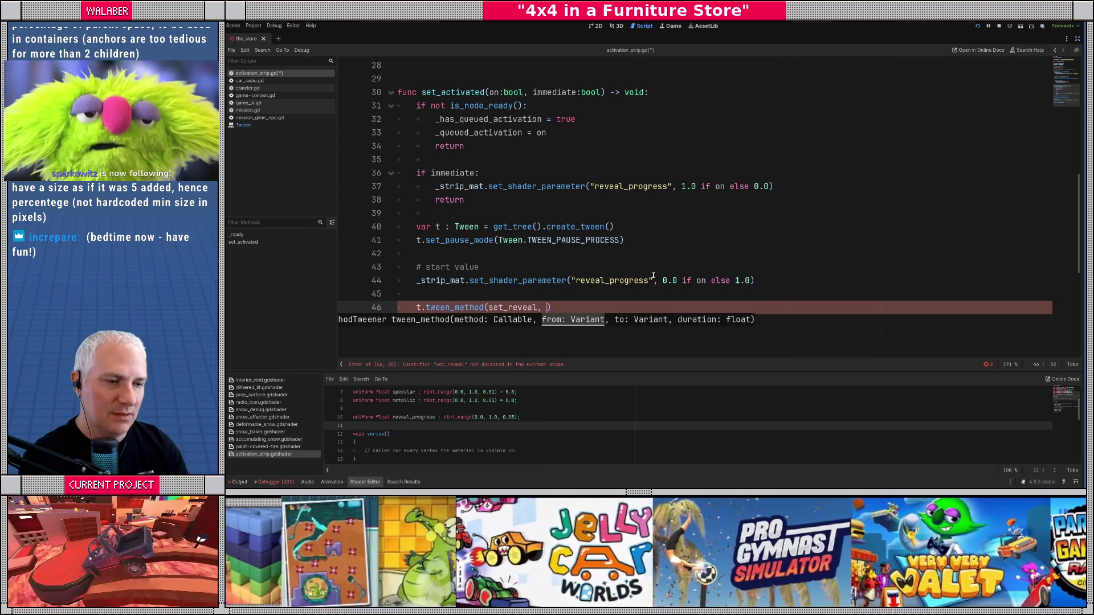
Declare 'var start_val := 0.0 if on else 1.0' and 'var end_val := 1.0 if on else 0.0'
{"action": "key", "text": "Up"}
{"action": "key", "text": "Up"}
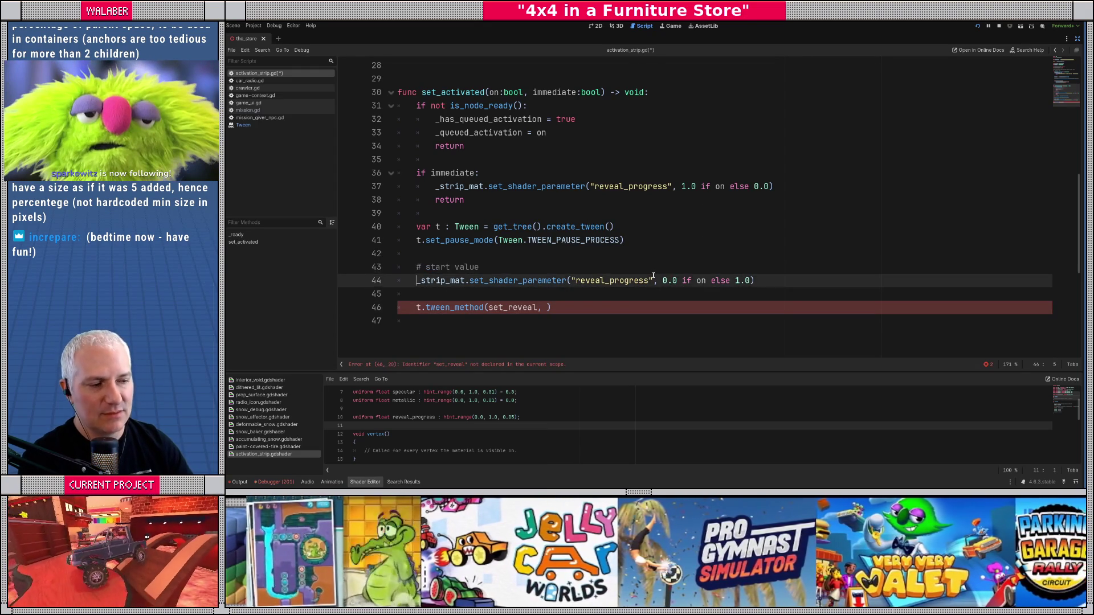
{"action": "key", "text": "Down"}
{"action": "key", "text": "Down"}
{"action": "key", "text": "End"}
{"action": "key", "text": "Left"}
{"action": "key", "text": "Up"}
{"action": "key", "text": "Up"}
{"action": "key", "text": "Up"}
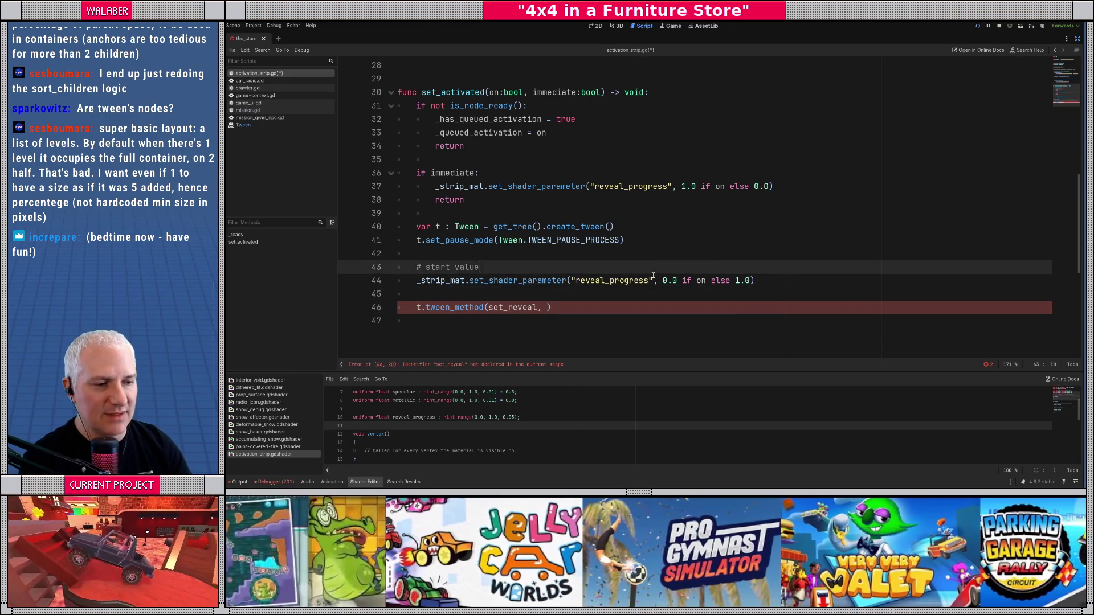
{"action": "key", "text": "Down"}
{"action": "key", "text": "Return"}
{"action": "type", "text": "var start_val :="}
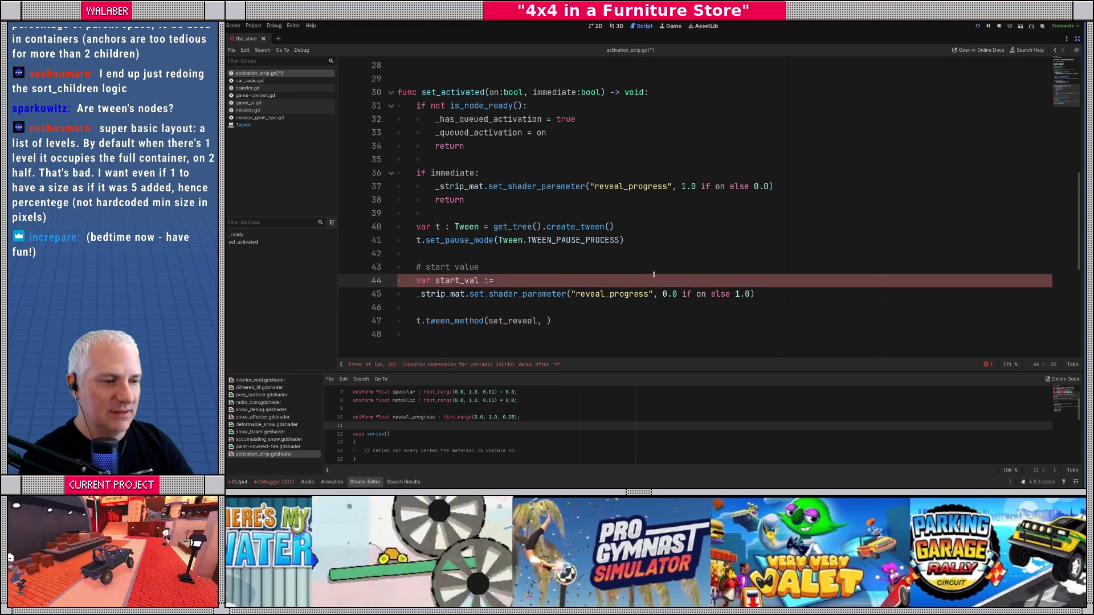
{"action": "left_click_drag", "start_coordinate": [662, 294], "coordinate": [751, 293]}
{"action": "key", "text": "ctrl+c"}
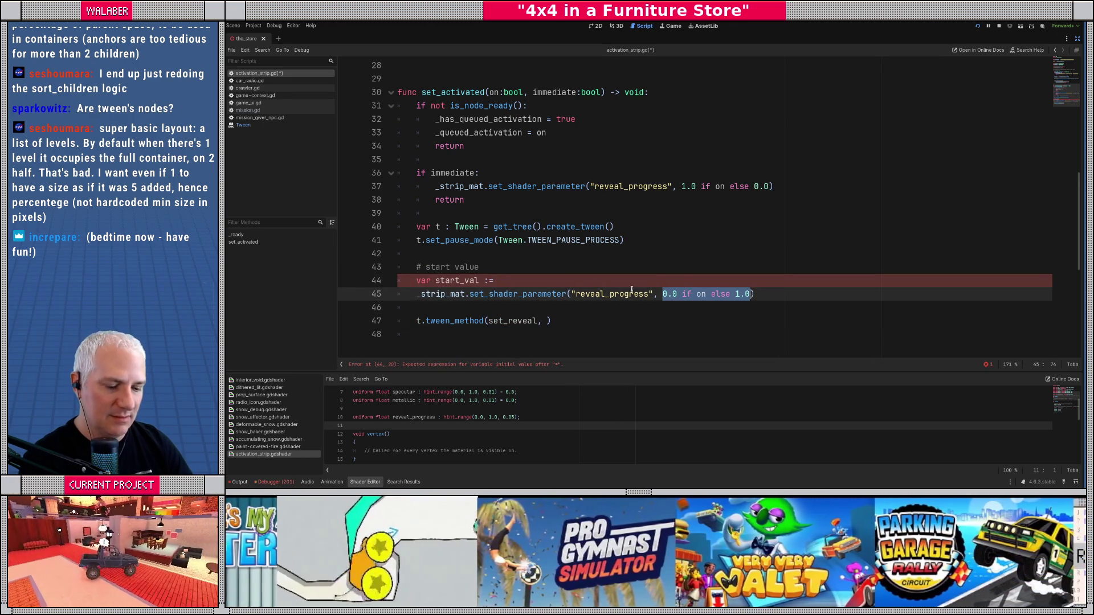
{"action": "left_click", "coordinate": [505, 282]}
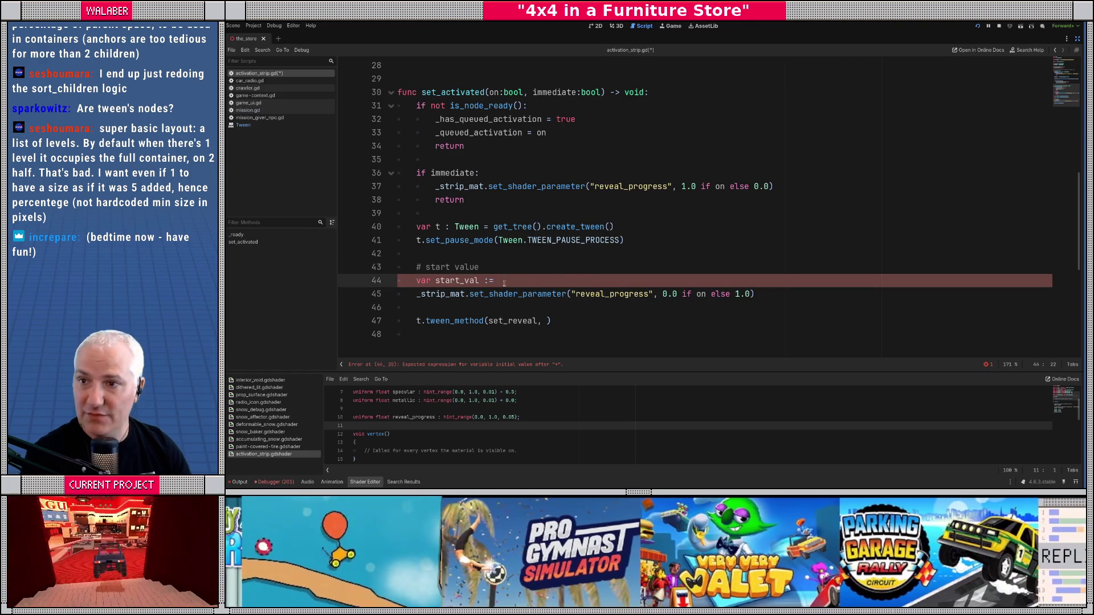
{"action": "key", "text": "ctrl+v"}
{"action": "key", "text": "Return"}
{"action": "type", "text": "var end_"}
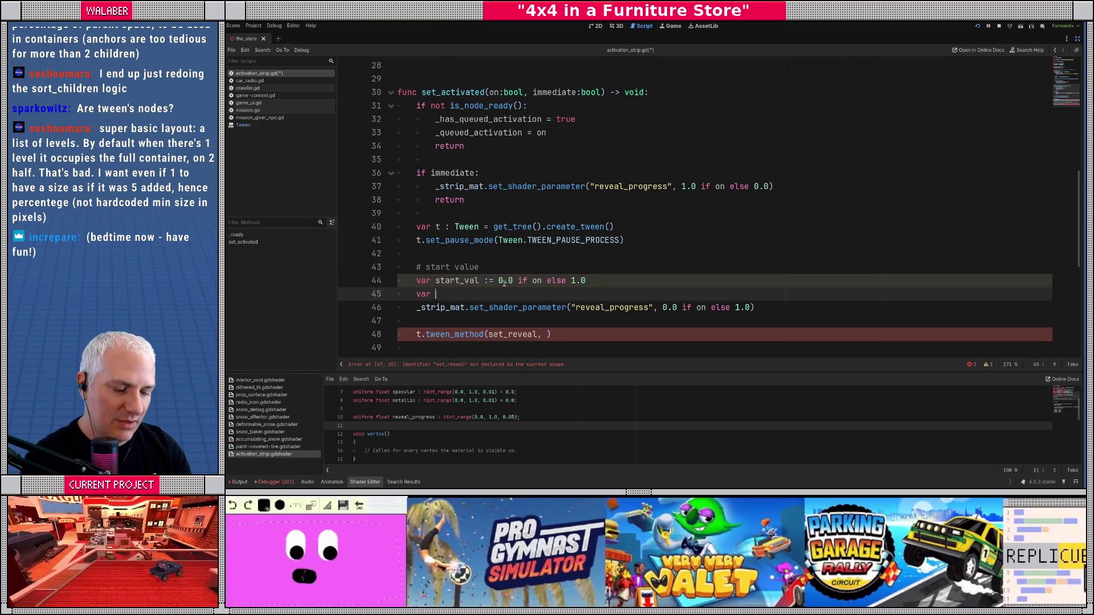
{"action": "type", "text": "val := 1.0 if on el"}
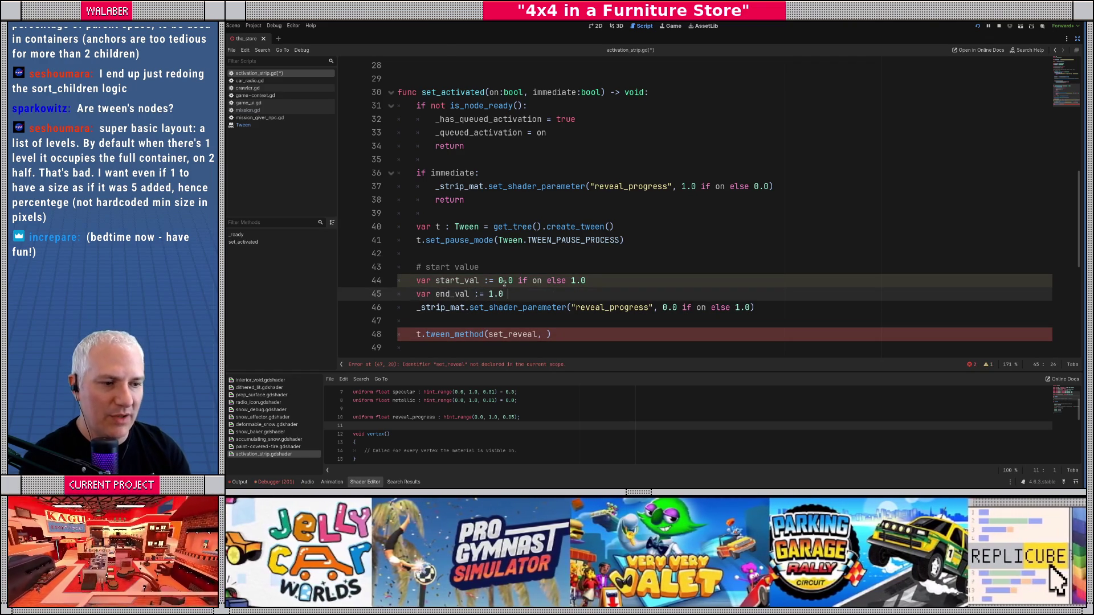
{"action": "type", "text": "se 0.0"}
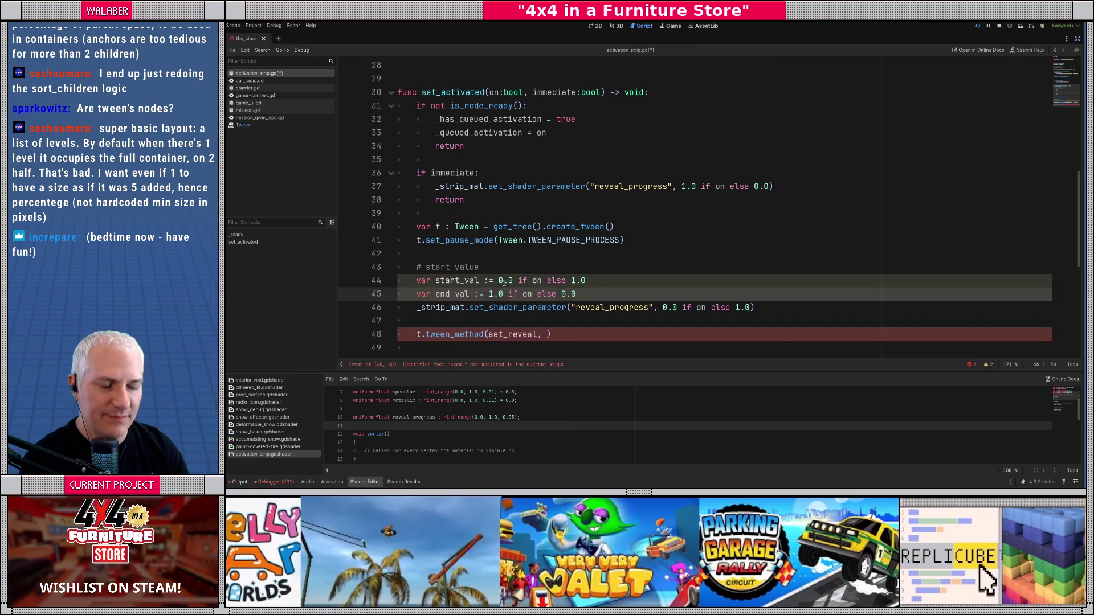
{"action": "key", "text": "Return"}
Use start_val in set_shader_parameter and pass start_val, end_val to tween_method
{"action": "key", "text": "Down"}
{"action": "left_click_drag", "start_coordinate": [659, 323], "coordinate": [752, 322]}
{"action": "type", "text": "start_v"}
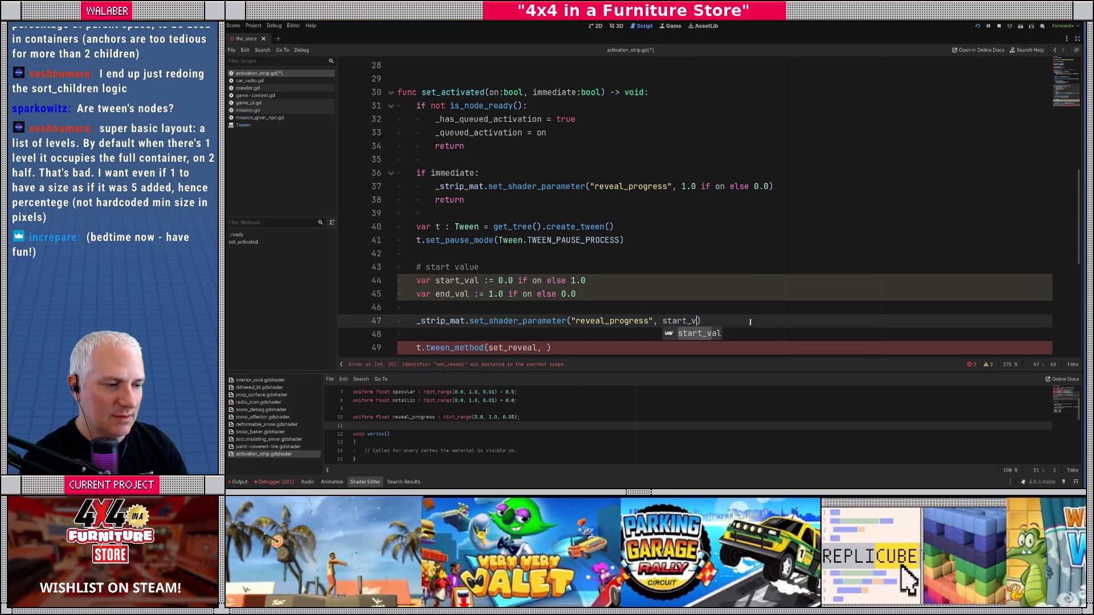
{"action": "key", "text": "Return"}
{"action": "scroll", "coordinate": [618, 234], "scroll_direction": "down", "scroll_amount": 1}
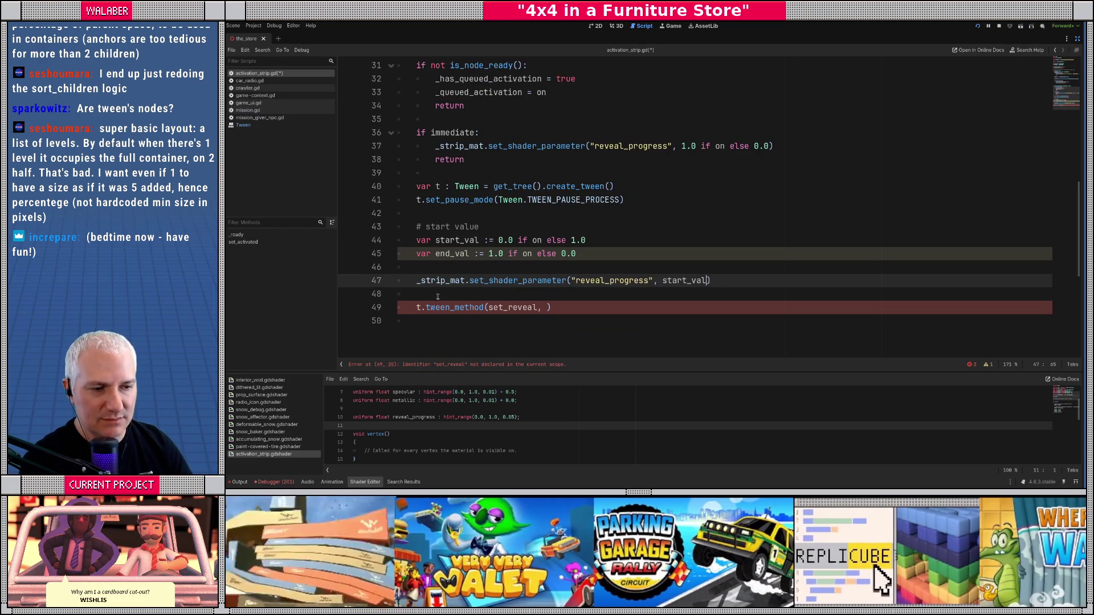
{"action": "left_click", "coordinate": [541, 309]}
{"action": "type", "text": "start_val"}
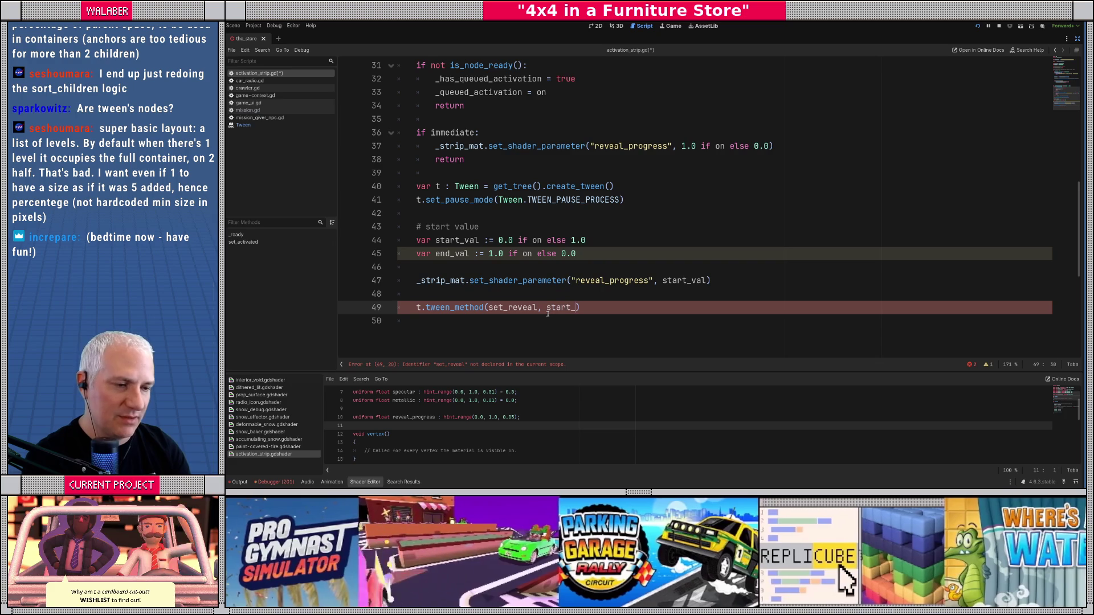
{"action": "type", "text": ", end_val,"}
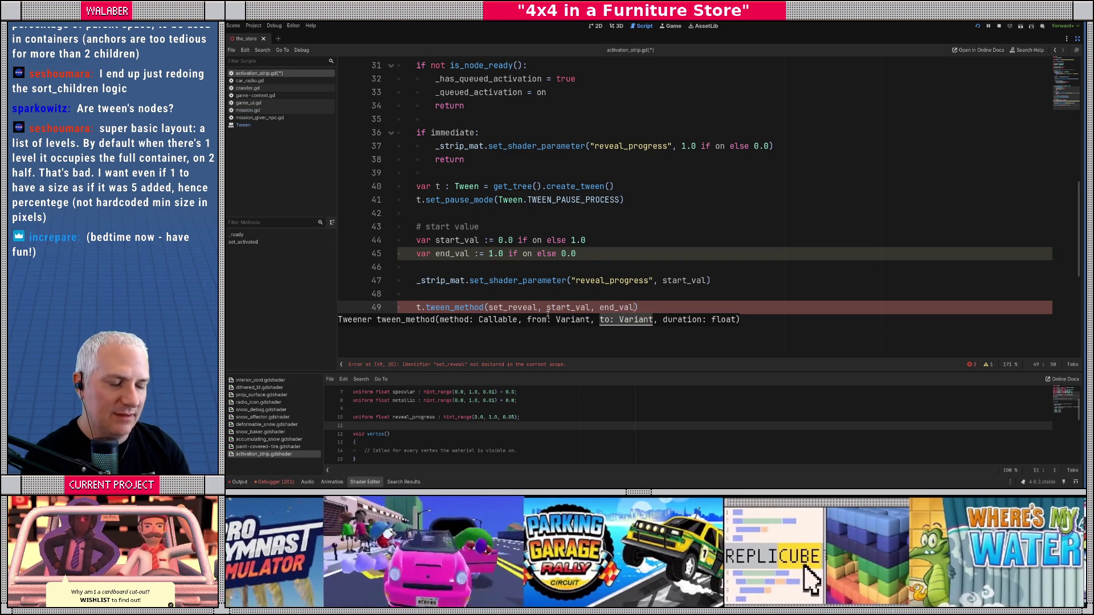
{"action": "scroll", "coordinate": [513, 199], "scroll_direction": "up", "scroll_amount": 10}
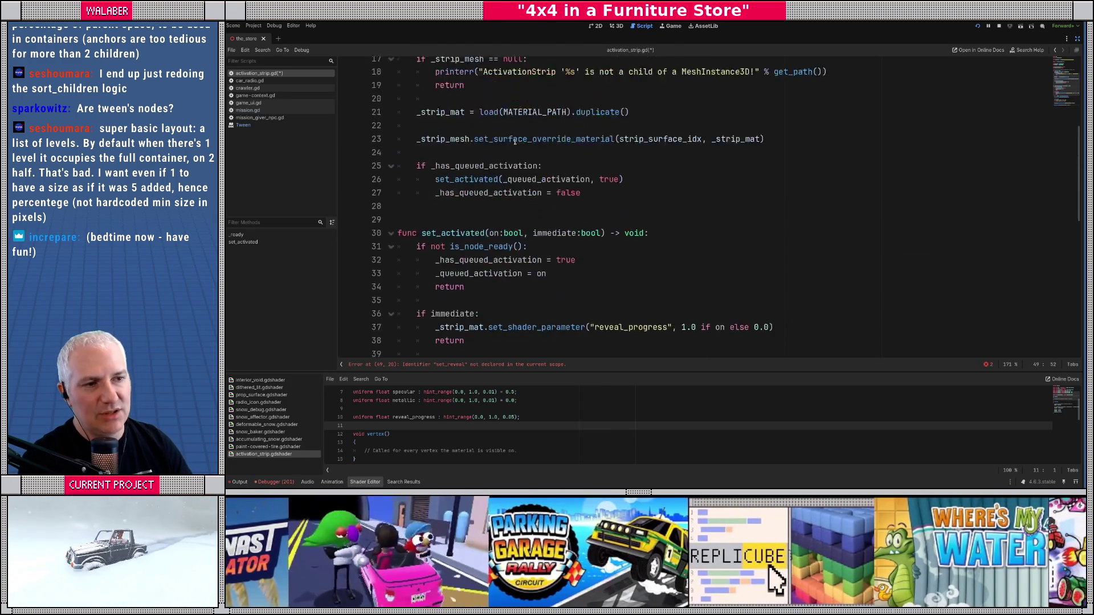
Add 'const REVEAL_DUR := 1.0' on the line under MATERIAL_PATH and copy the name for reuse
{"action": "left_click", "coordinate": [458, 113]}
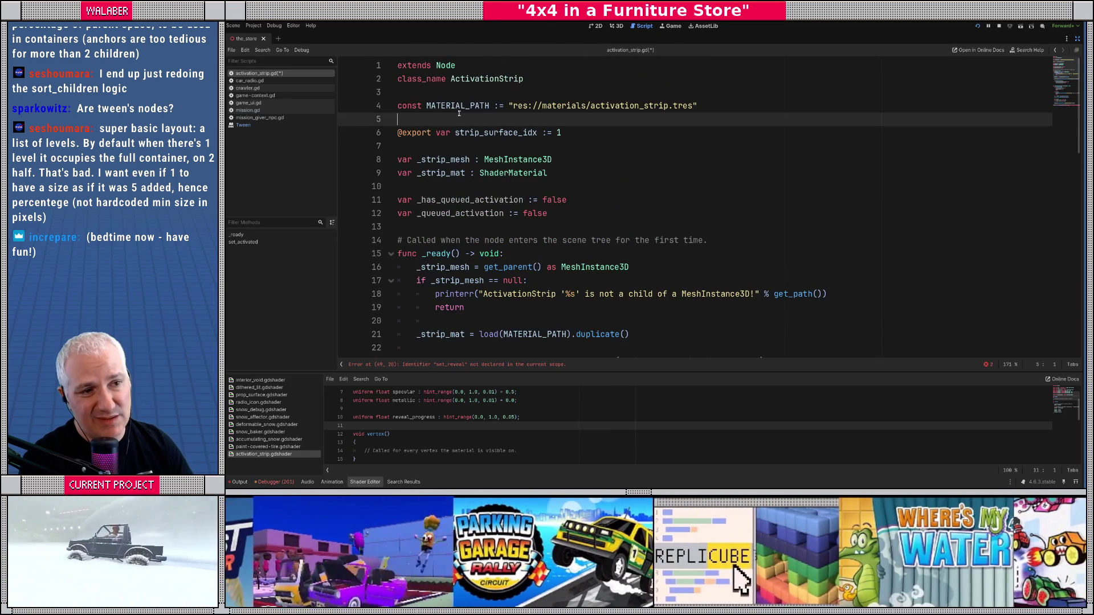
{"action": "type", "text": "const RE"}
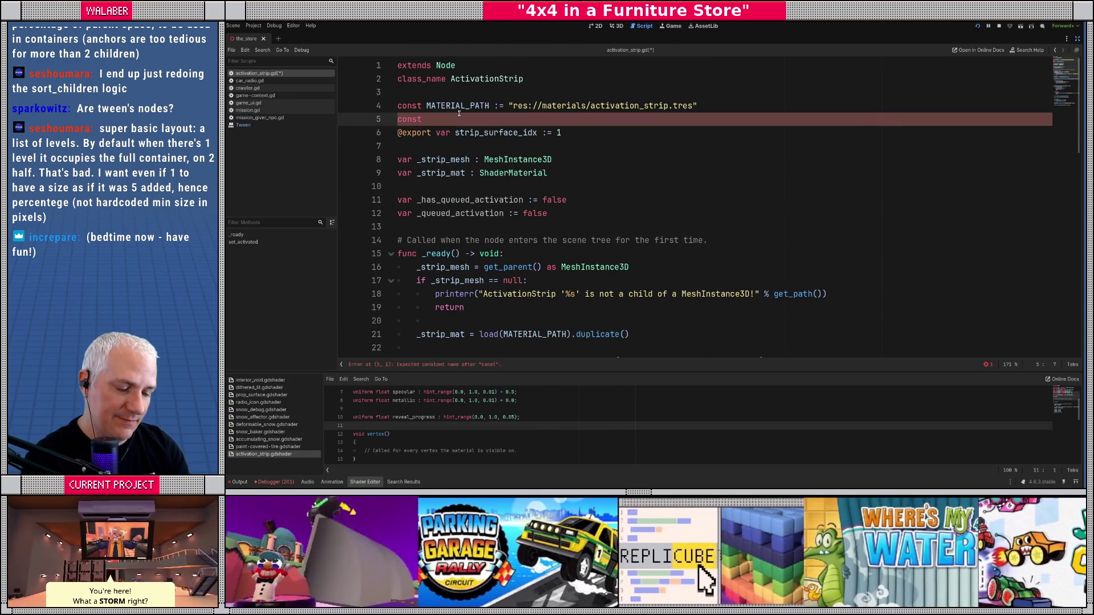
{"action": "type", "text": "VEAL_DUR := "}
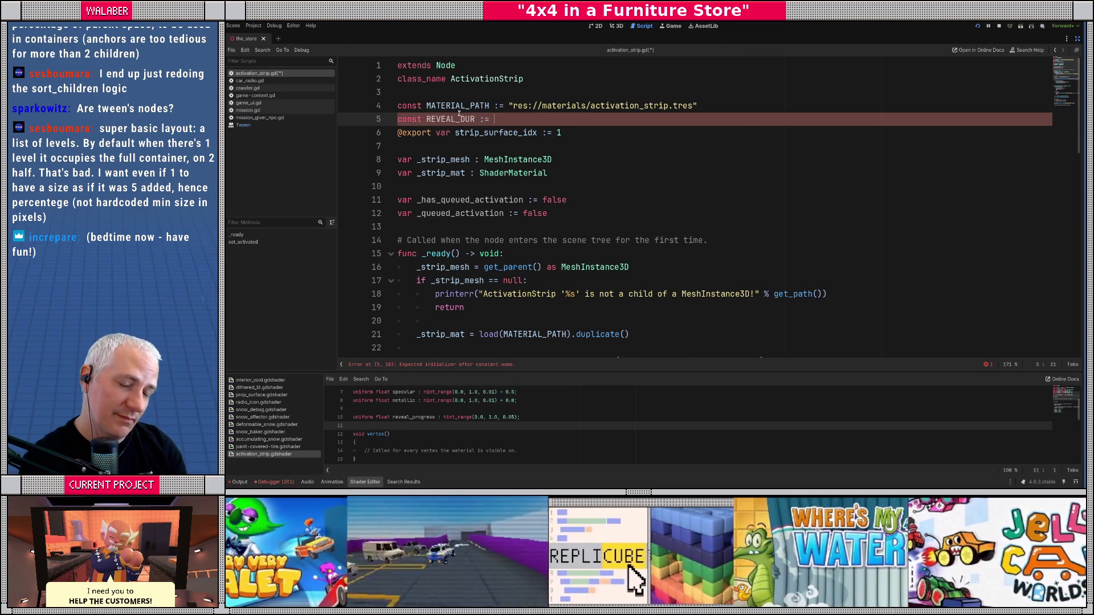
{"action": "type", "text": "1.0"}
{"action": "key", "text": "Return"}
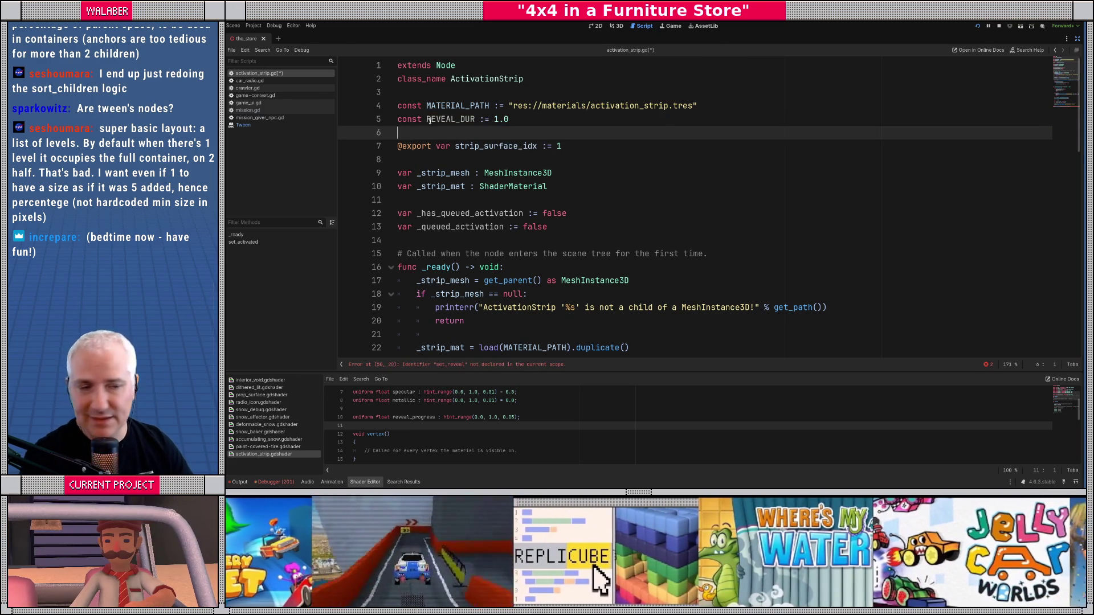
{"action": "double_click", "coordinate": [430, 121]}
{"action": "key", "text": "ctrl+c"}
{"action": "scroll", "coordinate": [653, 291], "scroll_direction": "down", "scroll_amount": 10}
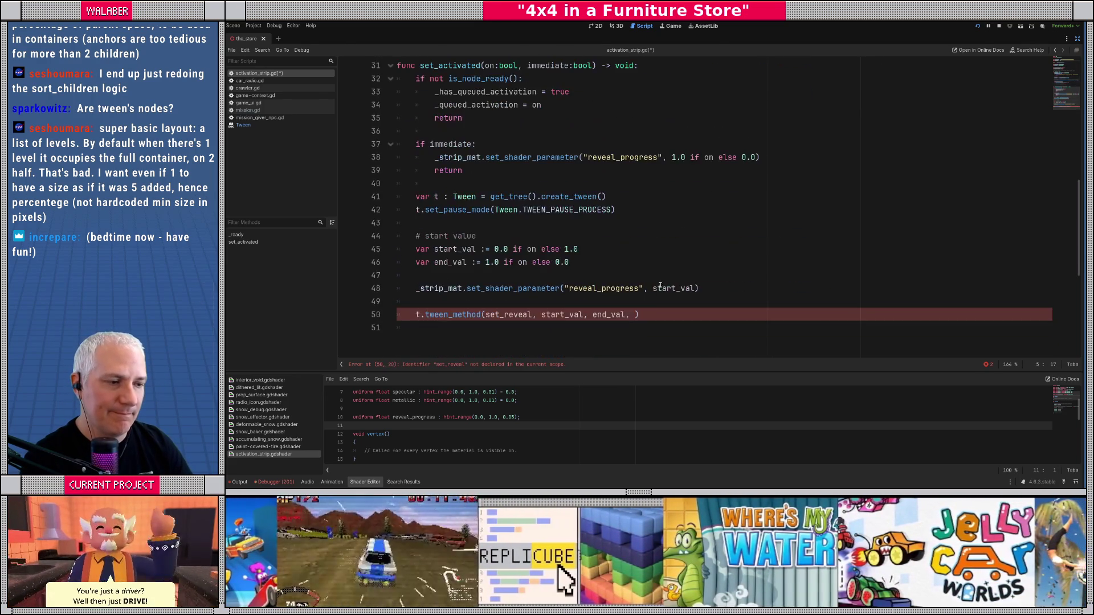
Pass REVEAL_DUR as tween_method's duration and add t.set_ease(Tween.EASE_IN_OUT) after create_tween()
{"action": "left_click", "coordinate": [637, 315]}
{"action": "key", "text": "ctrl+v"}
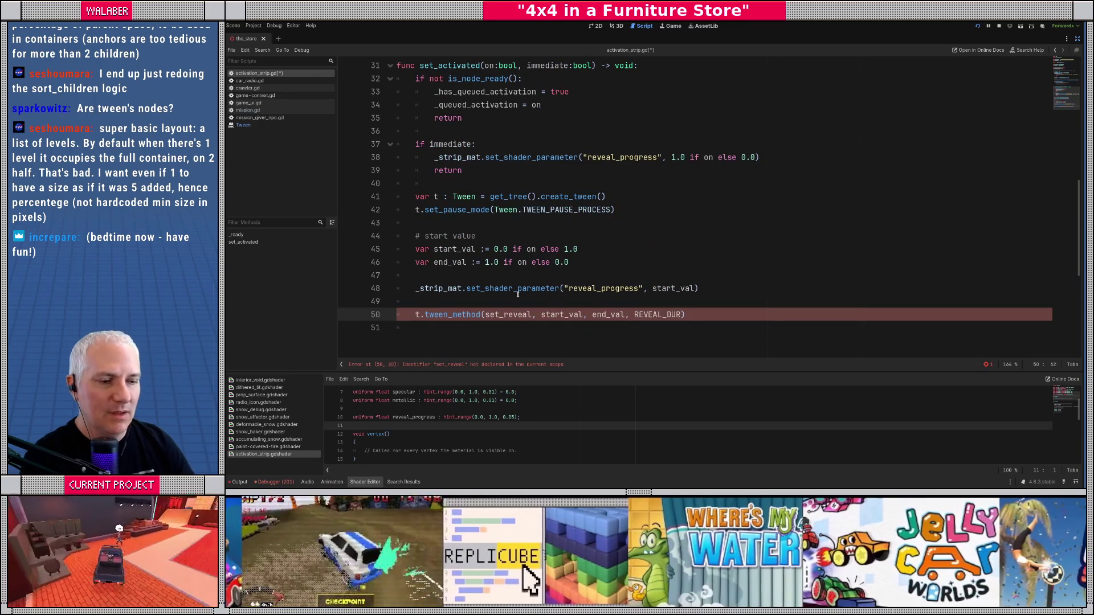
{"action": "left_click", "coordinate": [495, 300]}
{"action": "key", "text": "Up"}
{"action": "key", "text": "Up"}
{"action": "key", "text": "Up"}
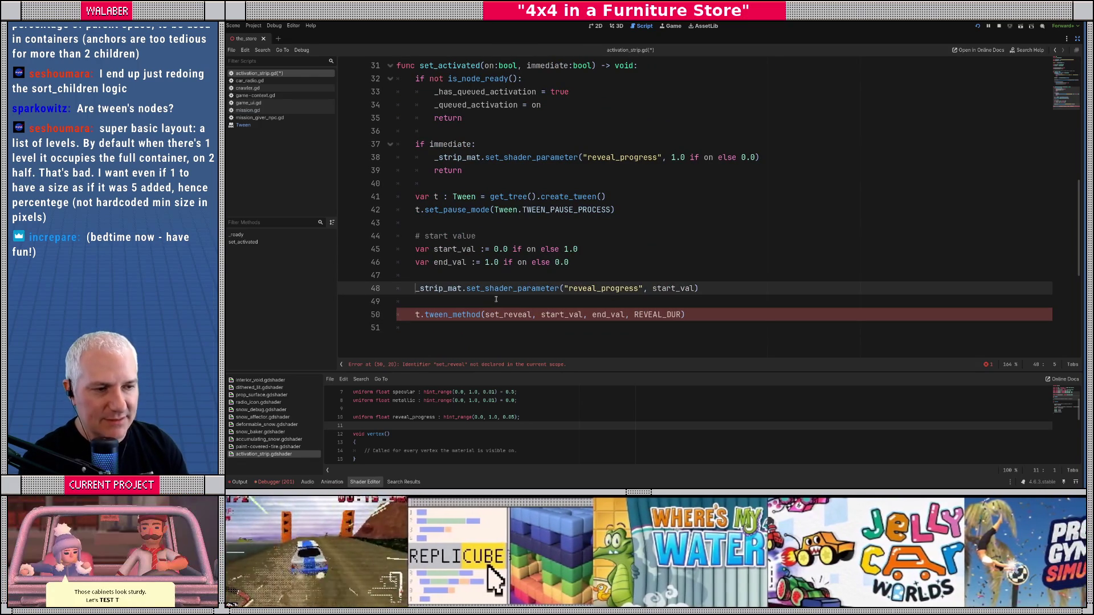
{"action": "key", "text": "End"}
{"action": "key", "text": "Return"}
{"action": "type", "text": "t.set_ease("}
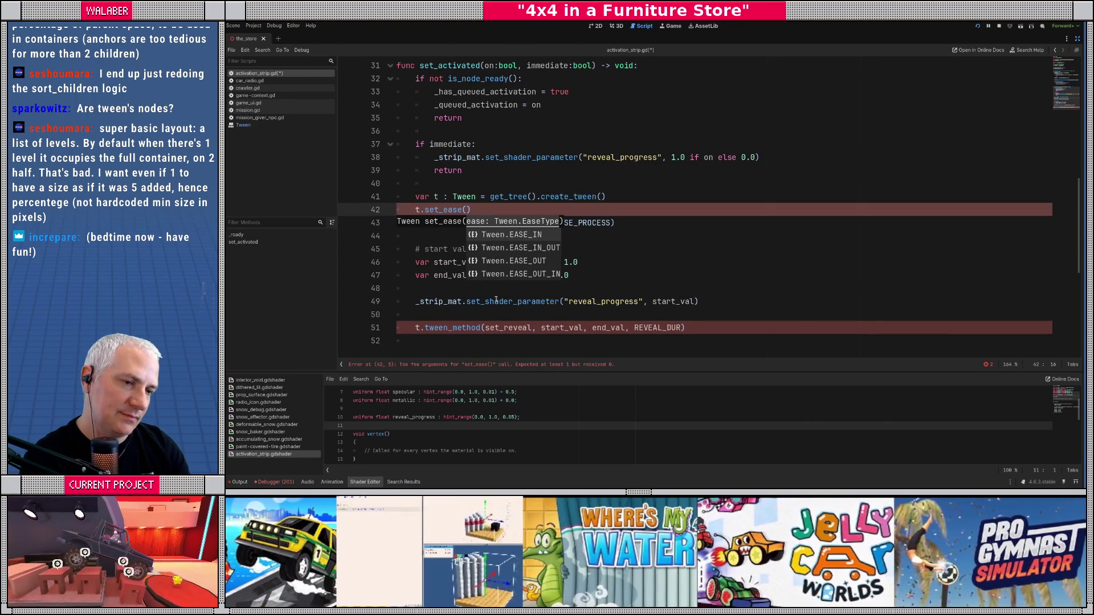
{"action": "type", "text": "in_out"}
{"action": "key", "text": "Return"}
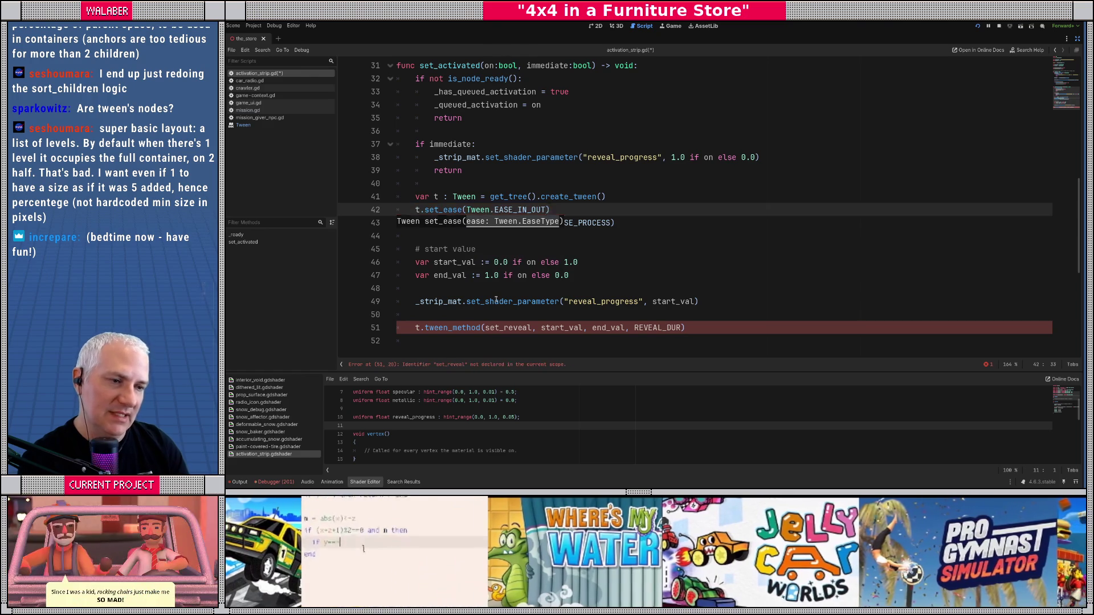
{"action": "key", "text": "End"}
Add t.set_trans(Tween.TRANS_CUBIC) below the easing line
{"action": "key", "text": "Return"}
{"action": "type", "text": "t.set_t"}
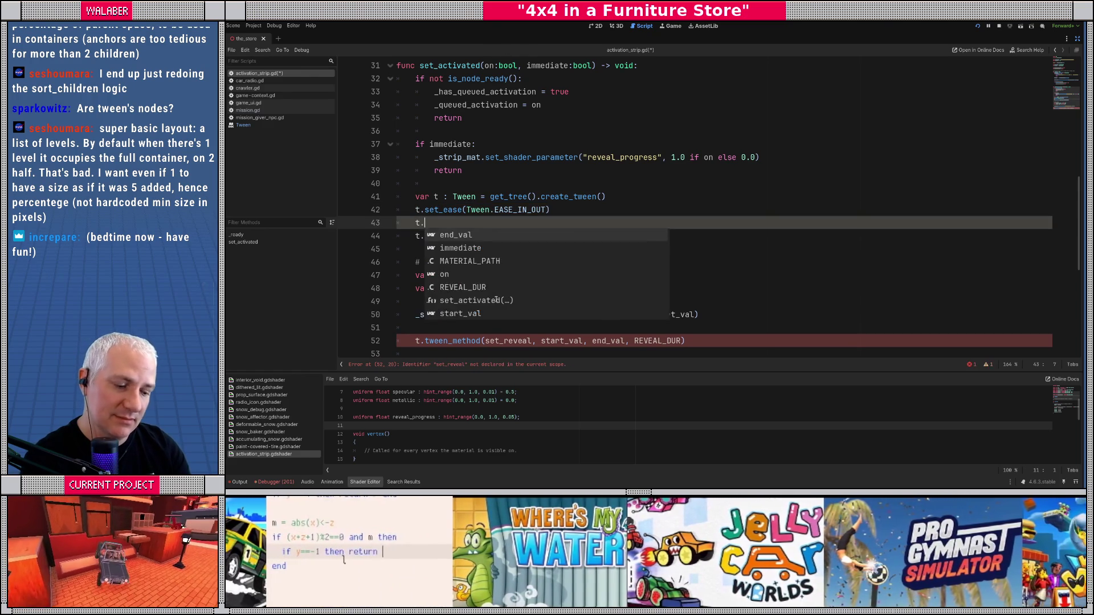
{"action": "key", "text": "Return"}
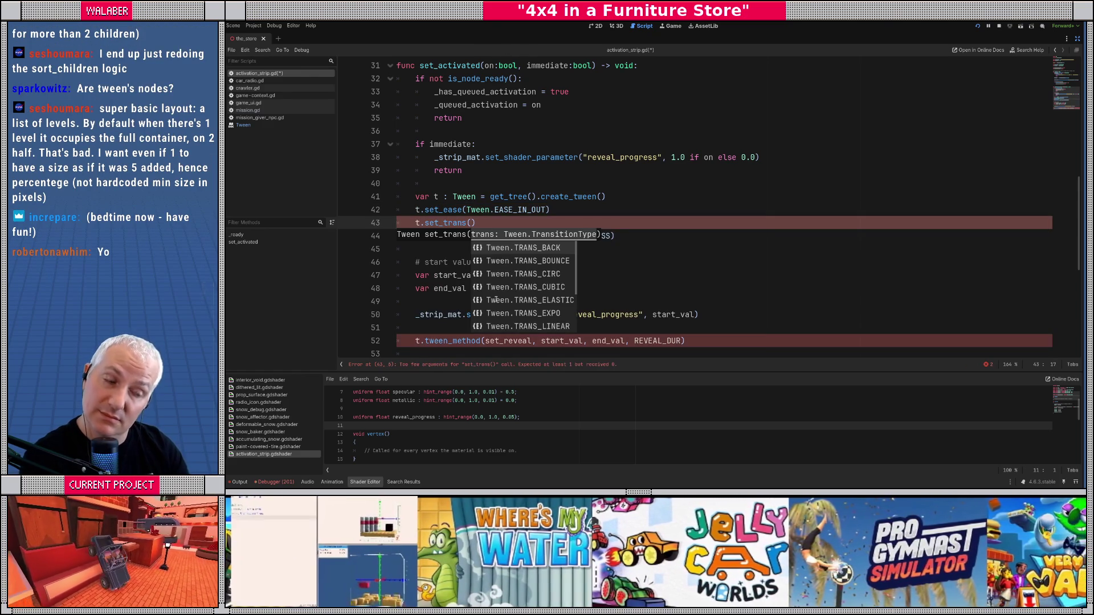
{"action": "key", "text": "Down"}
{"action": "key", "text": "Down"}
{"action": "key", "text": "Down"}
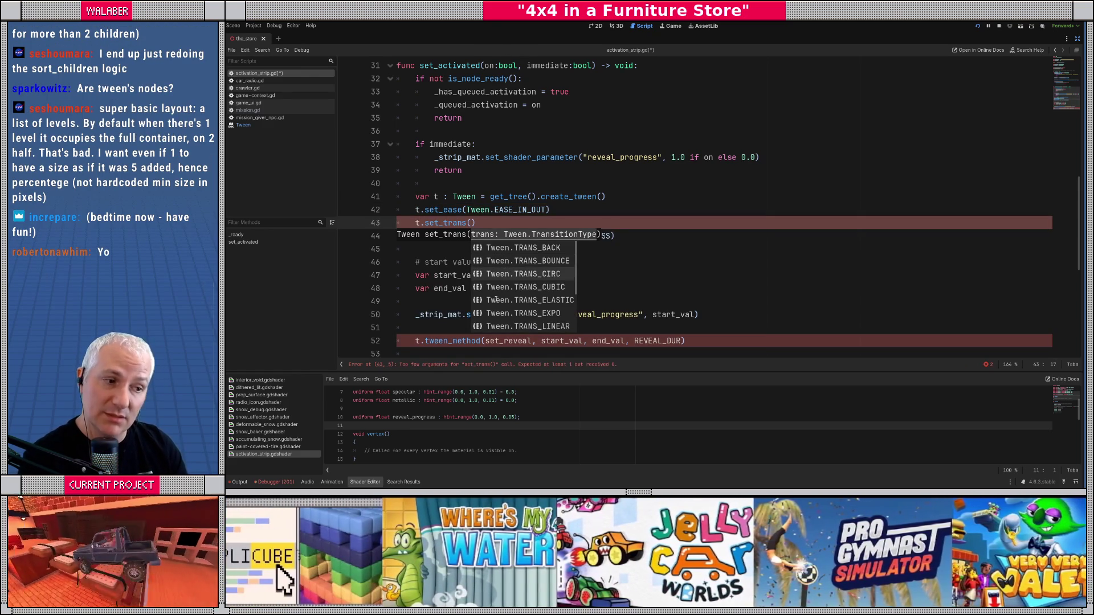
{"action": "key", "text": "Return"}
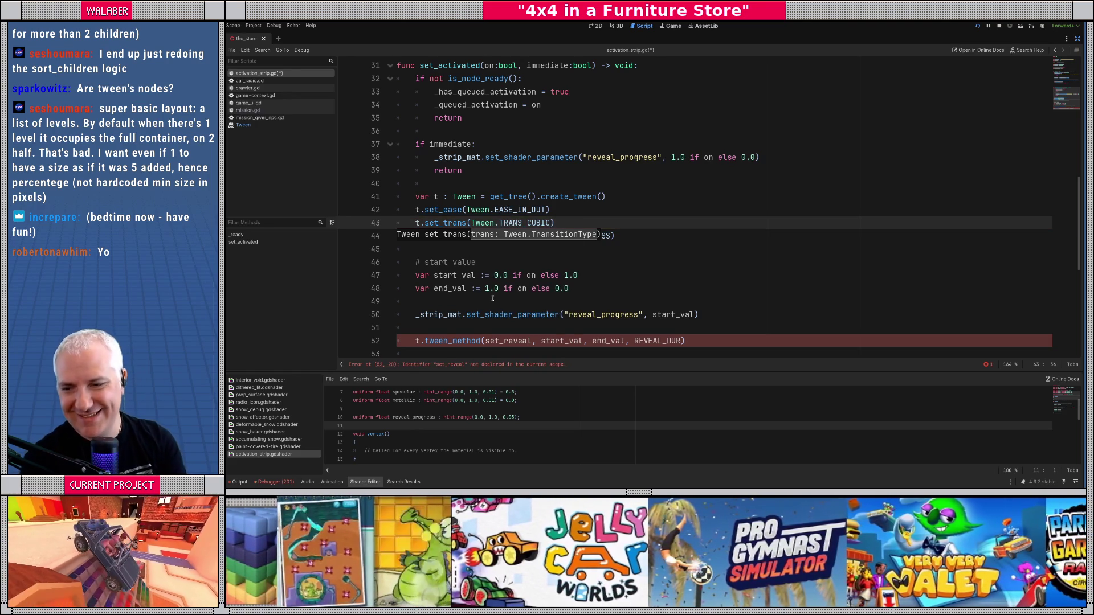
{"action": "left_click", "coordinate": [440, 253]}
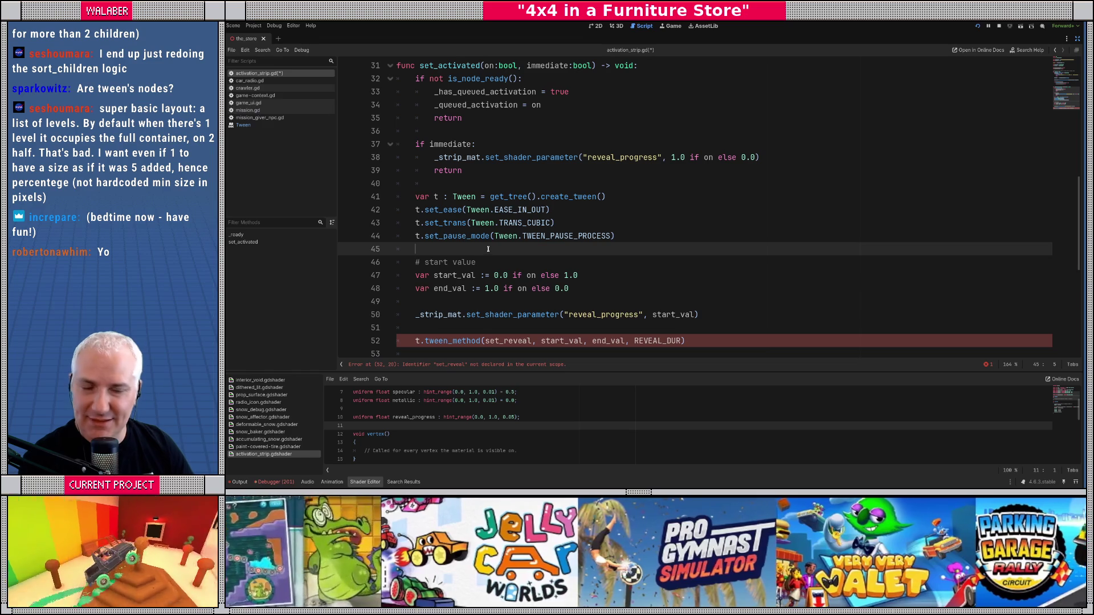
{"action": "scroll", "coordinate": [508, 248], "scroll_direction": "down", "scroll_amount": 2}
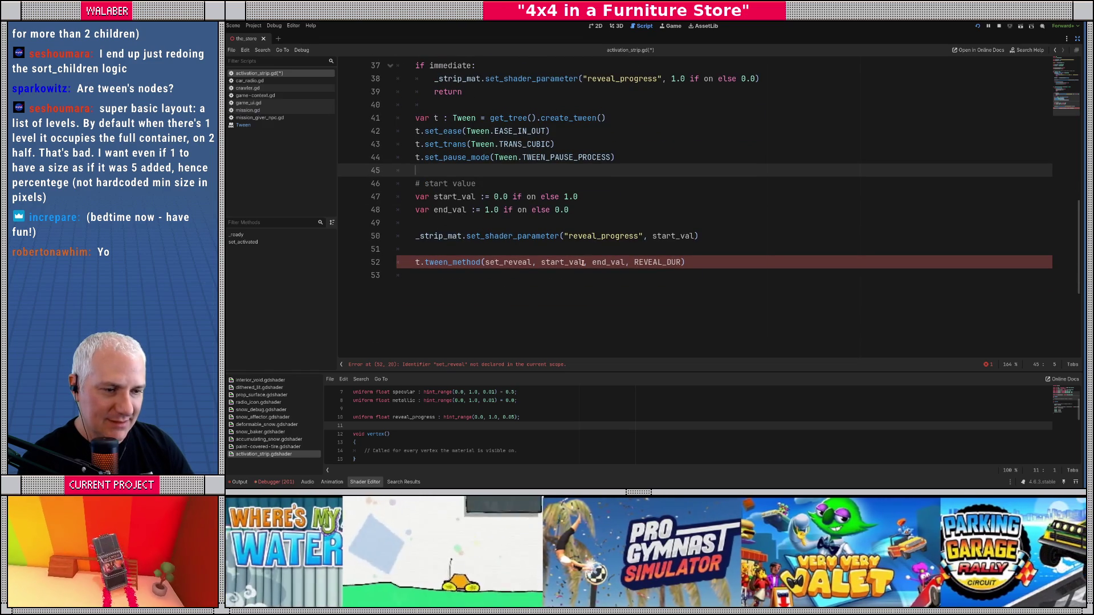
{"action": "left_click", "coordinate": [692, 259]}
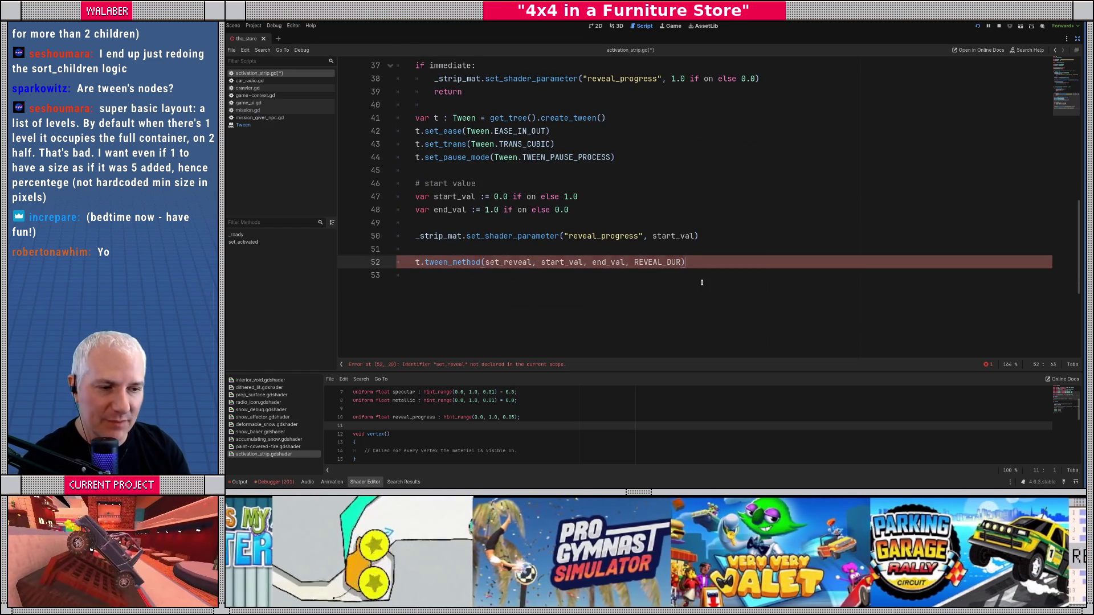
Define func set_reveal(i:float) -> void that calls _strip_mat.set_shader_parameter("reveal_progress", i)
{"action": "key", "text": "Return"}
{"action": "key", "text": "Return"}
{"action": "key", "text": "BackSpace"}
{"action": "type", "text": "func s"}
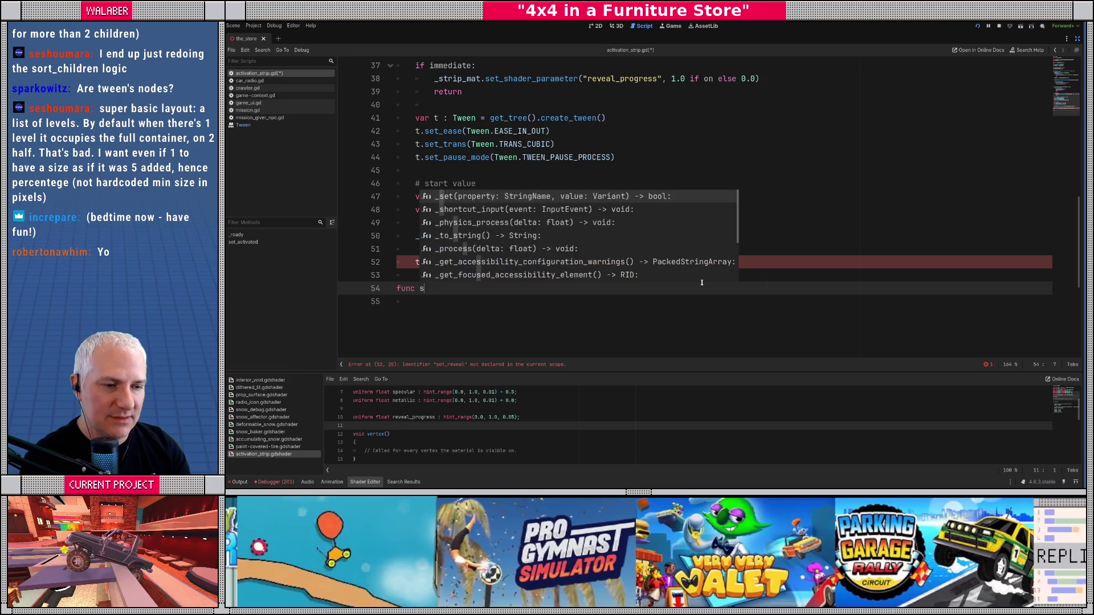
{"action": "type", "text": "et_reveal(i"}
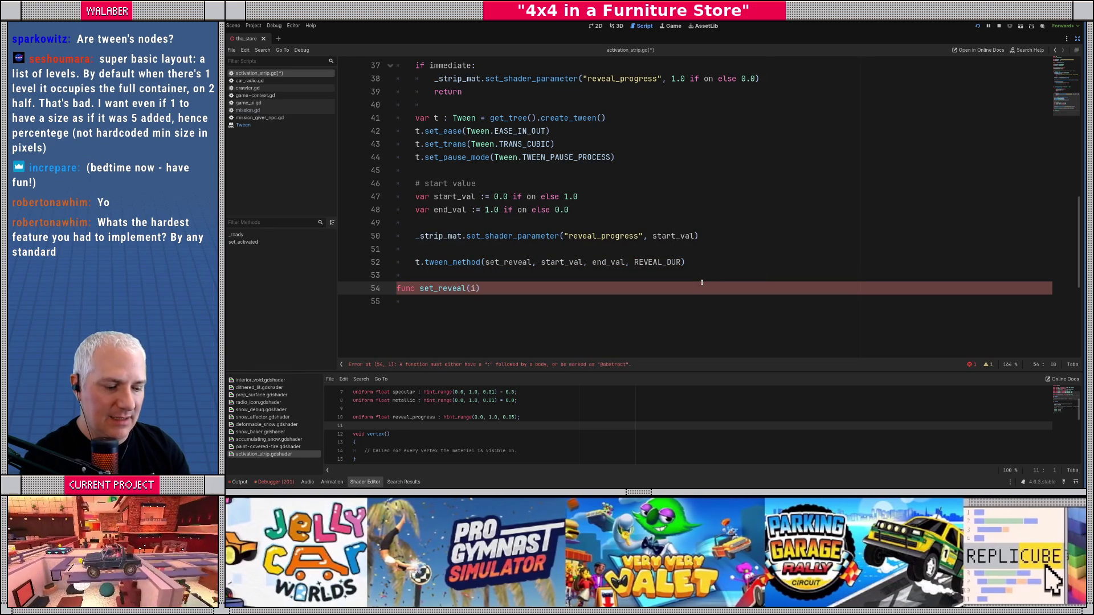
{"action": "type", "text": ":float) -> v"}
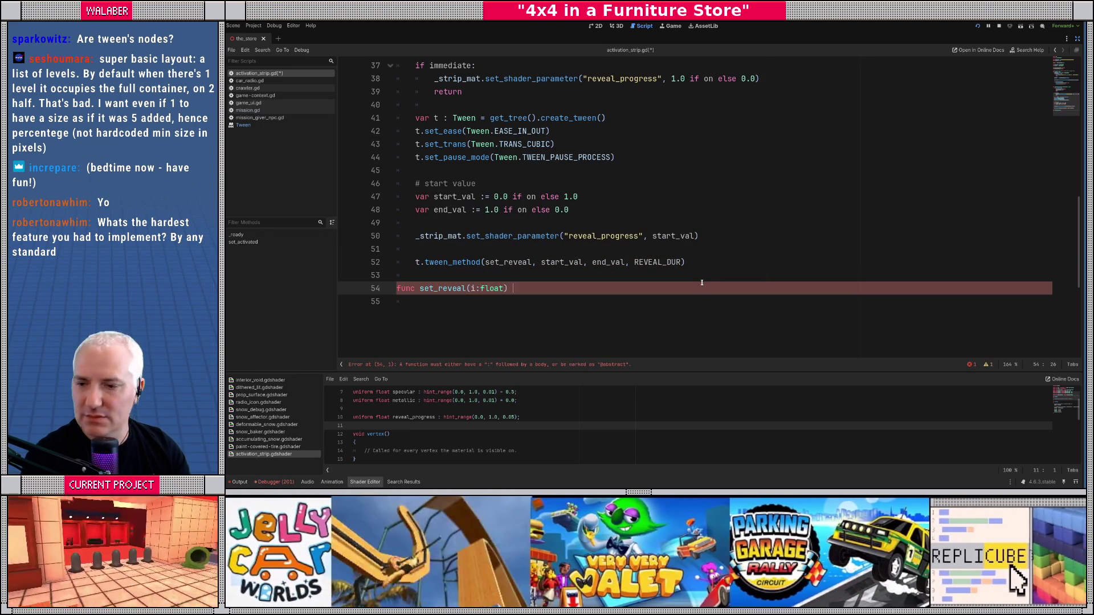
{"action": "type", "text": "oid:"}
{"action": "key", "text": "Return"}
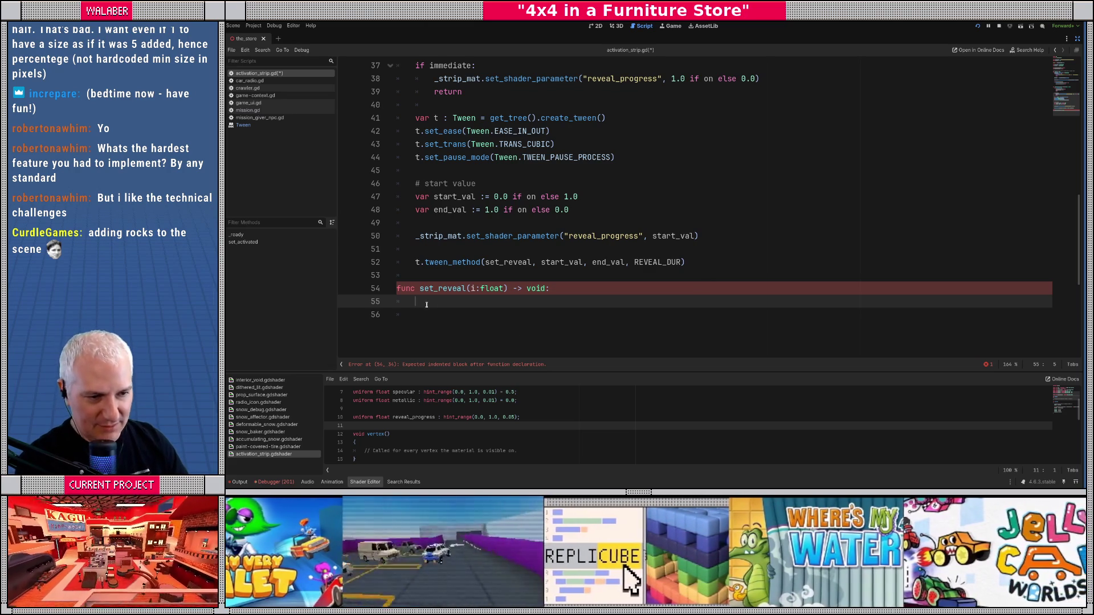
{"action": "type", "text": "_strip_ma"}
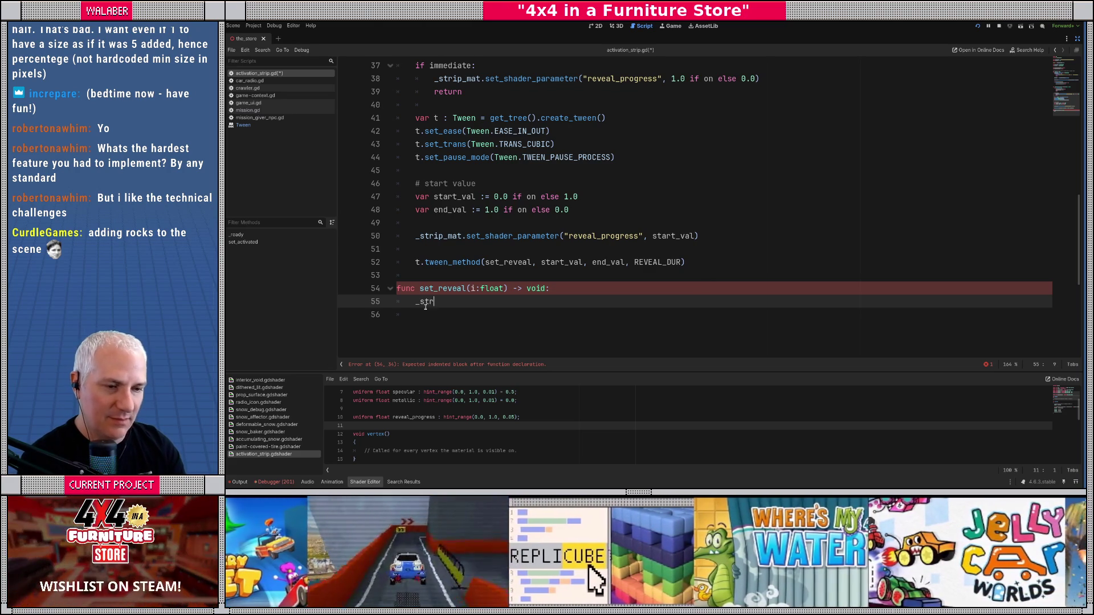
{"action": "type", "text": "t.set_sha"}
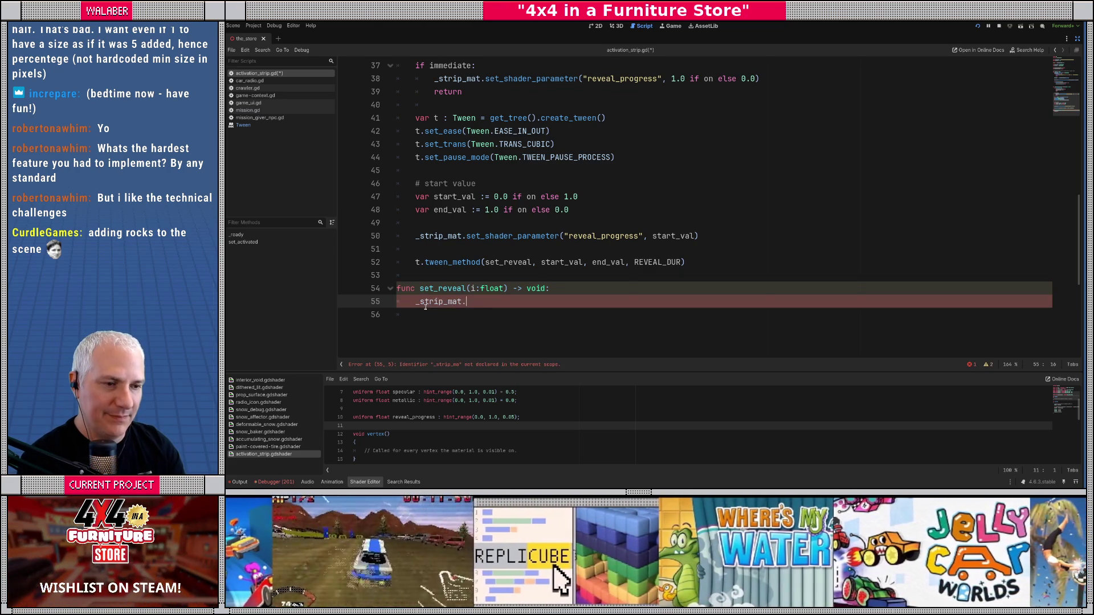
{"action": "key", "text": "Return"}
{"action": "type", "text": "\"reveal_"}
{"action": "type", "text": "progress"}
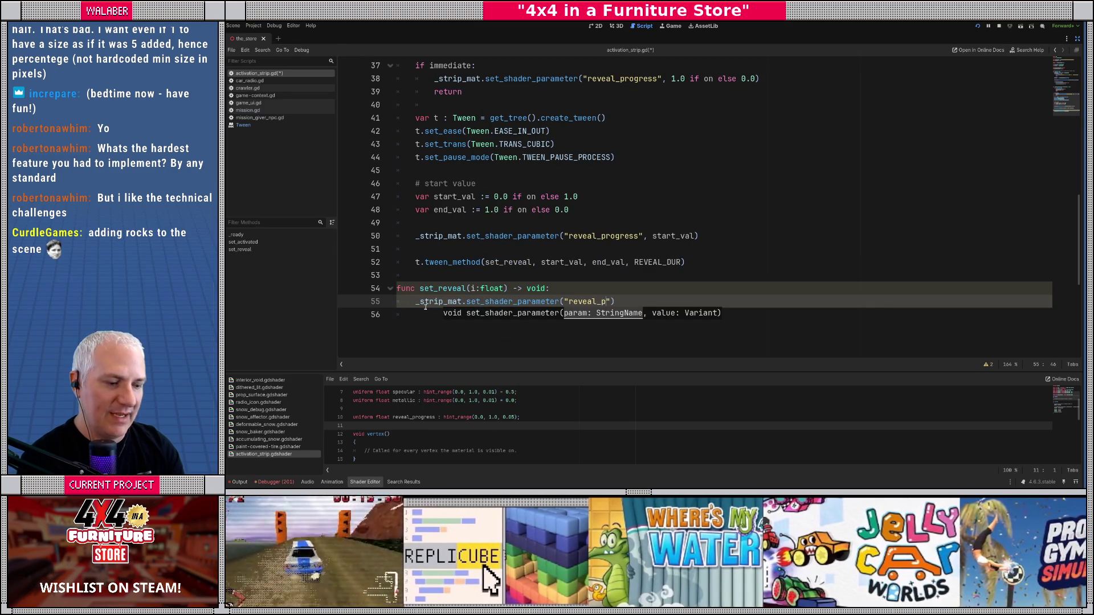
{"action": "type", "text": "\", i"}
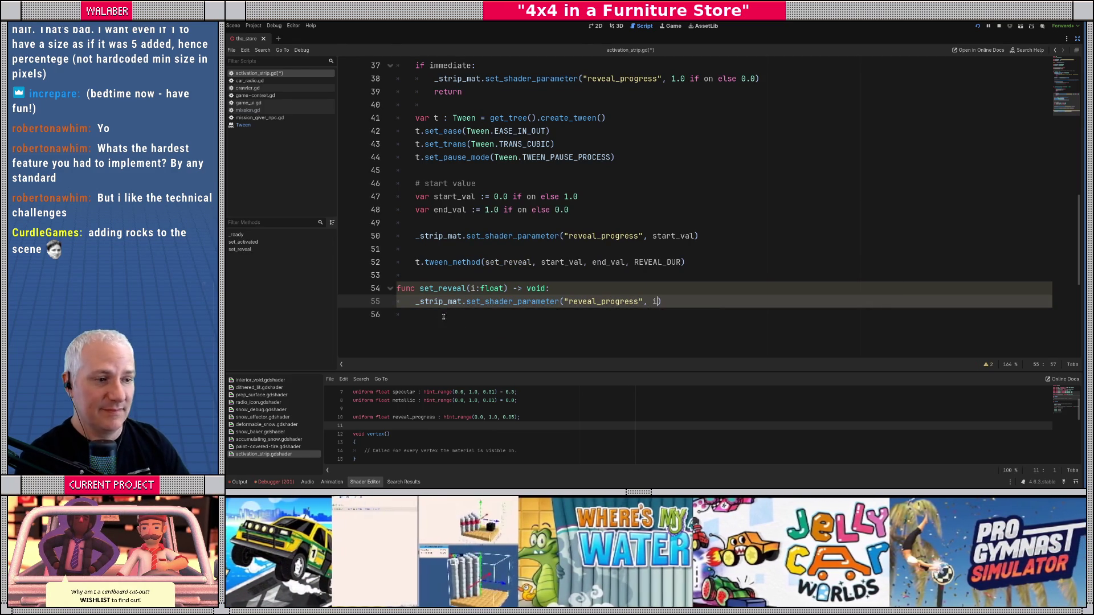
Replace the direct reveal_progress shader call in set_activated with set_reveal(start_val)
{"action": "mouse_move", "coordinate": [429, 237]}
{"action": "left_mouse_down"}
{"action": "mouse_move", "coordinate": [403, 246]}
{"action": "mouse_move", "coordinate": [639, 242]}
{"action": "left_mouse_up"}
{"action": "key", "text": "BackSpace"}
{"action": "type", "text": "set_reve"}
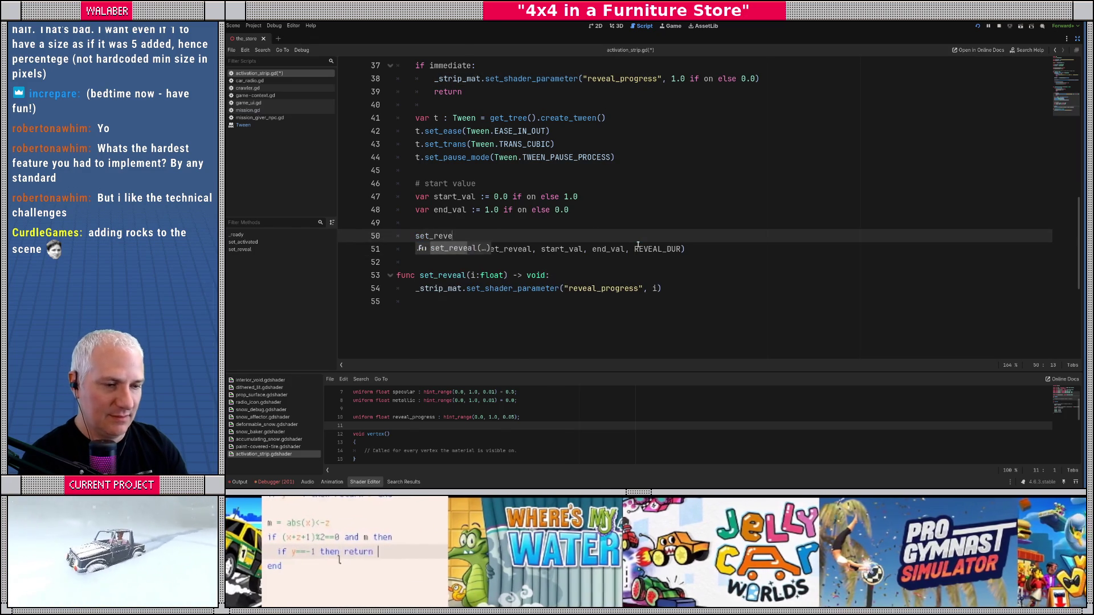
{"action": "key", "text": "Return"}
{"action": "type", "text": "start_val)"}
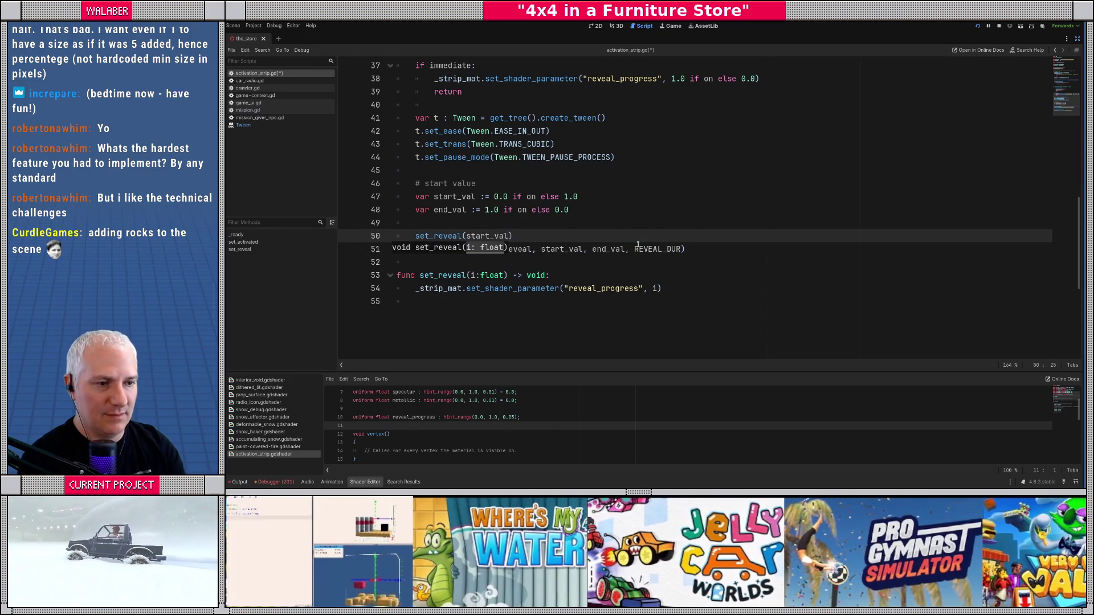
{"action": "key", "text": "Down"}
{"action": "key", "text": "Down"}
{"action": "key", "text": "Return"}
{"action": "key", "text": "Return"}
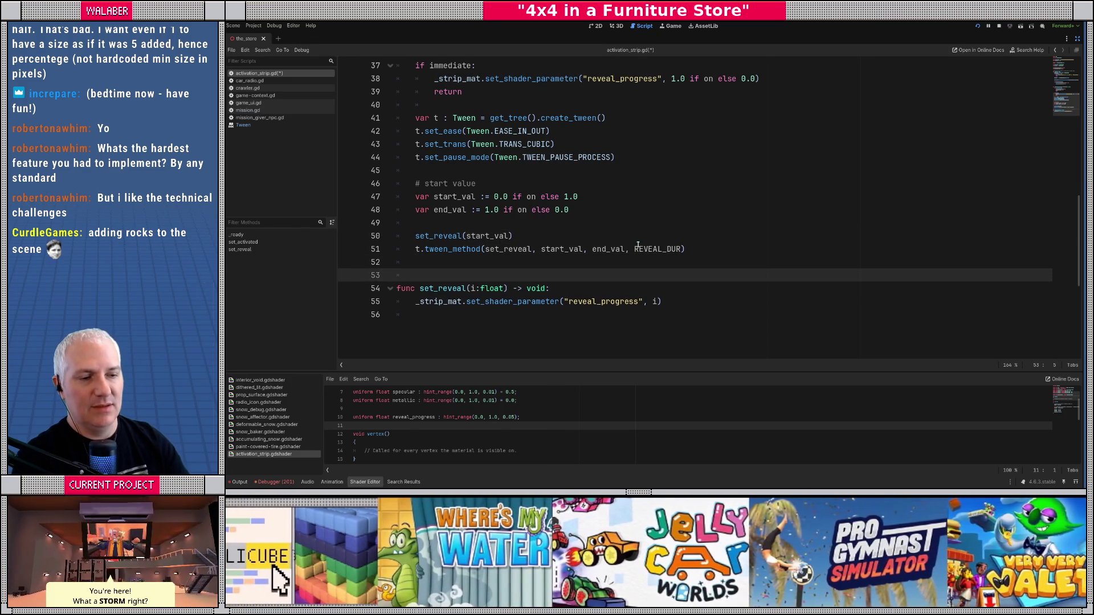
{"action": "scroll", "coordinate": [593, 262], "scroll_direction": "up", "scroll_amount": 2}
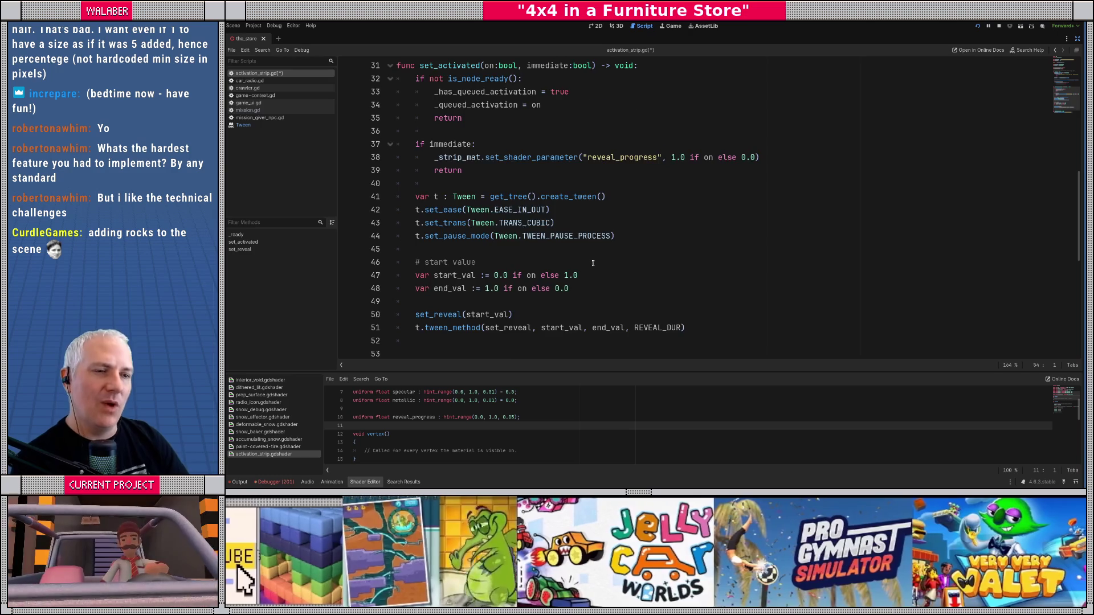
{"action": "scroll", "coordinate": [592, 263], "scroll_direction": "up", "scroll_amount": 1}
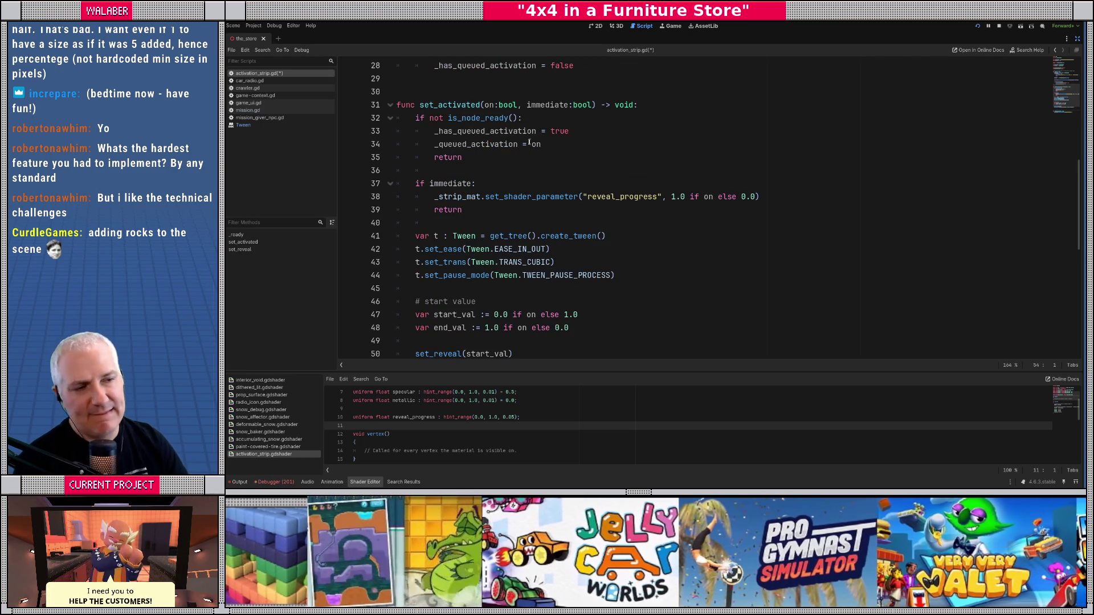
{"action": "left_click_drag", "start_coordinate": [457, 93], "coordinate": [502, 329]}
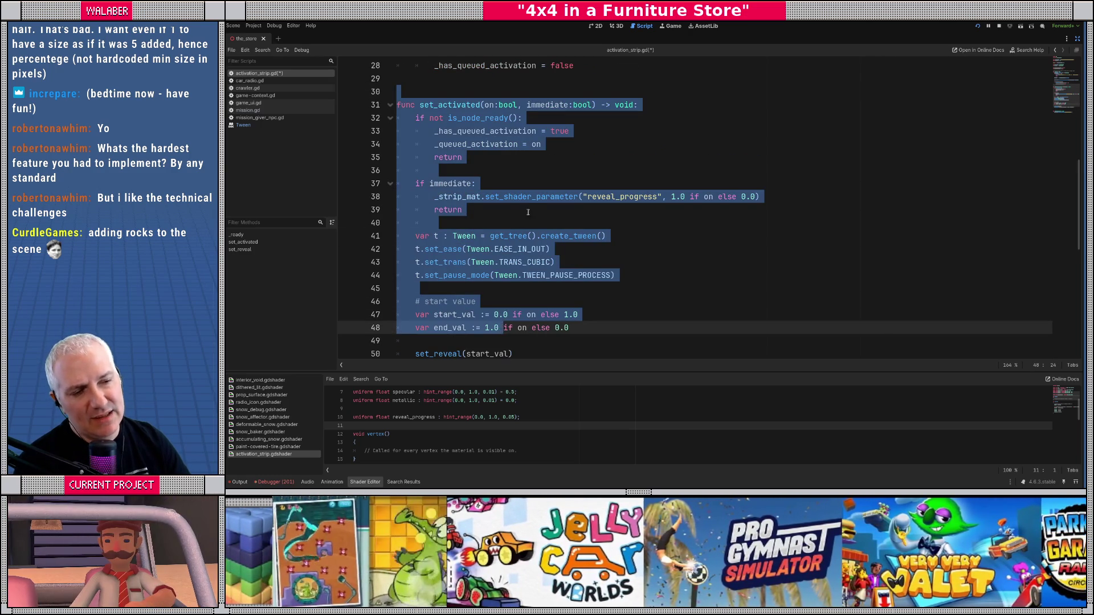
{"action": "left_click", "coordinate": [528, 220]}
{"action": "left_click", "coordinate": [593, 105]}
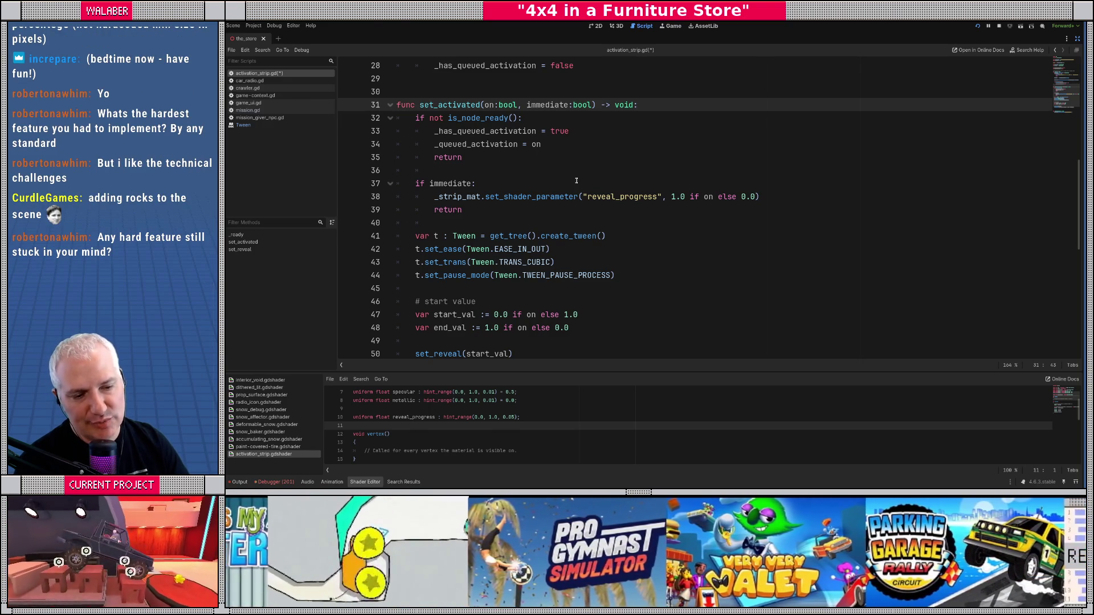
{"action": "scroll", "coordinate": [577, 181], "scroll_direction": "up", "scroll_amount": 6}
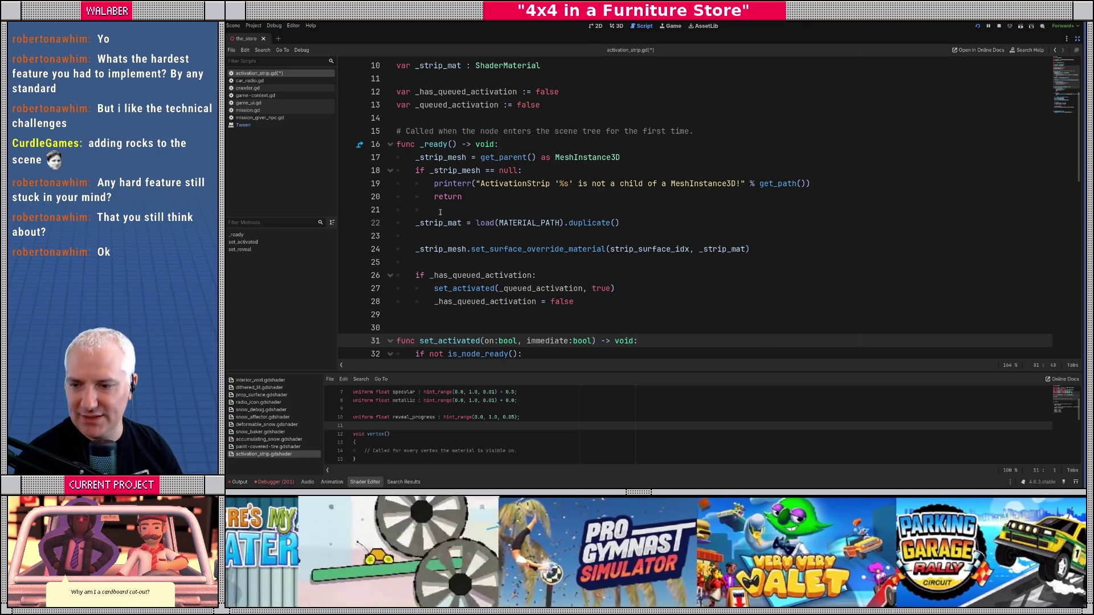
{"action": "scroll", "coordinate": [456, 234], "scroll_direction": "down", "scroll_amount": 2}
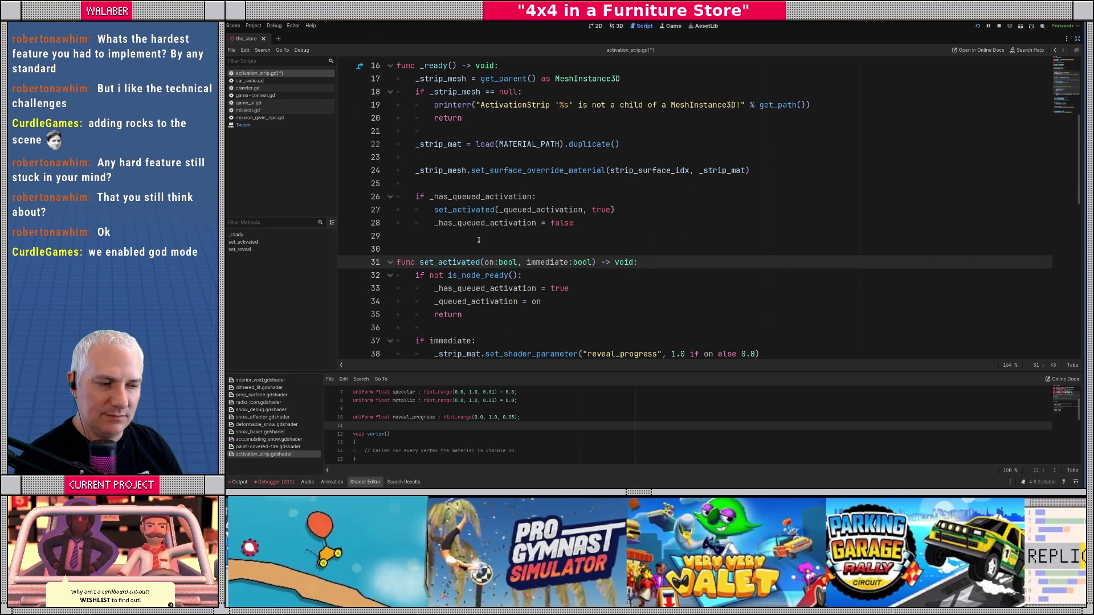
{"action": "scroll", "coordinate": [479, 239], "scroll_direction": "down", "scroll_amount": 2}
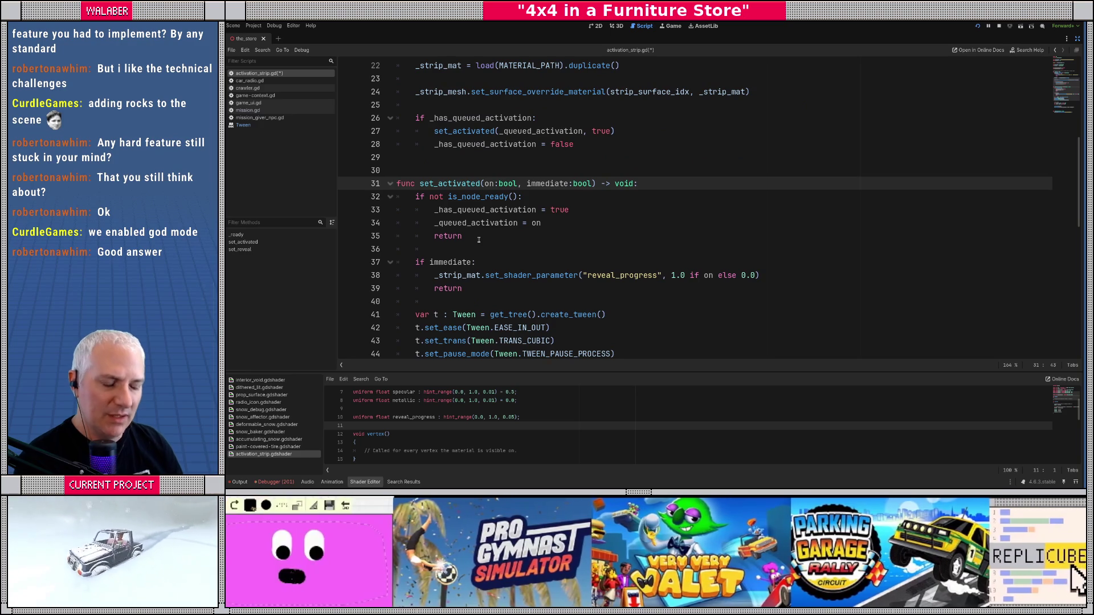
Try a callback:Callable parameter on set_activated, remove it, and save the script
{"action": "type", "text": ", call"}
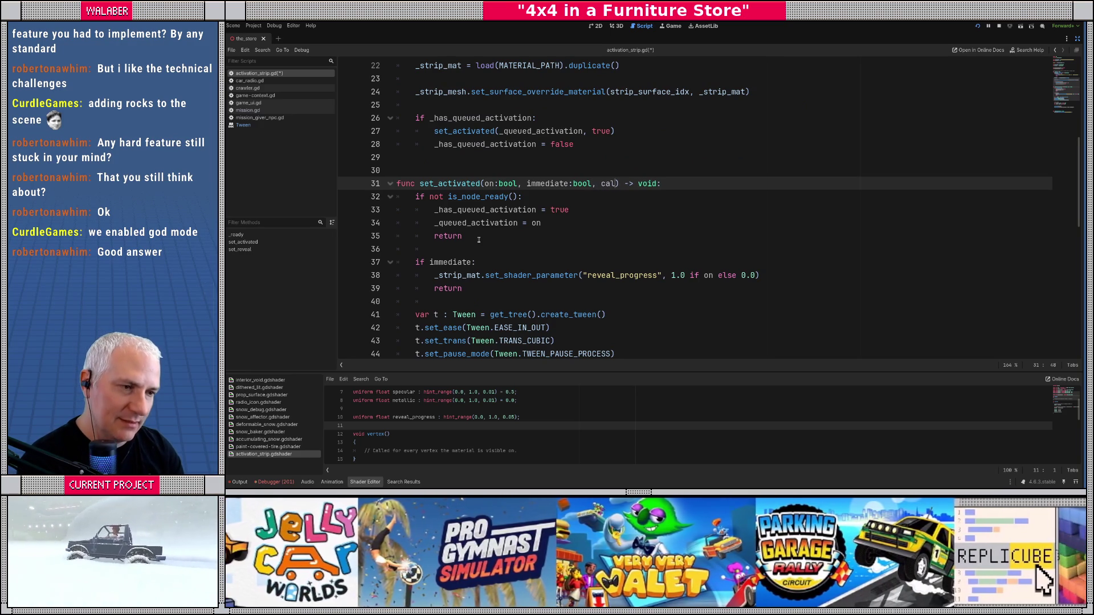
{"action": "type", "text": "back:Callable"}
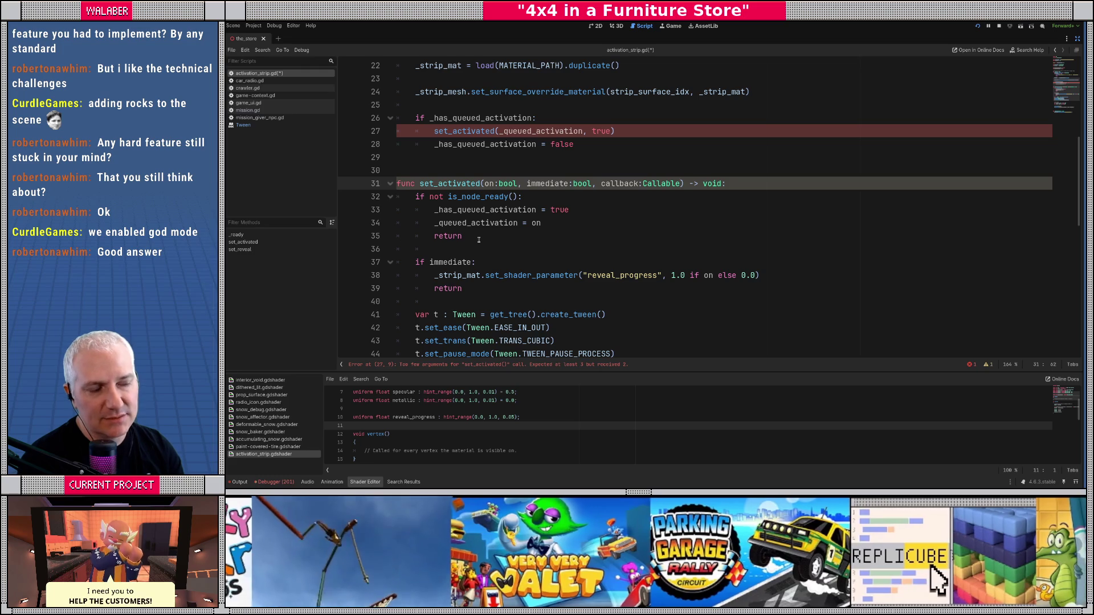
{"action": "key", "text": "BackSpace"}
{"action": "key", "text": "BackSpace"}
{"action": "key", "text": "BackSpace"}
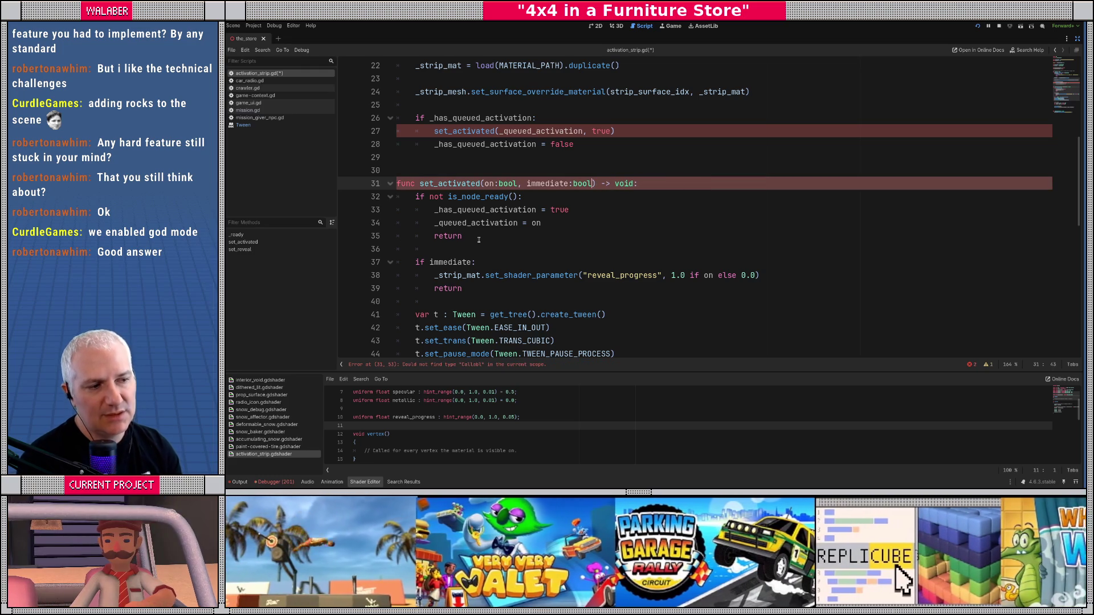
{"action": "key", "text": "ctrl+s"}
Create an _input(event: InputEvent) handler after _ready and begin a kbd variable
{"action": "left_click", "coordinate": [461, 161]}
{"action": "scroll", "coordinate": [462, 171], "scroll_direction": "up", "scroll_amount": 3}
{"action": "scroll", "coordinate": [463, 183], "scroll_direction": "down", "scroll_amount": 2}
{"action": "key", "text": "Return"}
{"action": "type", "text": "func _in"}
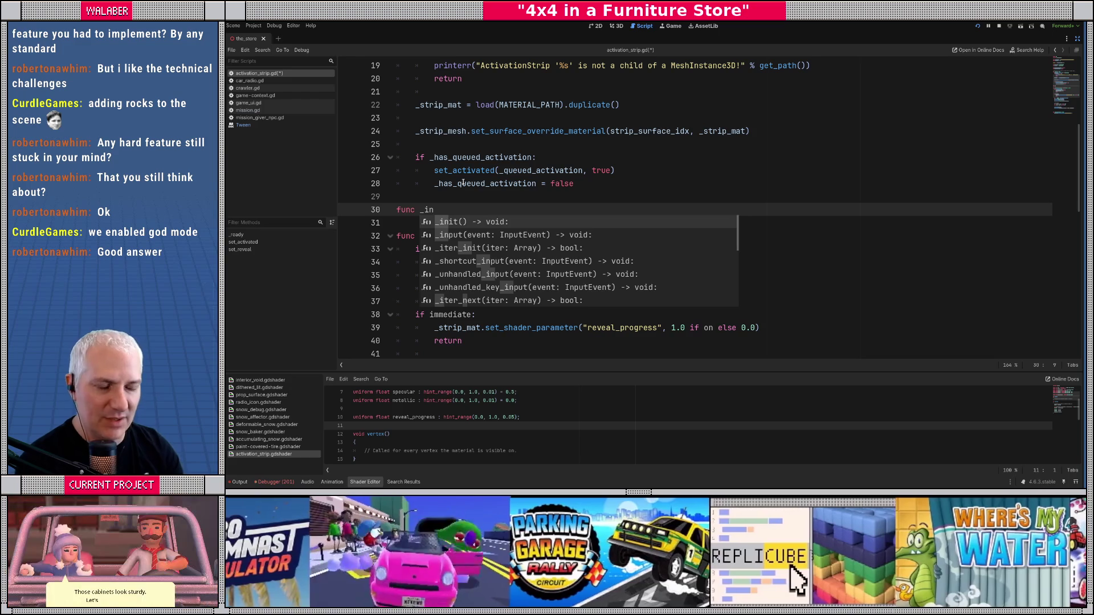
{"action": "key", "text": "Down"}
{"action": "key", "text": "Return"}
{"action": "key", "text": "Return"}
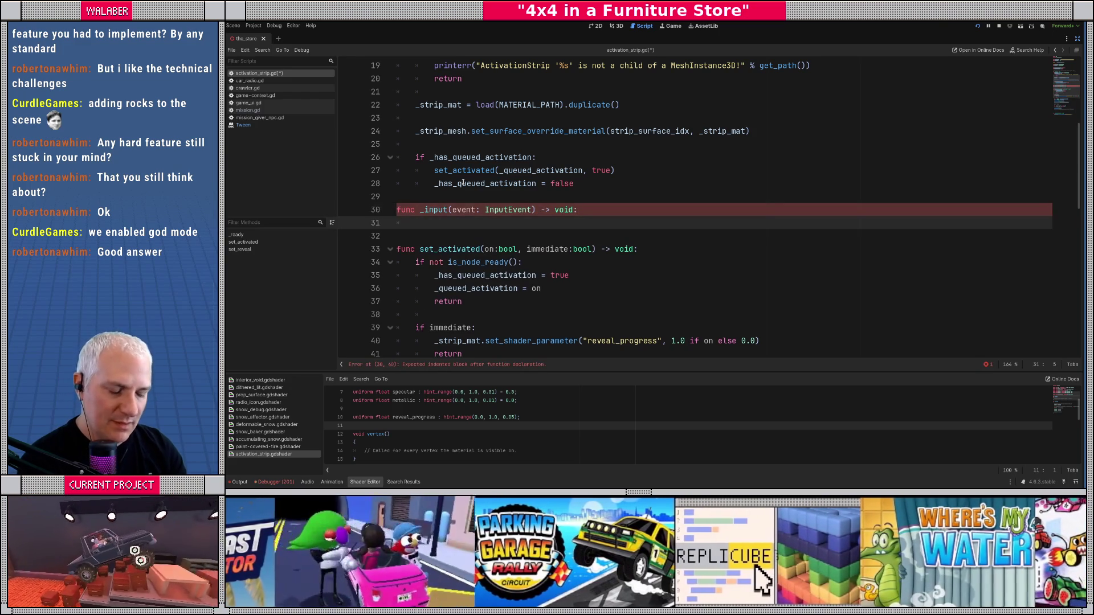
{"action": "type", "text": "var kbd "}
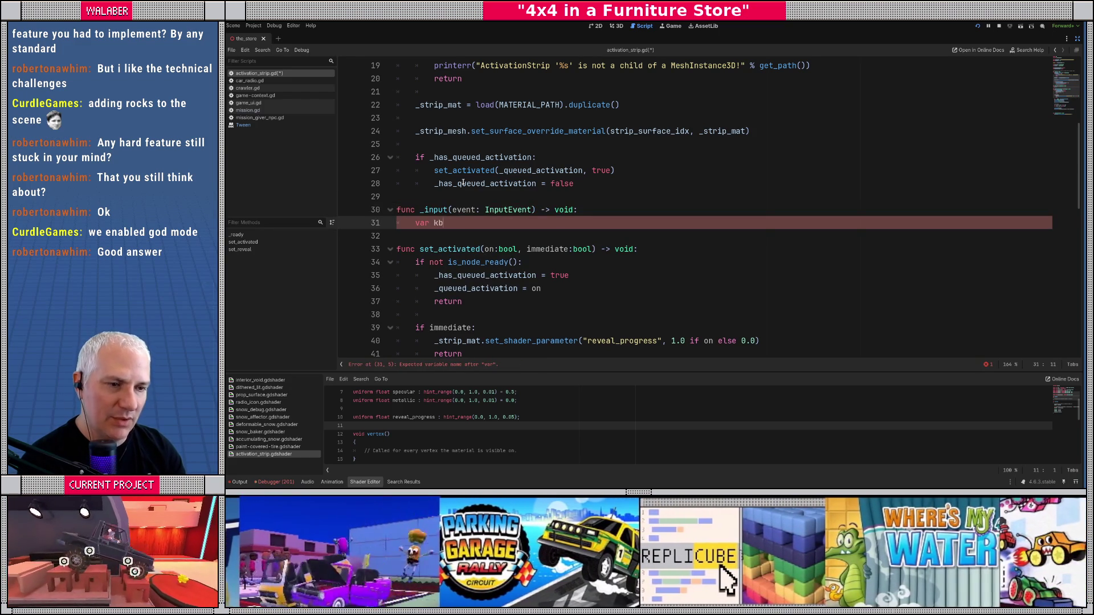
{"action": "type", "text": ":"}
Add 'if not OS.is_debug_build(): return' at the top of _input
{"action": "key", "text": "Up"}
{"action": "key", "text": "End"}
{"action": "key", "text": "Return"}
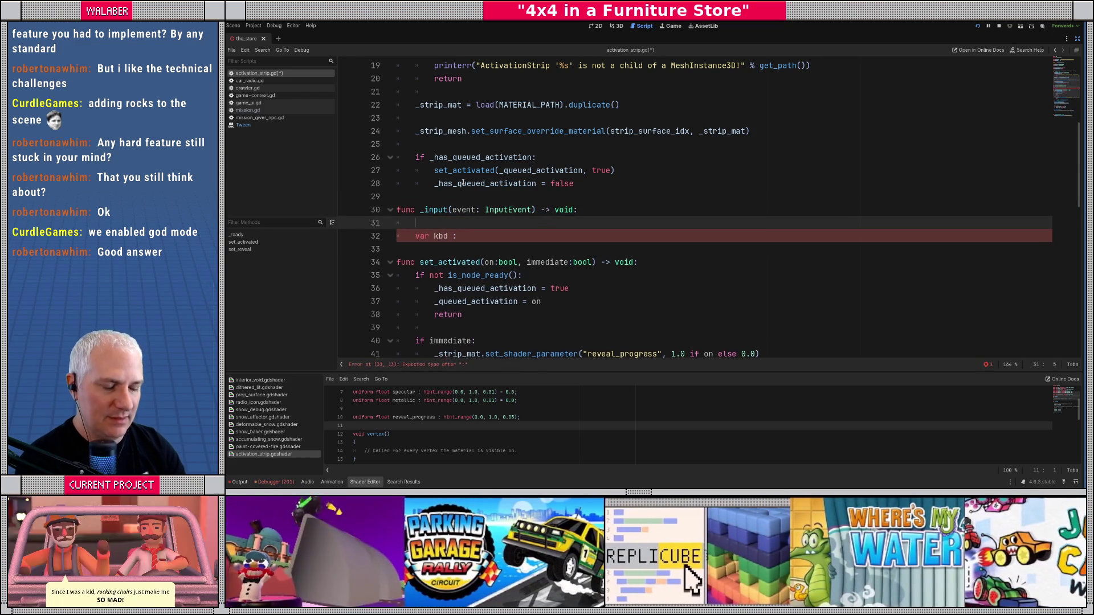
{"action": "type", "text": "if not OS.is_d"}
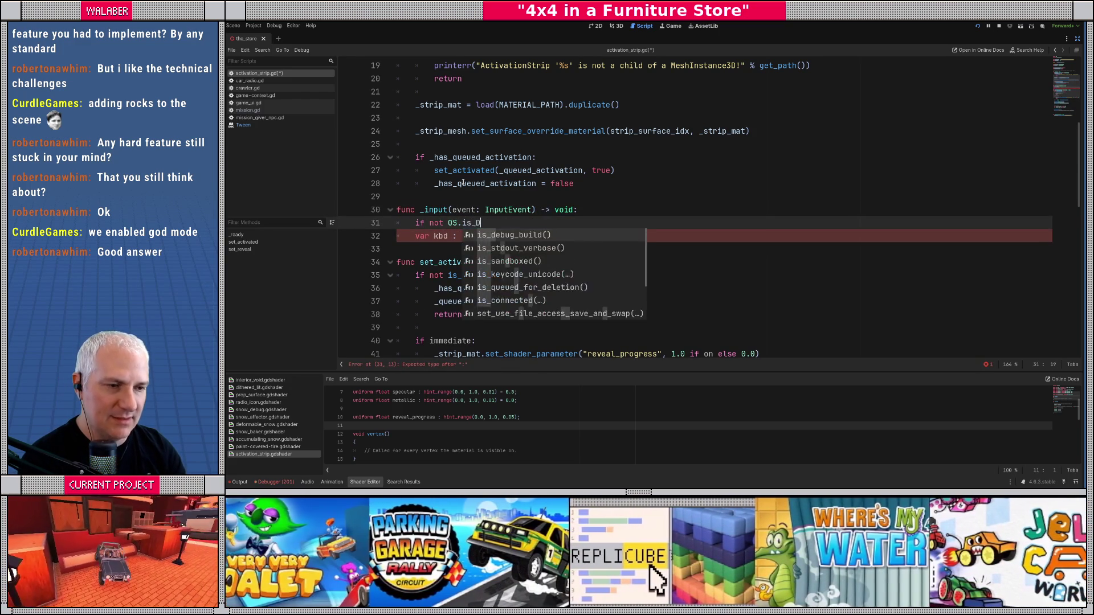
{"action": "key", "text": "Return"}
{"action": "type", "text": ":"}
{"action": "key", "text": "Return"}
{"action": "type", "text": "return"}
{"action": "key", "text": "Return"}
Set kbd = event as InputEventKey and check 'if kbd != null and kbd.pressed'
{"action": "key", "text": "Down"}
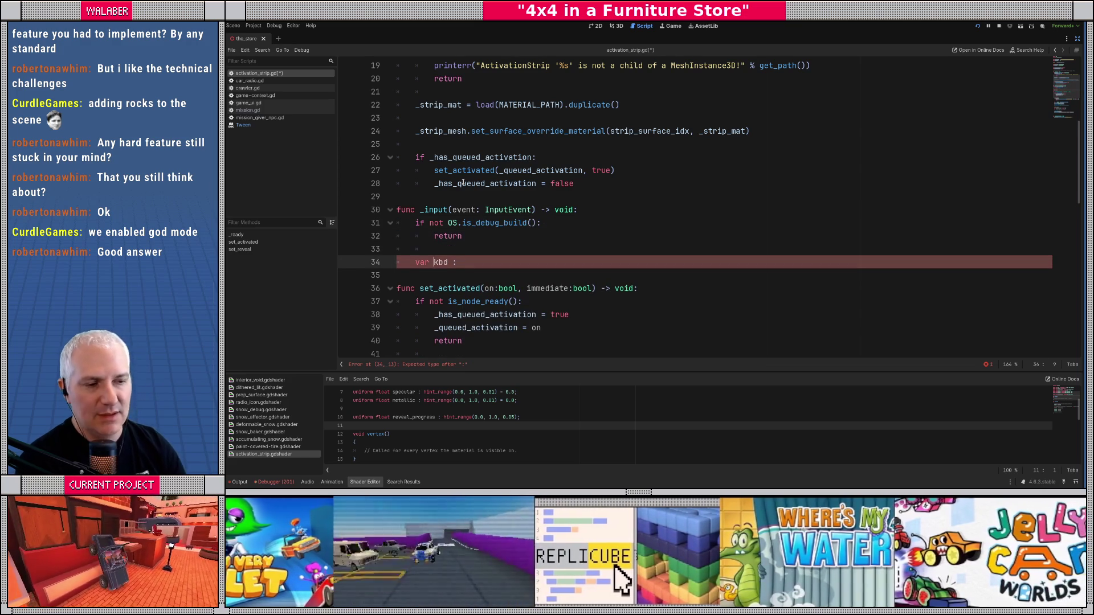
{"action": "type", "text": "event"}
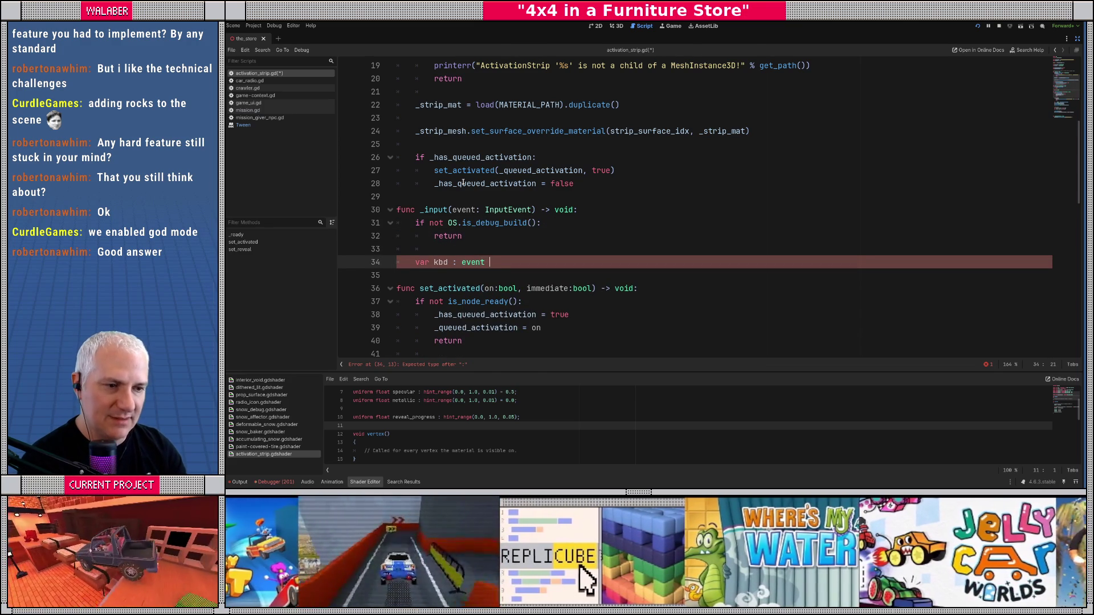
{"action": "key", "text": "BackSpace"}
{"action": "key", "text": "BackSpace"}
{"action": "key", "text": "BackSpace"}
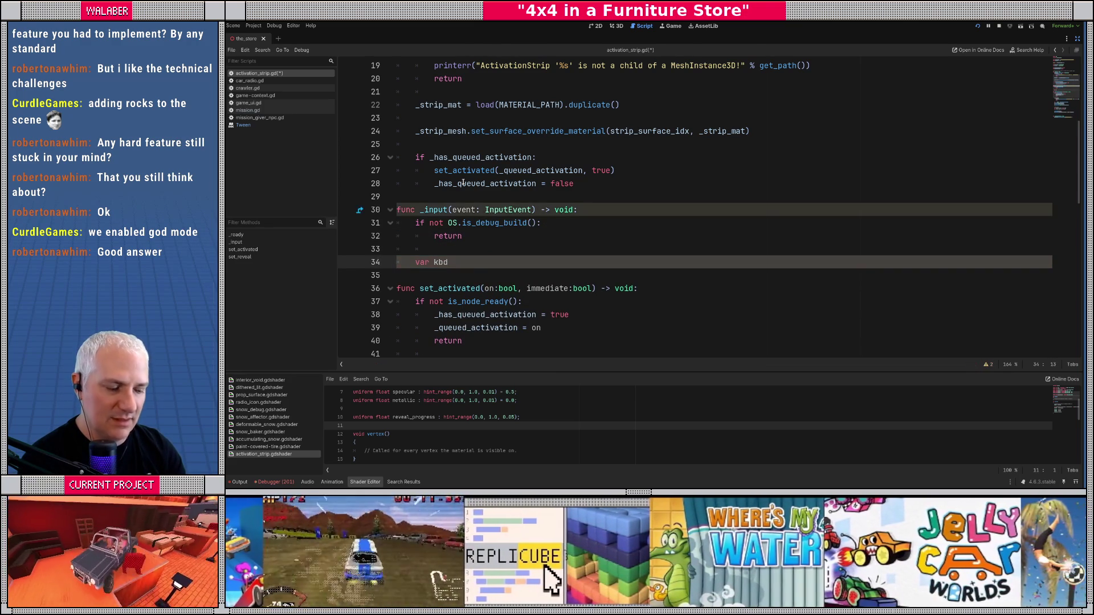
{"action": "type", "text": ":= event as inpute"}
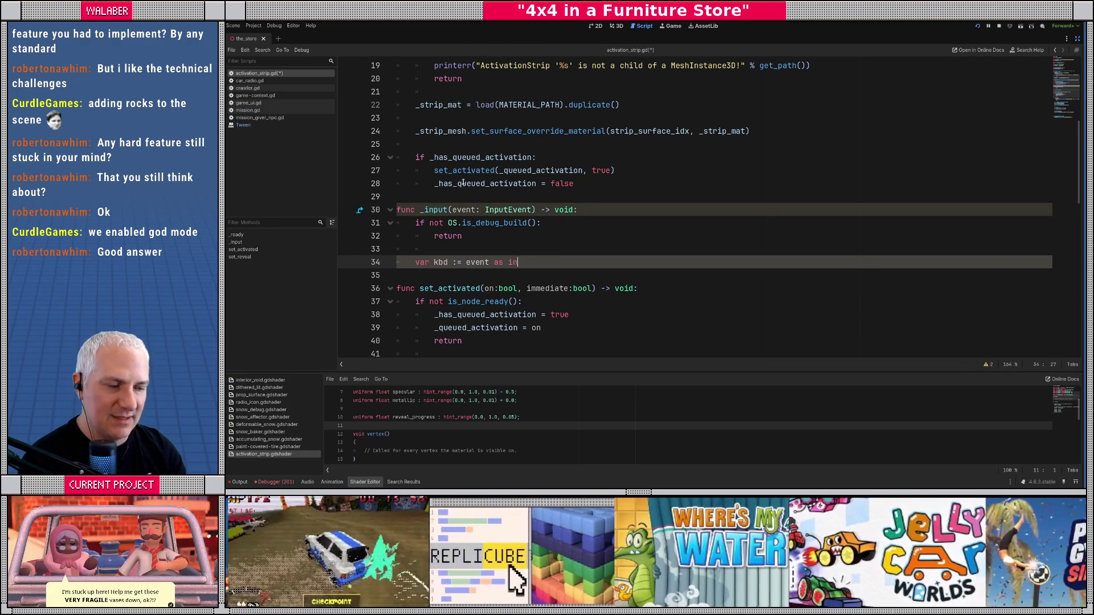
{"action": "type", "text": "ventk"}
{"action": "key", "text": "Return"}
{"action": "key", "text": "Return"}
{"action": "type", "text": "if kb"}
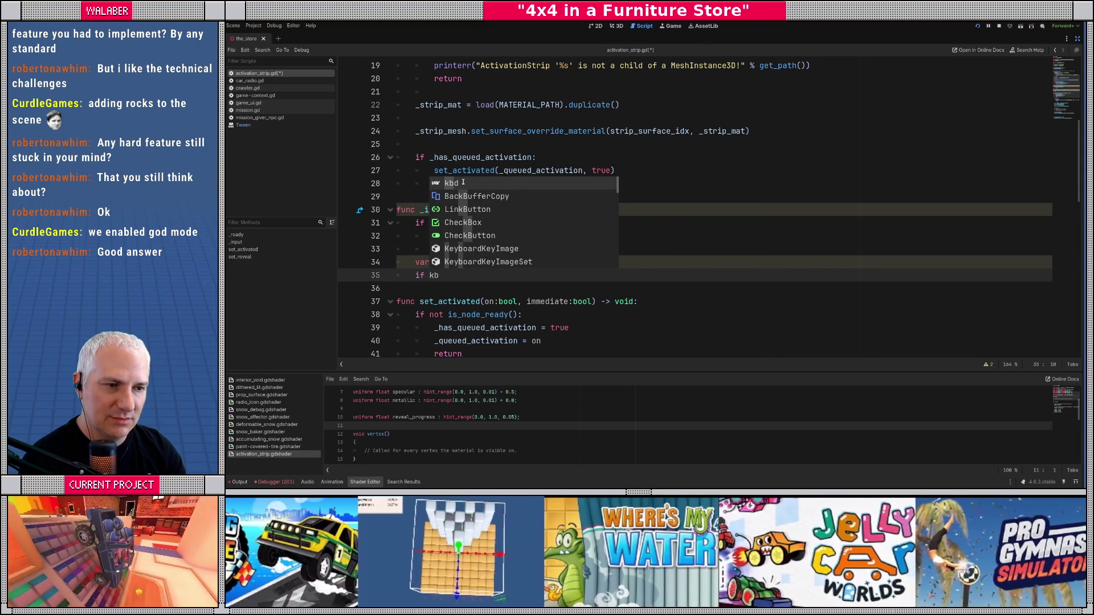
{"action": "type", "text": "d != null and "}
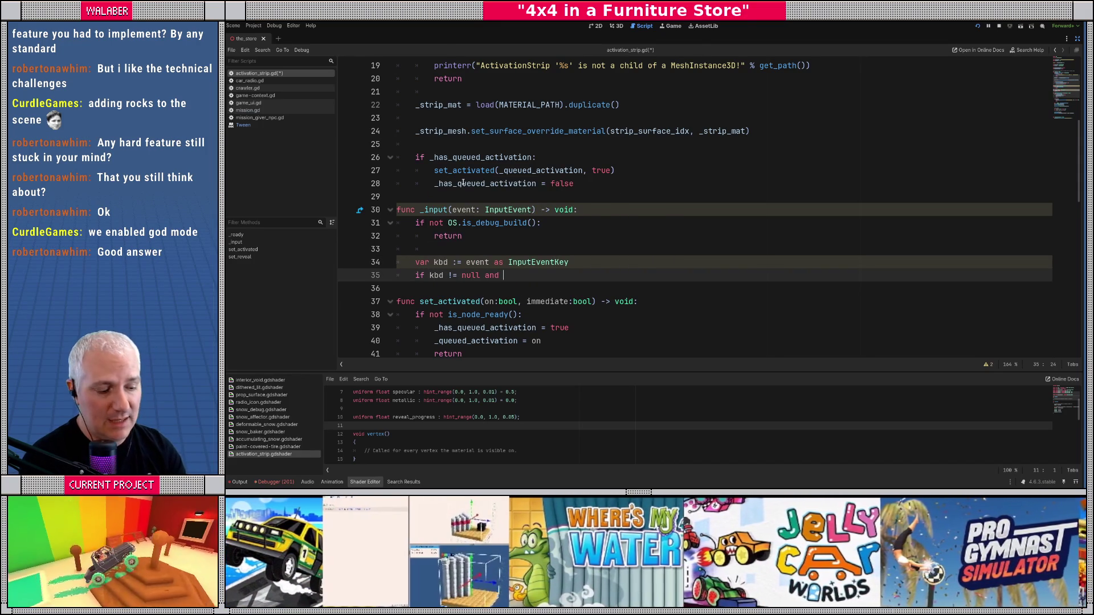
{"action": "type", "text": "kbd.pressed:"}
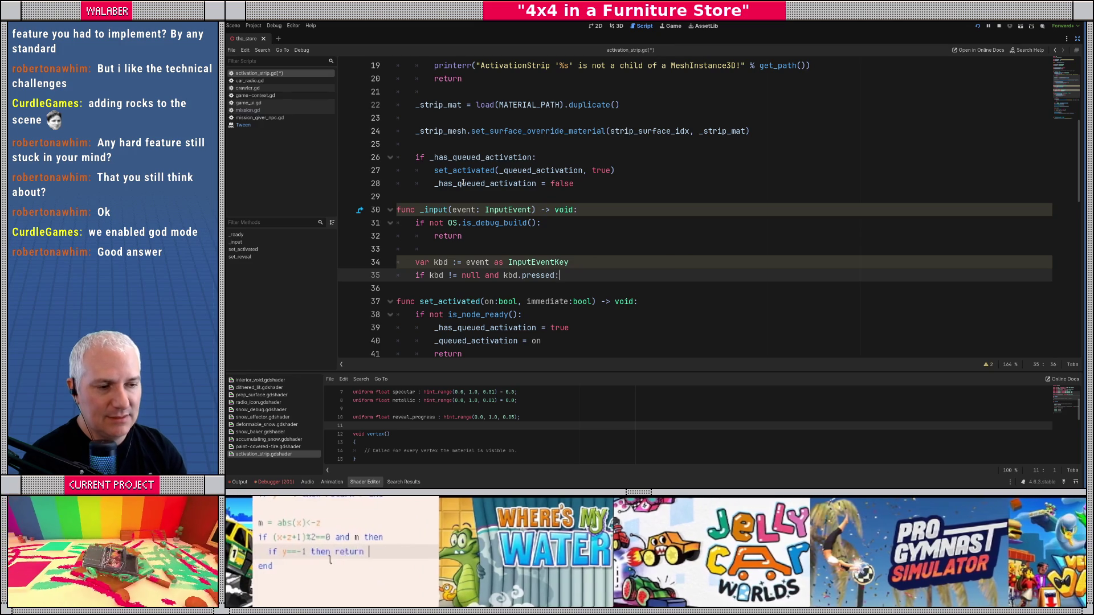
{"action": "key", "text": "Return"}
Add 'if kbd.keycode == KEY_TAB:' and begin set_activate(true, false) beneath it
{"action": "type", "text": "if kbd.key"}
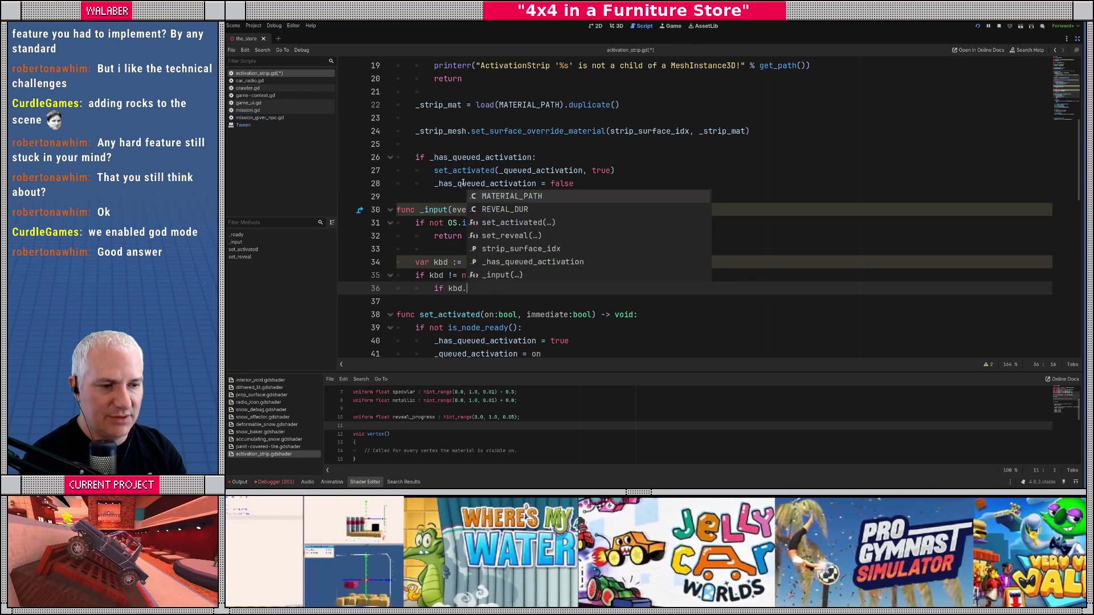
{"action": "key", "text": "Return"}
{"action": "type", "text": "KEY_"}
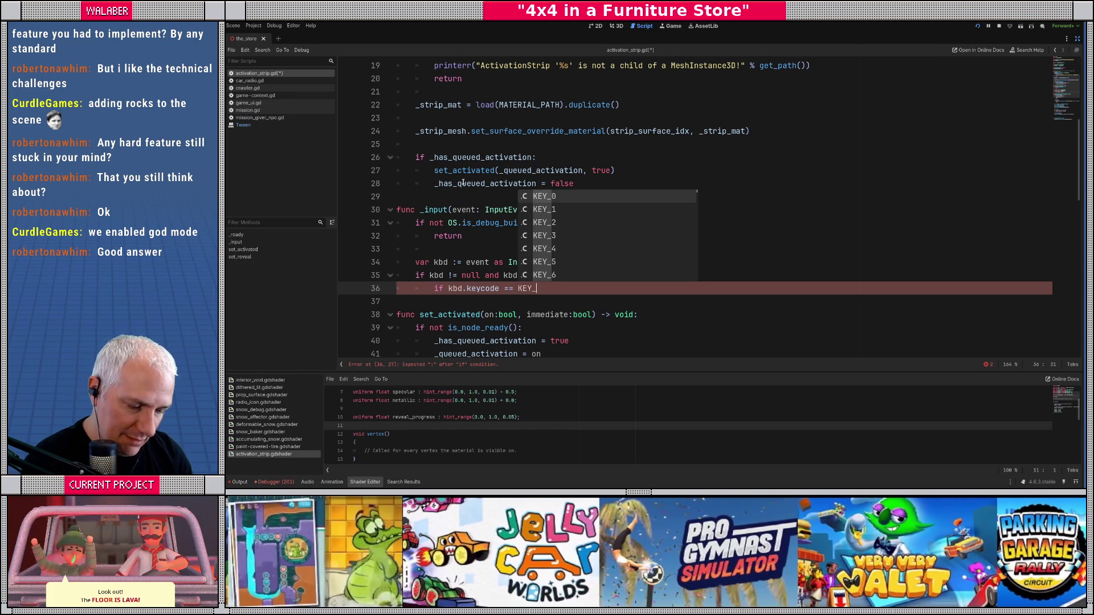
{"action": "type", "text": "ta"}
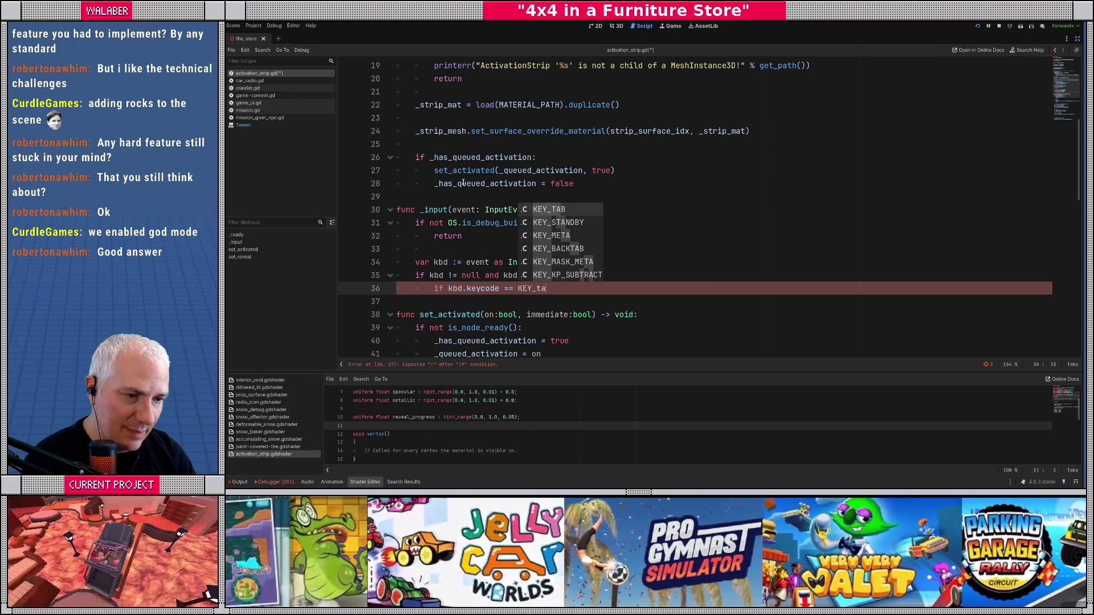
{"action": "key", "text": "Return"}
{"action": "type", "text": ":"}
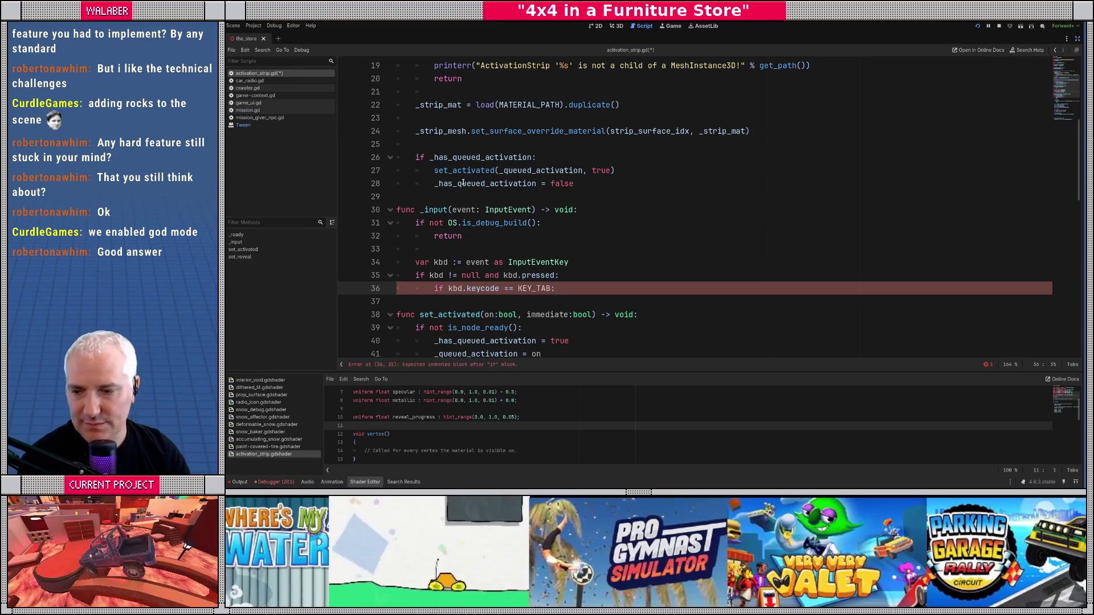
{"action": "key", "text": "Return"}
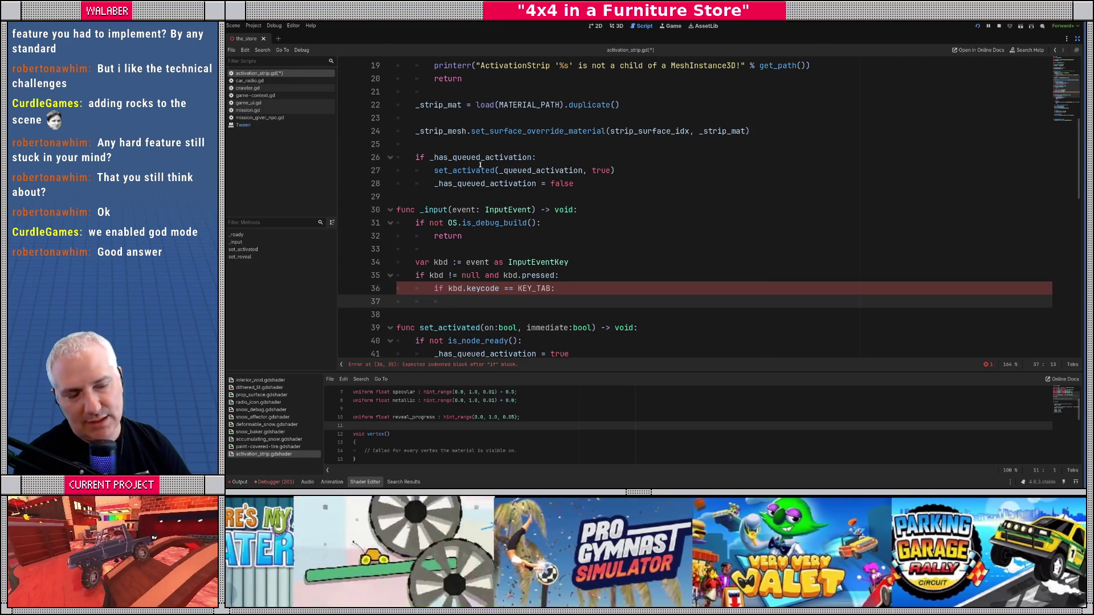
{"action": "scroll", "coordinate": [651, 225], "scroll_direction": "down", "scroll_amount": 1}
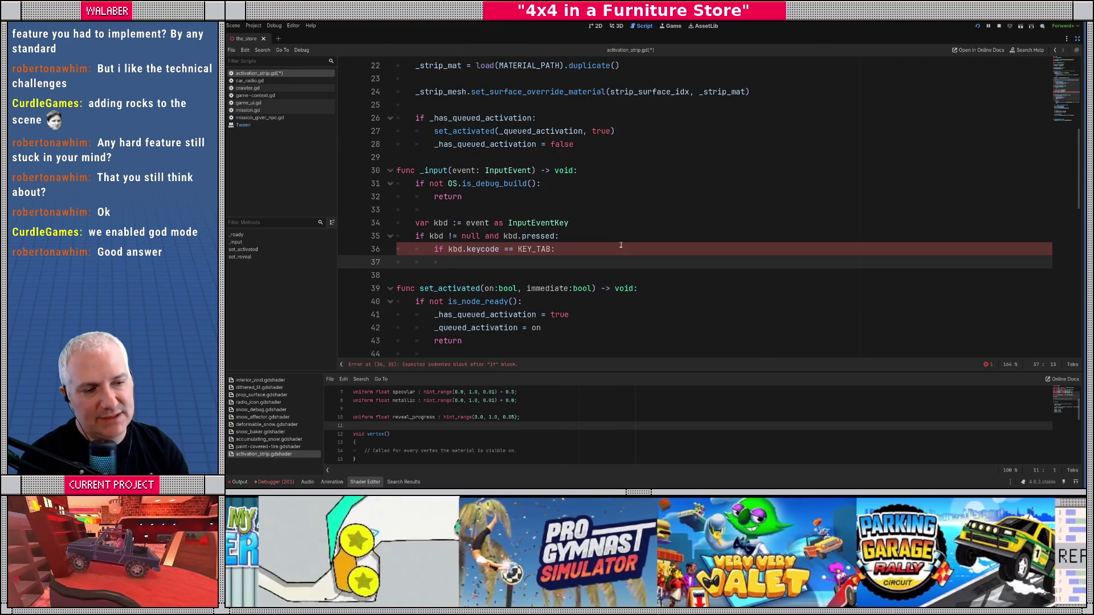
{"action": "type", "text": "set_activate("}
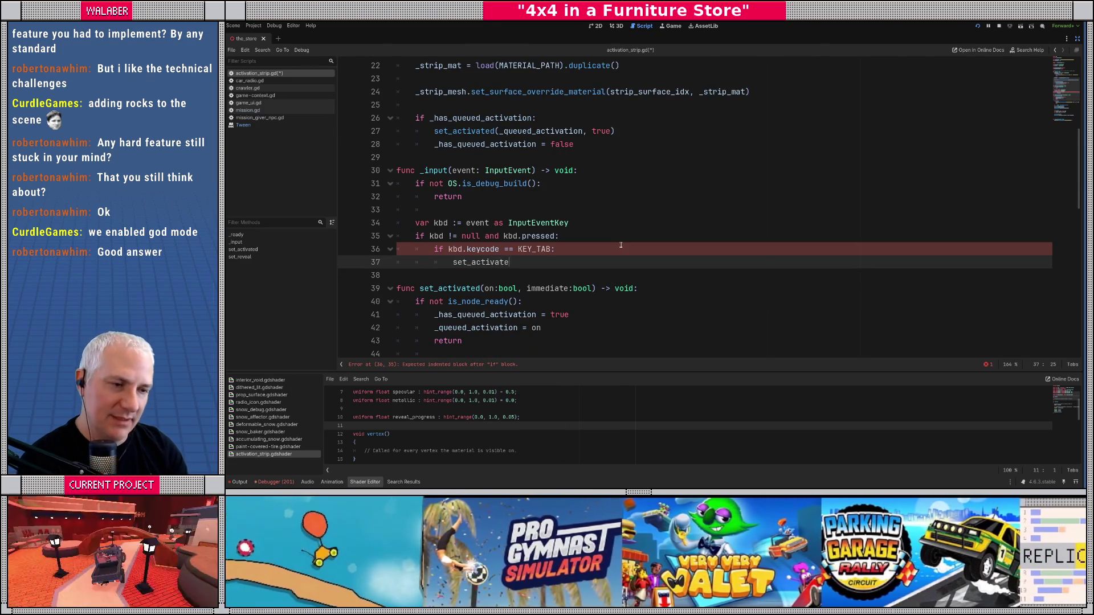
{"action": "type", "text": "true, false)"}
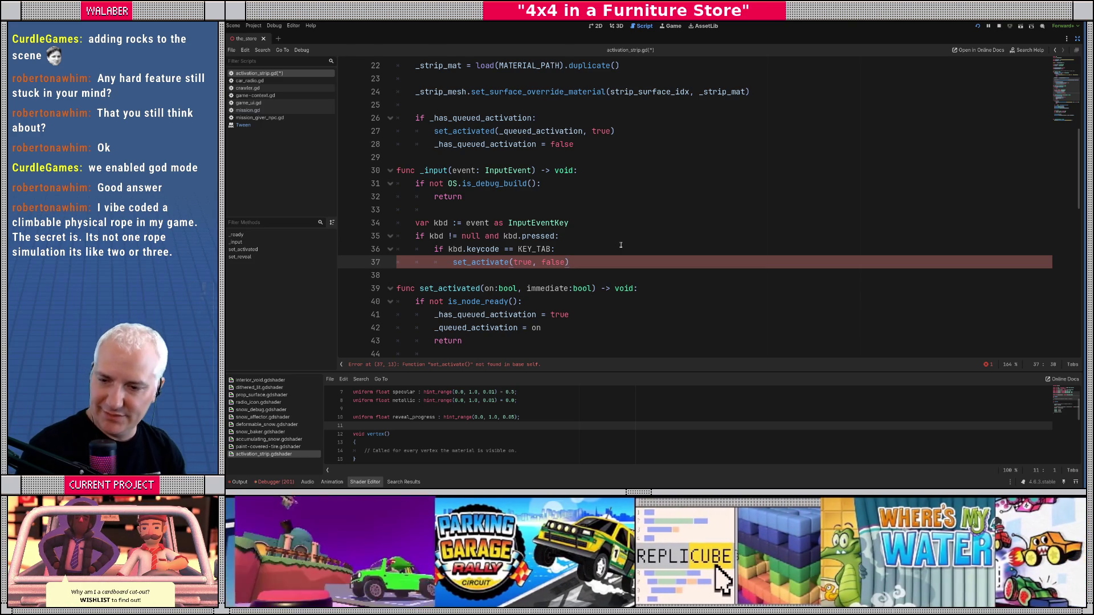
Correct the call to set_activated(true, false), add a blank line below it, and save
{"action": "left_click", "coordinate": [444, 212]}
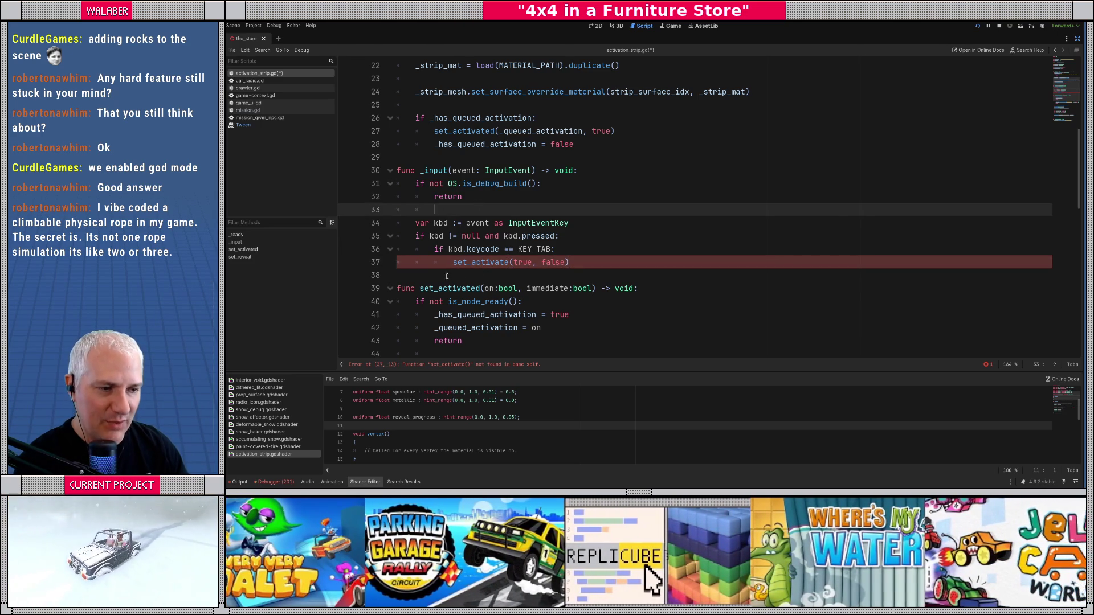
{"action": "left_click", "coordinate": [448, 277]}
{"action": "scroll", "coordinate": [440, 275], "scroll_direction": "down", "scroll_amount": 1}
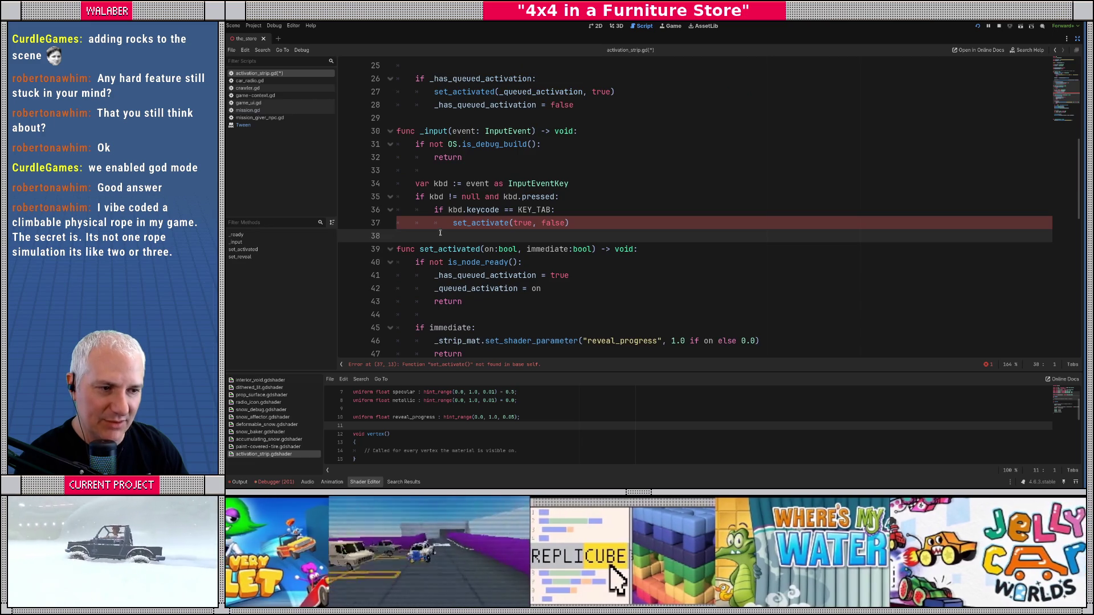
{"action": "left_click", "coordinate": [510, 223]}
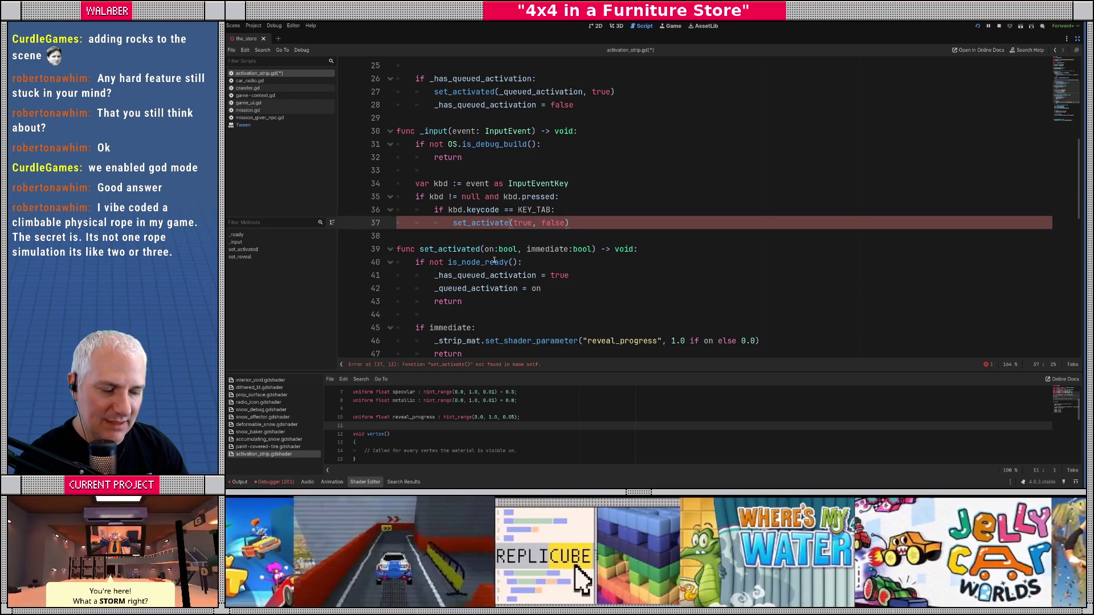
{"action": "type", "text": "d"}
{"action": "left_click", "coordinate": [410, 239]}
{"action": "key", "text": "ctrl+s"}
{"action": "key", "text": "Return"}
{"action": "key", "text": "ctrl+s"}
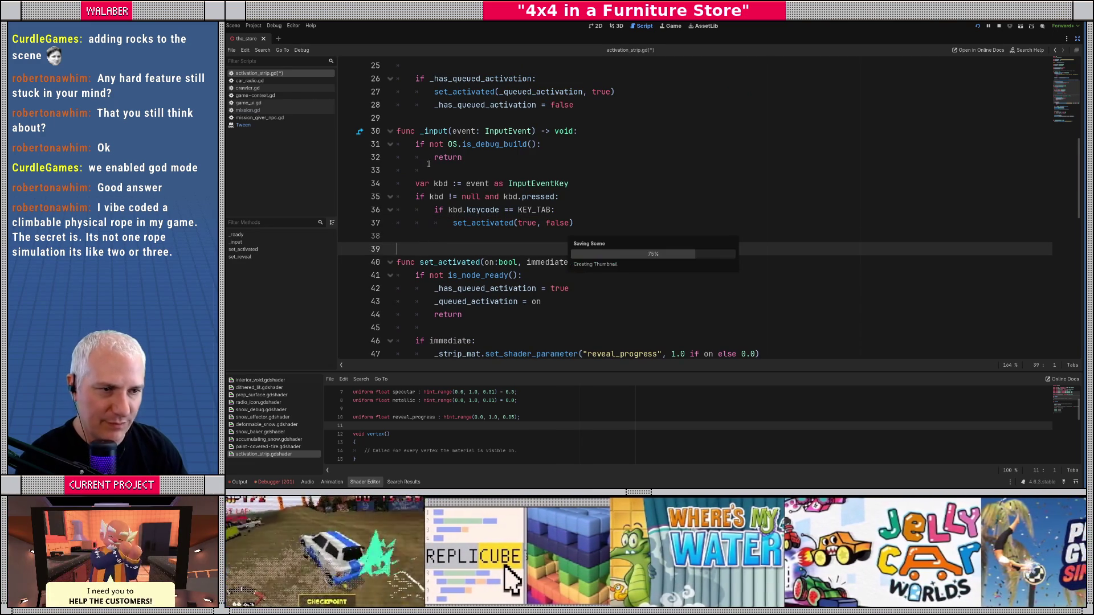
Add a blank line above _input, save again, and restore the scene and inspector docks
{"action": "left_click", "coordinate": [428, 118]}
{"action": "key", "text": "Return"}
{"action": "key", "text": "ctrl+s"}
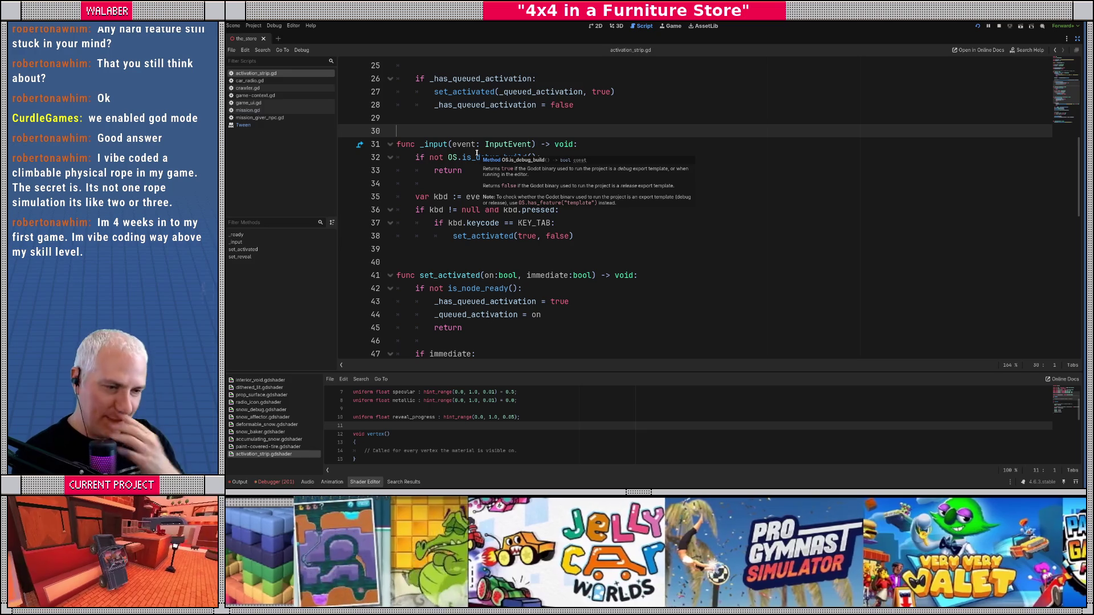
{"action": "left_click", "coordinate": [513, 116]}
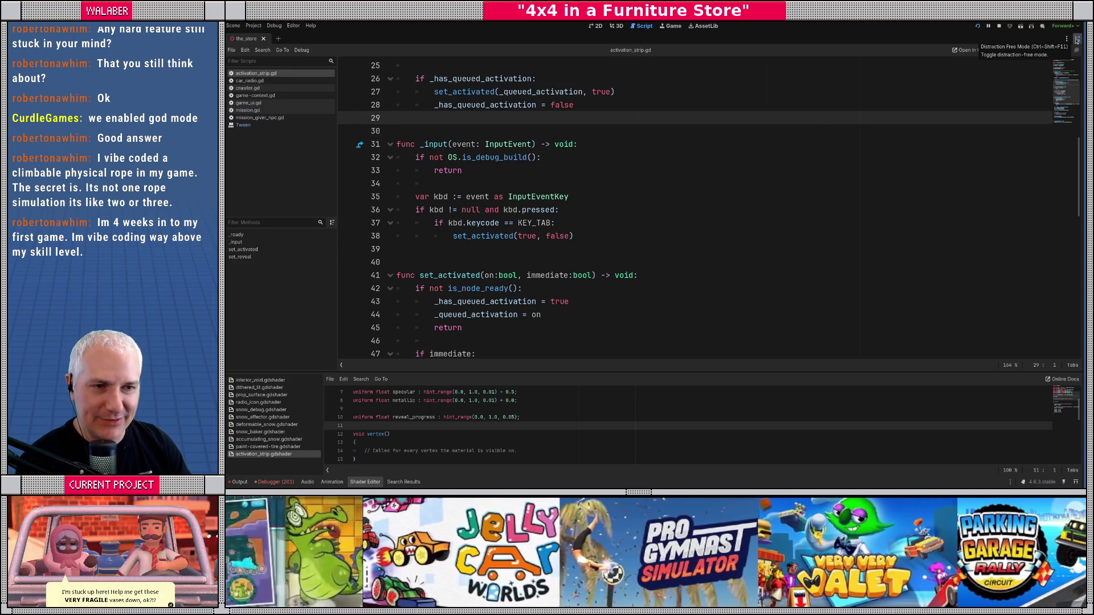
{"action": "left_click", "coordinate": [1076, 39]}
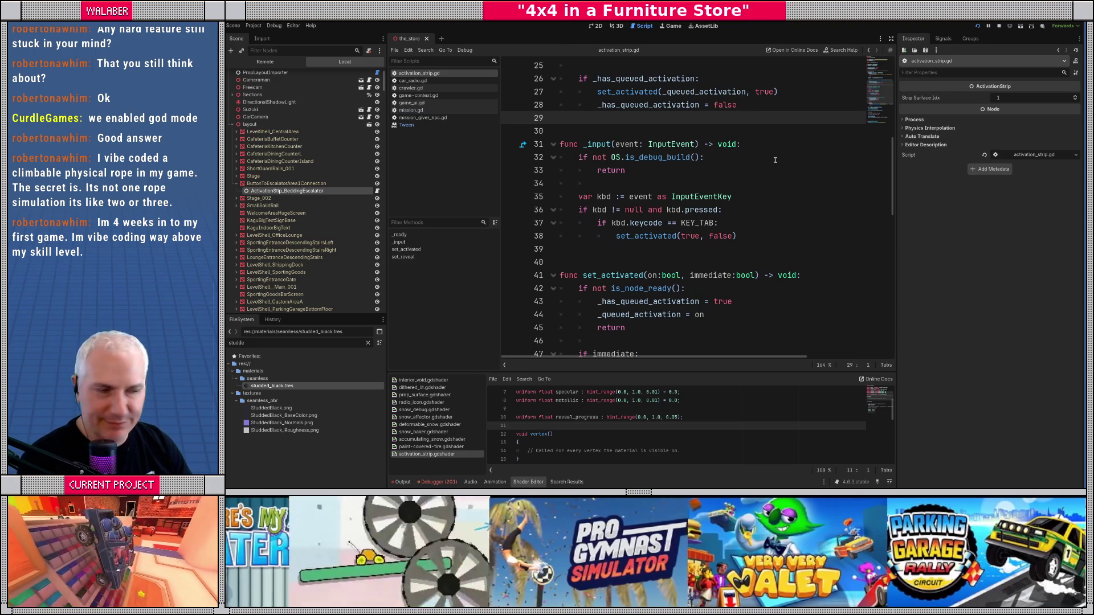
Switch to the 3D view, stop the running game with F8, and relaunch it with F5
{"action": "left_click_drag", "start_coordinate": [593, 91], "coordinate": [643, 314]}
{"action": "left_click", "coordinate": [651, 166]}
{"action": "left_click", "coordinate": [626, 118]}
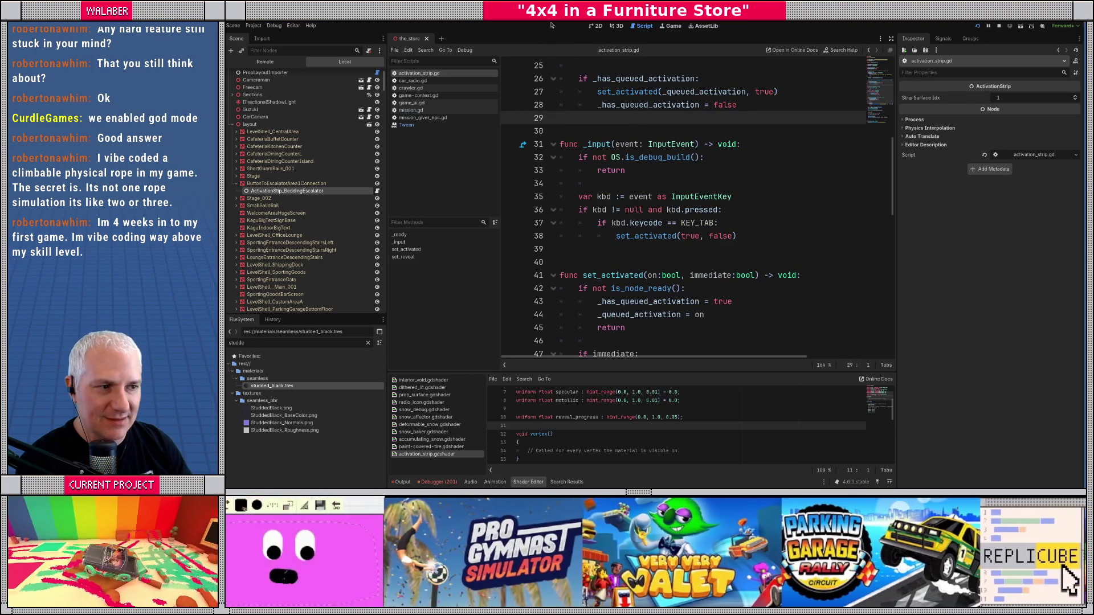
{"action": "left_click", "coordinate": [617, 26]}
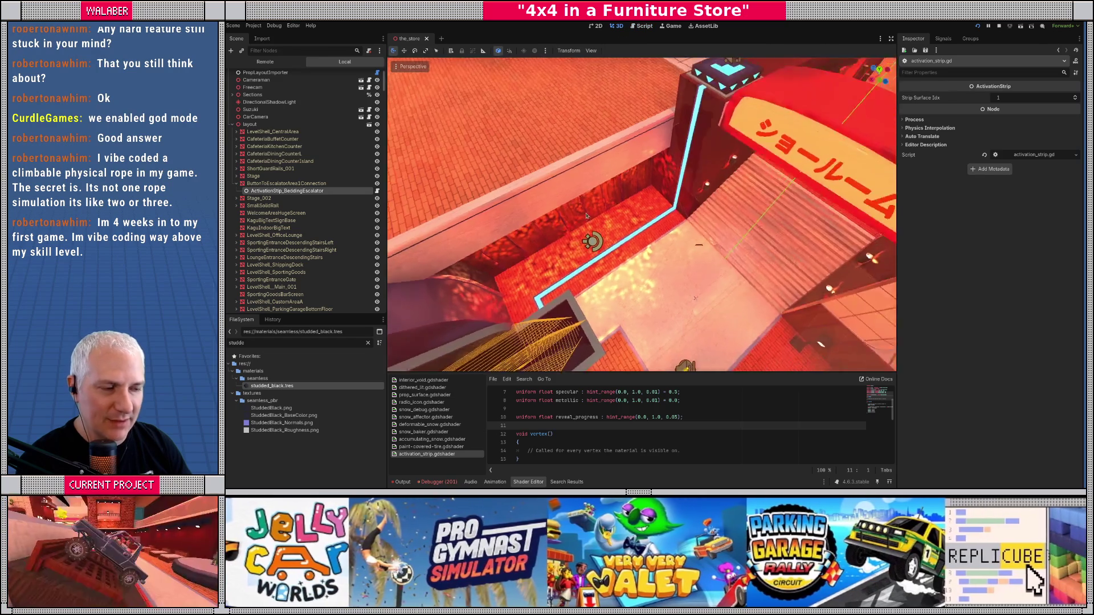
{"action": "scroll", "coordinate": [585, 217], "scroll_direction": "down", "scroll_amount": 5}
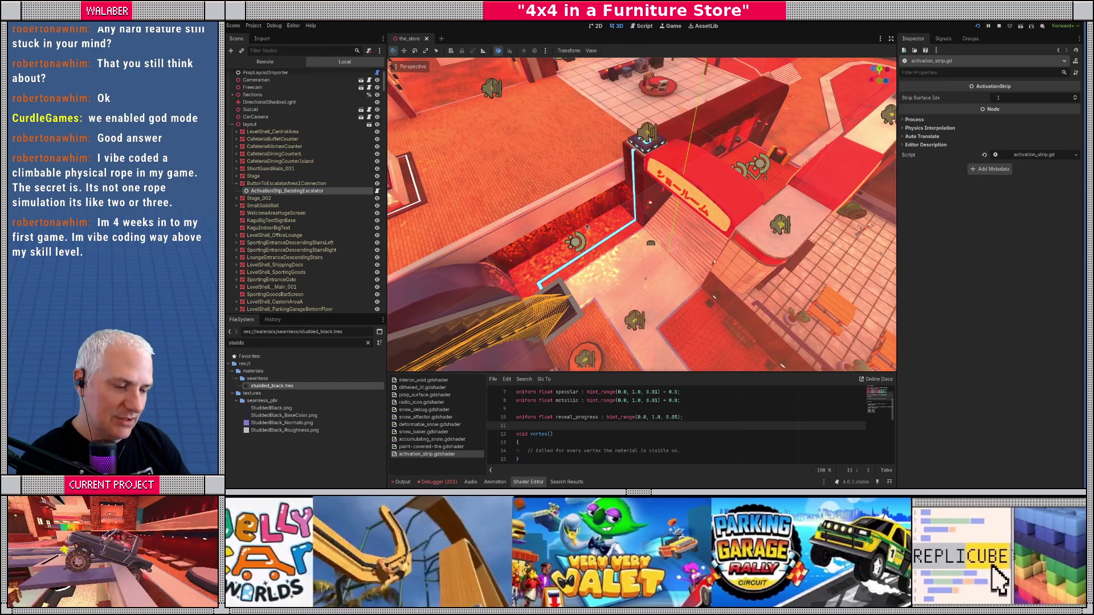
{"action": "key", "text": "F8"}
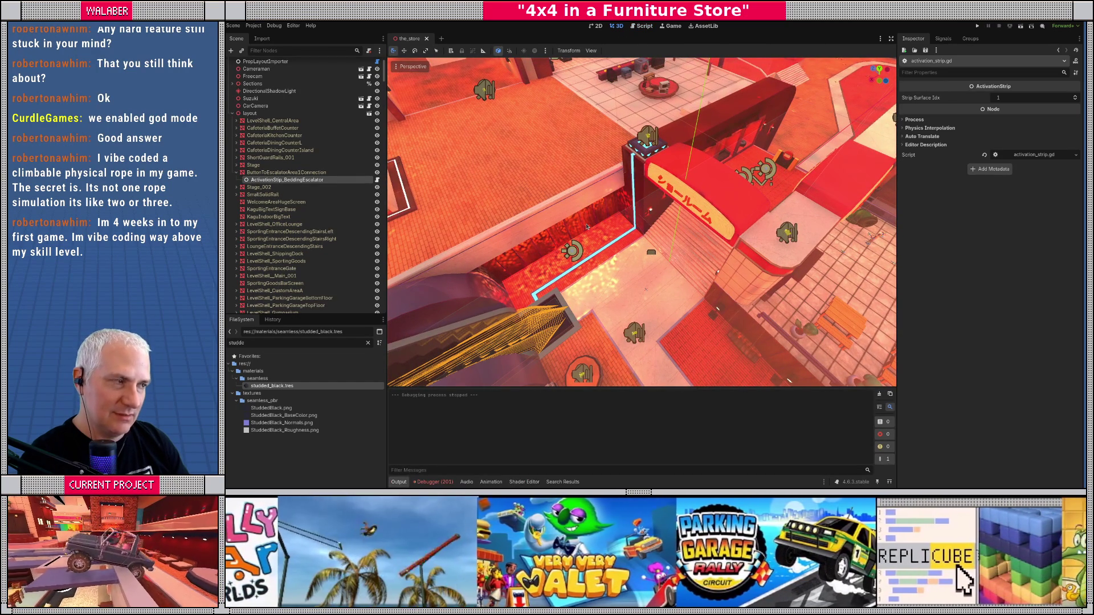
{"action": "key", "text": "F5"}
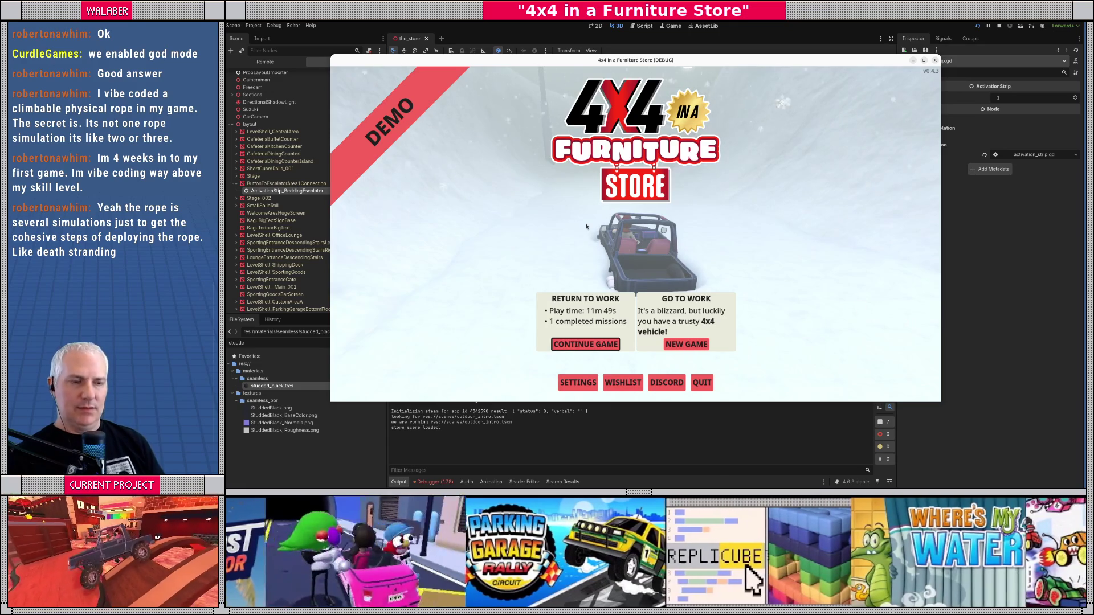
Continue the saved game and teleport to the Loading Dock from the dev console
{"action": "key", "text": "Return"}
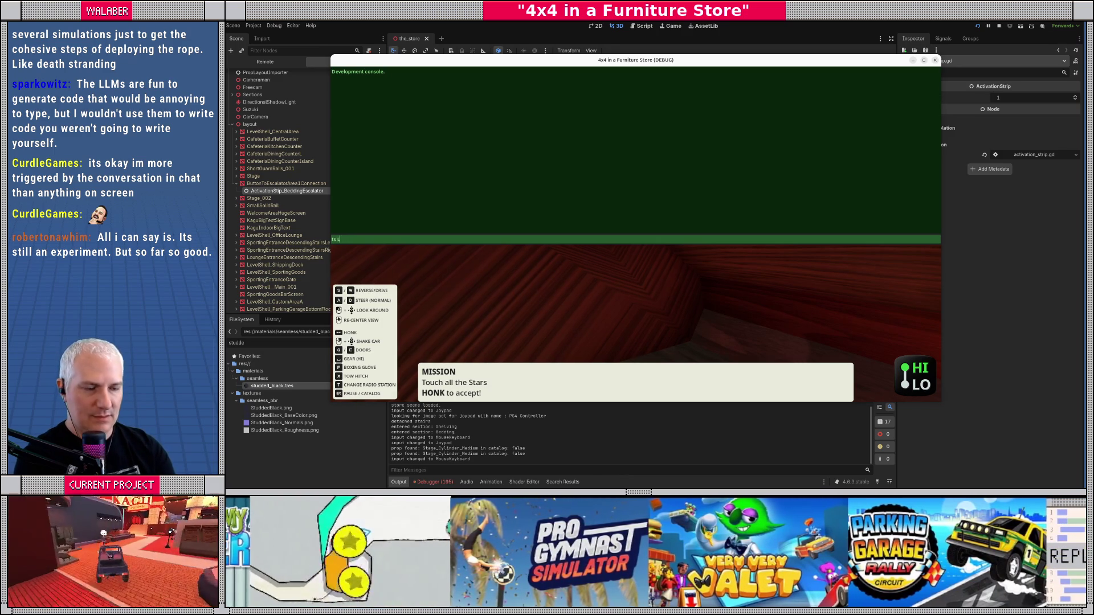
{"action": "type", "text": "adingDock"}
{"action": "key", "text": "Return"}
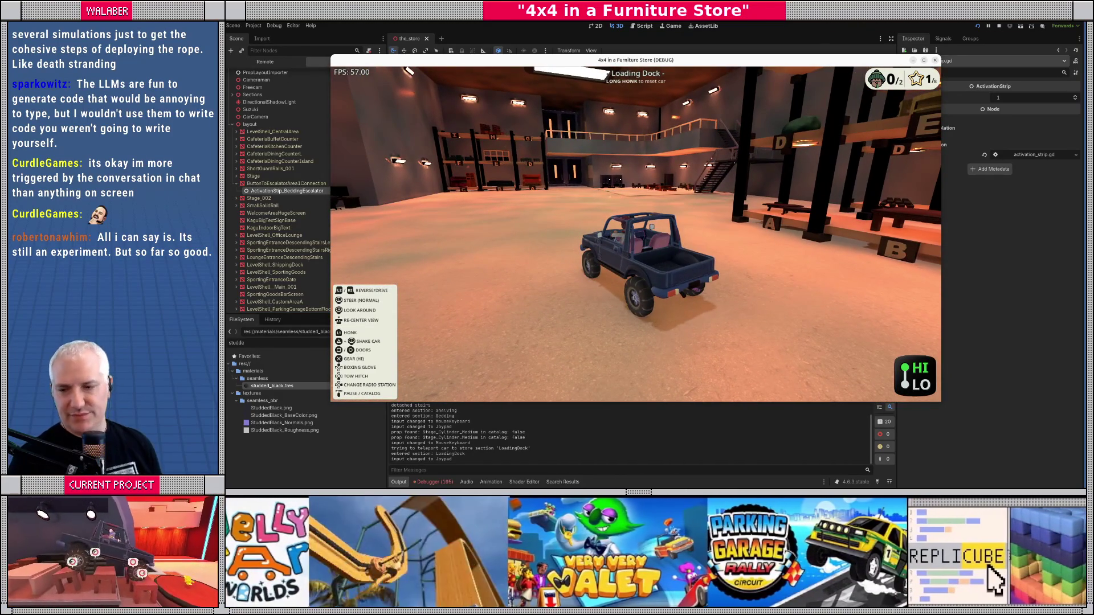
Teleport to the Bedding section with the 'ts' console command, then quit the running game
{"action": "key", "text": "grave"}
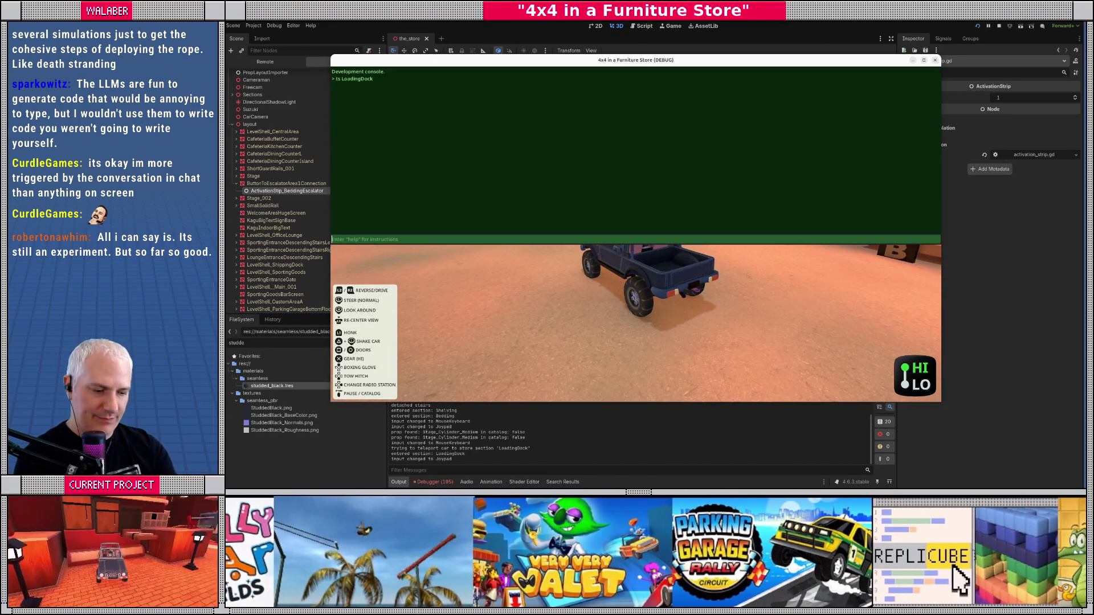
{"action": "type", "text": "ts"}
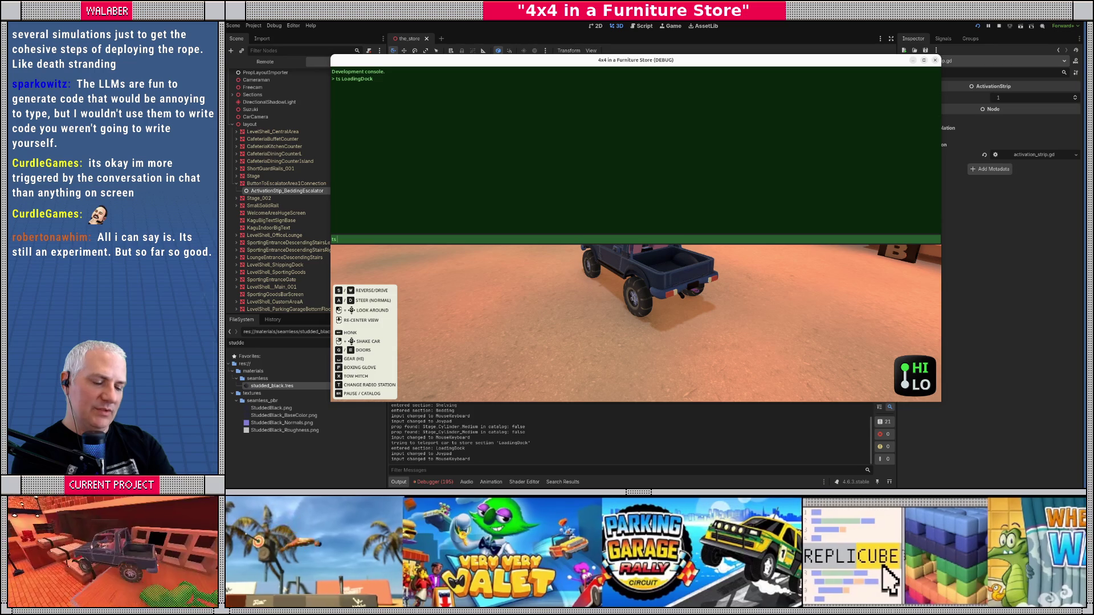
{"action": "type", "text": "dding"}
{"action": "key", "text": "Return"}
{"action": "key", "text": "grave"}
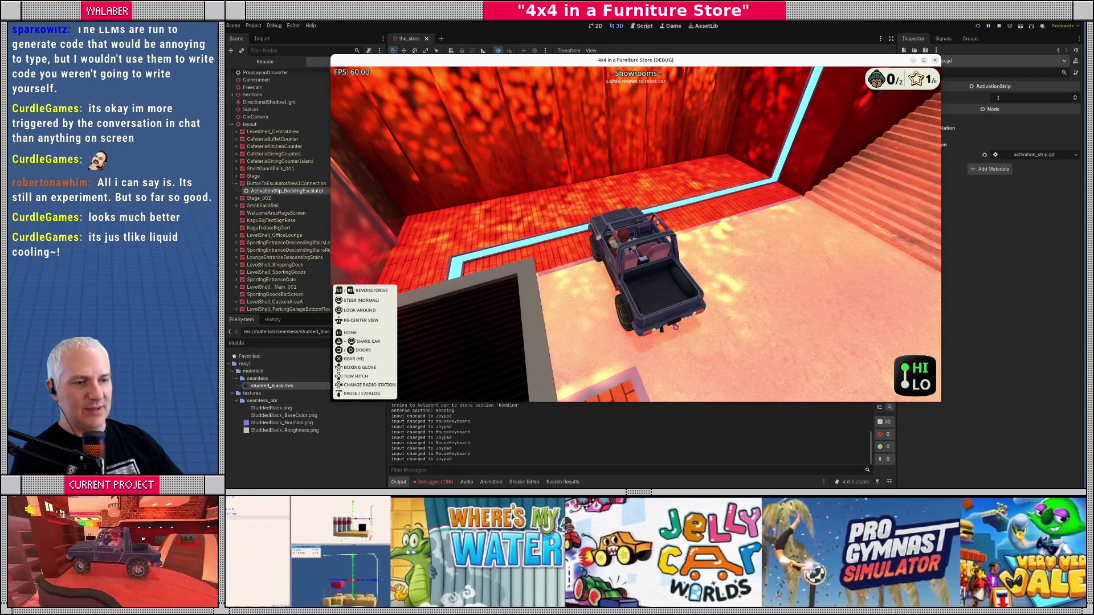
{"action": "key", "text": "F8"}
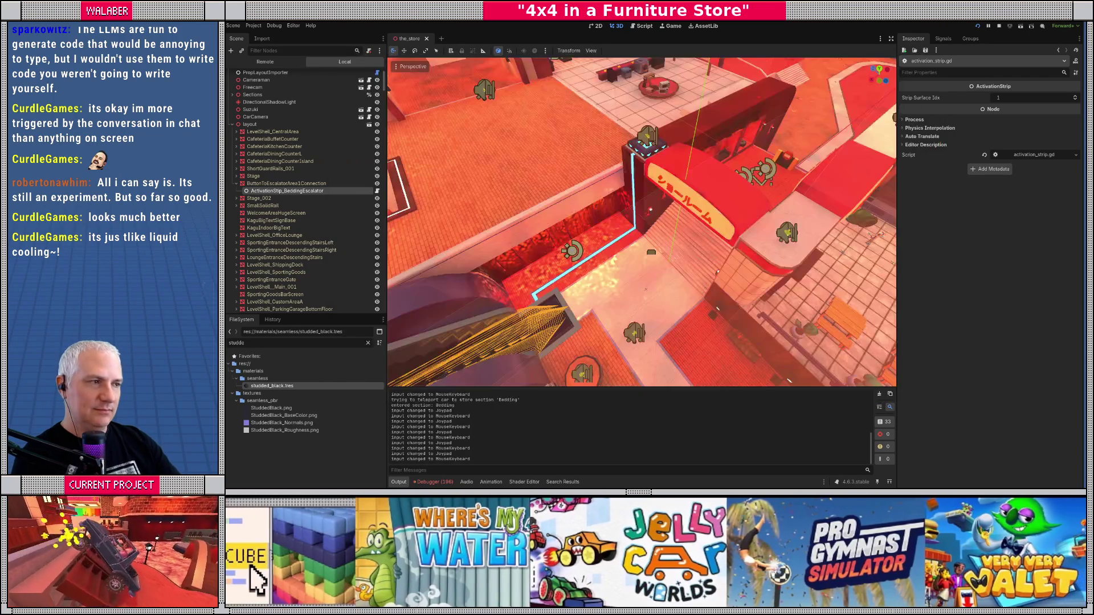
{"action": "key", "text": "F5"}
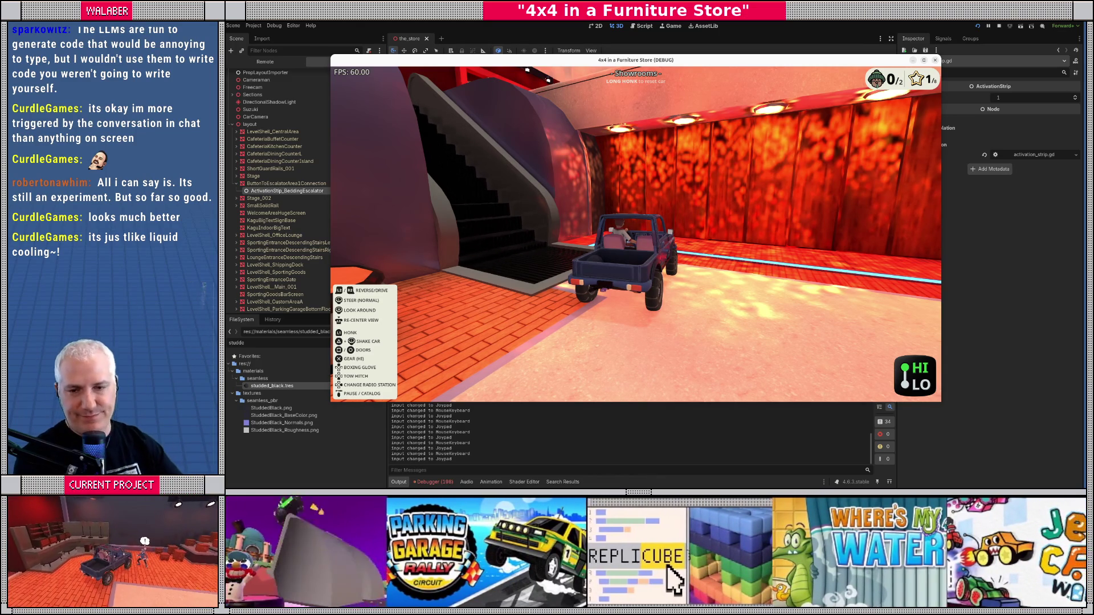
{"action": "key", "text": "F8"}
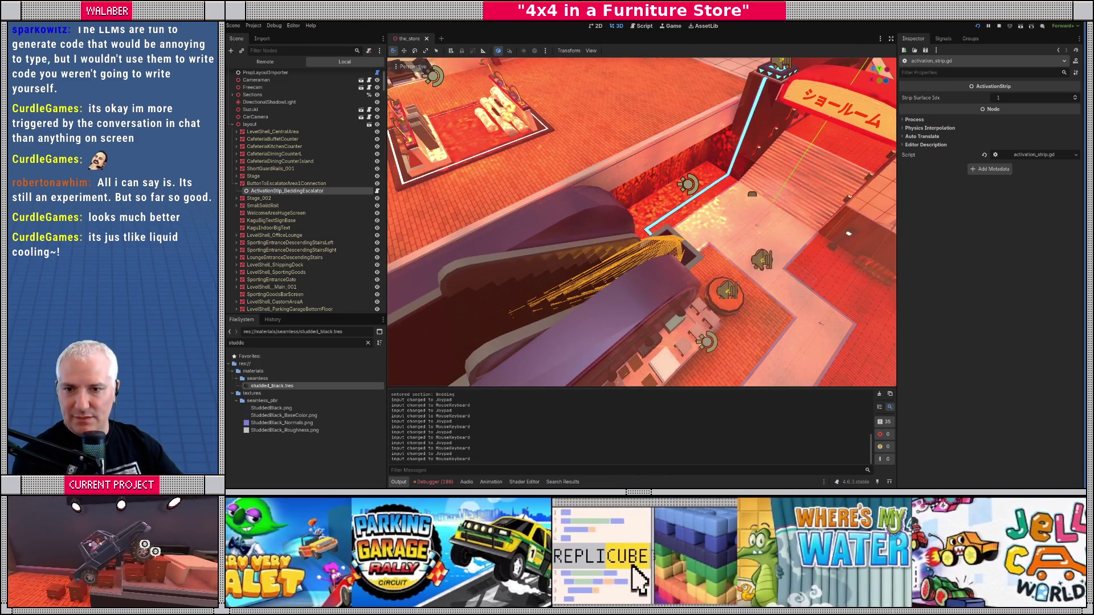
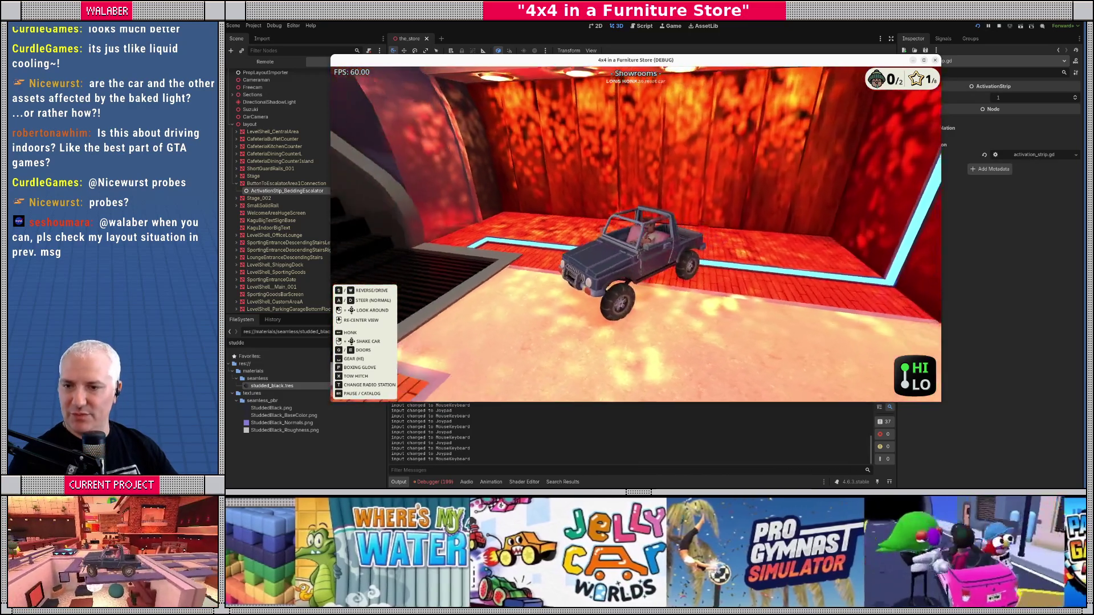
Close the in-game car radio menu, stop the test run and return to activation_strip.gd
{"action": "key", "text": "t"}
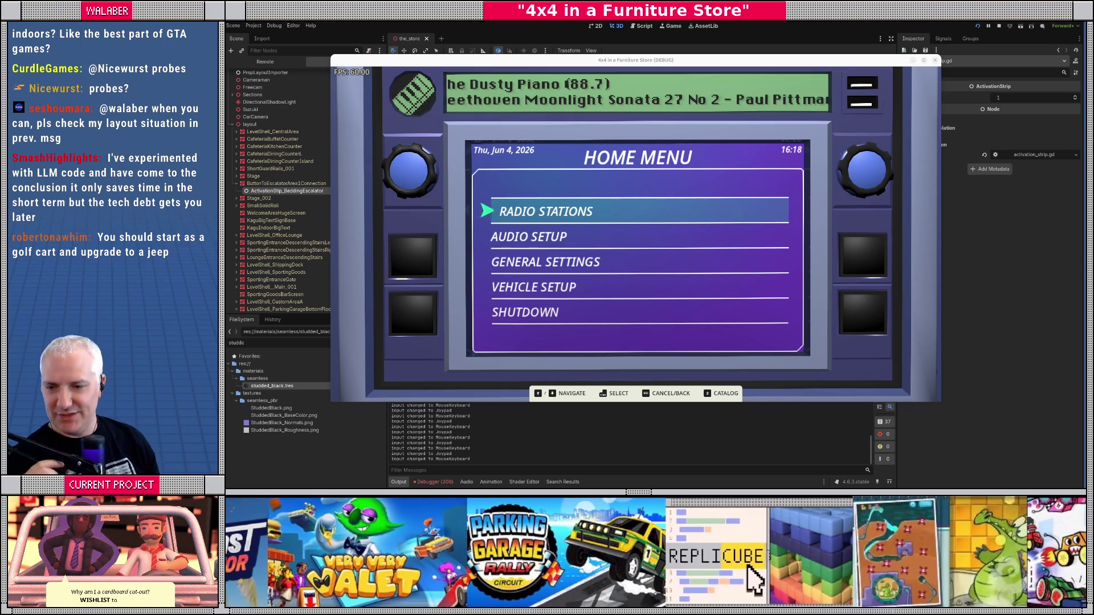
{"action": "key", "text": "Escape"}
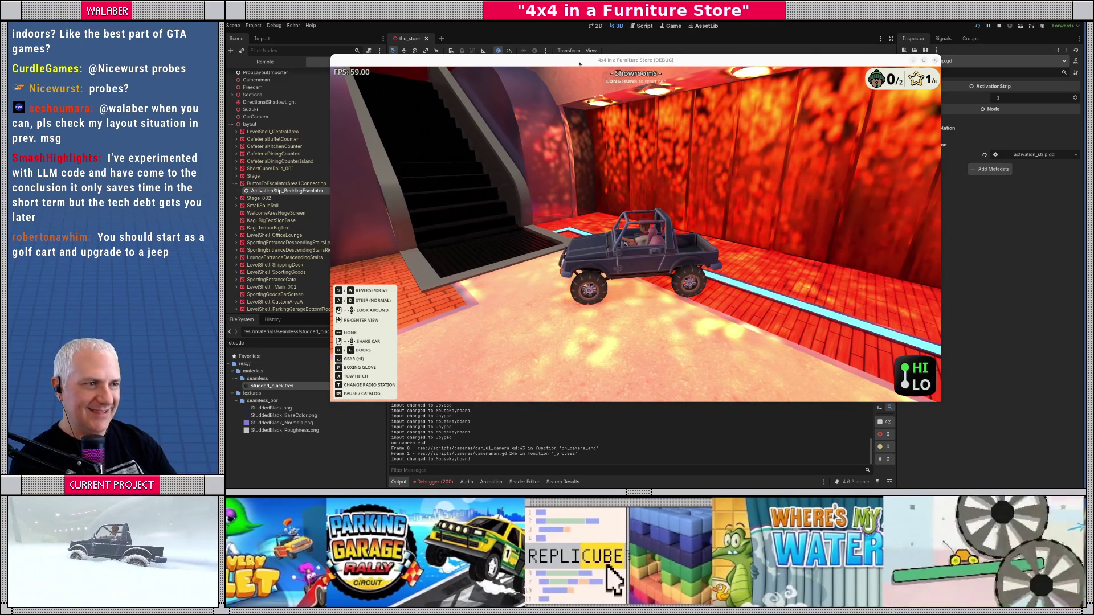
{"action": "key", "text": "F8"}
{"action": "left_click", "coordinate": [644, 26]}
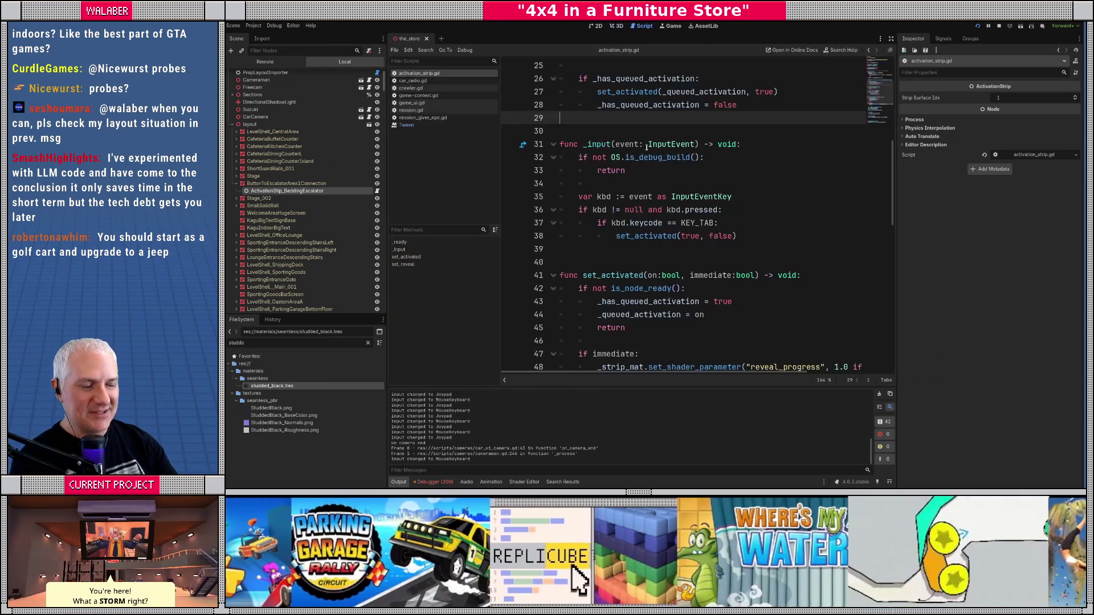
{"action": "left_click", "coordinate": [621, 197]}
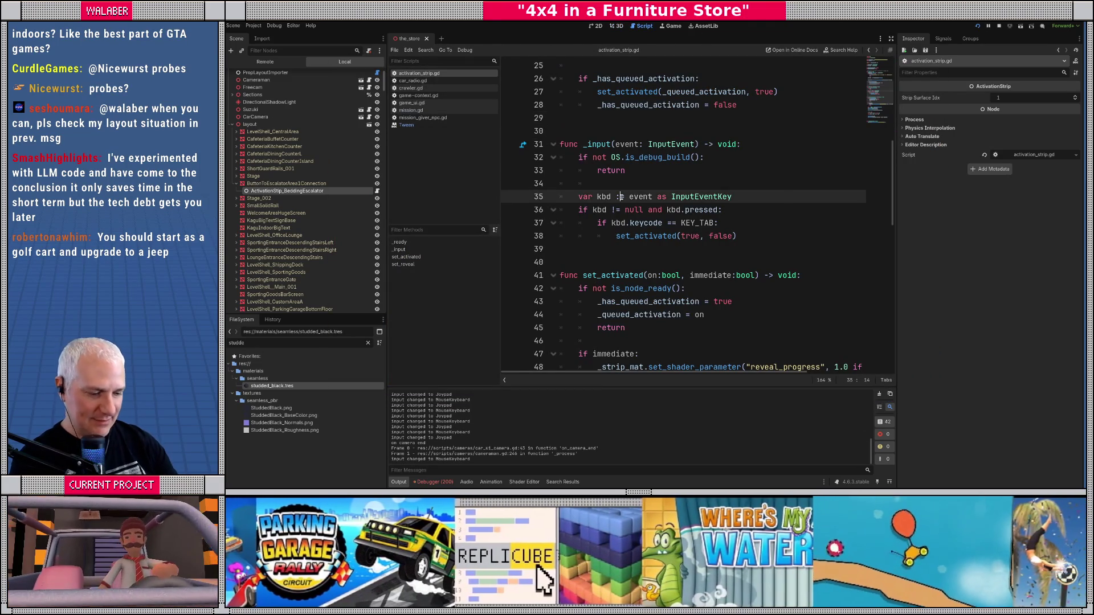
Open escalator.gd through the quick script search and hide the side docks
{"action": "key", "text": "ctrl+alt+o"}
{"action": "type", "text": "escalator"}
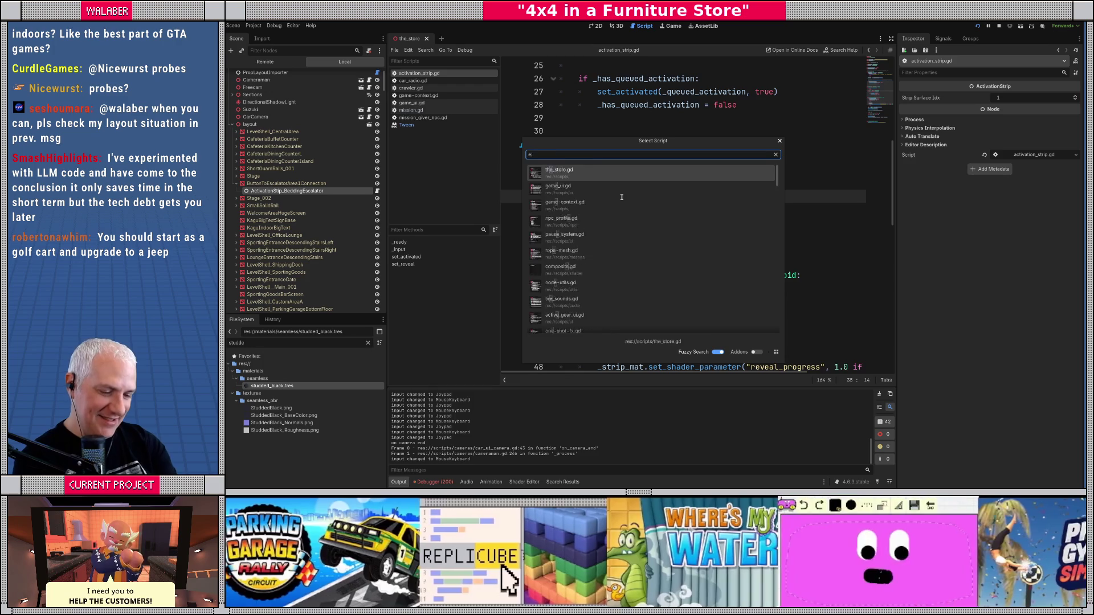
{"action": "key", "text": "Return"}
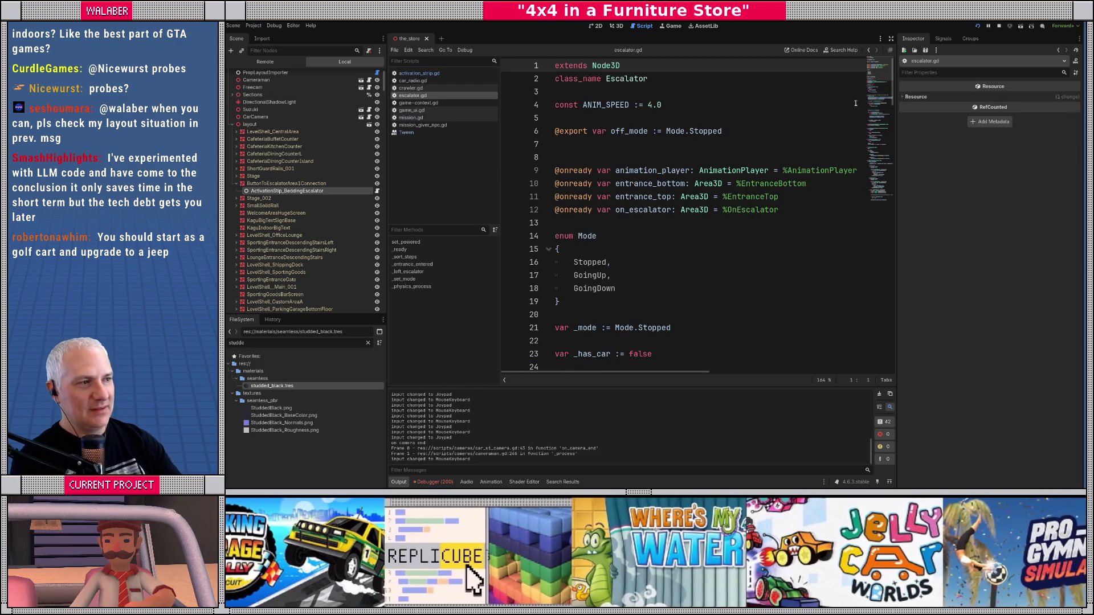
{"action": "left_click", "coordinate": [891, 39]}
Scroll through escalator.gd's step animation and up/down wrap-around logic
{"action": "scroll", "coordinate": [458, 241], "scroll_direction": "down", "scroll_amount": 3}
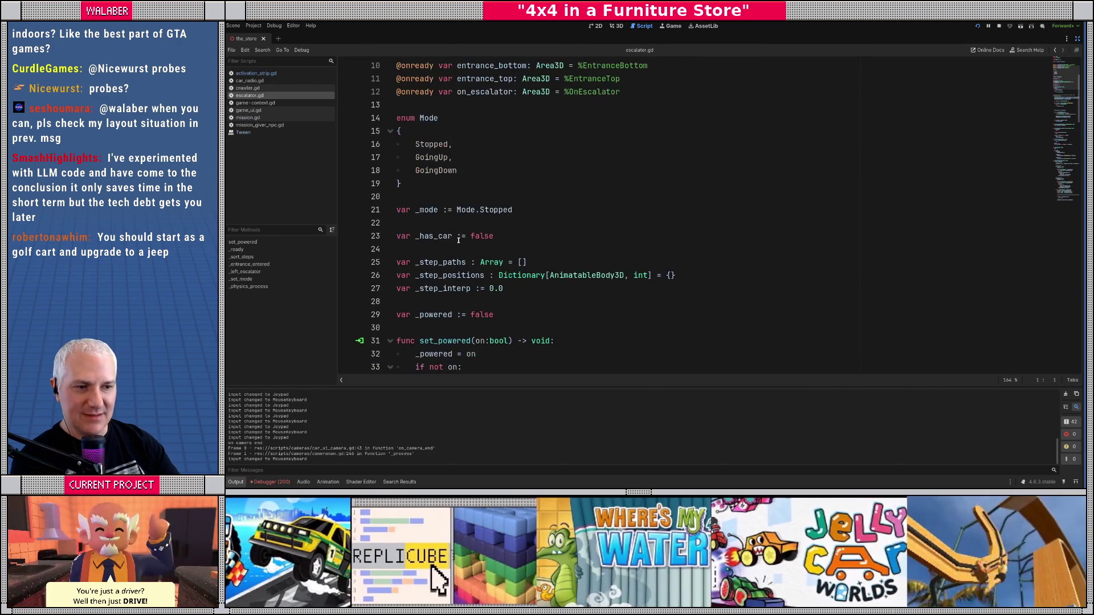
{"action": "scroll", "coordinate": [459, 242], "scroll_direction": "down", "scroll_amount": 8}
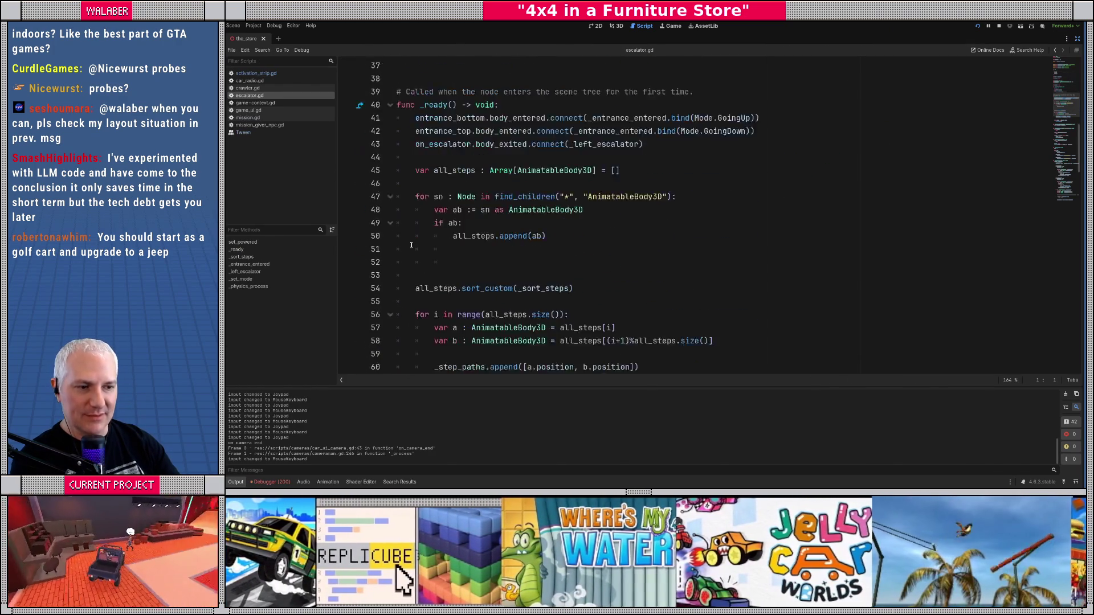
{"action": "scroll", "coordinate": [411, 245], "scroll_direction": "down", "scroll_amount": 5}
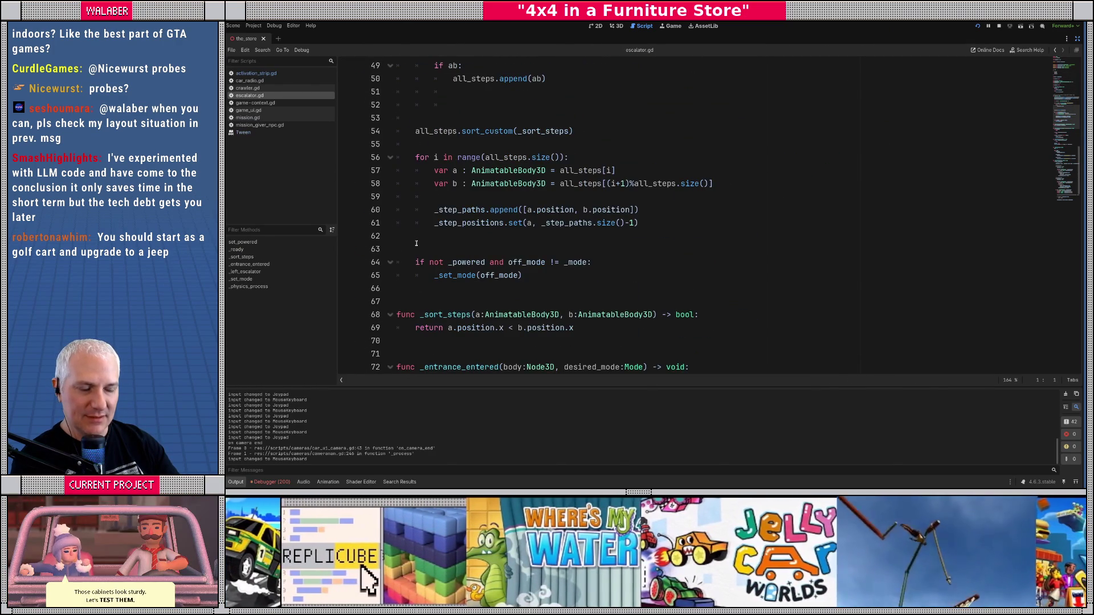
{"action": "scroll", "coordinate": [417, 243], "scroll_direction": "down", "scroll_amount": 8}
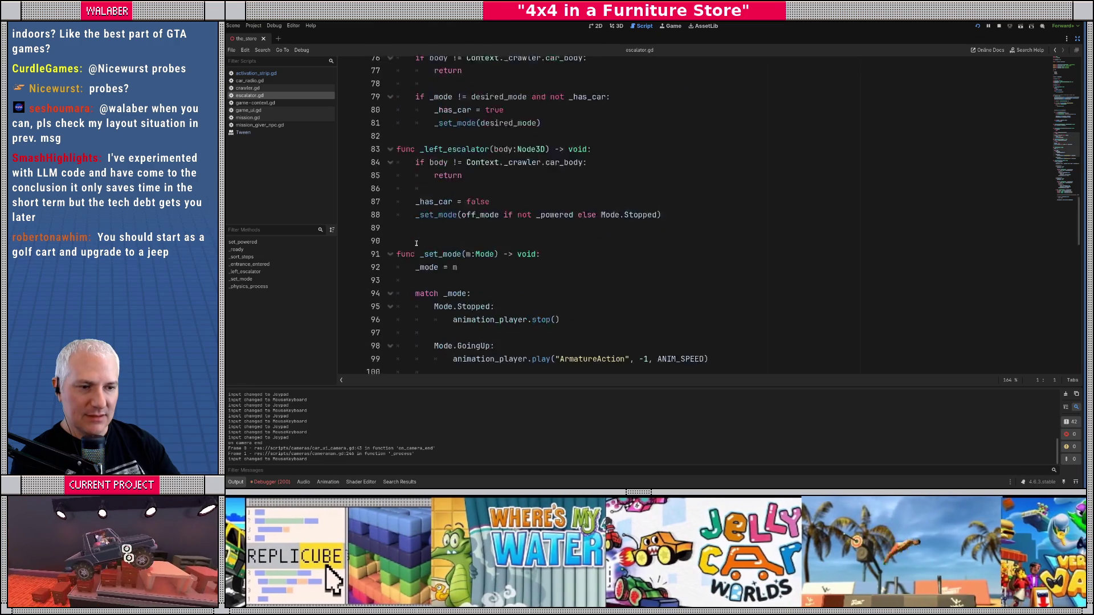
{"action": "scroll", "coordinate": [417, 243], "scroll_direction": "down", "scroll_amount": 10}
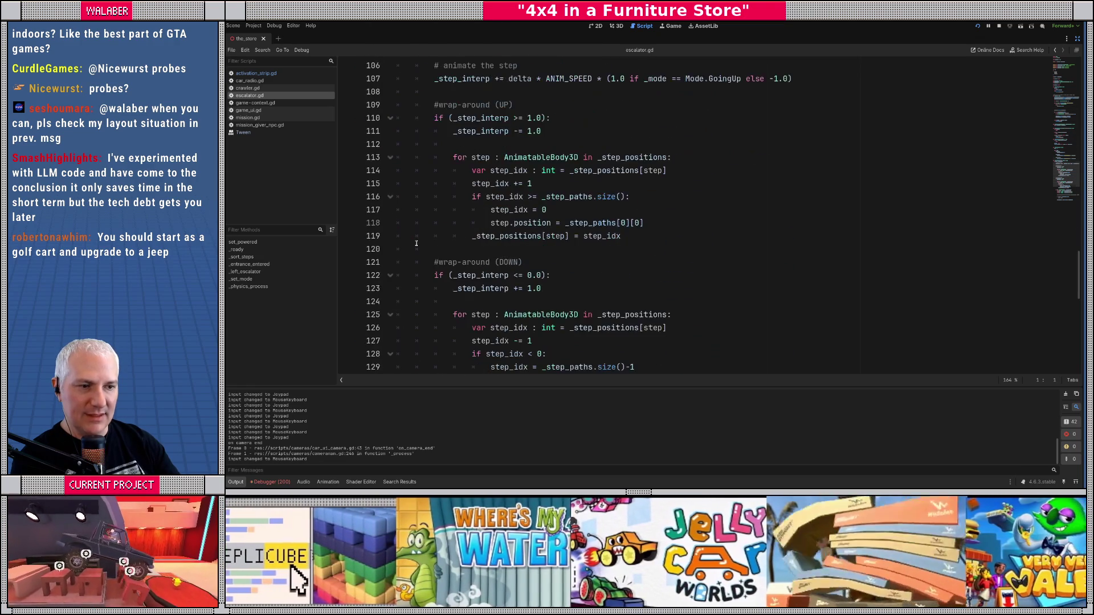
{"action": "scroll", "coordinate": [427, 238], "scroll_direction": "down", "scroll_amount": 2}
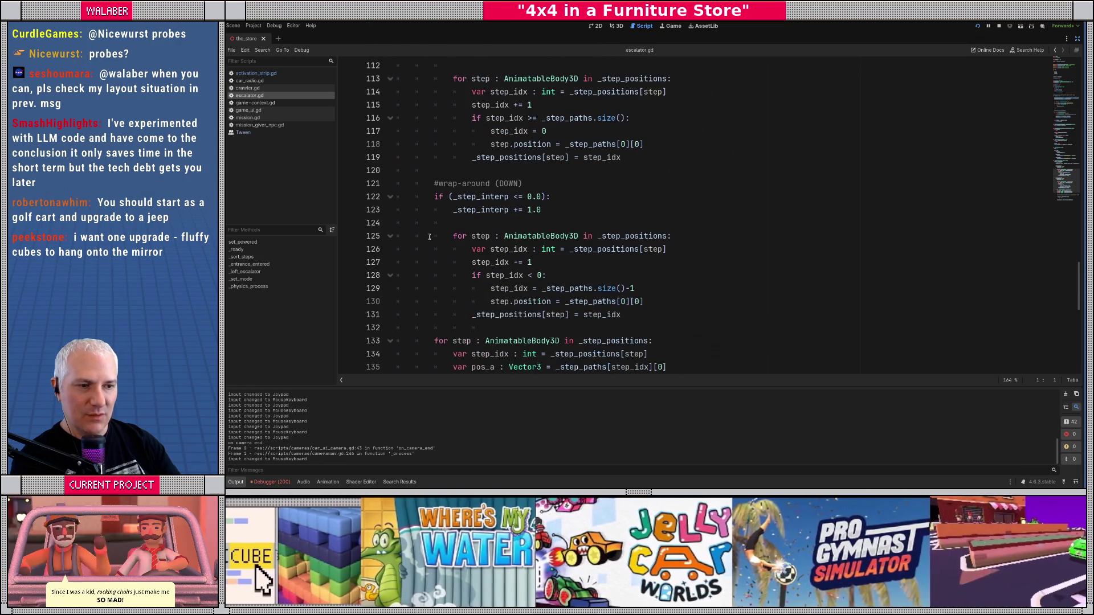
{"action": "scroll", "coordinate": [455, 242], "scroll_direction": "down", "scroll_amount": 1}
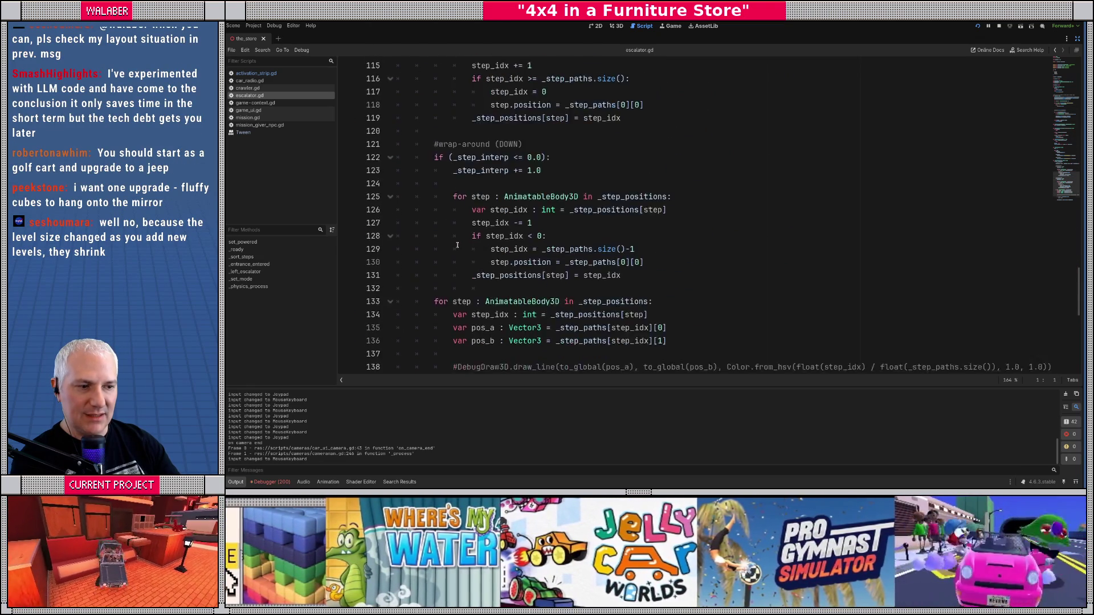
{"action": "scroll", "coordinate": [456, 245], "scroll_direction": "down", "scroll_amount": 3}
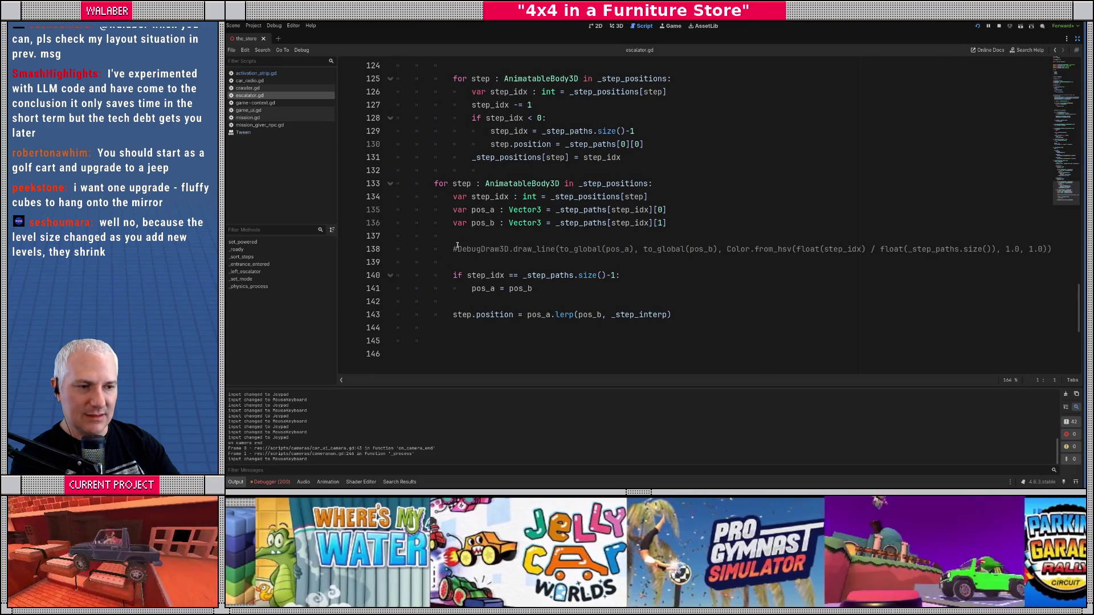
{"action": "left_click", "coordinate": [457, 238]}
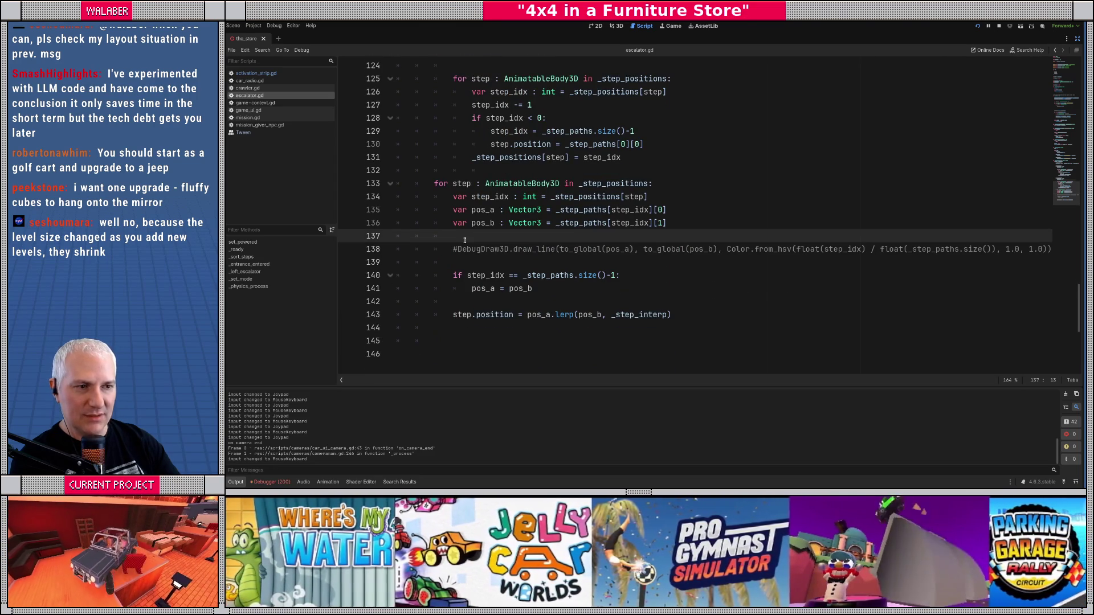
{"action": "scroll", "coordinate": [464, 240], "scroll_direction": "up", "scroll_amount": 3}
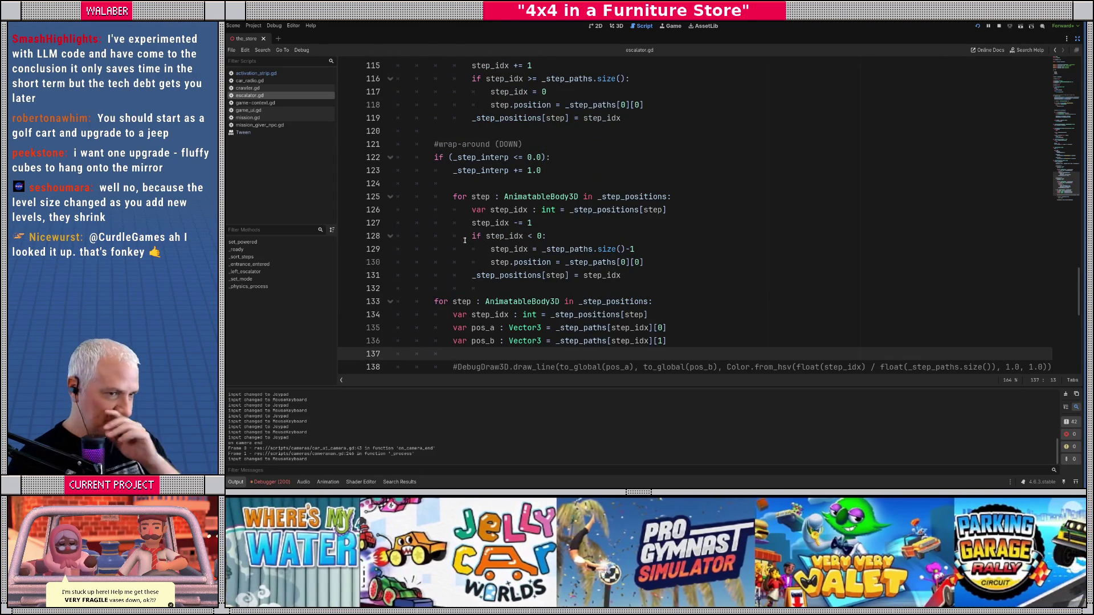
{"action": "scroll", "coordinate": [464, 240], "scroll_direction": "up", "scroll_amount": 5}
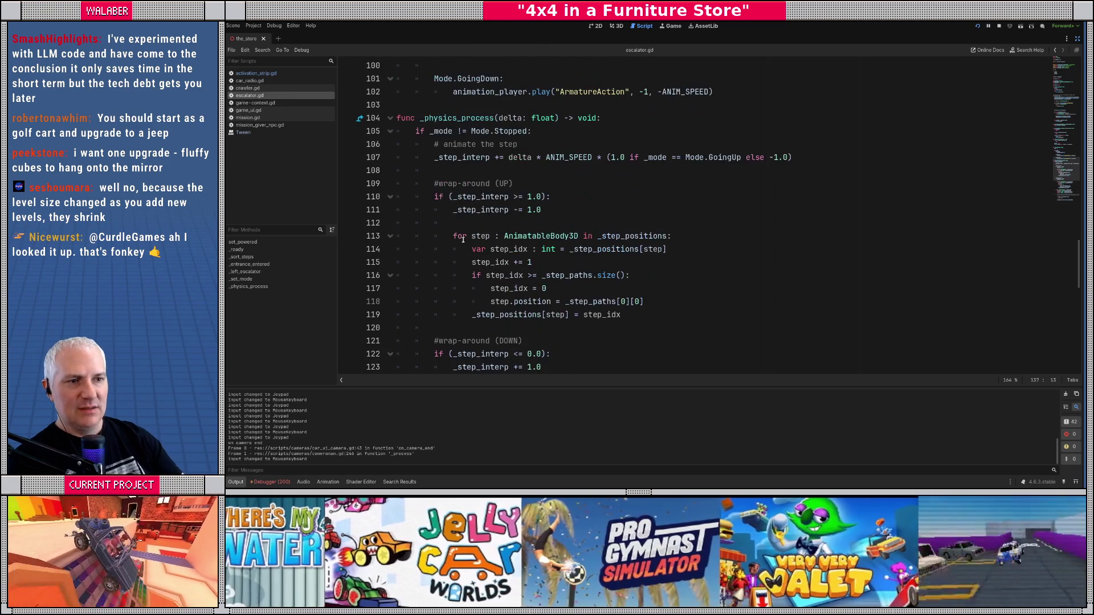
{"action": "mouse_move", "coordinate": [434, 144]}
{"action": "left_mouse_down"}
{"action": "mouse_move", "coordinate": [574, 158]}
{"action": "mouse_move", "coordinate": [830, 155]}
{"action": "left_mouse_up"}
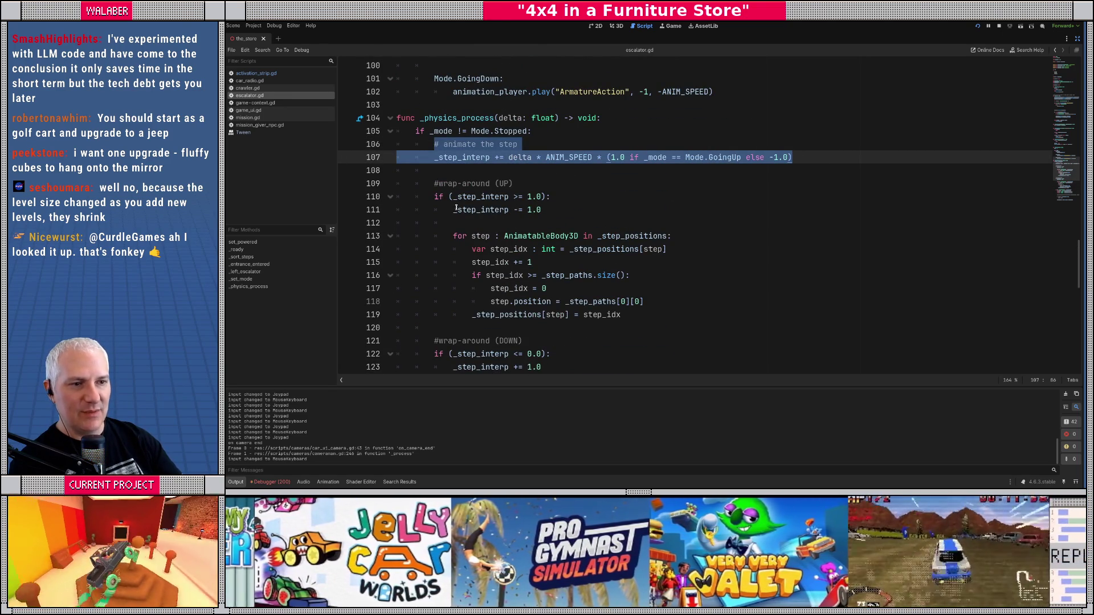
{"action": "left_click_drag", "start_coordinate": [434, 196], "coordinate": [584, 197]}
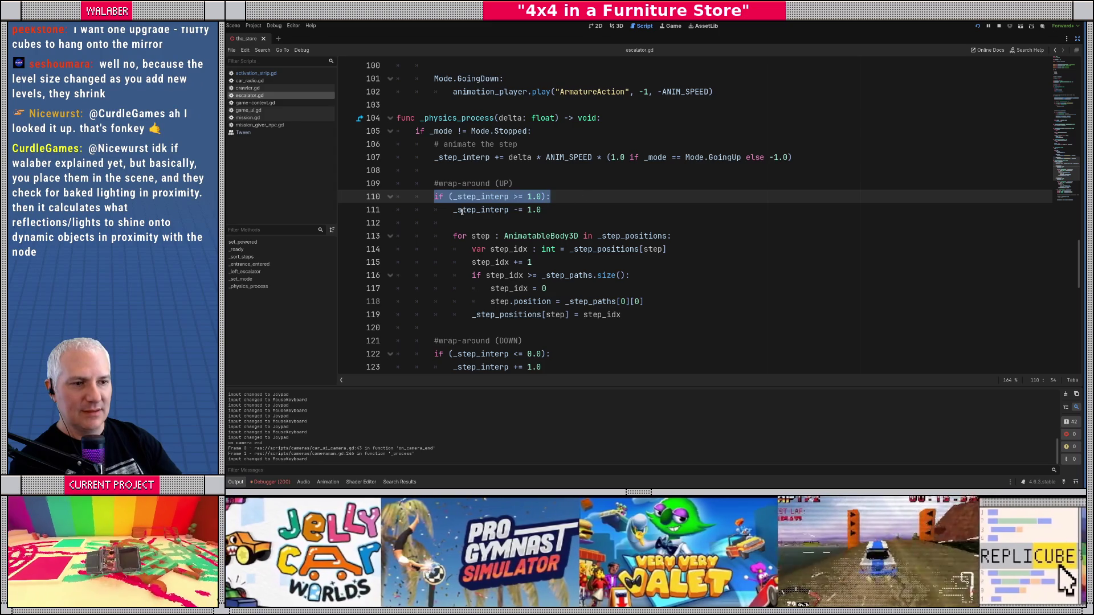
{"action": "left_click_drag", "start_coordinate": [454, 210], "coordinate": [576, 210]}
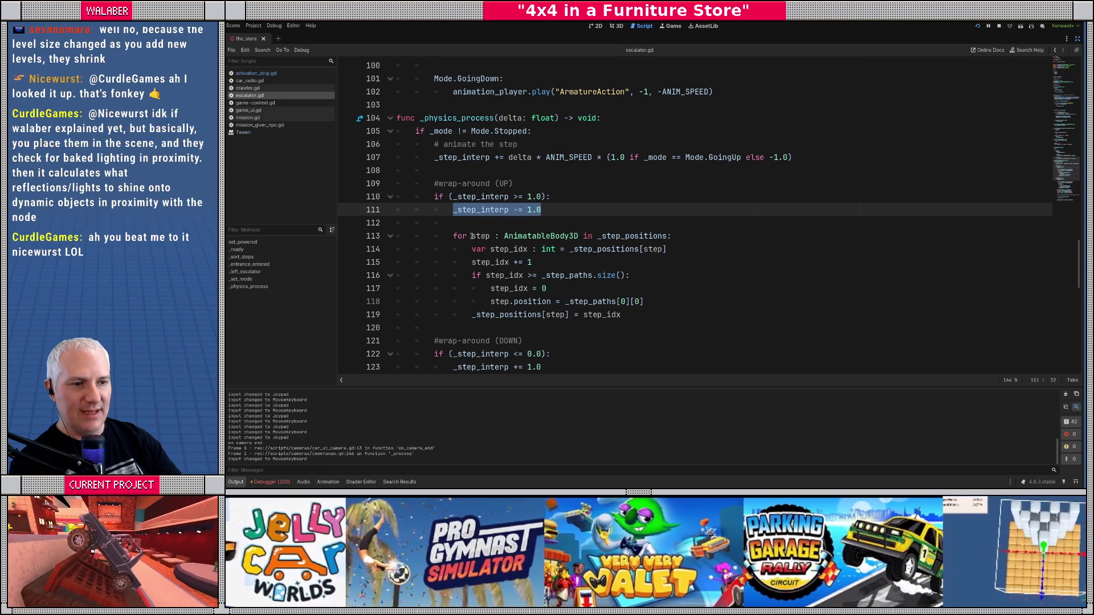
{"action": "left_click", "coordinate": [454, 235]}
{"action": "left_click_drag", "start_coordinate": [470, 235], "coordinate": [731, 235]}
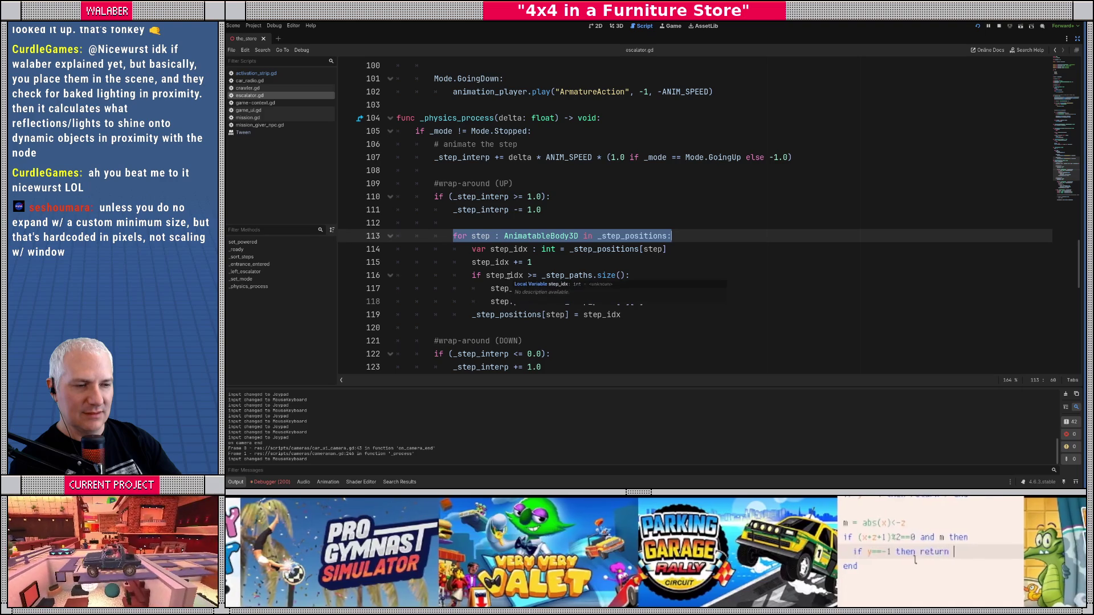
{"action": "scroll", "coordinate": [560, 261], "scroll_direction": "down", "scroll_amount": 1}
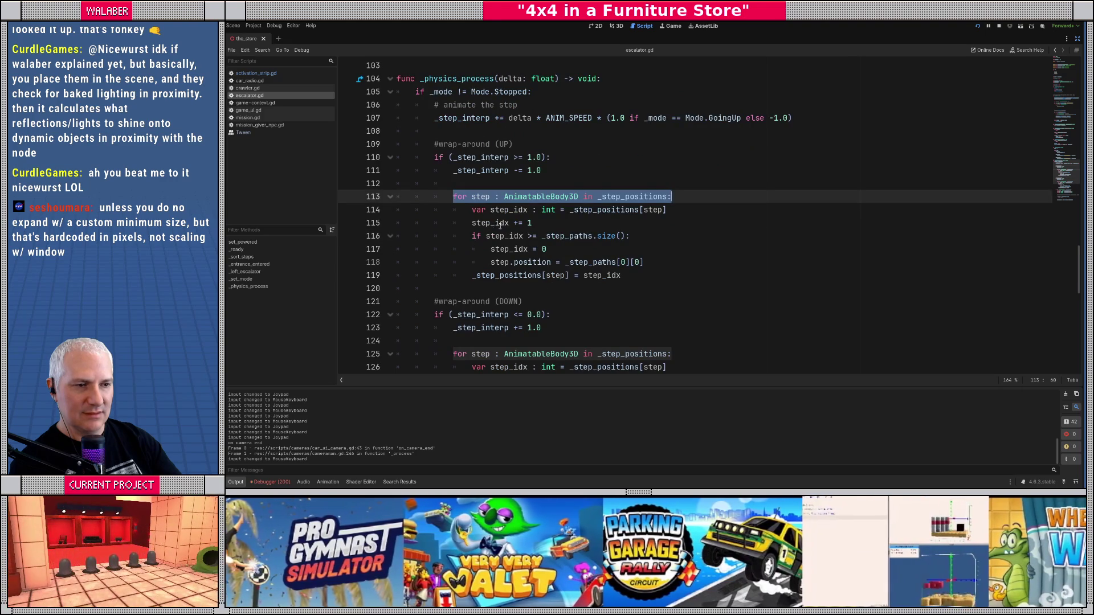
{"action": "left_click", "coordinate": [473, 237]}
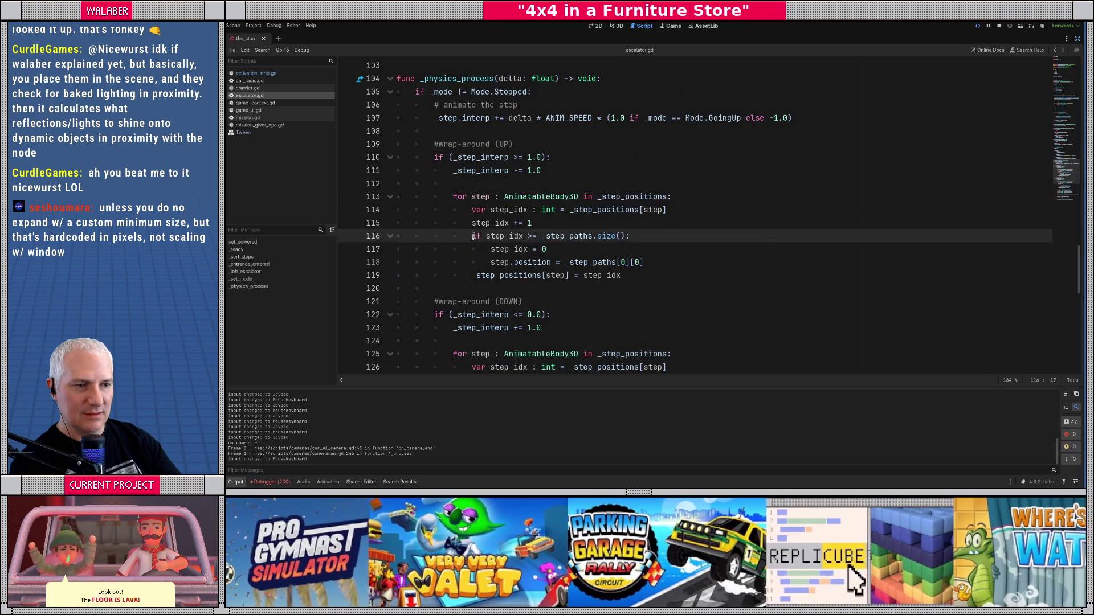
{"action": "key", "text": "shift+Down"}
{"action": "key", "text": "shift+Down"}
{"action": "key", "text": "Up"}
{"action": "key", "text": "End"}
{"action": "left_click_drag", "start_coordinate": [472, 236], "coordinate": [668, 266]}
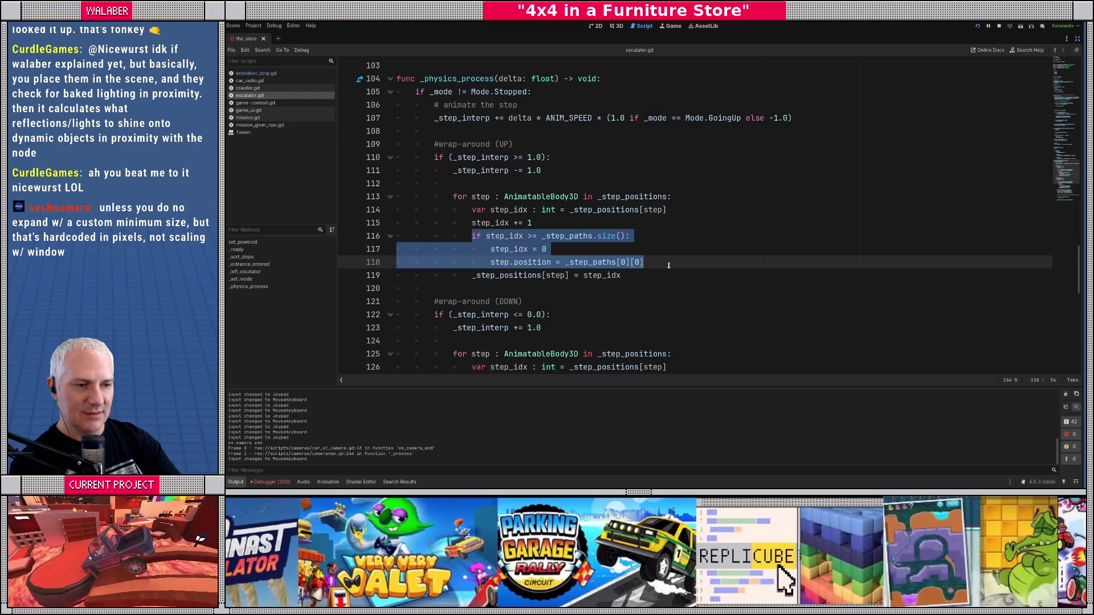
{"action": "scroll", "coordinate": [669, 266], "scroll_direction": "down", "scroll_amount": 5}
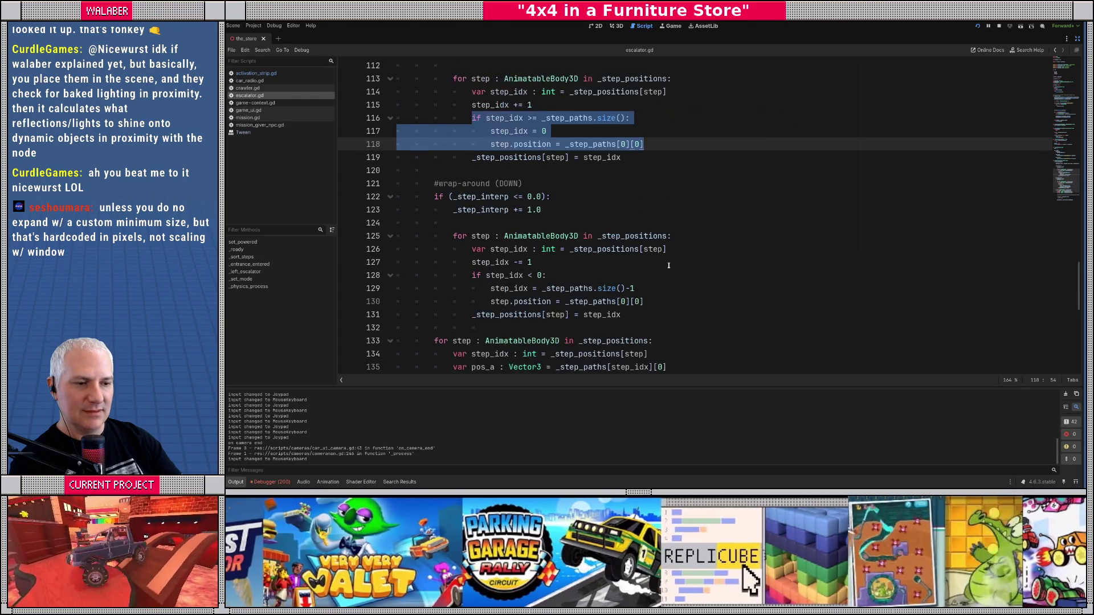
{"action": "scroll", "coordinate": [669, 266], "scroll_direction": "down", "scroll_amount": 1}
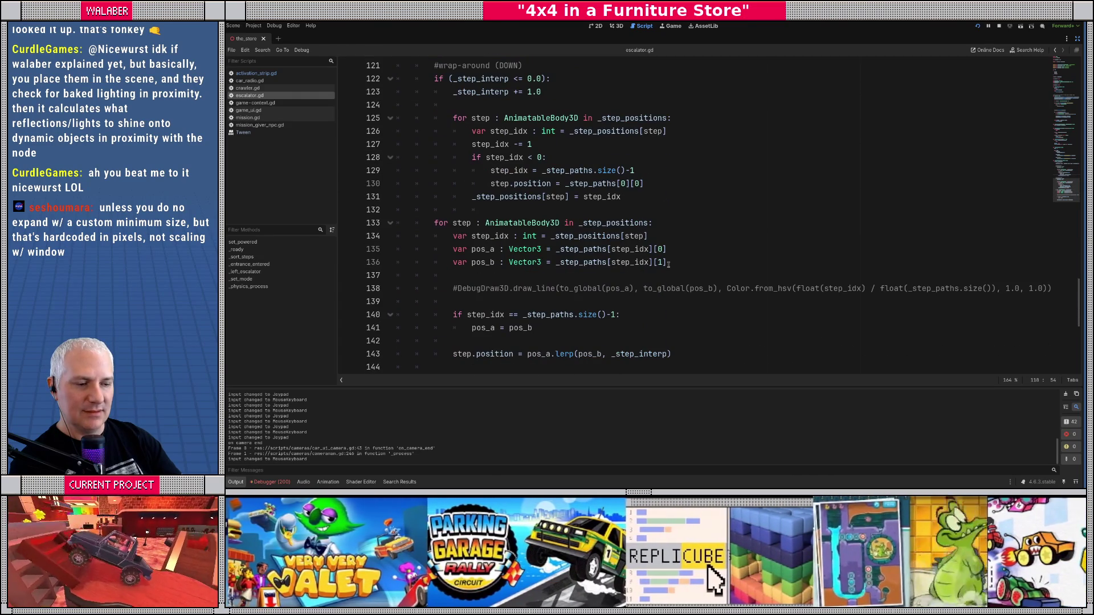
{"action": "scroll", "coordinate": [669, 264], "scroll_direction": "down", "scroll_amount": 1}
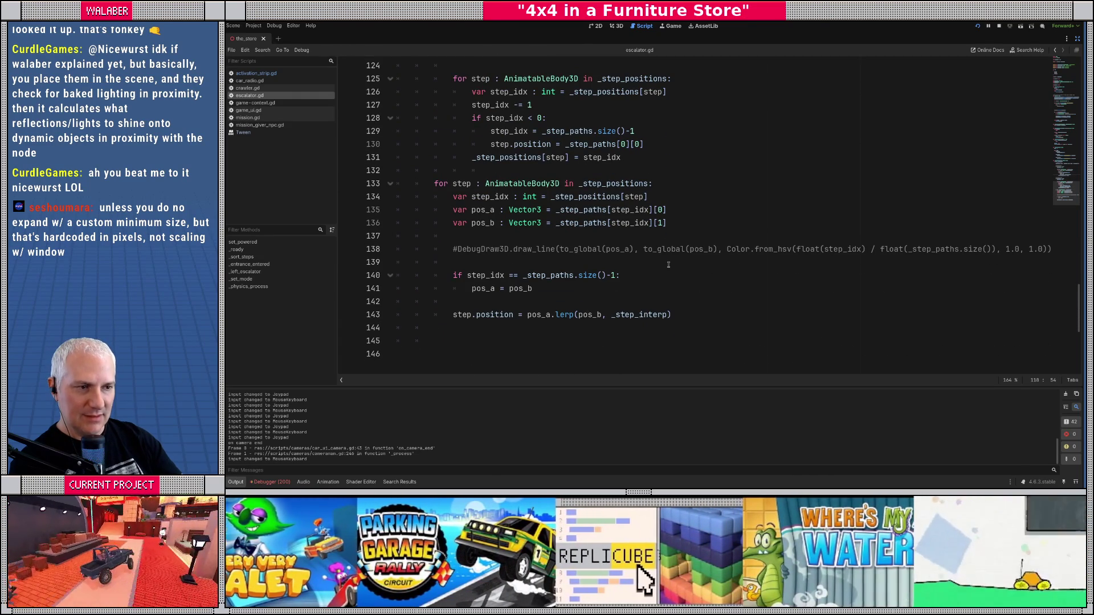
{"action": "scroll", "coordinate": [668, 265], "scroll_direction": "up", "scroll_amount": 9}
{"action": "scroll", "coordinate": [668, 263], "scroll_direction": "up", "scroll_amount": 10}
{"action": "scroll", "coordinate": [668, 261], "scroll_direction": "up", "scroll_amount": 15}
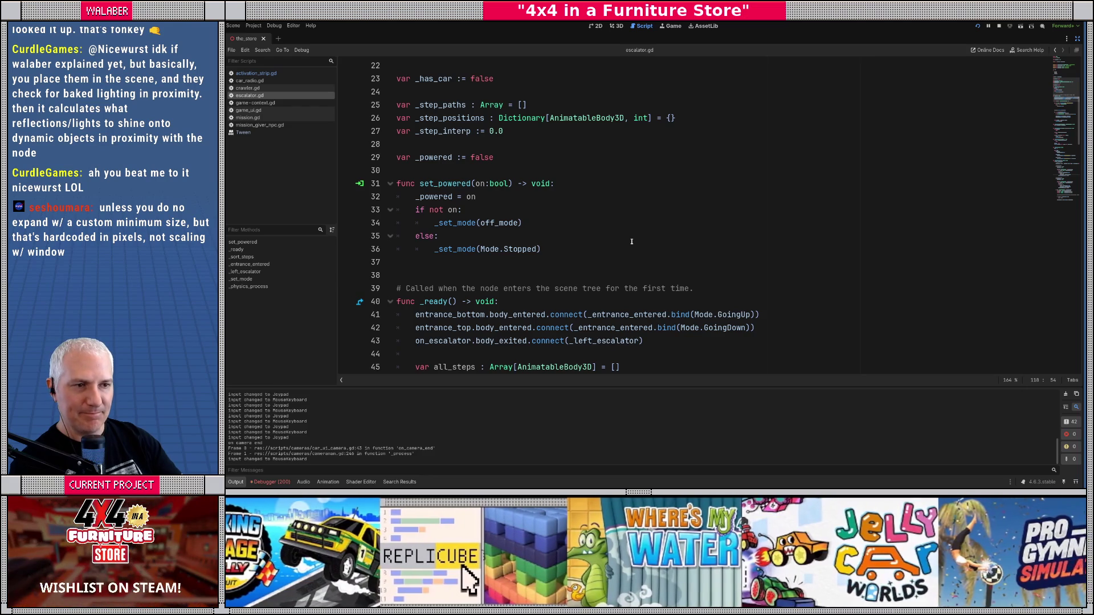
{"action": "scroll", "coordinate": [631, 241], "scroll_direction": "up", "scroll_amount": 2}
{"action": "scroll", "coordinate": [631, 241], "scroll_direction": "up", "scroll_amount": 3}
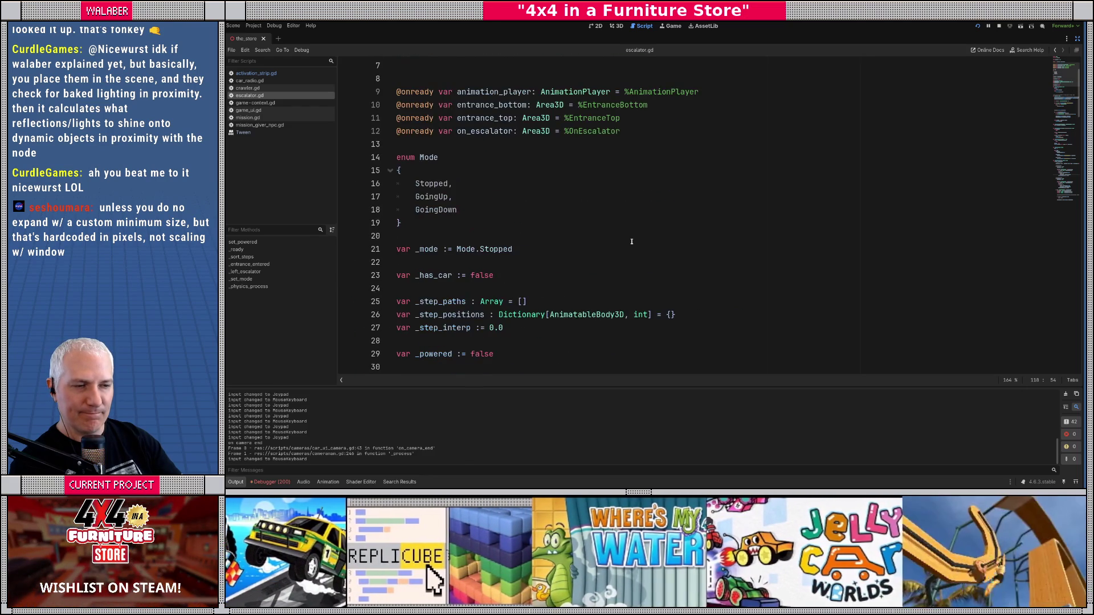
{"action": "scroll", "coordinate": [632, 241], "scroll_direction": "down", "scroll_amount": 2}
{"action": "double_click", "coordinate": [456, 236]}
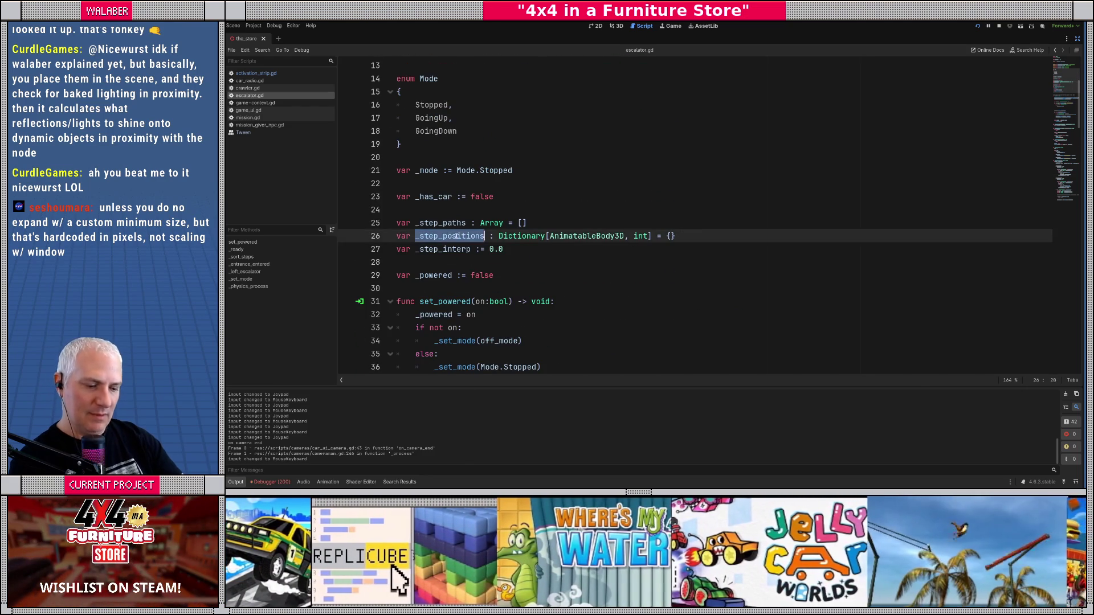
{"action": "key", "text": "ctrl+f"}
{"action": "key", "text": "Return"}
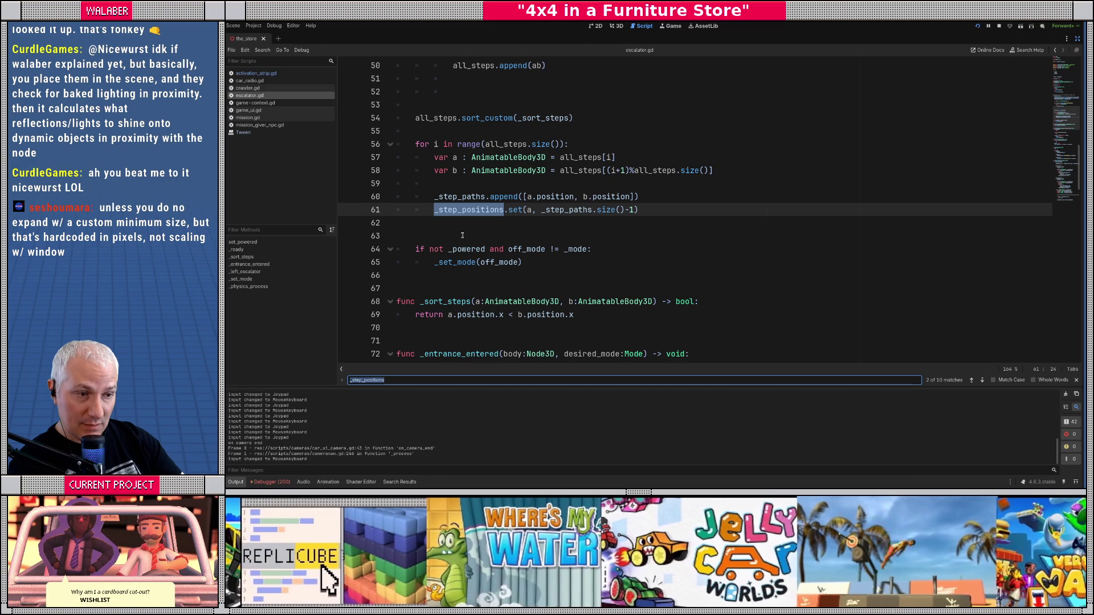
{"action": "key", "text": "Return"}
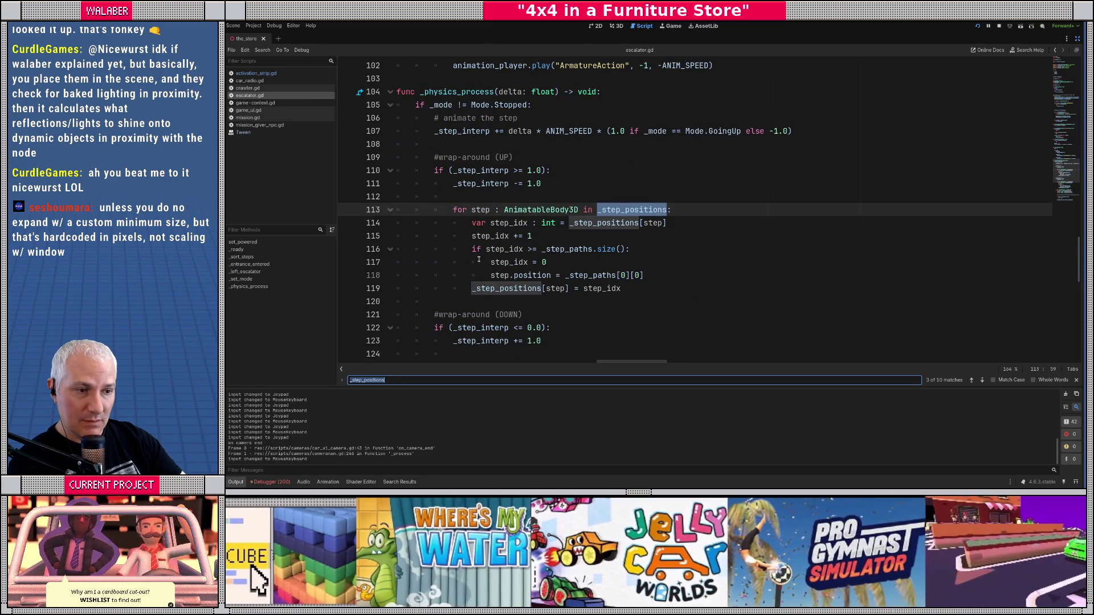
{"action": "scroll", "coordinate": [478, 261], "scroll_direction": "down", "scroll_amount": 5}
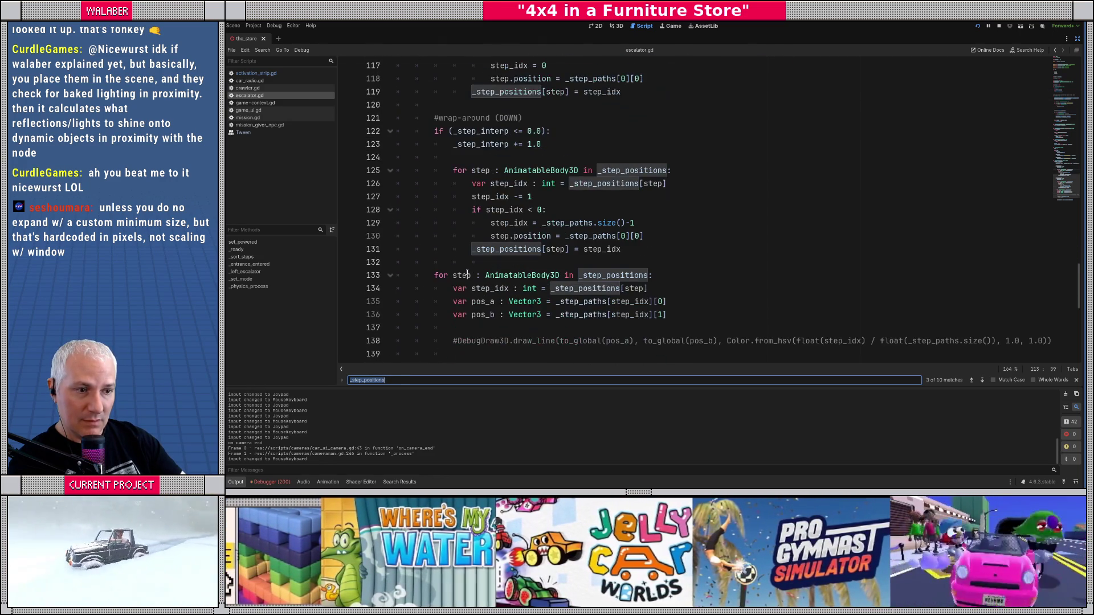
{"action": "scroll", "coordinate": [468, 285], "scroll_direction": "down", "scroll_amount": 2}
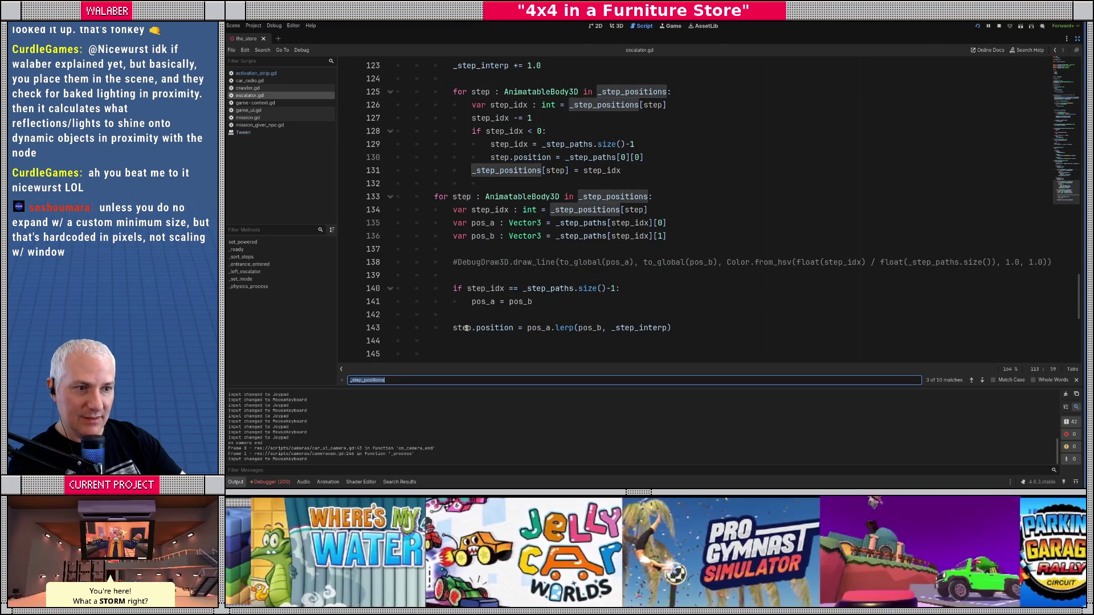
{"action": "left_click_drag", "start_coordinate": [452, 196], "coordinate": [639, 197]}
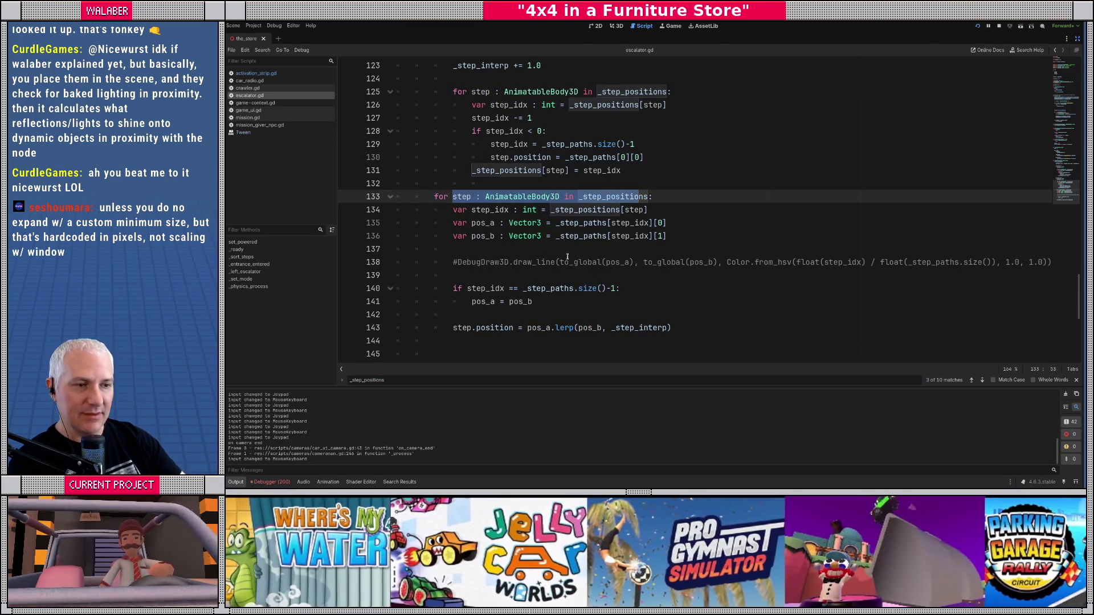
{"action": "left_click", "coordinate": [510, 188]}
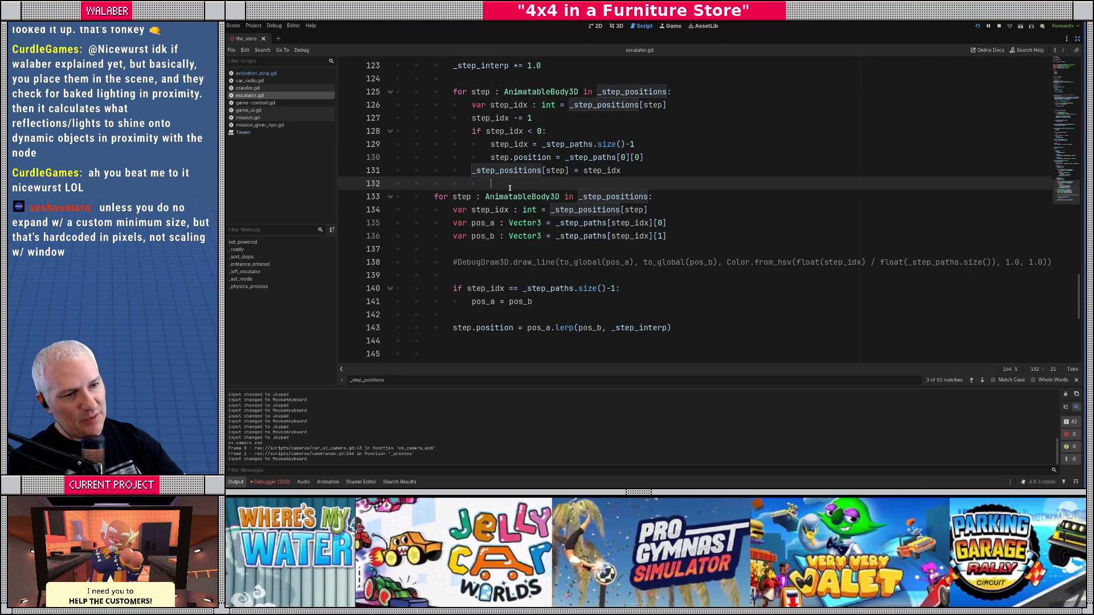
{"action": "left_click_drag", "start_coordinate": [452, 196], "coordinate": [621, 196]}
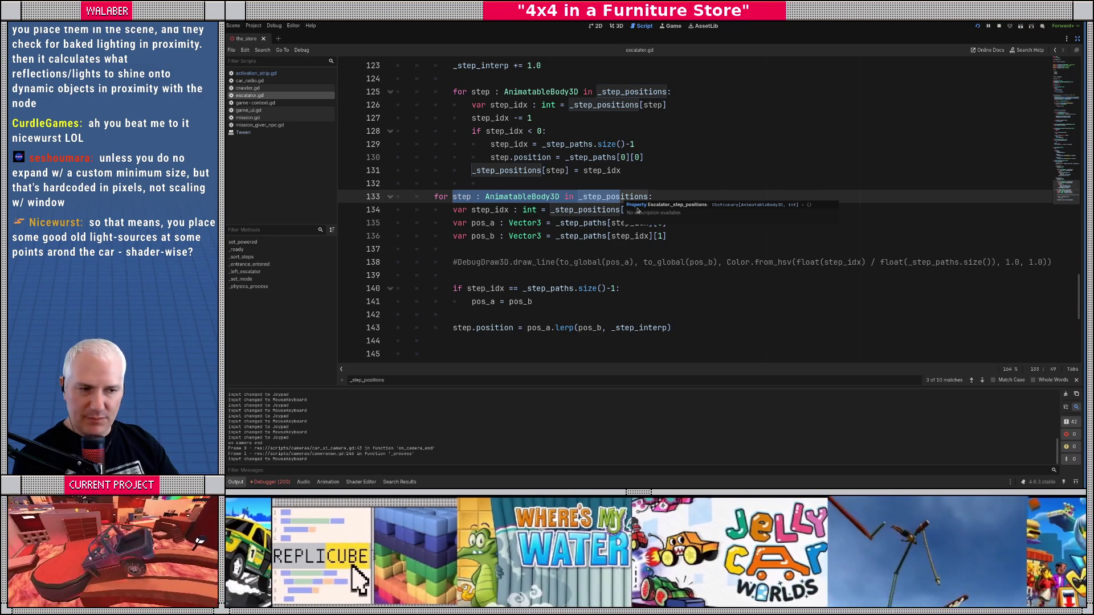
{"action": "left_click", "coordinate": [563, 186]}
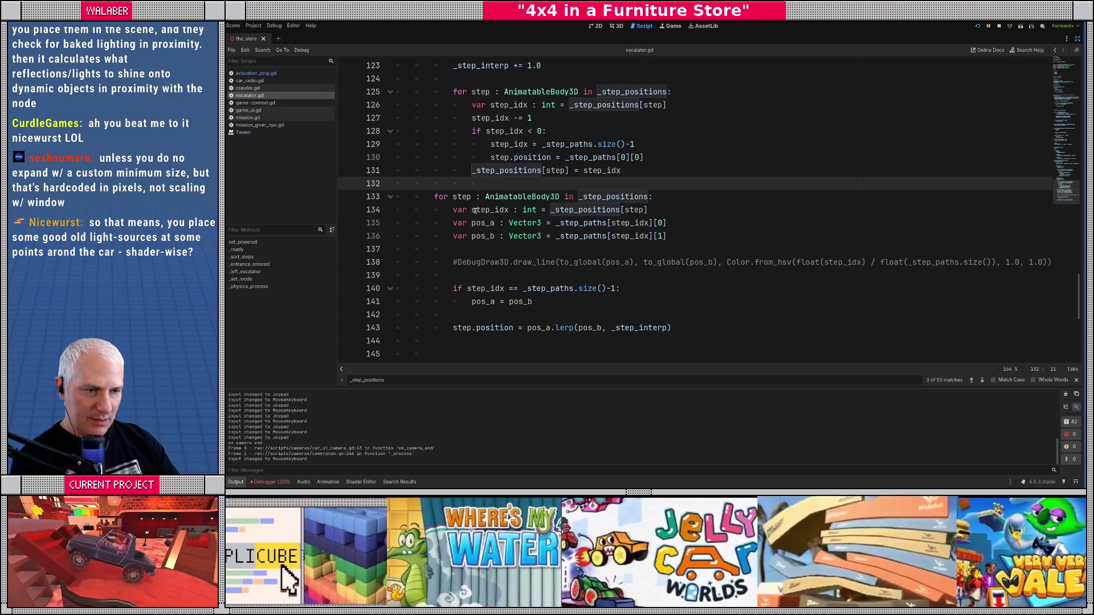
{"action": "left_click_drag", "start_coordinate": [436, 196], "coordinate": [437, 249]}
{"action": "left_click", "coordinate": [438, 198]}
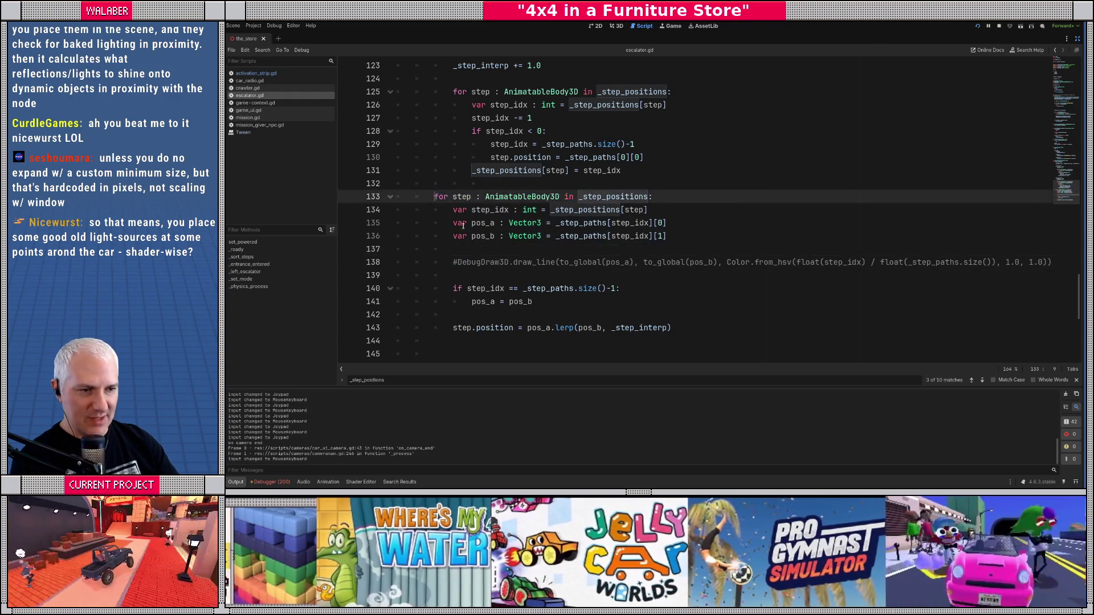
{"action": "left_click_drag", "start_coordinate": [438, 197], "coordinate": [437, 249]}
{"action": "left_click", "coordinate": [537, 249]}
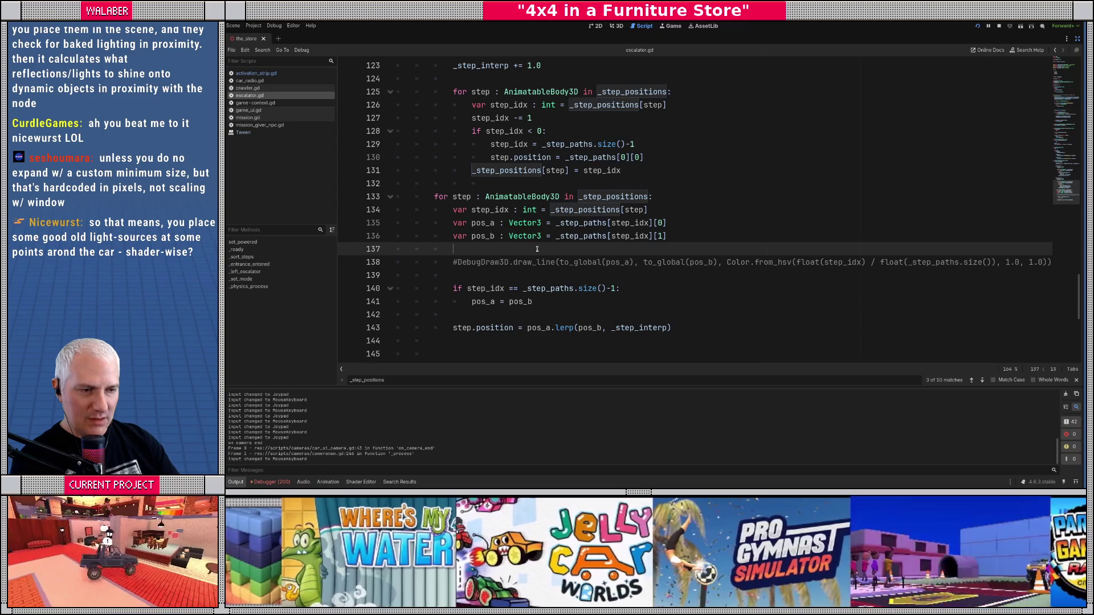
{"action": "left_click_drag", "start_coordinate": [459, 209], "coordinate": [510, 327]}
{"action": "left_click", "coordinate": [615, 197]}
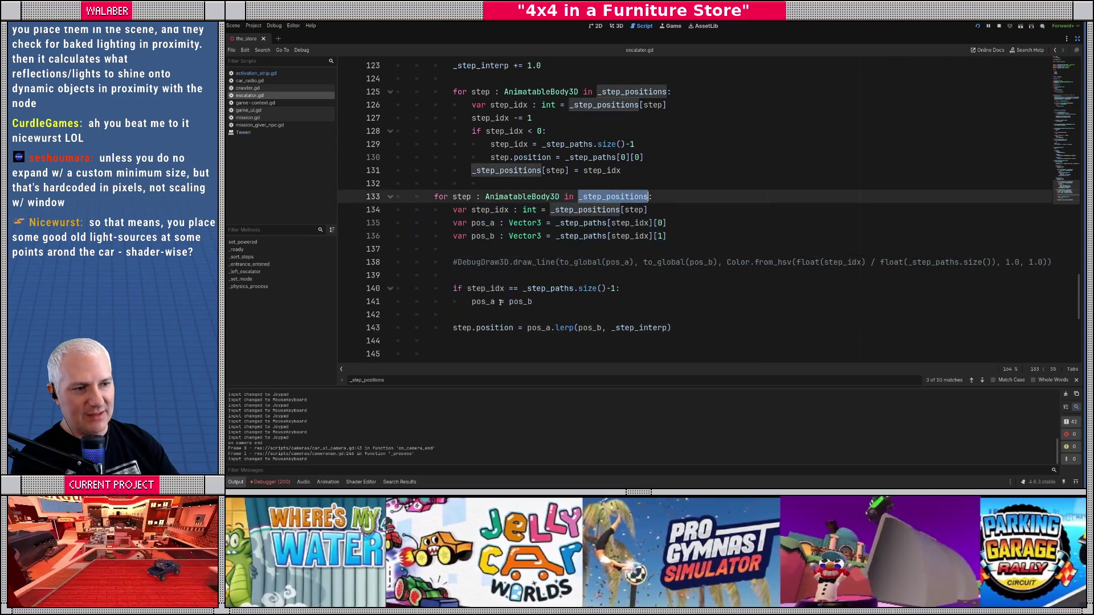
{"action": "left_click_drag", "start_coordinate": [458, 327], "coordinate": [705, 329]}
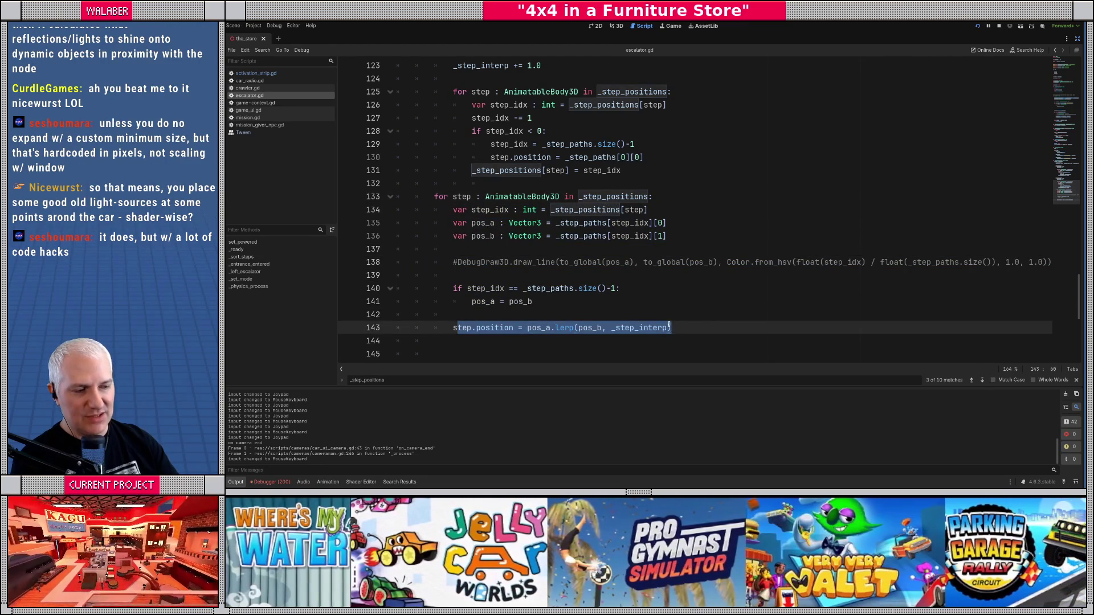
{"action": "left_click", "coordinate": [679, 326]}
Add step.reset_physics_interpolation() right after the interpolated step move line
{"action": "key", "text": "Return"}
{"action": "type", "text": "step."}
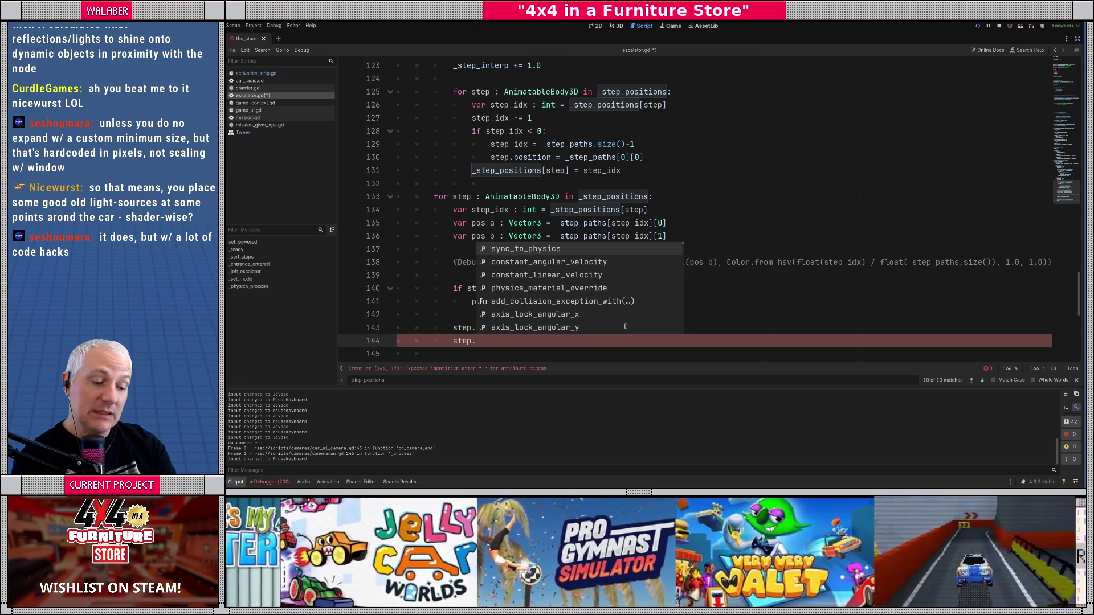
{"action": "type", "text": "res"}
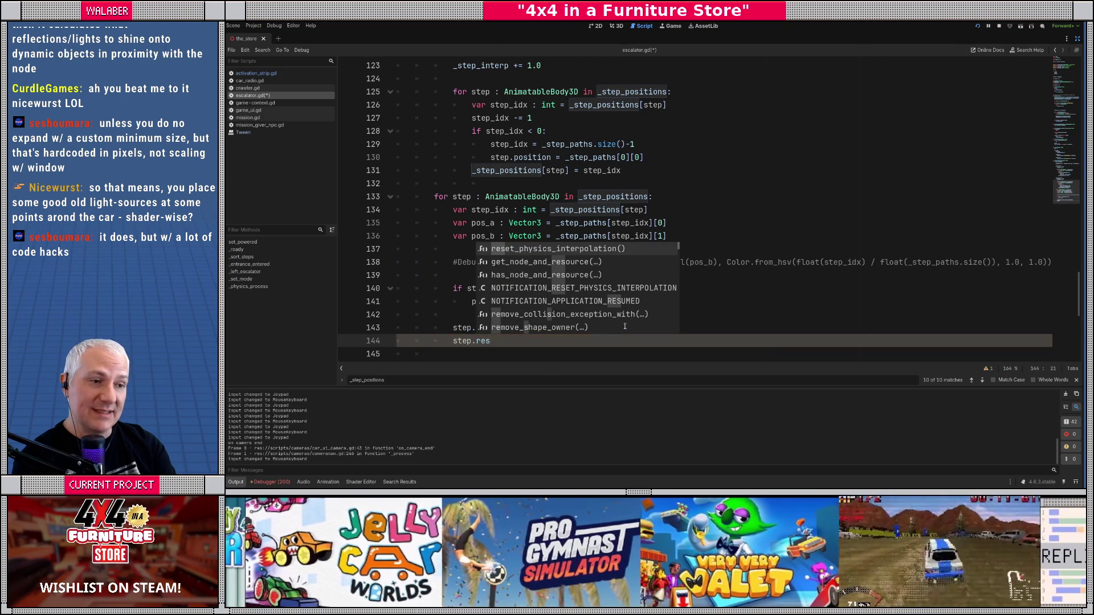
{"action": "key", "text": "Return"}
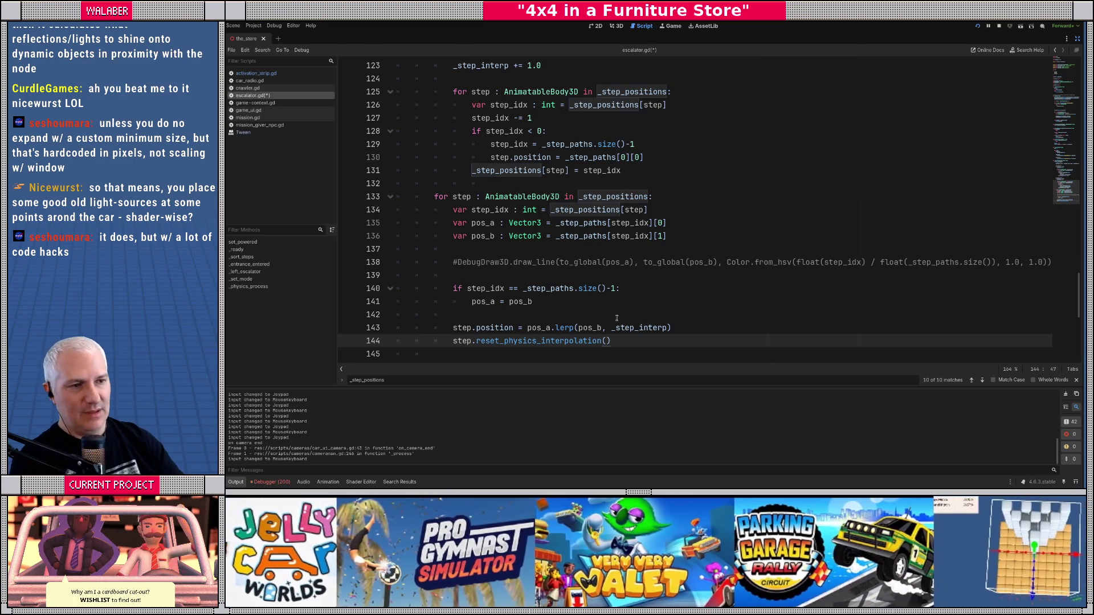
Start a var teleported declaration on a new line below line 108
{"action": "scroll", "coordinate": [616, 318], "scroll_direction": "up", "scroll_amount": 8}
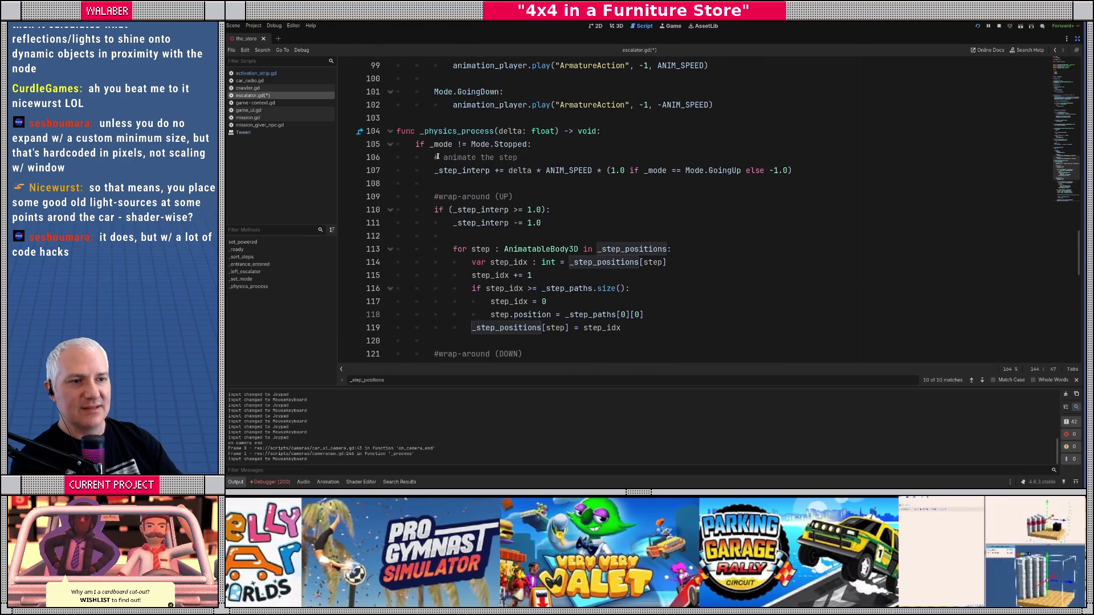
{"action": "left_click", "coordinate": [548, 174]}
{"action": "key", "text": "Down"}
{"action": "key", "text": "Return"}
{"action": "key", "text": "Up"}
{"action": "key", "text": "Return"}
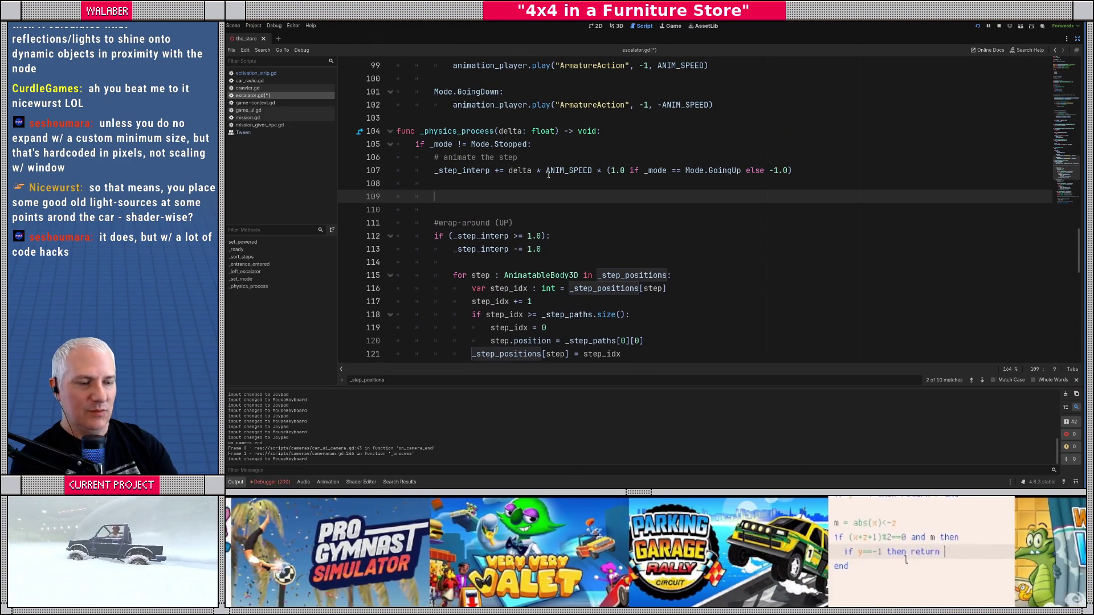
{"action": "type", "text": "ar"}
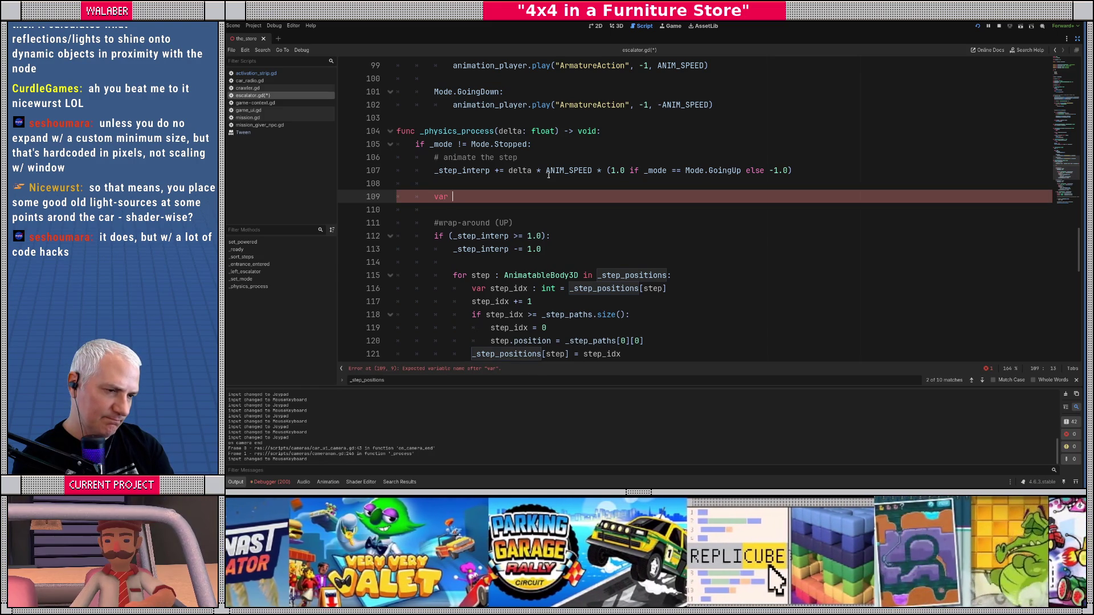
{"action": "type", "text": "teleported"}
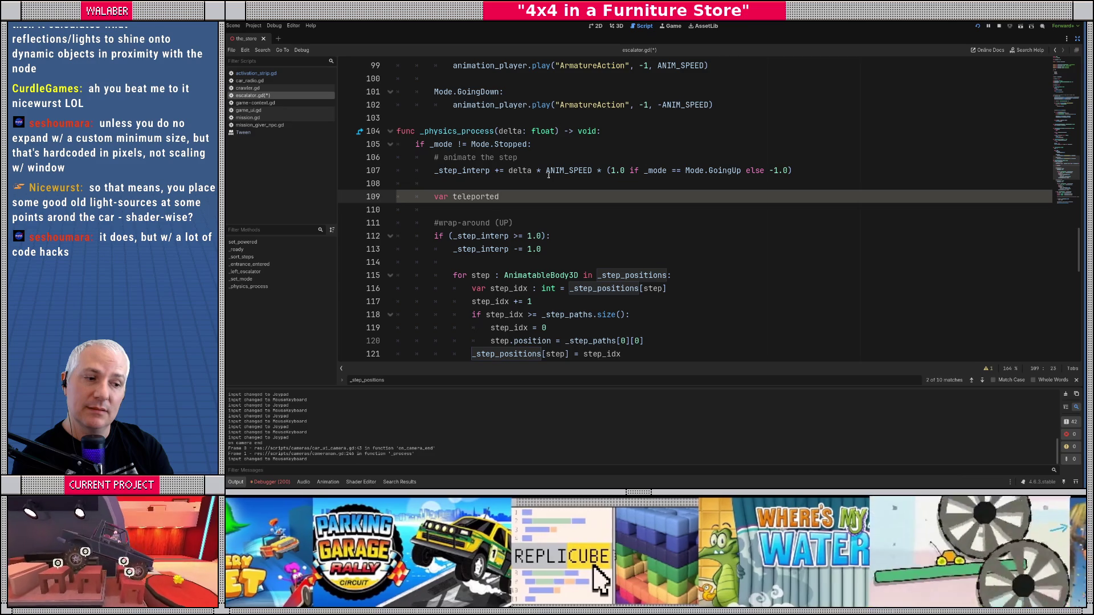
{"action": "scroll", "coordinate": [550, 177], "scroll_direction": "down", "scroll_amount": 2}
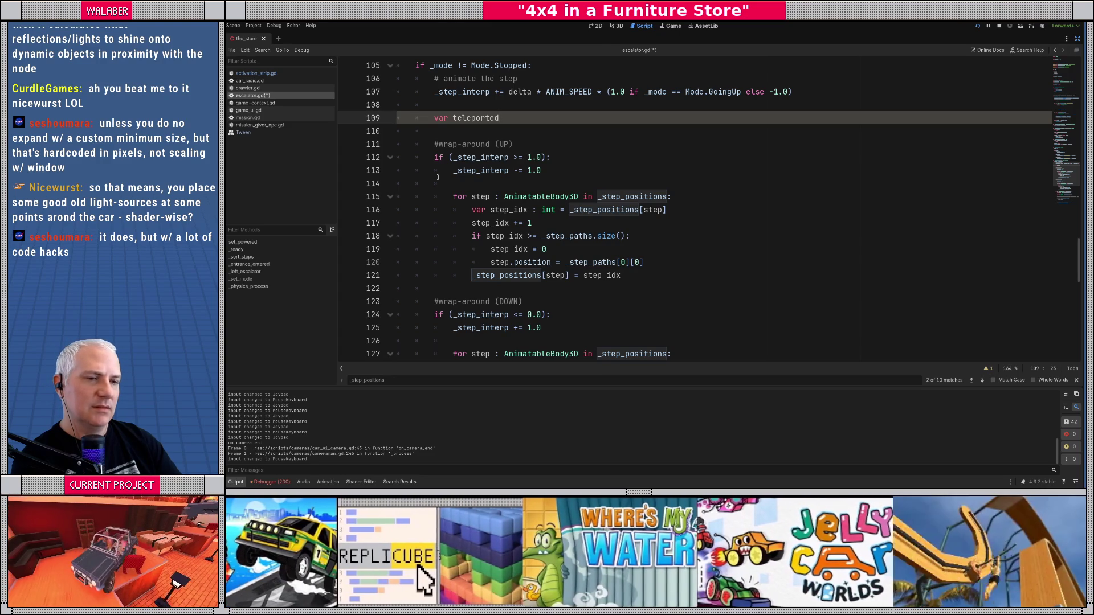
Review the wrap-around blocks and delete the unused teleported variable line
{"action": "left_click_drag", "start_coordinate": [453, 197], "coordinate": [620, 276]}
{"action": "left_click_drag", "start_coordinate": [471, 236], "coordinate": [664, 258]}
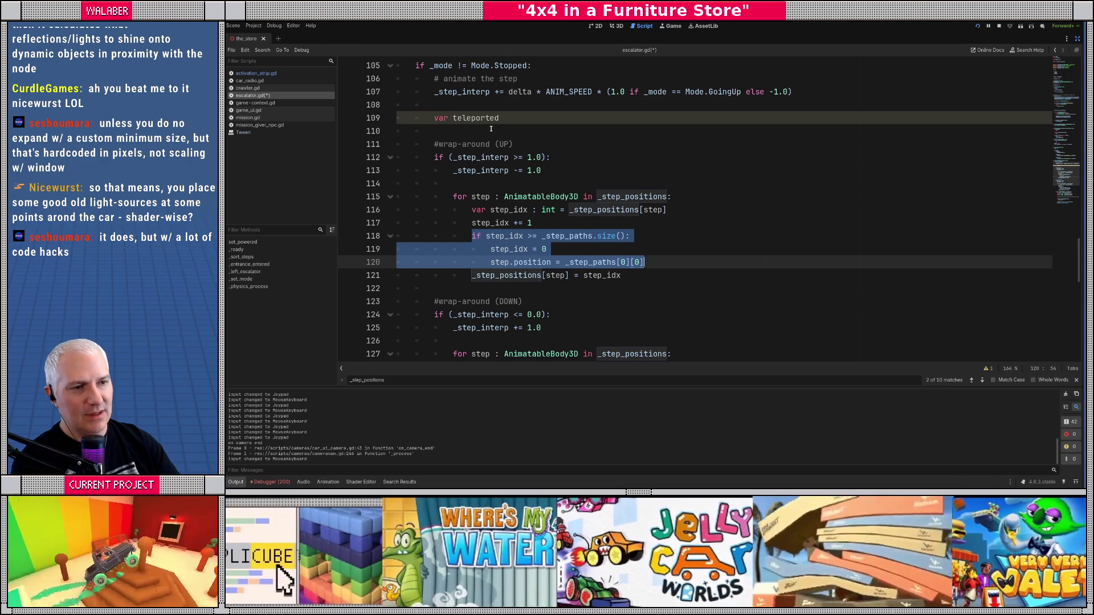
{"action": "left_click", "coordinate": [483, 105]}
{"action": "key", "text": "shift+Down"}
{"action": "key", "text": "shift+Down"}
{"action": "key", "text": "Delete"}
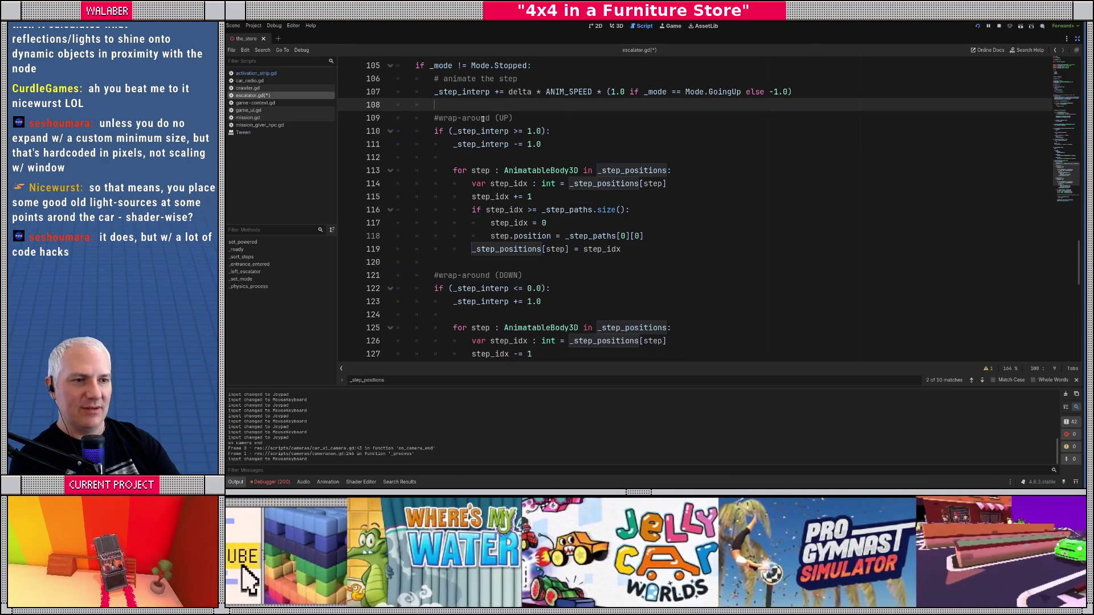
Add step.reset_physics_interpolation() after the upward wrap-around position reset
{"action": "left_click", "coordinate": [662, 231]}
{"action": "key", "text": "Return"}
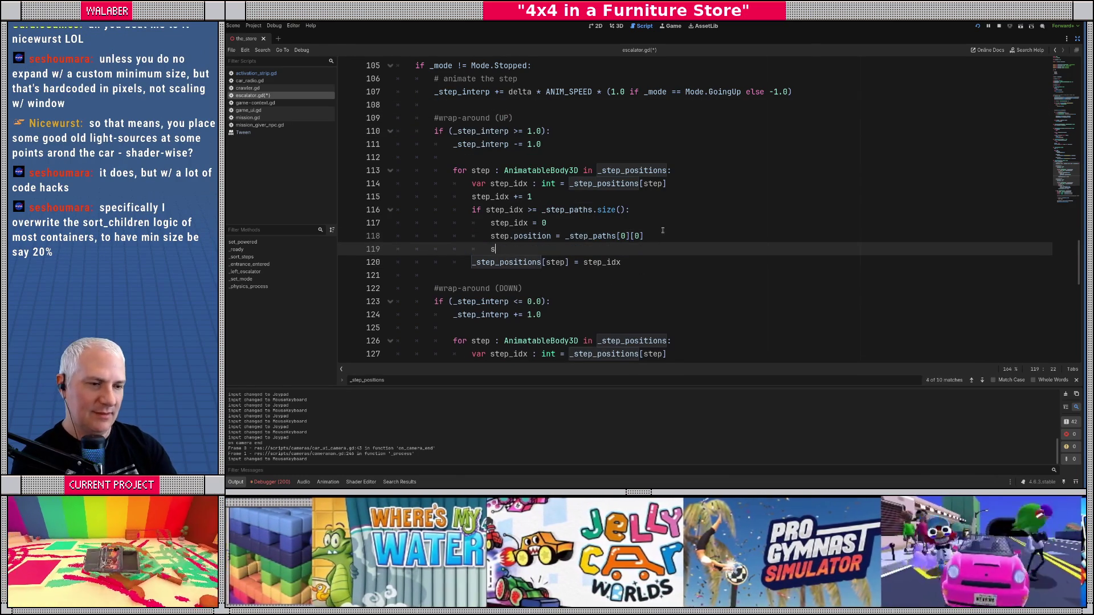
{"action": "type", "text": "step.res"}
{"action": "key", "text": "Return"}
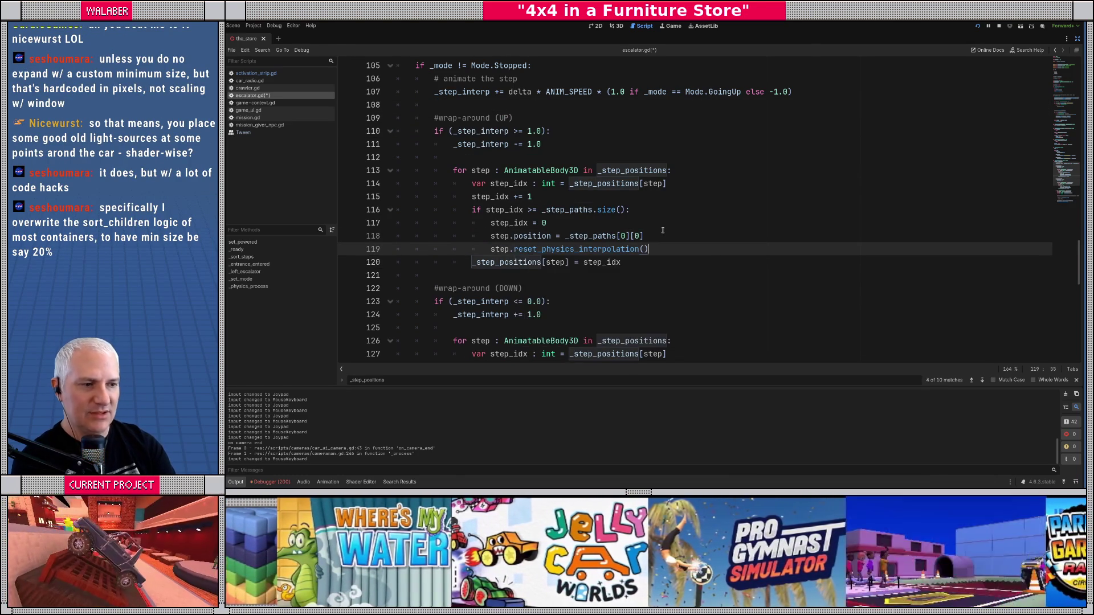
{"action": "key", "text": "Return"}
{"action": "key", "text": "Up"}
{"action": "key", "text": "shift+End"}
Paste the same call after the downward wrap-around position reset and save escalator.gd
{"action": "scroll", "coordinate": [574, 249], "scroll_direction": "down", "scroll_amount": 3}
{"action": "key", "text": "ctrl+c"}
{"action": "left_click", "coordinate": [645, 300]}
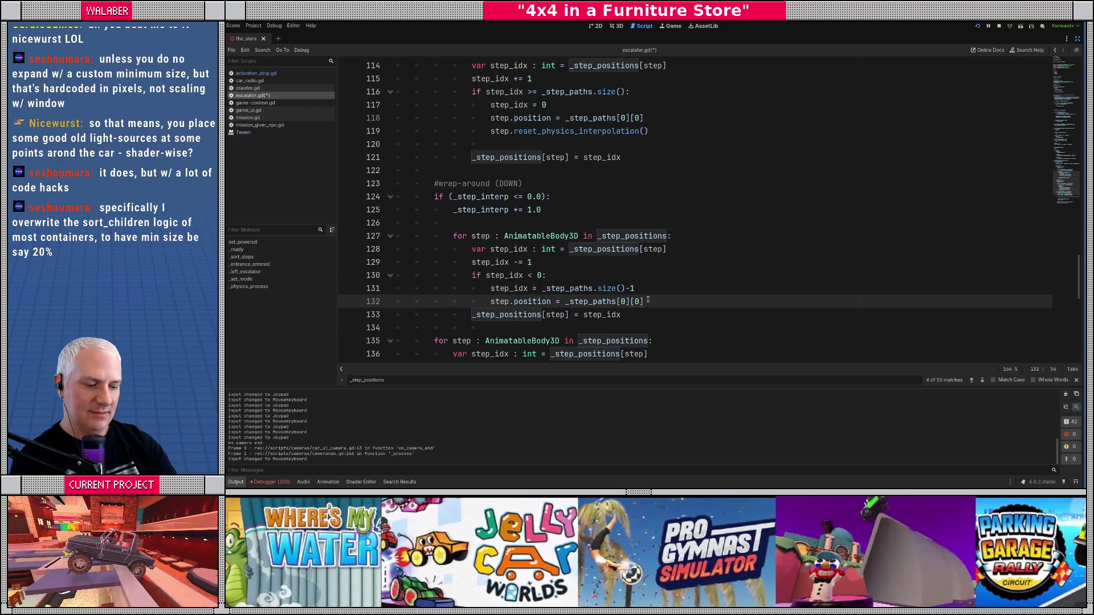
{"action": "key", "text": "Return"}
{"action": "key", "text": "ctrl+v"}
{"action": "key", "text": "Return"}
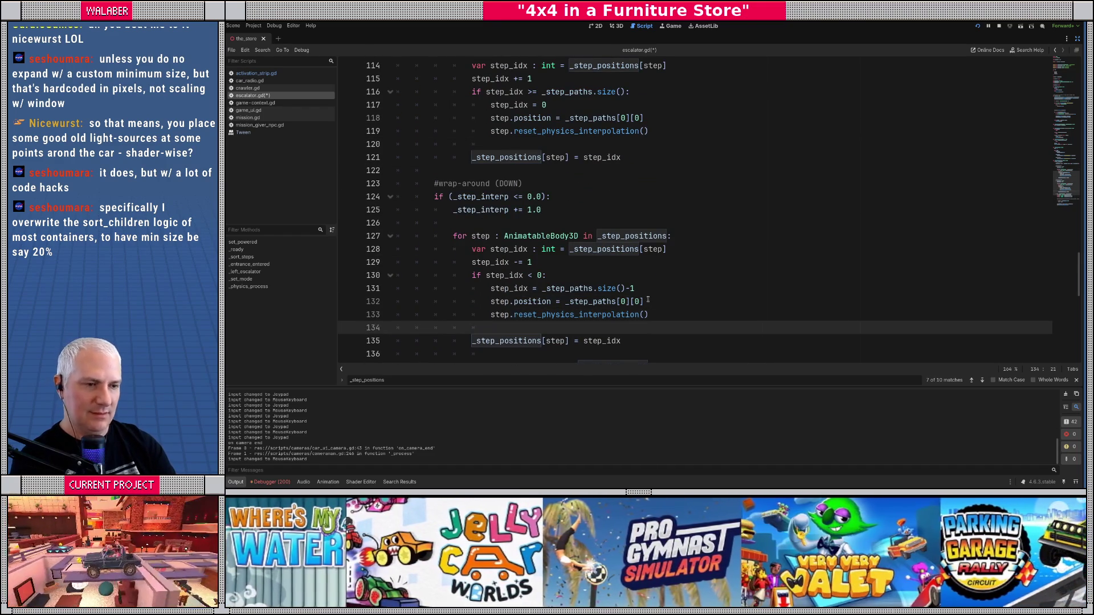
{"action": "key", "text": "ctrl+s"}
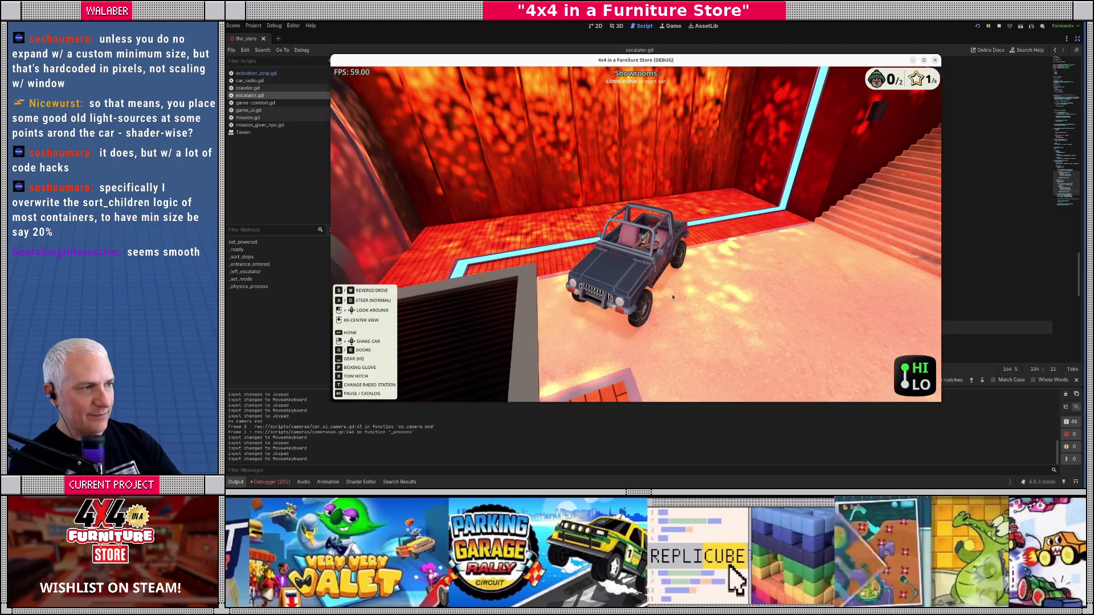
{"action": "key", "text": "F8"}
{"action": "left_click", "coordinate": [868, 105]}
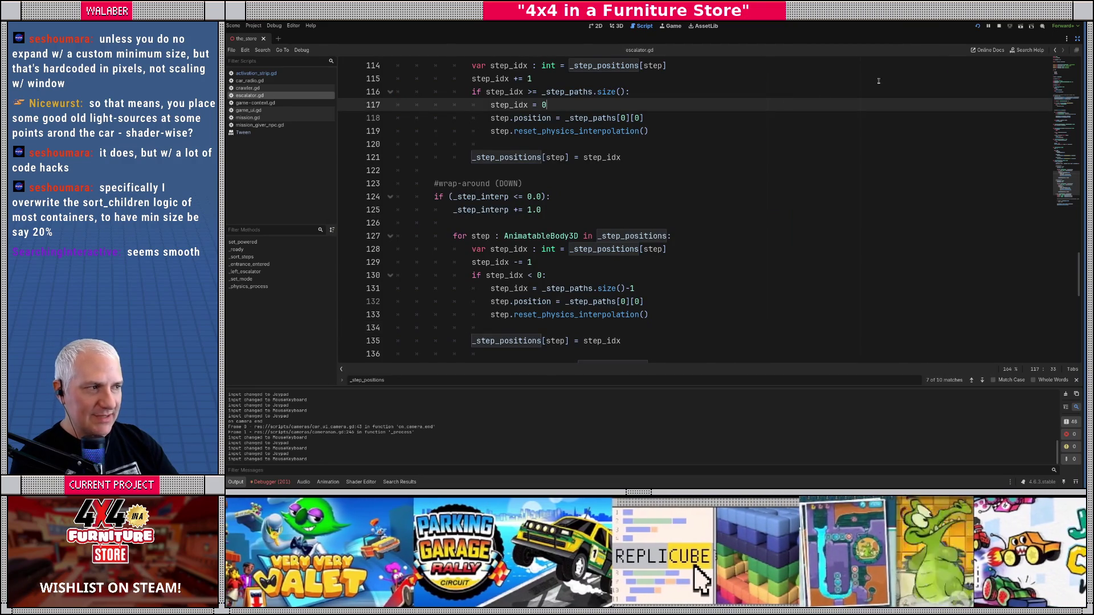
{"action": "left_click", "coordinate": [1077, 38]}
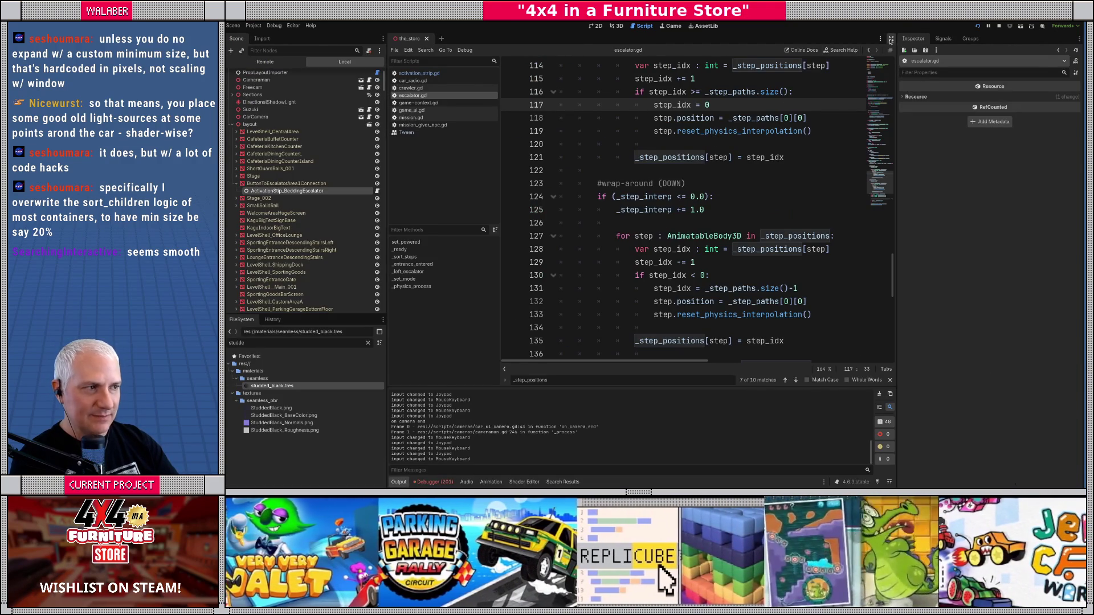
Restore the side docks, switch to the 3D view and select ActivationStrip_BeddingEscalator
{"action": "left_click", "coordinate": [891, 38]}
{"action": "scroll", "coordinate": [1063, 174], "scroll_direction": "up", "scroll_amount": 3}
{"action": "scroll", "coordinate": [1063, 174], "scroll_direction": "up", "scroll_amount": 20}
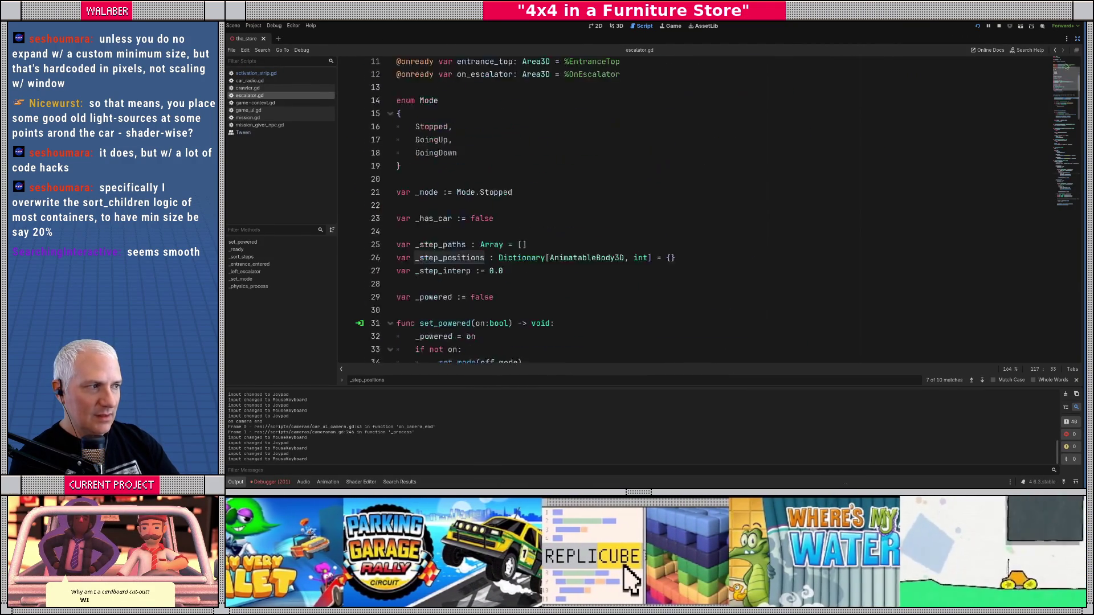
{"action": "left_click", "coordinate": [1076, 39]}
{"action": "left_click", "coordinate": [617, 26]}
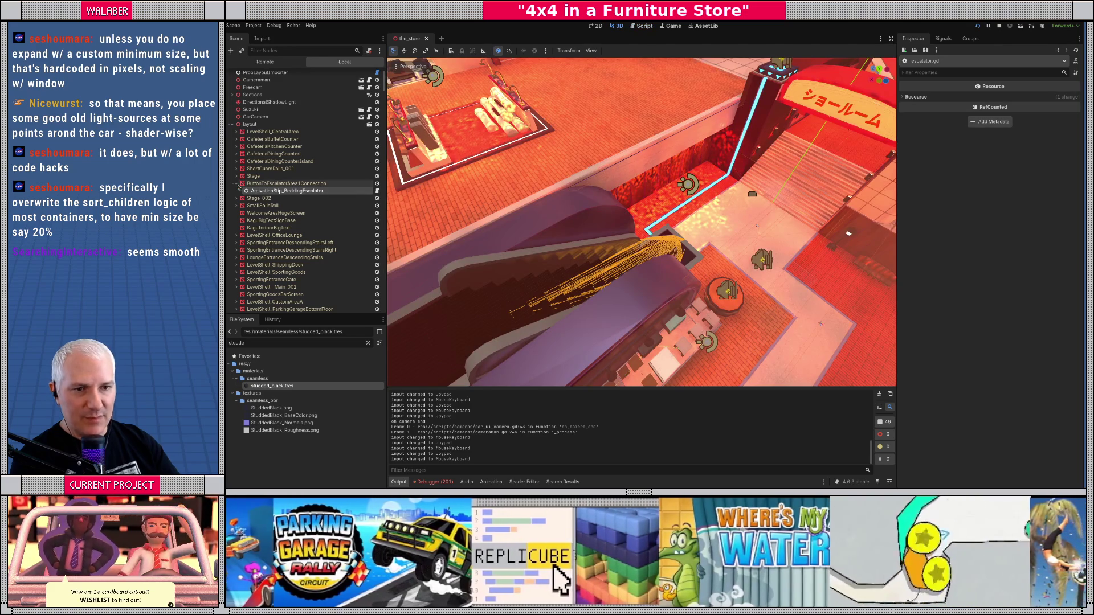
{"action": "scroll", "coordinate": [662, 189], "scroll_direction": "down", "scroll_amount": 5}
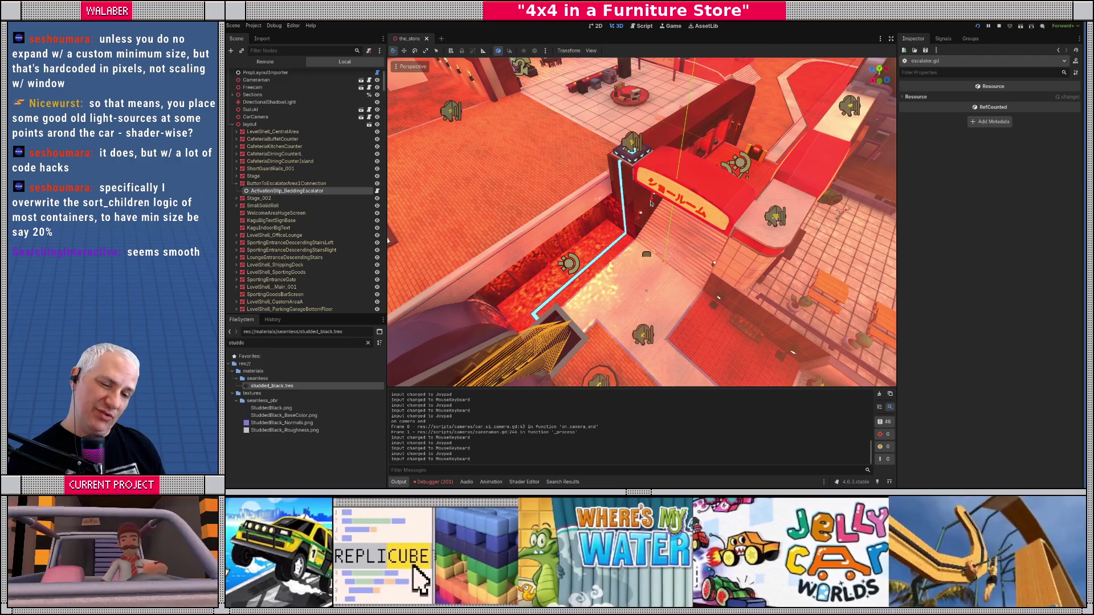
{"action": "left_click", "coordinate": [278, 191]}
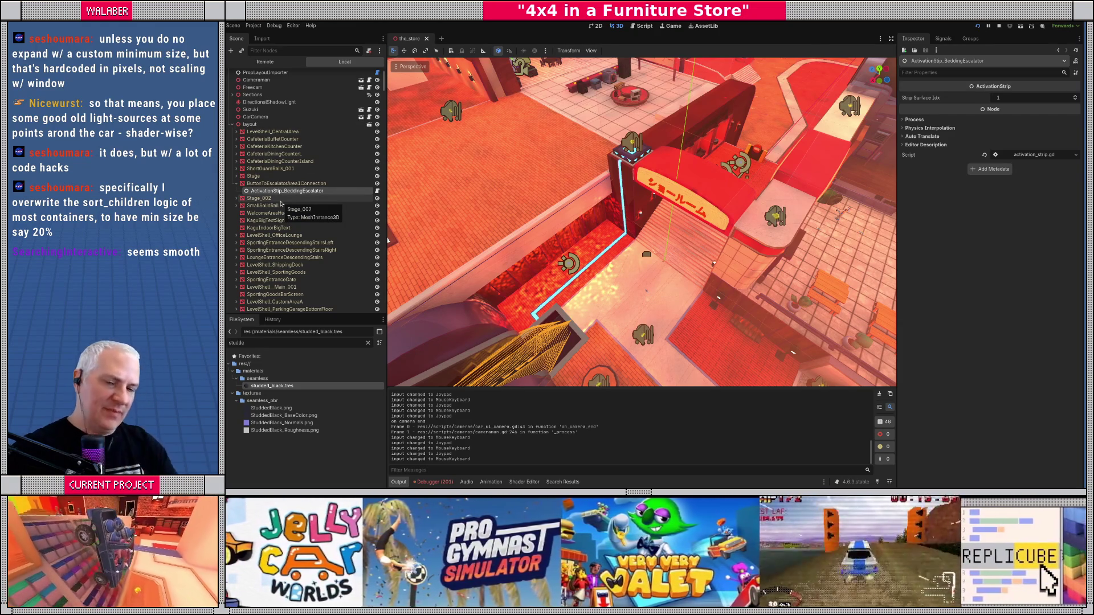
Filter the FileSystem dock by 'cam' and open scripts/cameras/animated_trigger_cam.gd
{"action": "double_click", "coordinate": [279, 341]}
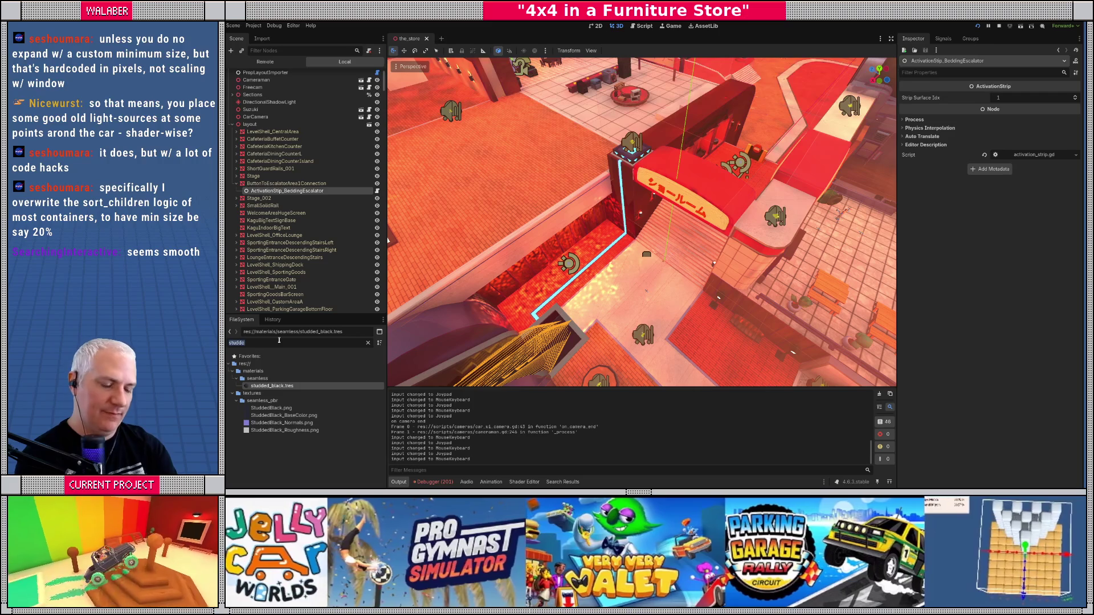
{"action": "type", "text": "camera"}
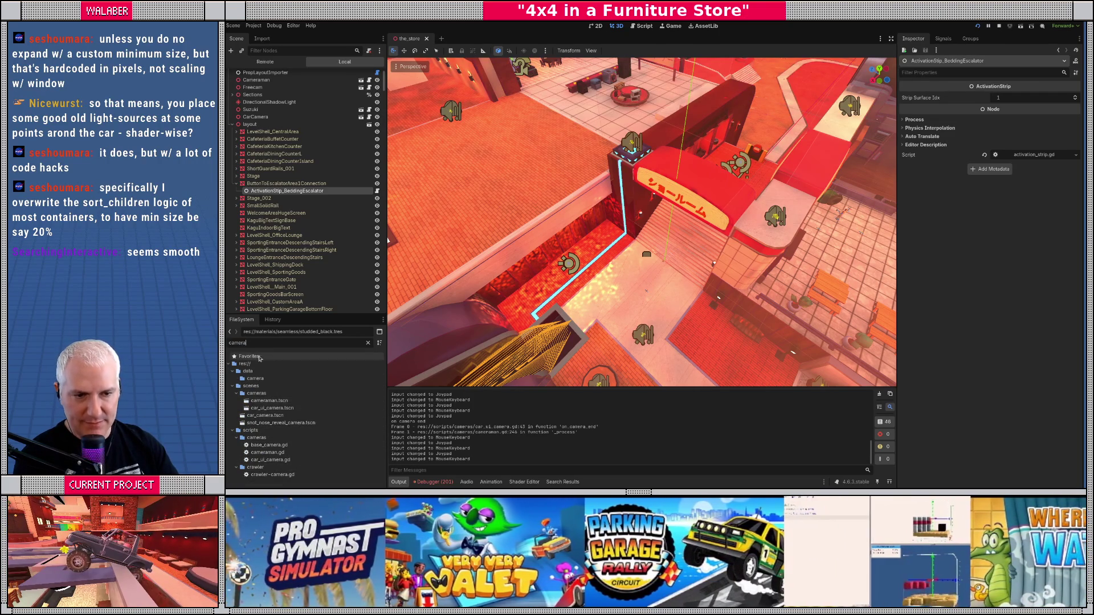
{"action": "key", "text": "BackSpace"}
{"action": "key", "text": "BackSpace"}
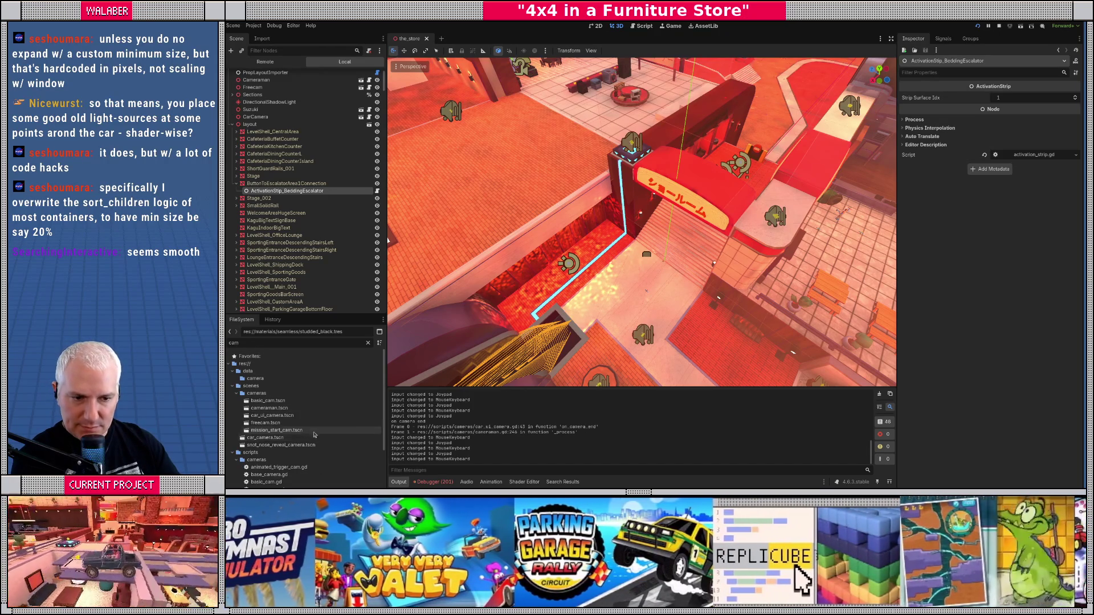
{"action": "scroll", "coordinate": [310, 419], "scroll_direction": "down", "scroll_amount": 3}
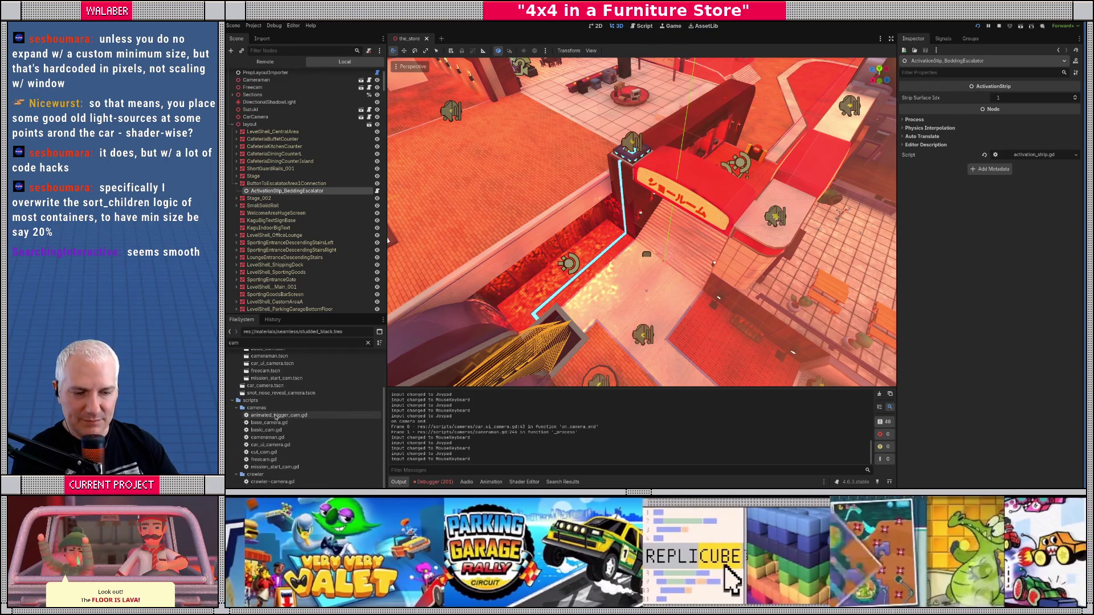
{"action": "left_click", "coordinate": [275, 415]}
{"action": "scroll", "coordinate": [653, 203], "scroll_direction": "up", "scroll_amount": 6}
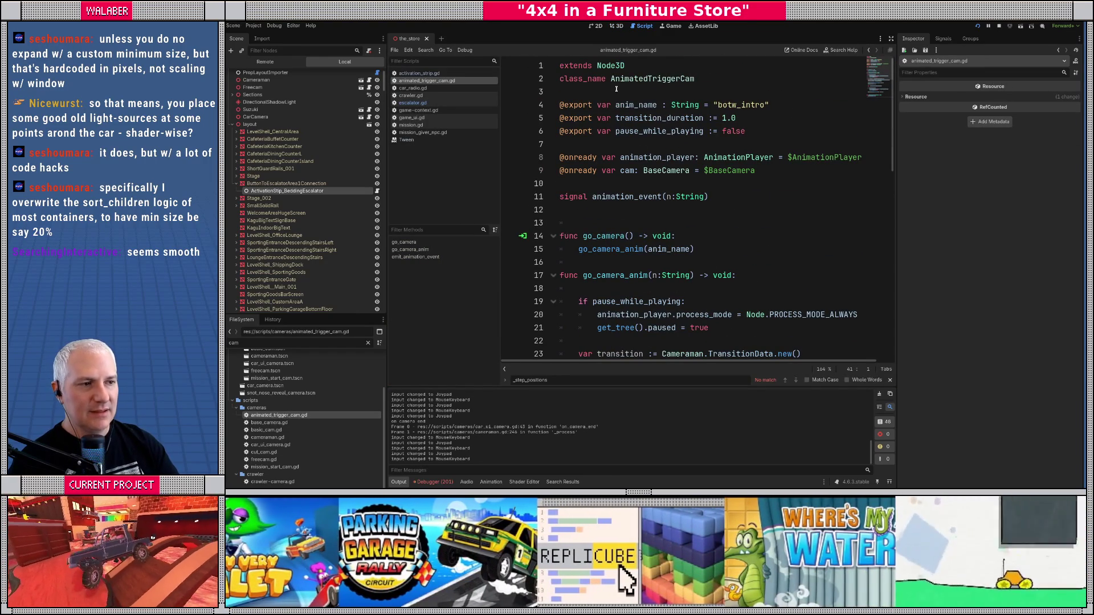
Read through animated_trigger_cam.gd, including go_camera_anim, then return to the 3D store view
{"action": "left_click", "coordinate": [610, 89]}
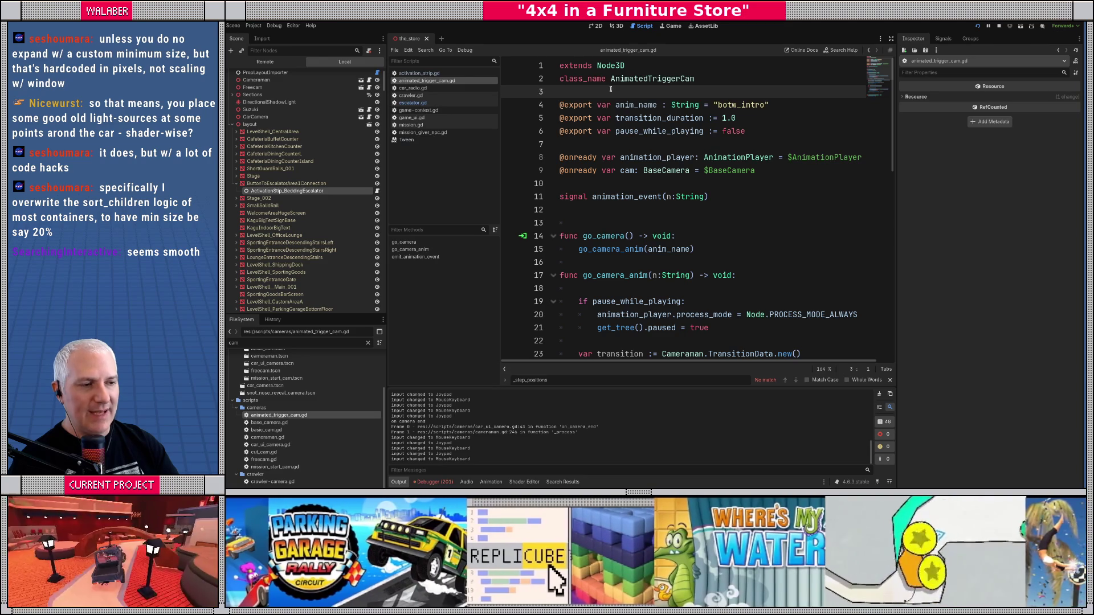
{"action": "scroll", "coordinate": [625, 184], "scroll_direction": "down", "scroll_amount": 1}
{"action": "mouse_move", "coordinate": [580, 189]}
{"action": "left_mouse_down"}
{"action": "mouse_move", "coordinate": [678, 202]}
{"action": "mouse_move", "coordinate": [578, 228]}
{"action": "left_mouse_up"}
{"action": "scroll", "coordinate": [647, 197], "scroll_direction": "down", "scroll_amount": 2}
{"action": "mouse_move", "coordinate": [578, 184]}
{"action": "left_mouse_down"}
{"action": "mouse_move", "coordinate": [712, 236]}
{"action": "mouse_move", "coordinate": [655, 302]}
{"action": "left_mouse_up"}
{"action": "left_click", "coordinate": [652, 297]}
{"action": "scroll", "coordinate": [651, 296], "scroll_direction": "down", "scroll_amount": 1}
{"action": "scroll", "coordinate": [651, 297], "scroll_direction": "down", "scroll_amount": 4}
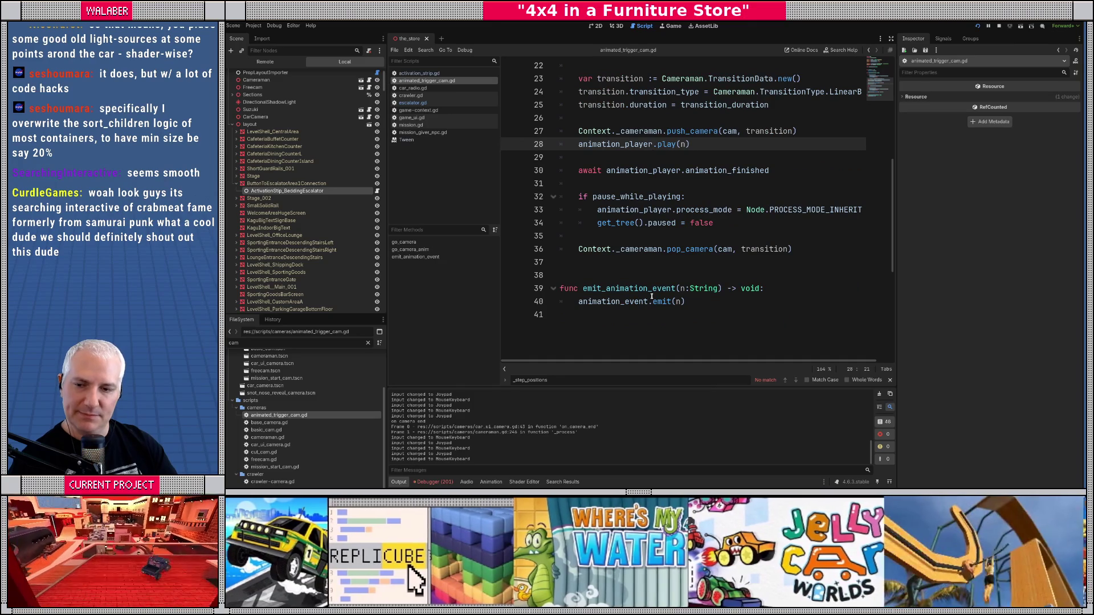
{"action": "scroll", "coordinate": [651, 297], "scroll_direction": "up", "scroll_amount": 3}
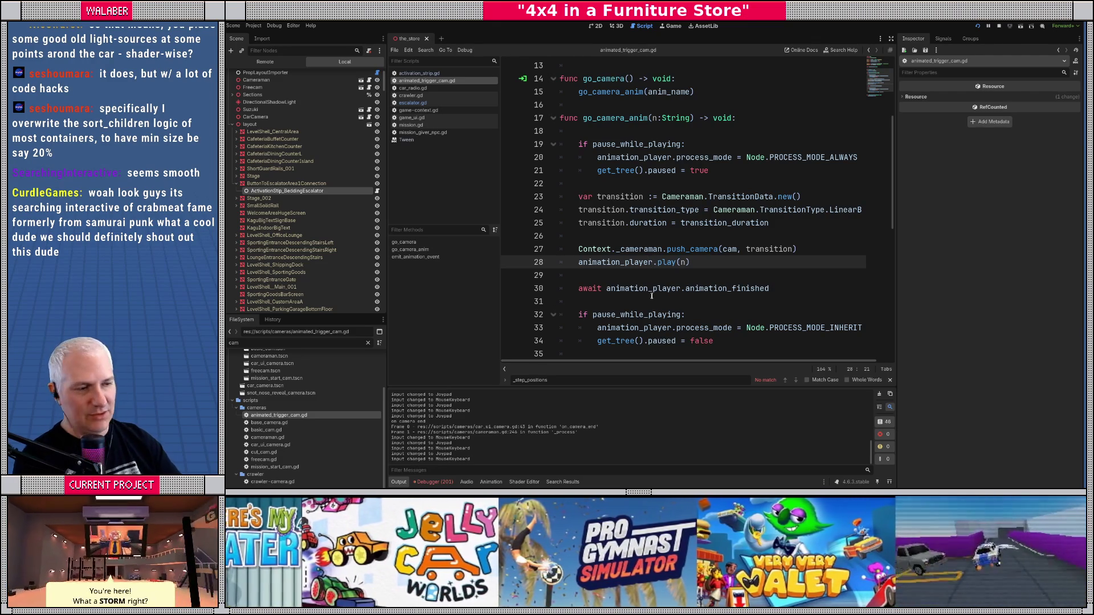
{"action": "left_click", "coordinate": [696, 112]}
{"action": "left_click", "coordinate": [612, 127]}
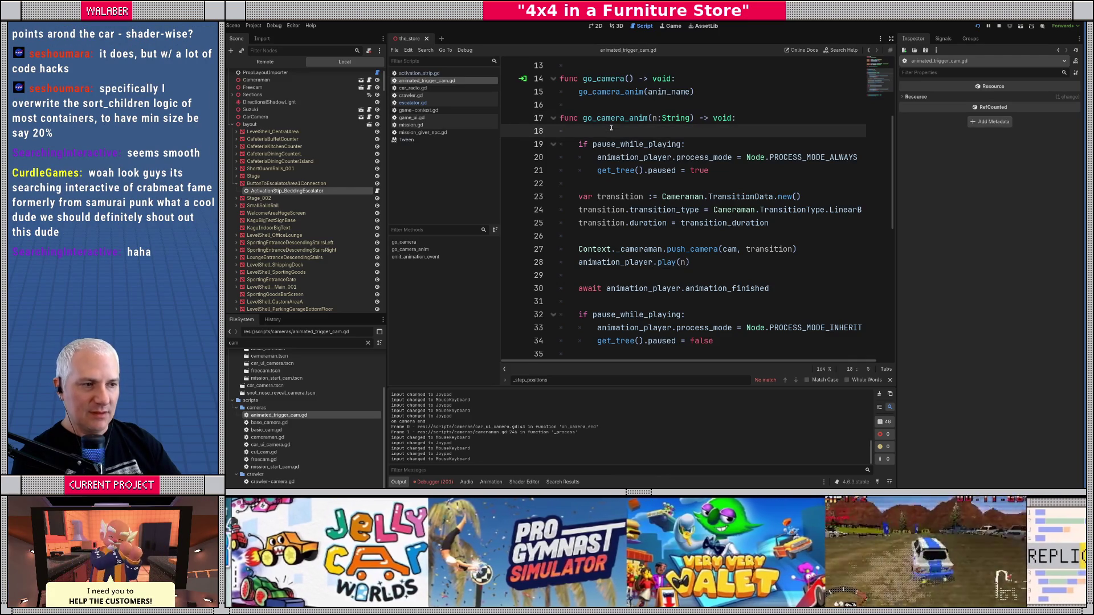
{"action": "scroll", "coordinate": [612, 128], "scroll_direction": "up", "scroll_amount": 4}
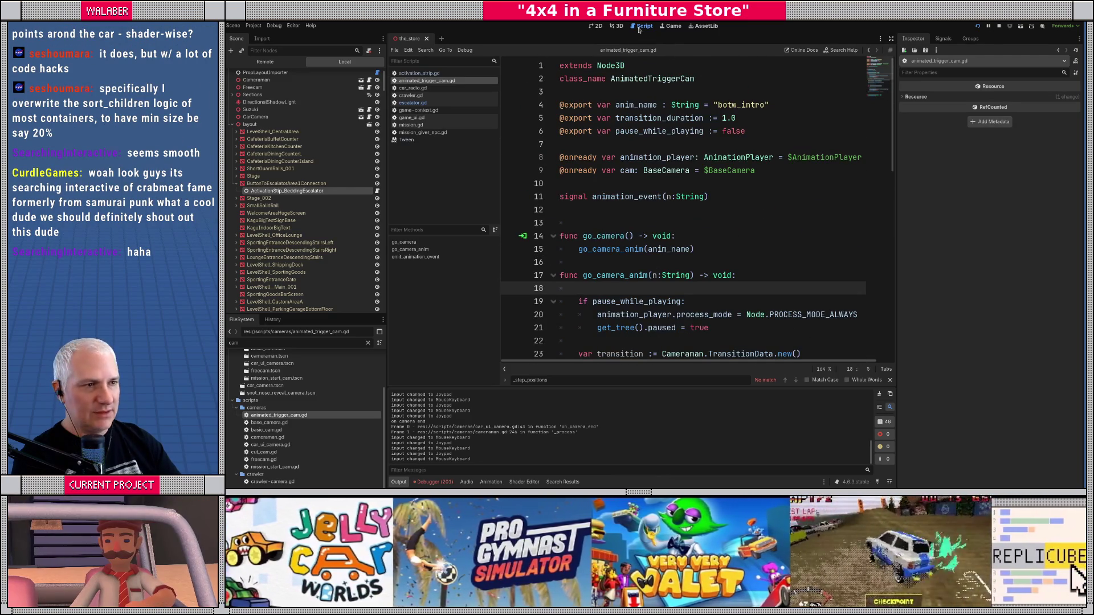
{"action": "left_click", "coordinate": [616, 25]}
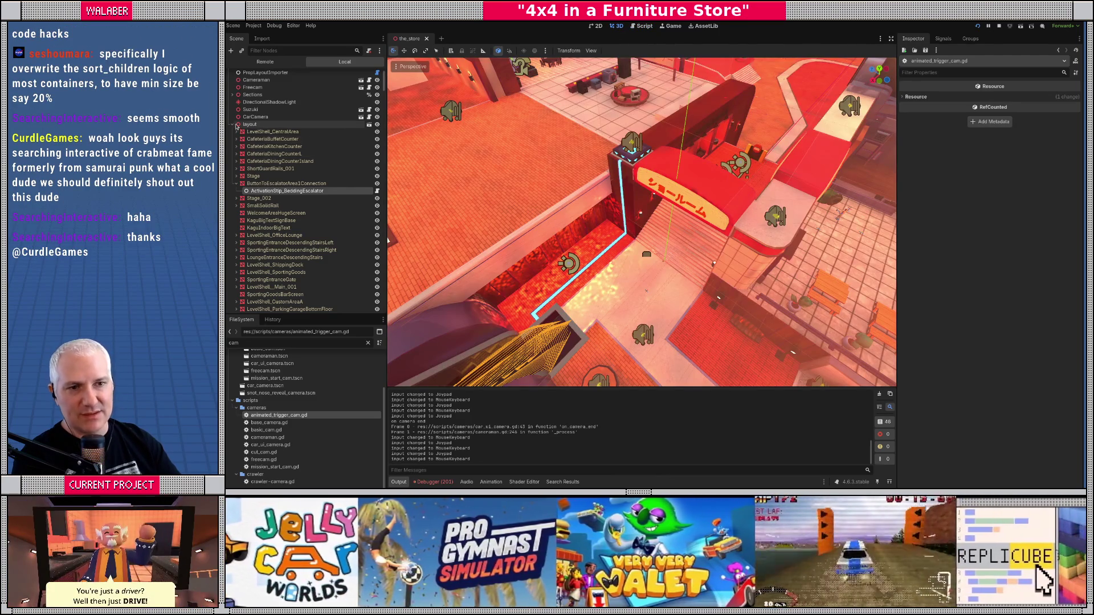
Collapse the layout branch, orbit around the escalator and expand the store Sections
{"action": "left_click", "coordinate": [238, 125]}
{"action": "left_click", "coordinate": [234, 124]}
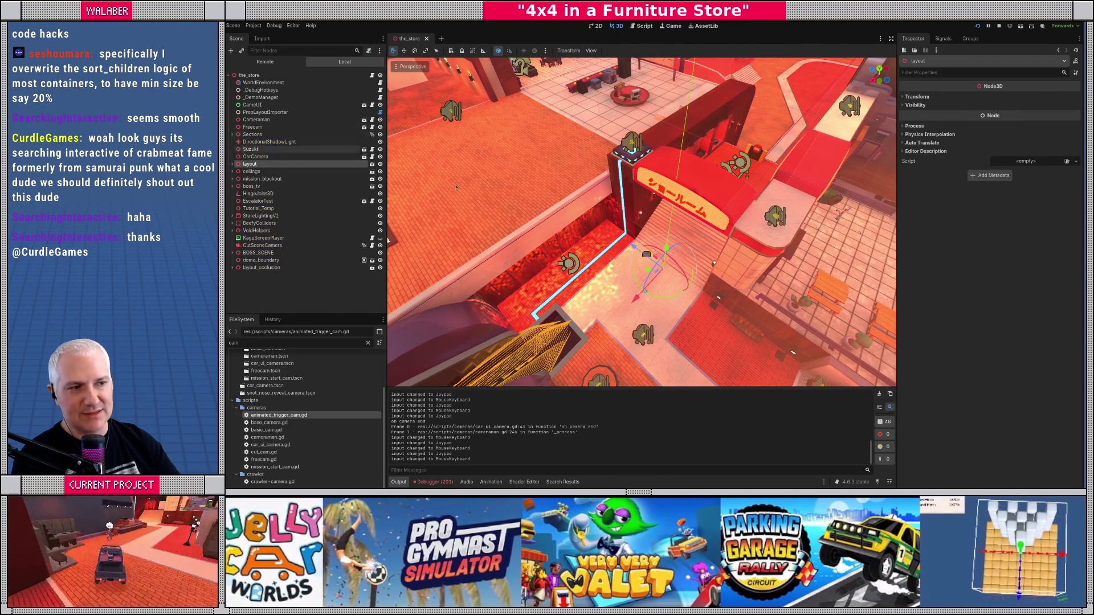
{"action": "mouse_move", "coordinate": [616, 227]}
{"action": "left_mouse_down"}
{"action": "mouse_move", "coordinate": [624, 232]}
{"action": "mouse_move", "coordinate": [513, 217]}
{"action": "mouse_move", "coordinate": [398, 171]}
{"action": "left_mouse_up"}
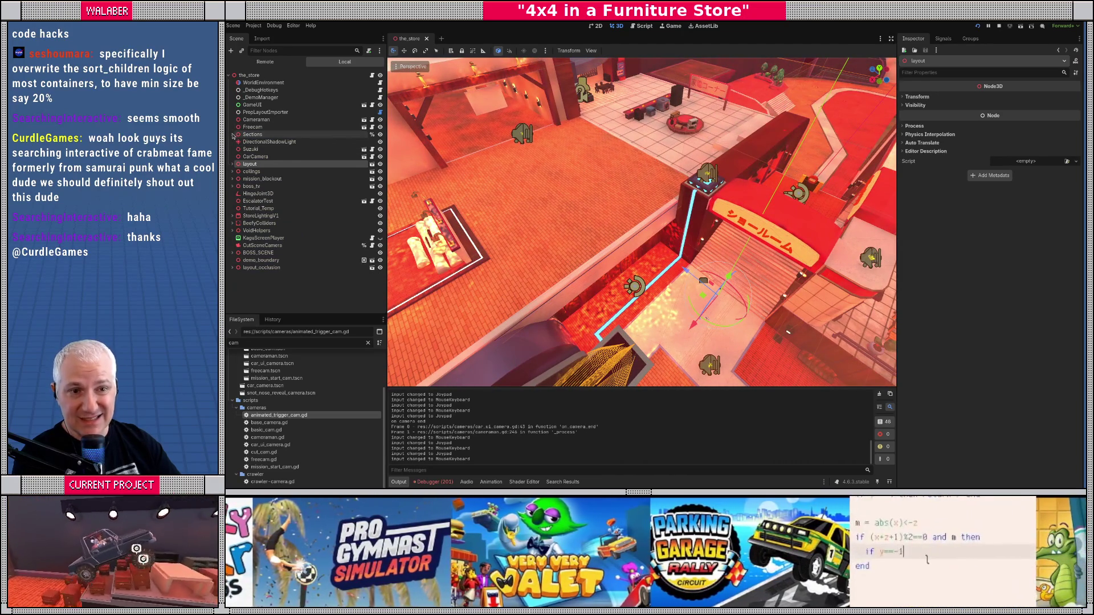
{"action": "left_click", "coordinate": [233, 134]}
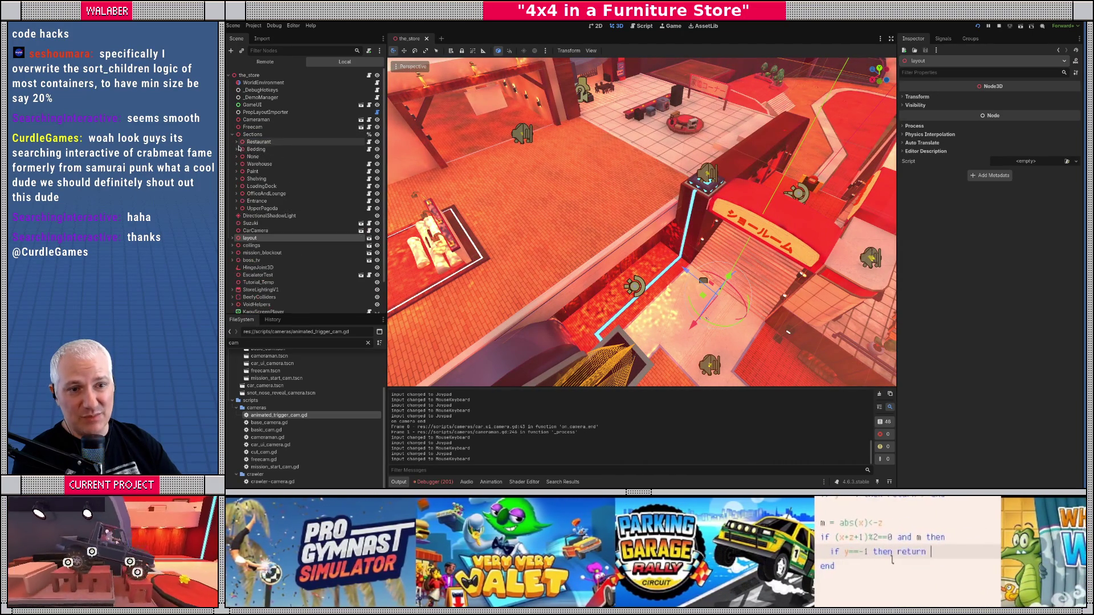
{"action": "left_click", "coordinate": [256, 194]}
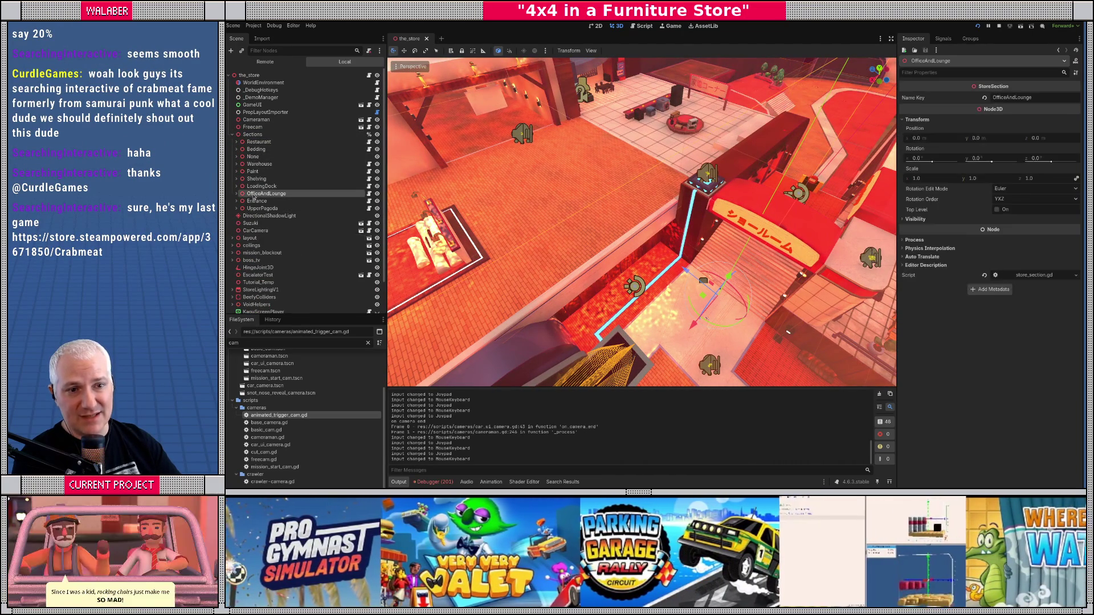
{"action": "scroll", "coordinate": [550, 204], "scroll_direction": "down", "scroll_amount": 3}
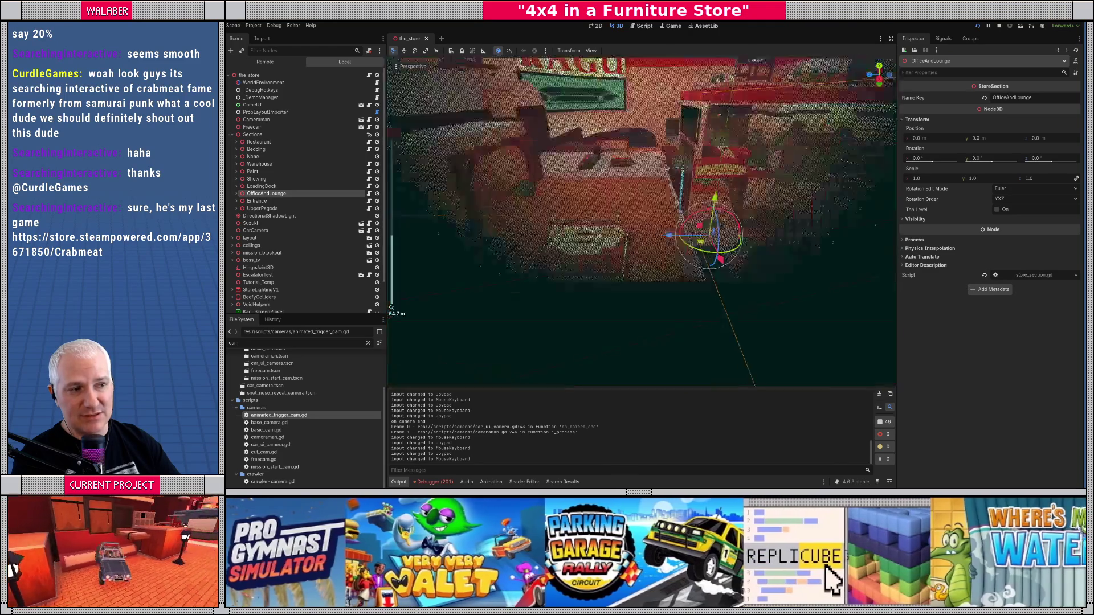
{"action": "scroll", "coordinate": [577, 196], "scroll_direction": "down", "scroll_amount": 3}
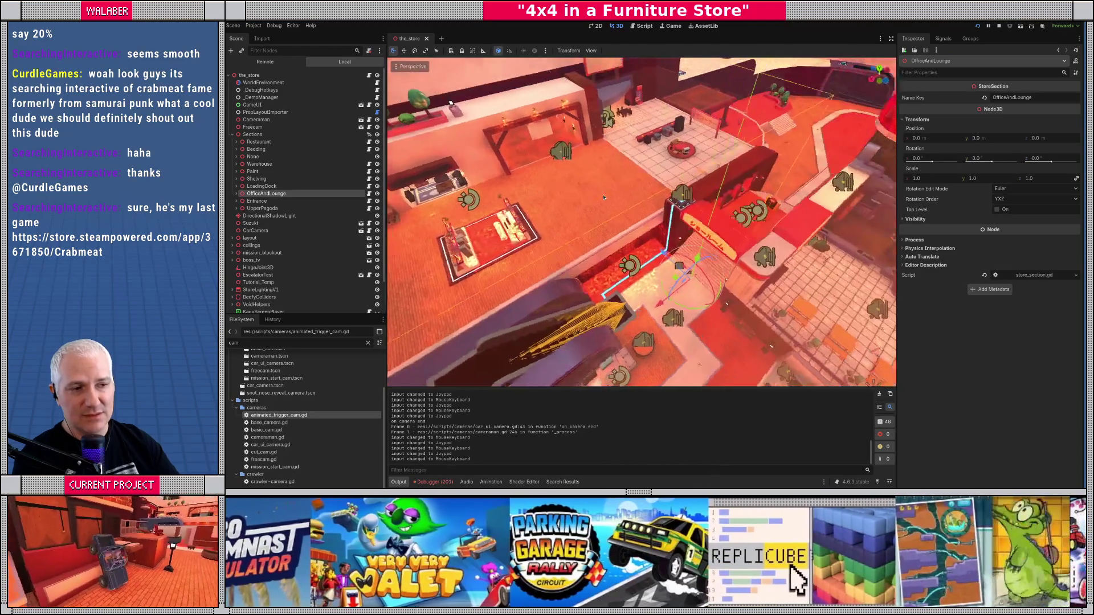
Move Shelving's CarResetTransform marker to (8.462, 3.0, -77.242)
{"action": "left_click", "coordinate": [235, 178]}
{"action": "left_click", "coordinate": [242, 187]}
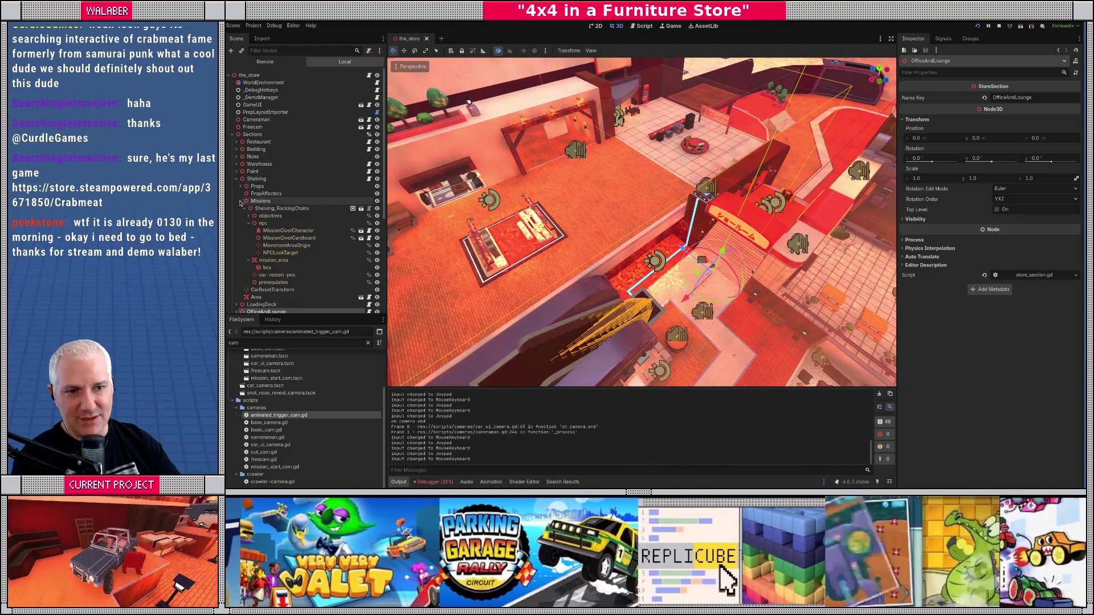
{"action": "left_click", "coordinate": [258, 208]}
{"action": "double_click", "coordinate": [258, 209]}
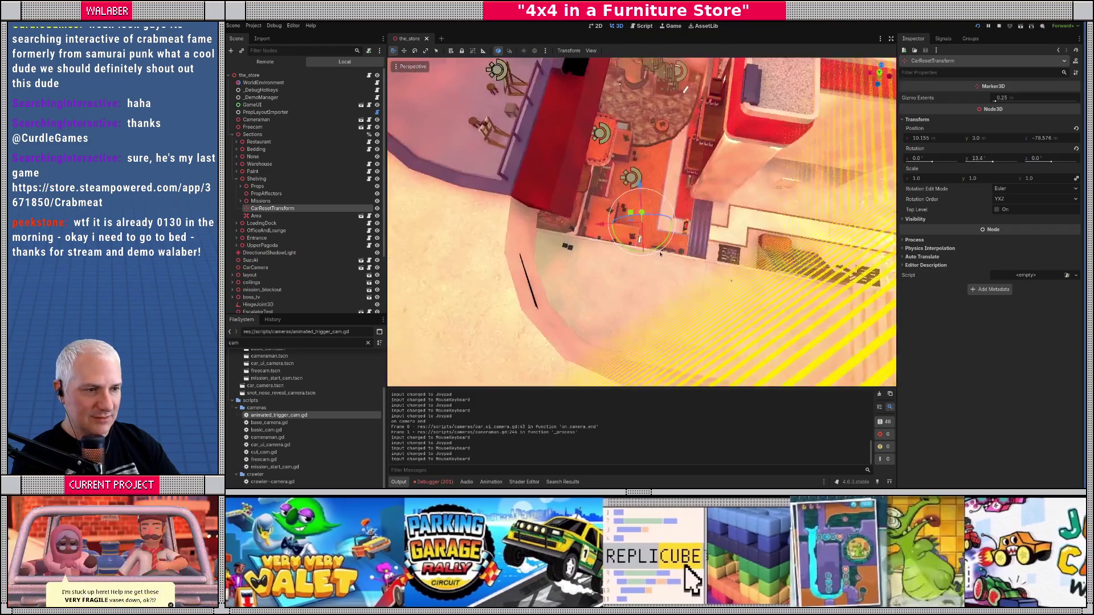
{"action": "left_click_drag", "start_coordinate": [631, 223], "coordinate": [661, 202]}
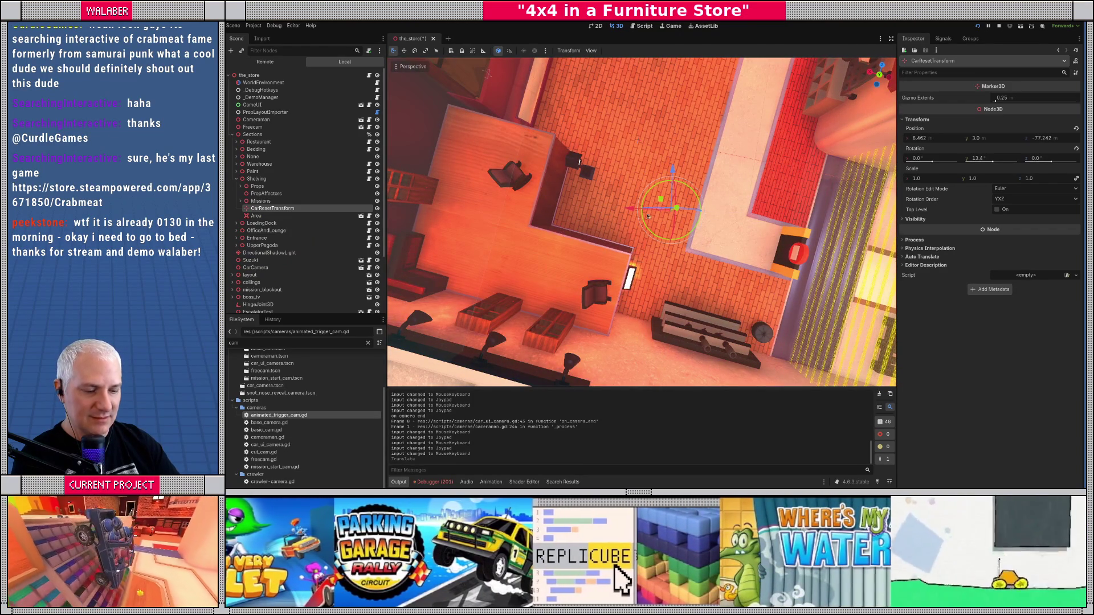
{"action": "scroll", "coordinate": [635, 176], "scroll_direction": "down", "scroll_amount": 6}
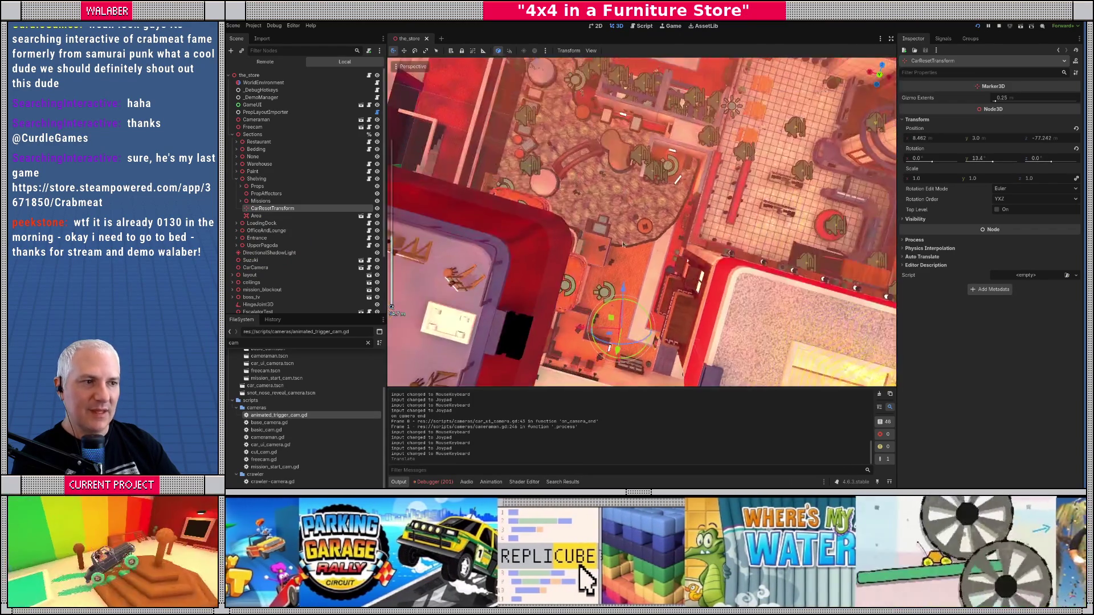
{"action": "scroll", "coordinate": [663, 206], "scroll_direction": "up", "scroll_amount": 4}
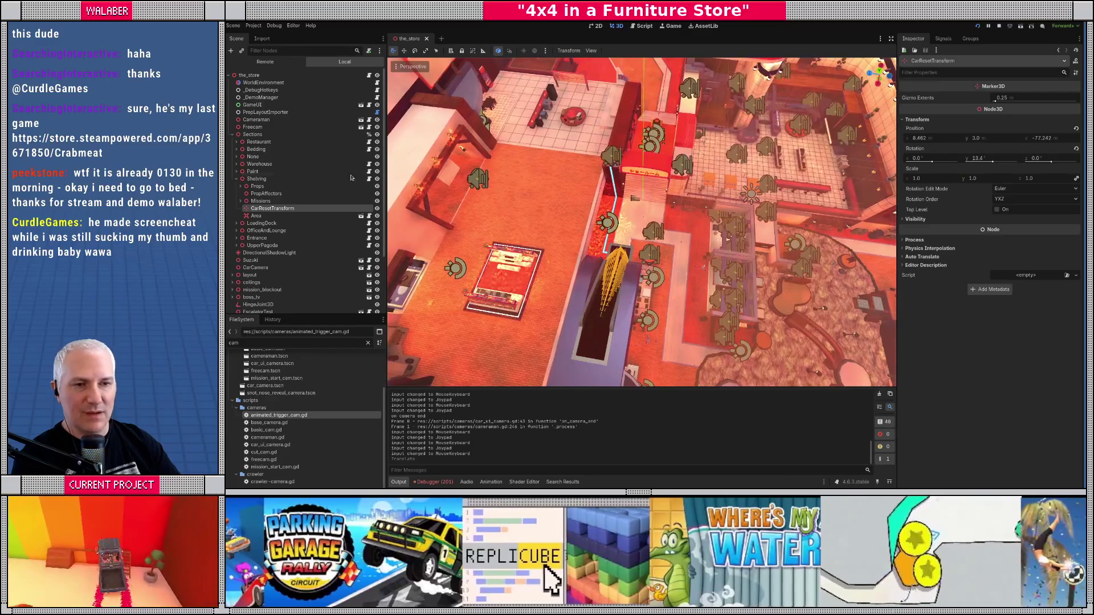
Frame the OfficeAndLounge section and expand its children with Props collapsed
{"action": "left_click", "coordinate": [237, 179]}
{"action": "left_click", "coordinate": [237, 194]}
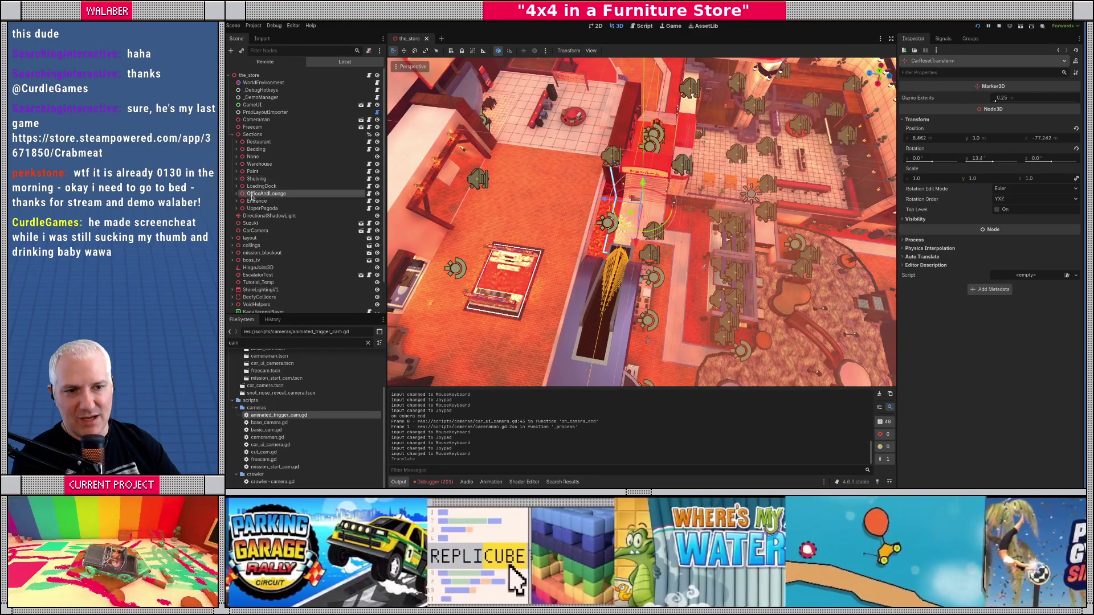
{"action": "key", "text": "f"}
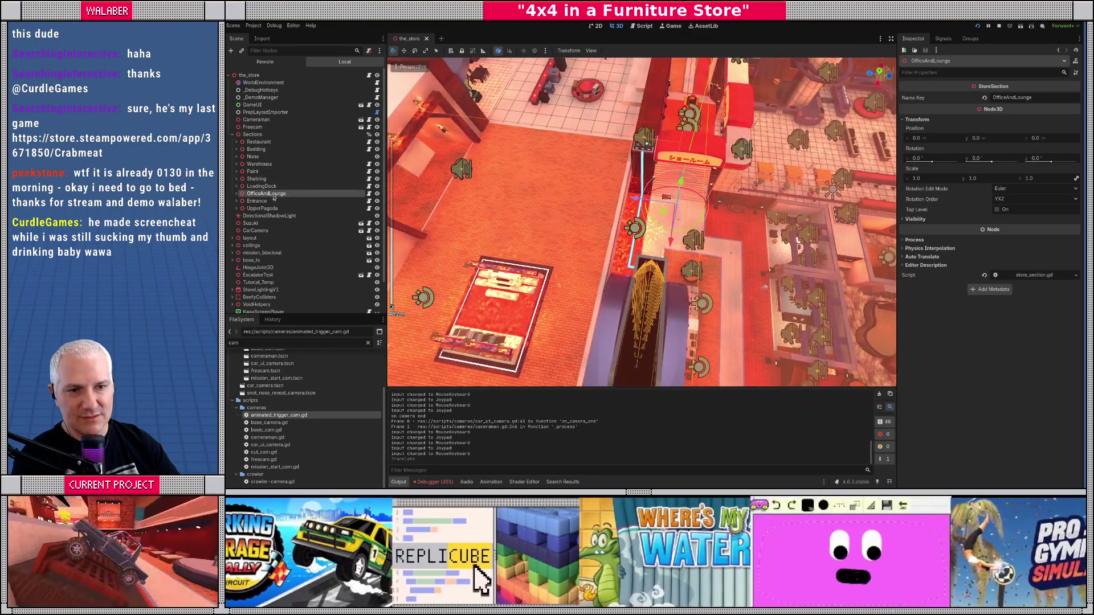
{"action": "left_click", "coordinate": [237, 194]}
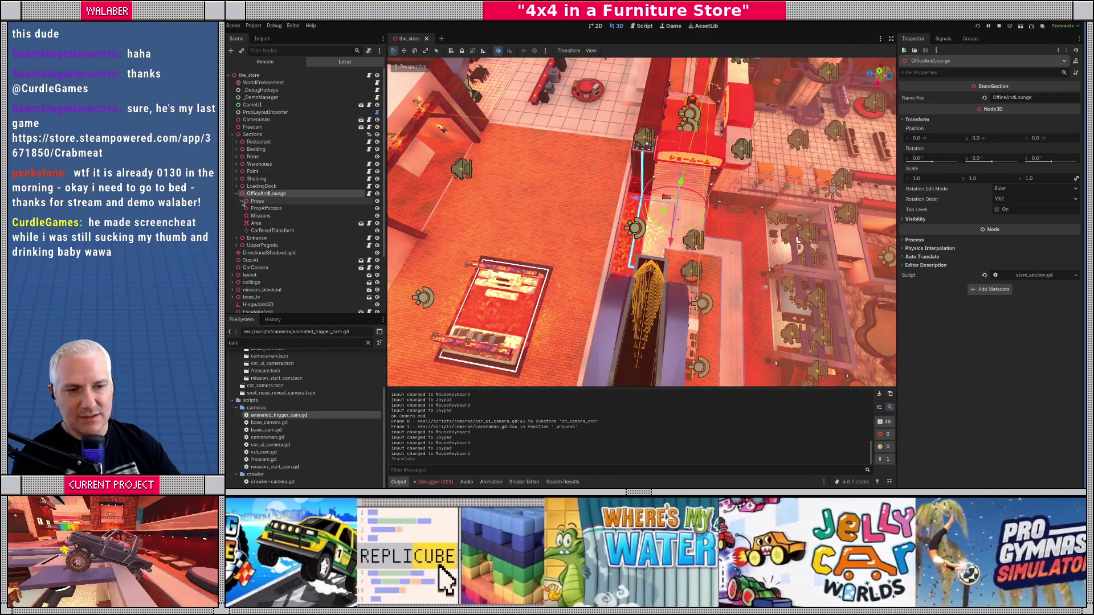
{"action": "left_click", "coordinate": [243, 202]}
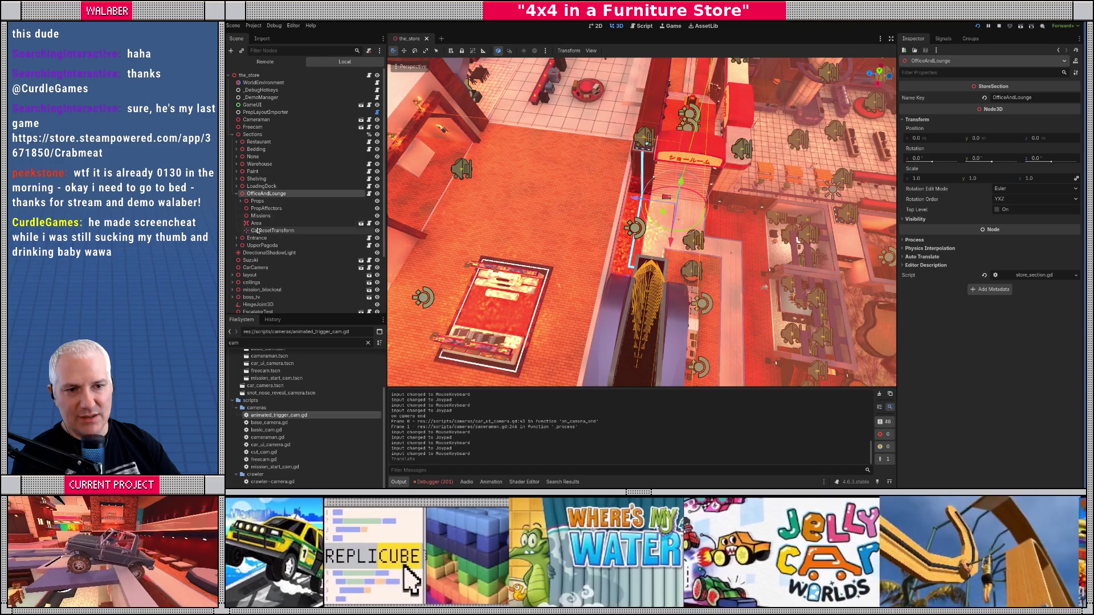
{"action": "right_click", "coordinate": [262, 194]}
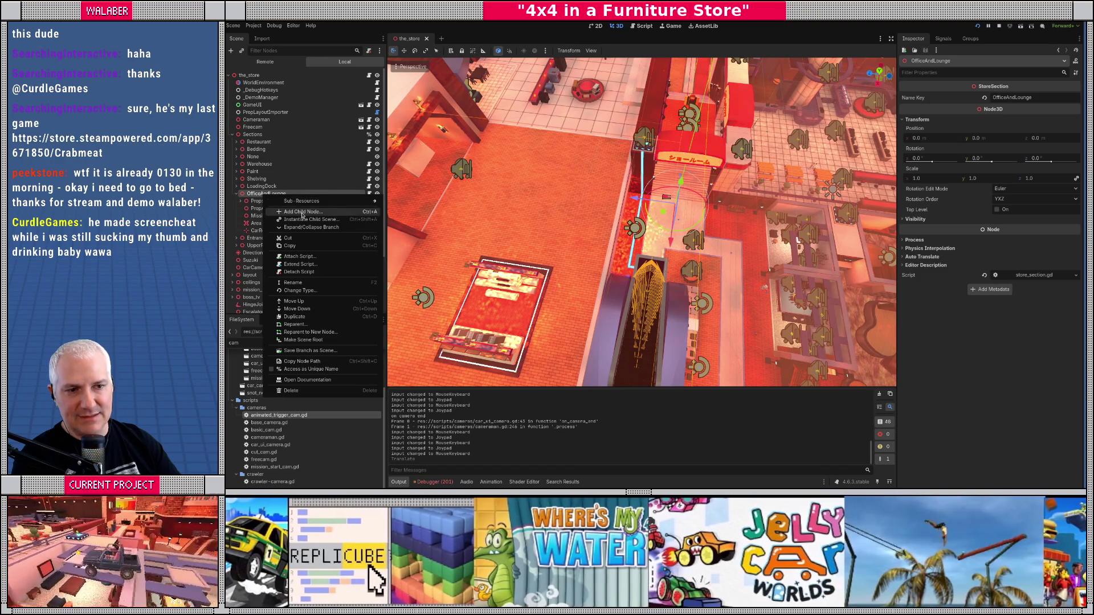
Add a Node3D child under OfficeAndLounge and start renaming it EscalatorActivationCam
{"action": "left_click", "coordinate": [303, 212]}
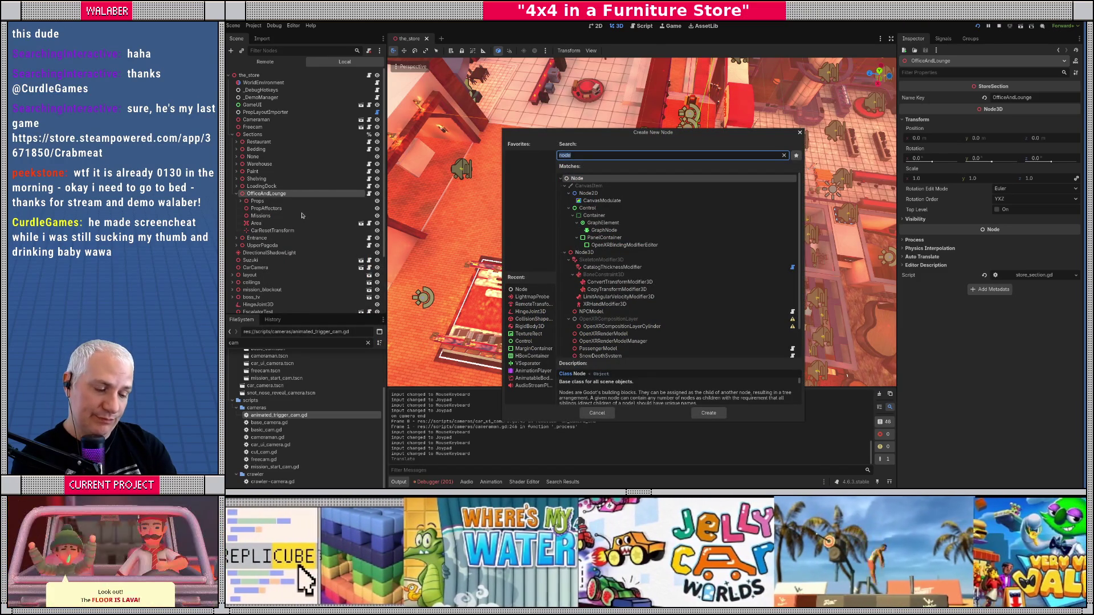
{"action": "type", "text": "node3d"}
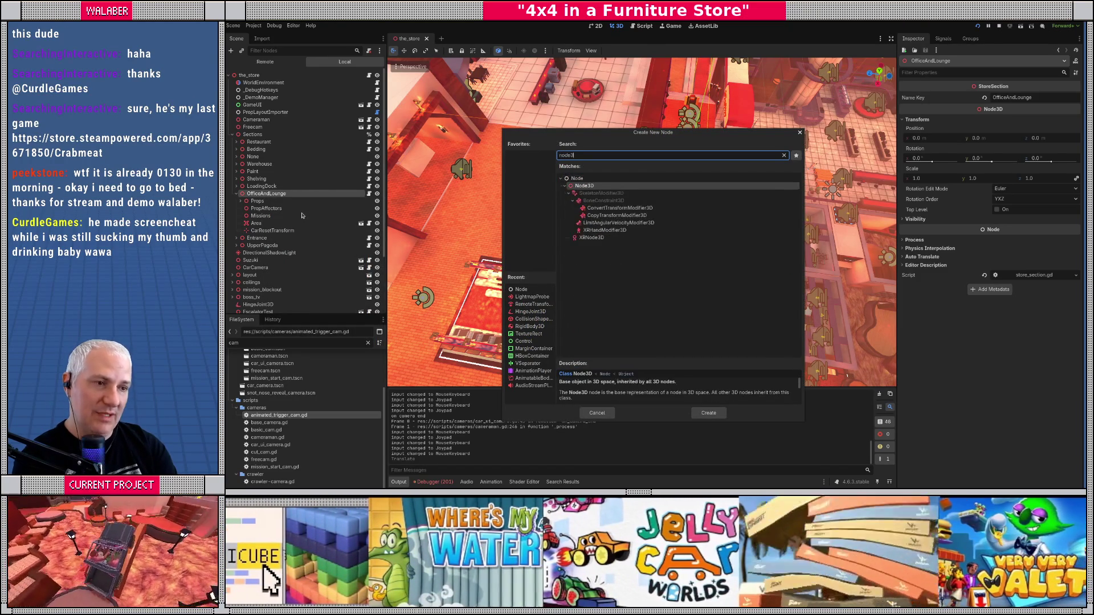
{"action": "key", "text": "Return"}
{"action": "key", "text": "F2"}
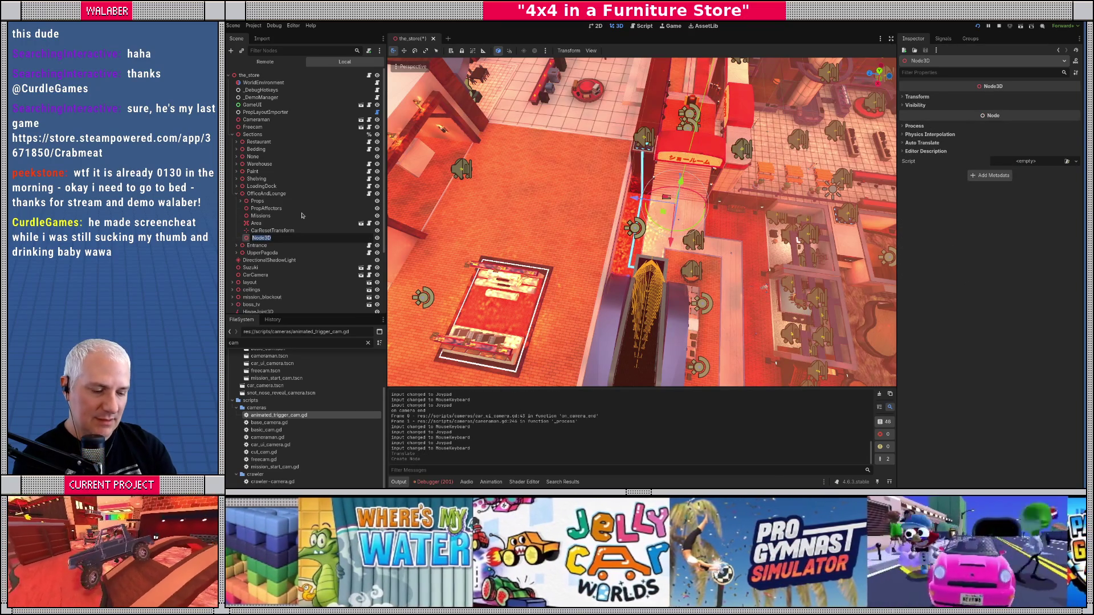
{"action": "type", "text": "EscalatorAc"}
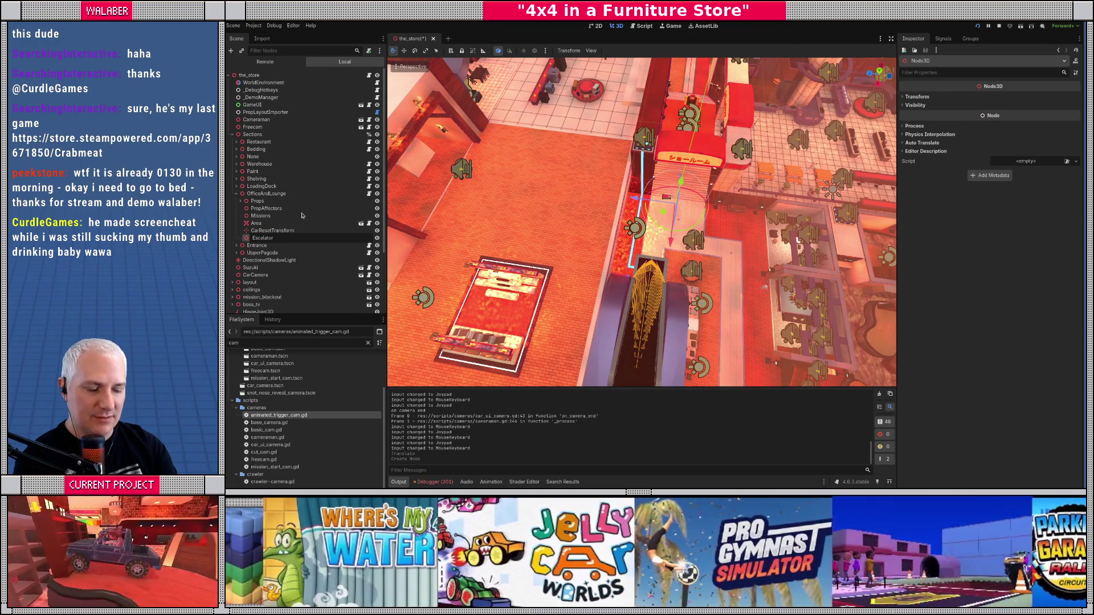
{"action": "type", "text": "tivationCamera"}
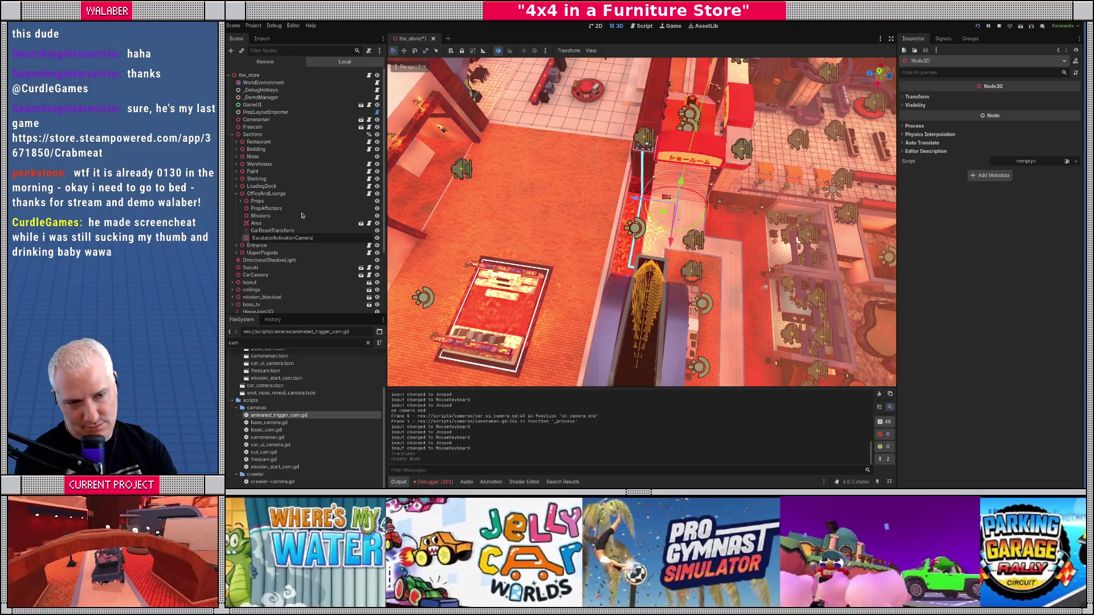
Name the node EscalatorActivationCamera and attach the existing animated_trigger_cam.gd script
{"action": "key", "text": "Return"}
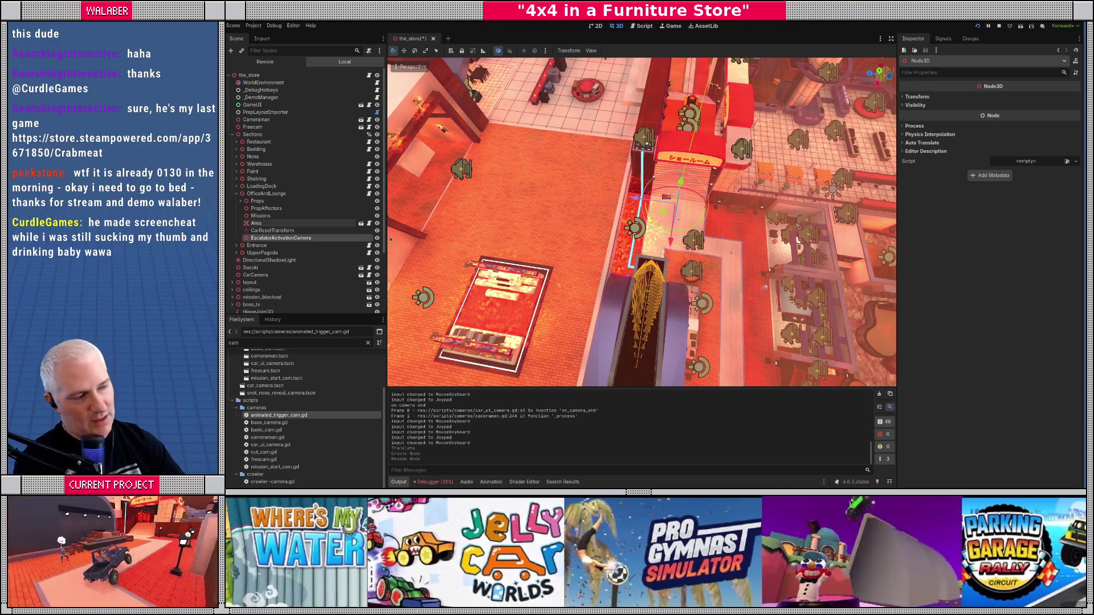
{"action": "left_click", "coordinate": [1066, 163]}
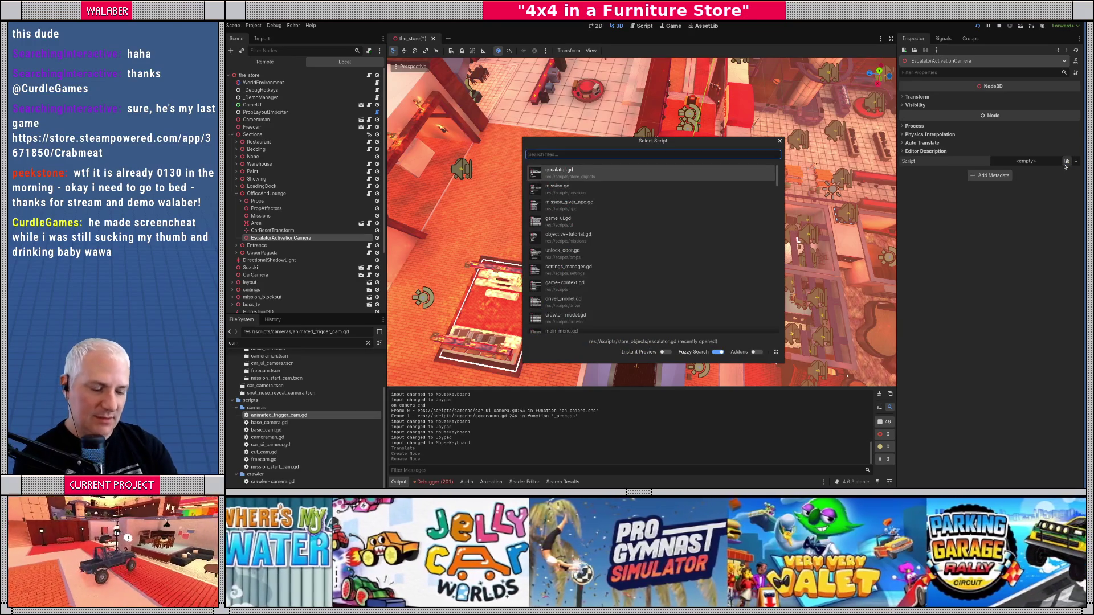
{"action": "type", "text": "trigg"}
{"action": "key", "text": "Down"}
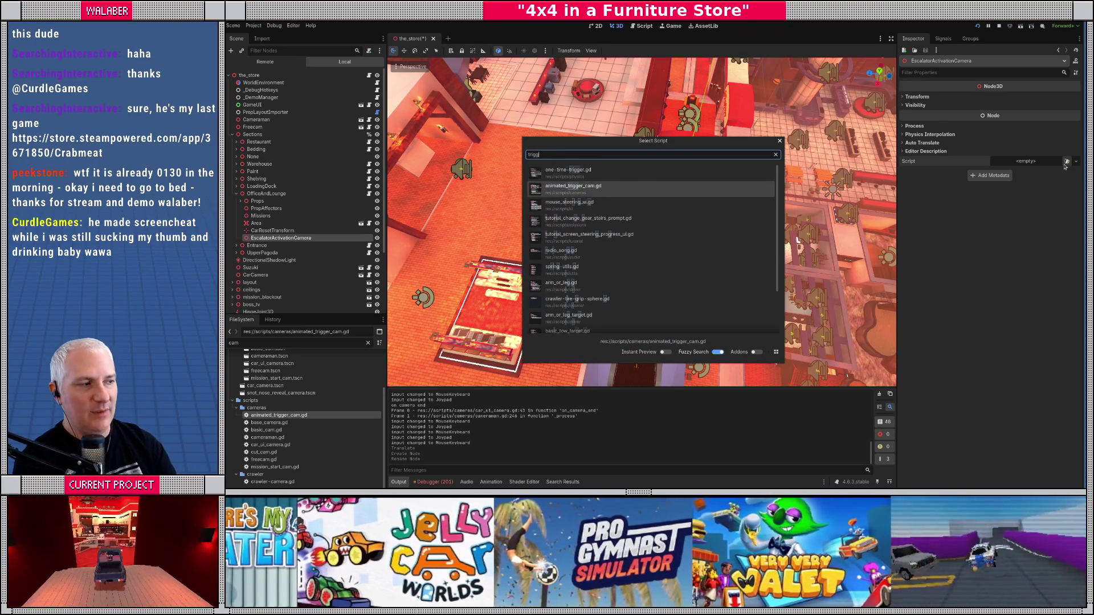
{"action": "key", "text": "Return"}
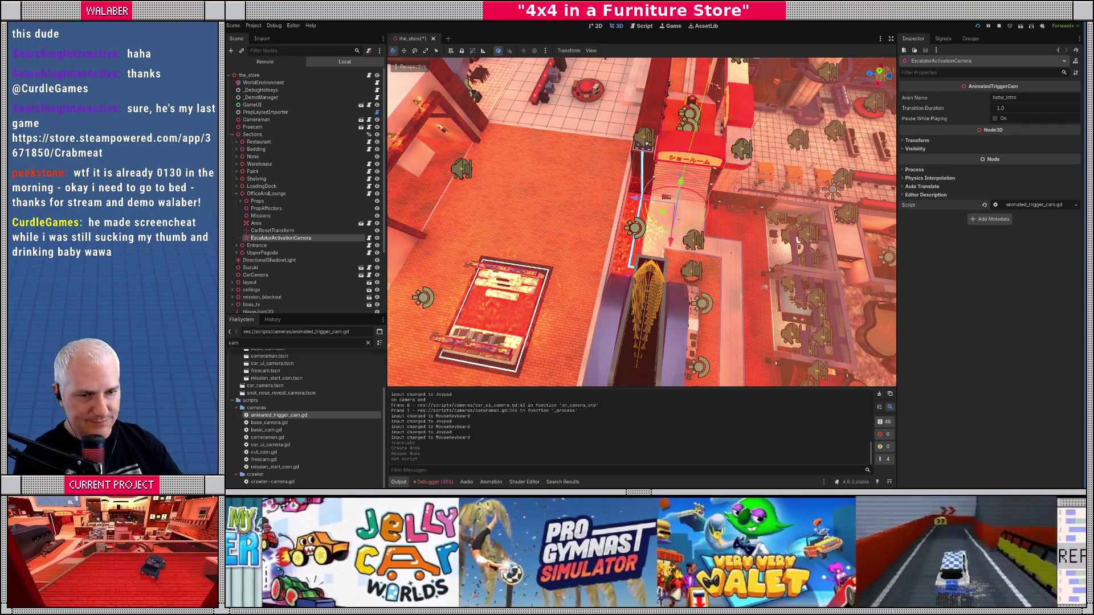
Check the script's animation_player and cam declarations on lines 8–9, then return to 3D
{"action": "left_click", "coordinate": [369, 238]}
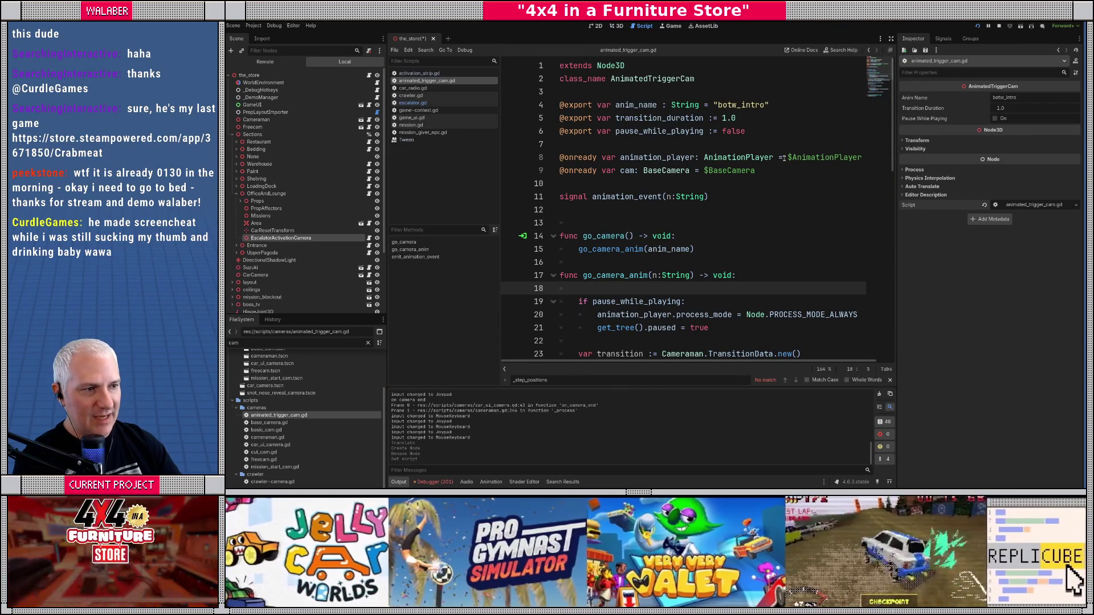
{"action": "left_click_drag", "start_coordinate": [685, 158], "coordinate": [712, 171]}
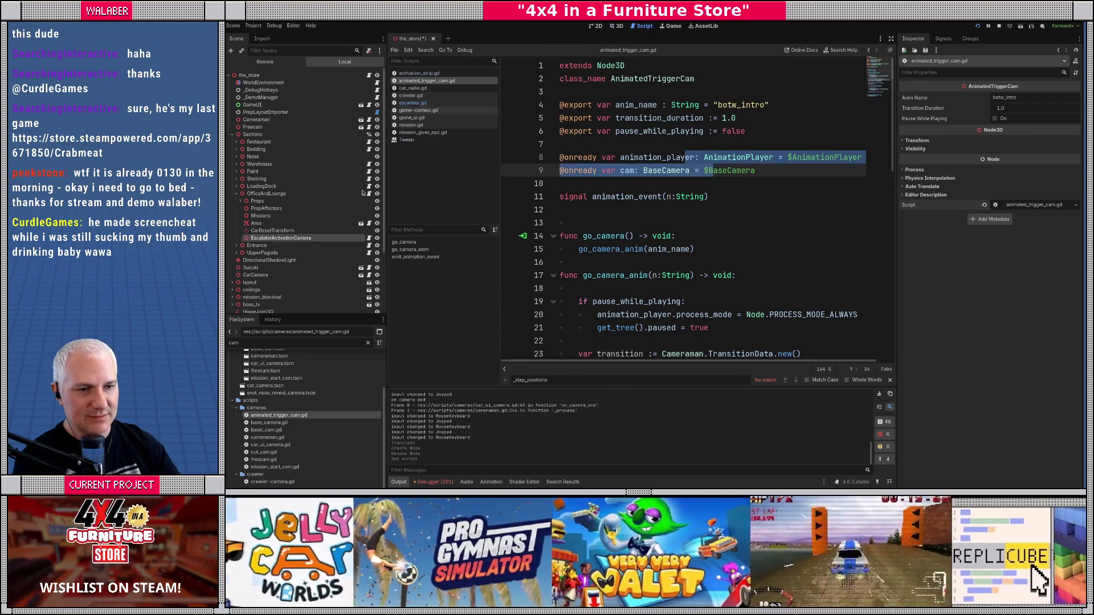
{"action": "left_click", "coordinate": [616, 26]}
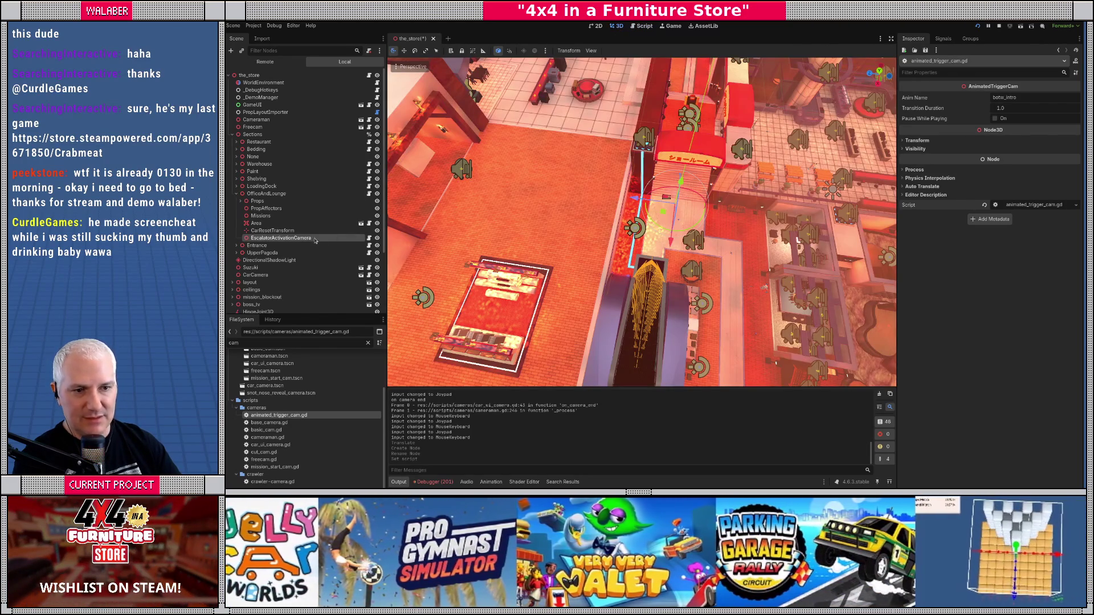
Add an AnimationPlayer child to EscalatorActivationCamera
{"action": "right_click", "coordinate": [312, 238]}
{"action": "left_click", "coordinate": [344, 257]}
{"action": "type", "text": "anima"}
{"action": "key", "text": "Up"}
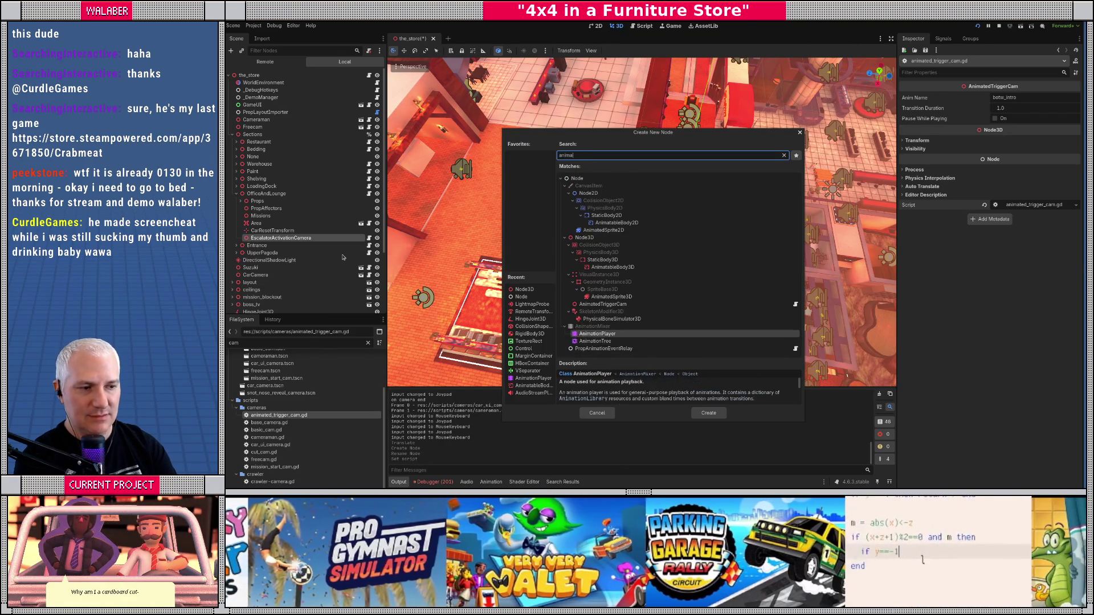
{"action": "key", "text": "Return"}
Add a BaseCamera child to EscalatorActivationCamera
{"action": "right_click", "coordinate": [336, 238]}
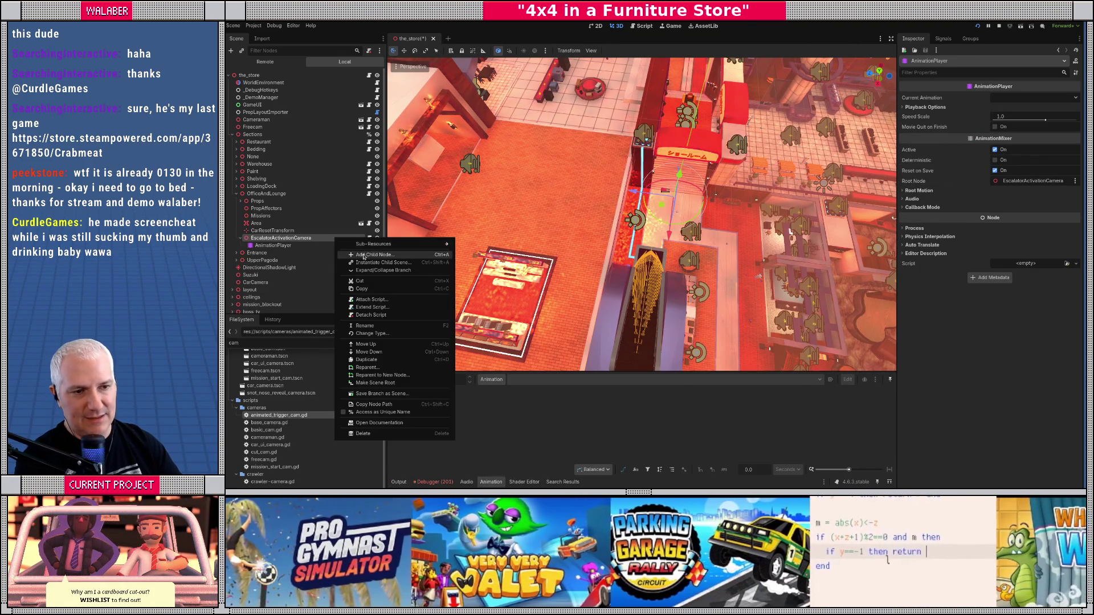
{"action": "left_click", "coordinate": [364, 256]}
{"action": "type", "text": "base"}
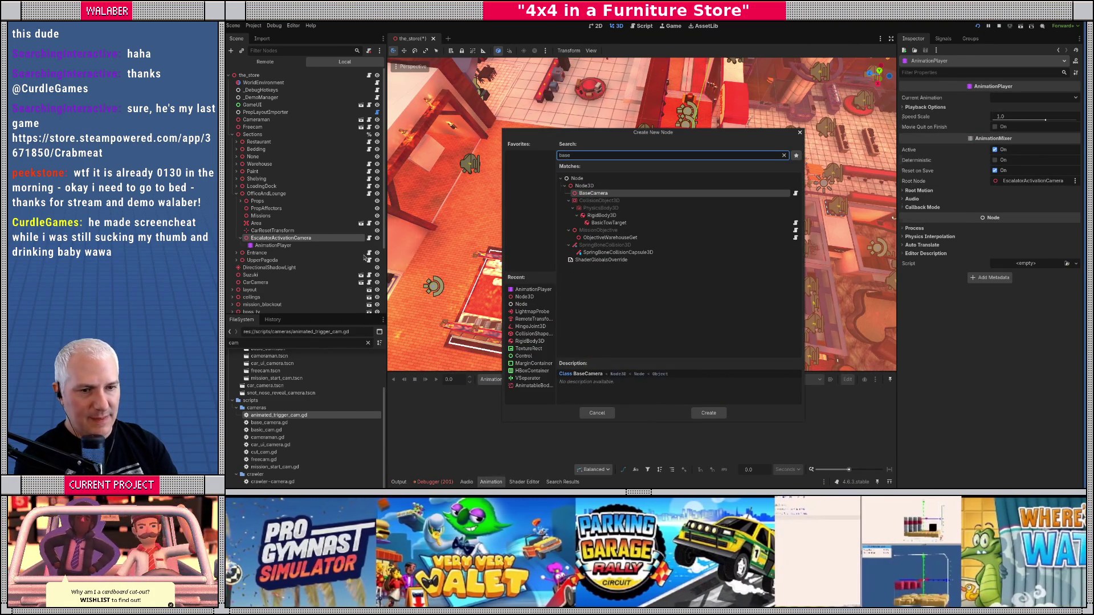
{"action": "key", "text": "Return"}
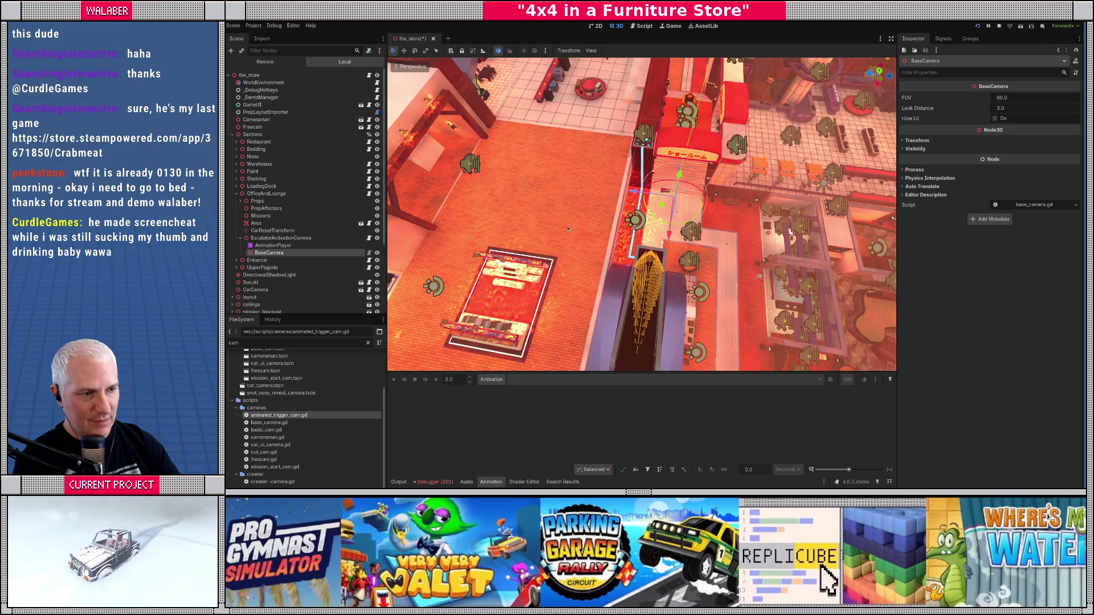
{"action": "scroll", "coordinate": [519, 238], "scroll_direction": "up", "scroll_amount": 5}
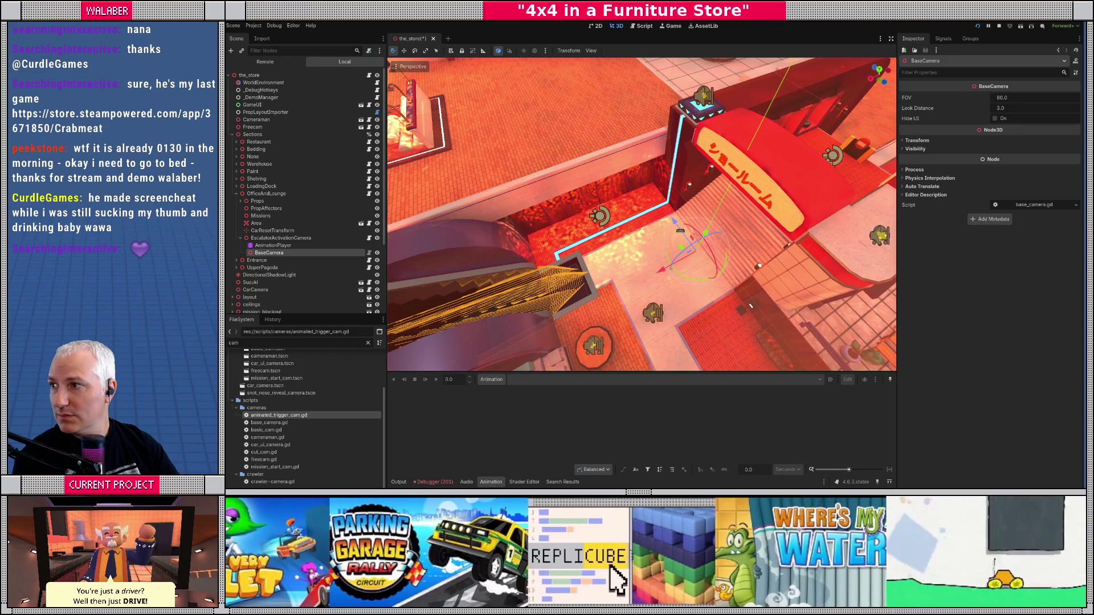
Switch to the browser showing the Crabmeat Steam store page
{"action": "key", "text": "alt+Tab"}
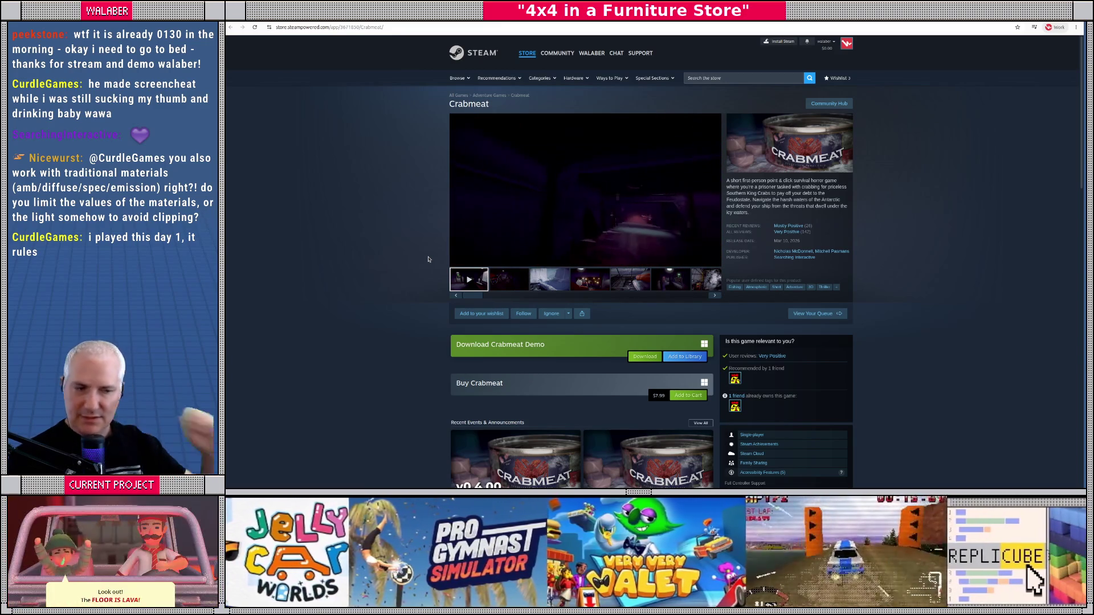
Pause the Crabmeat trailer, browse the Searching Interactive publisher page, then return to Crabmeat
{"action": "mouse_move", "coordinate": [558, 208]}
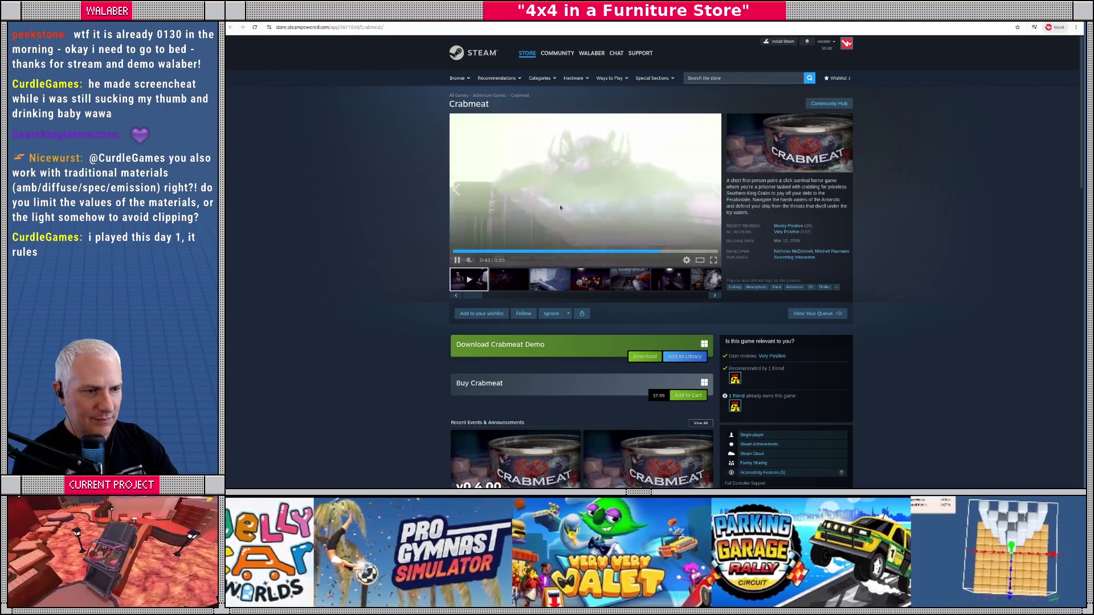
{"action": "left_click", "coordinate": [563, 207]}
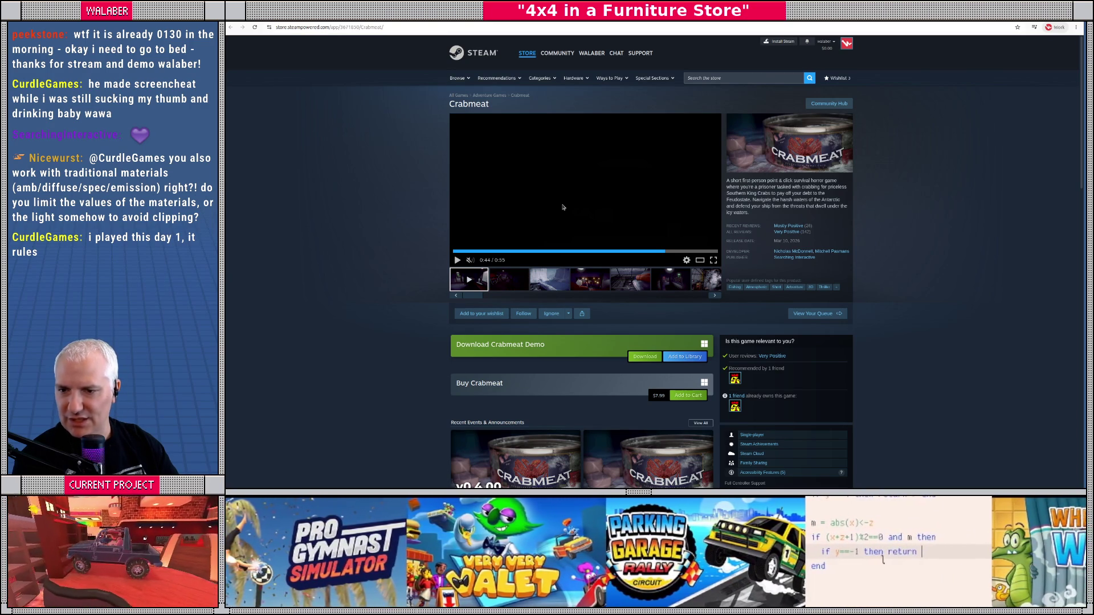
{"action": "left_click", "coordinate": [788, 259]}
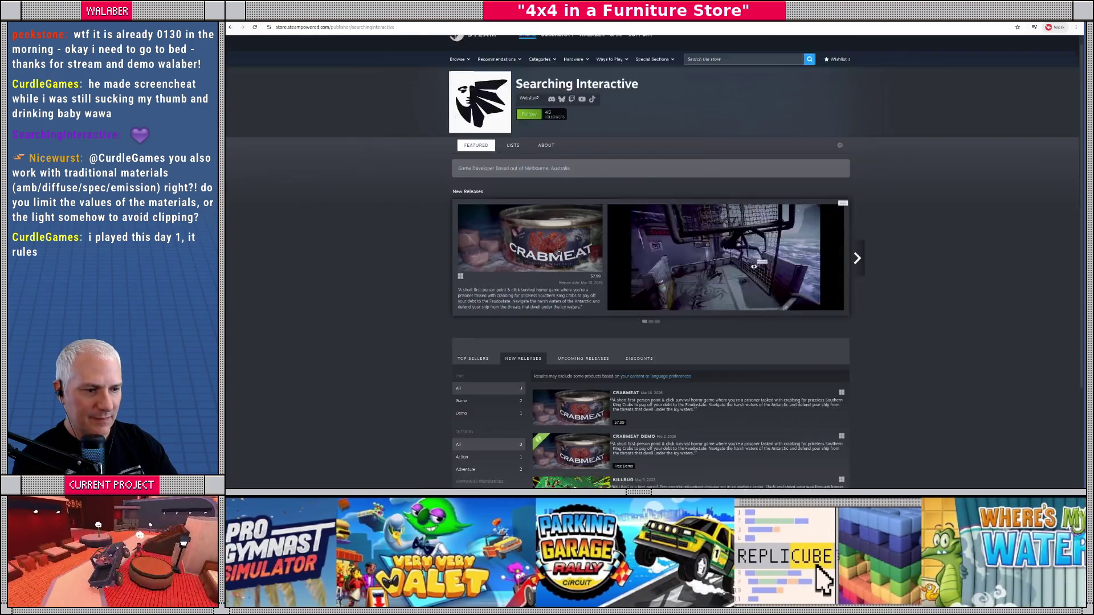
{"action": "scroll", "coordinate": [558, 253], "scroll_direction": "down", "scroll_amount": 3}
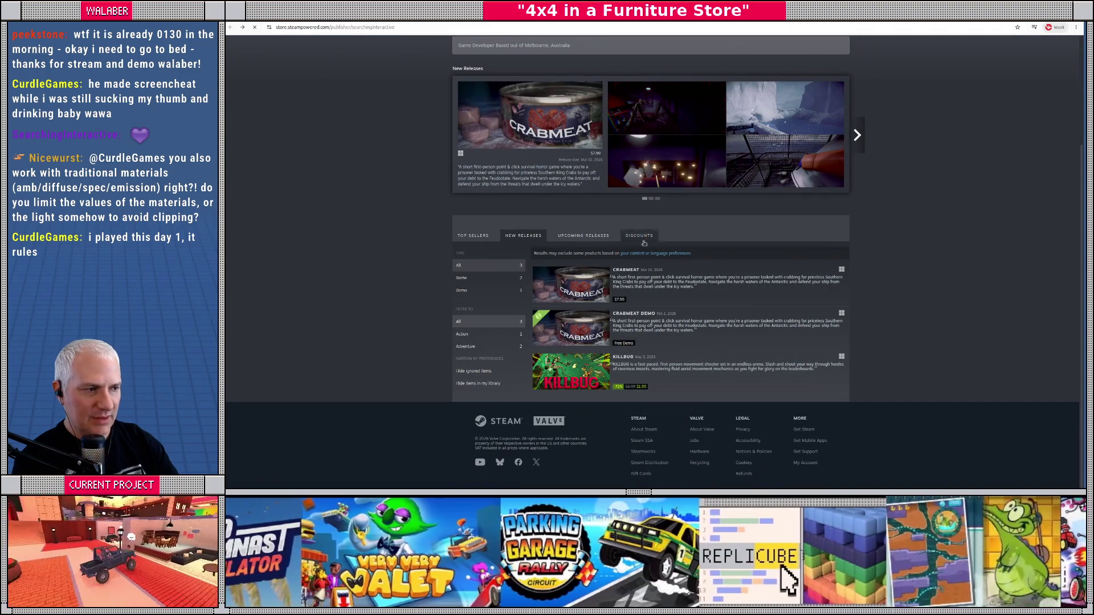
{"action": "key", "text": "alt+Left"}
{"action": "key", "text": "alt+Left"}
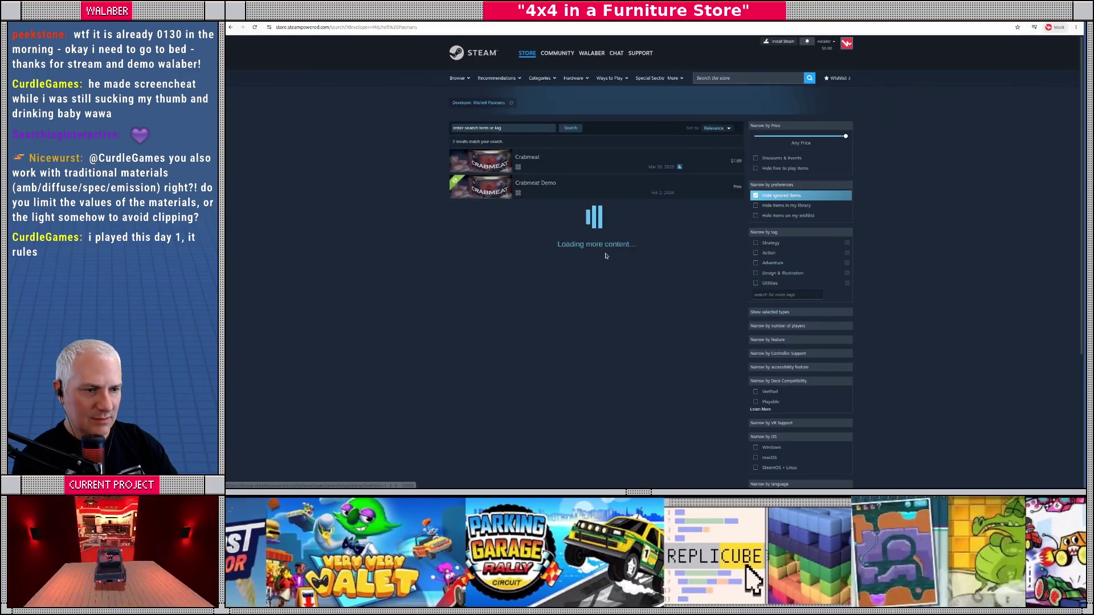
{"action": "key", "text": "alt+Right"}
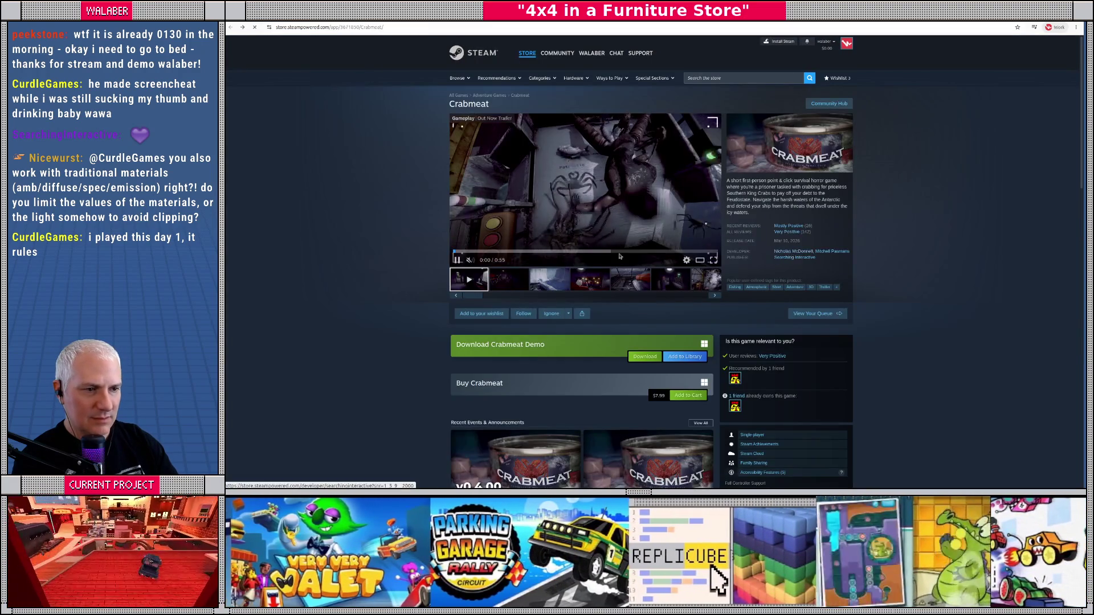
{"action": "key", "text": "alt+Right"}
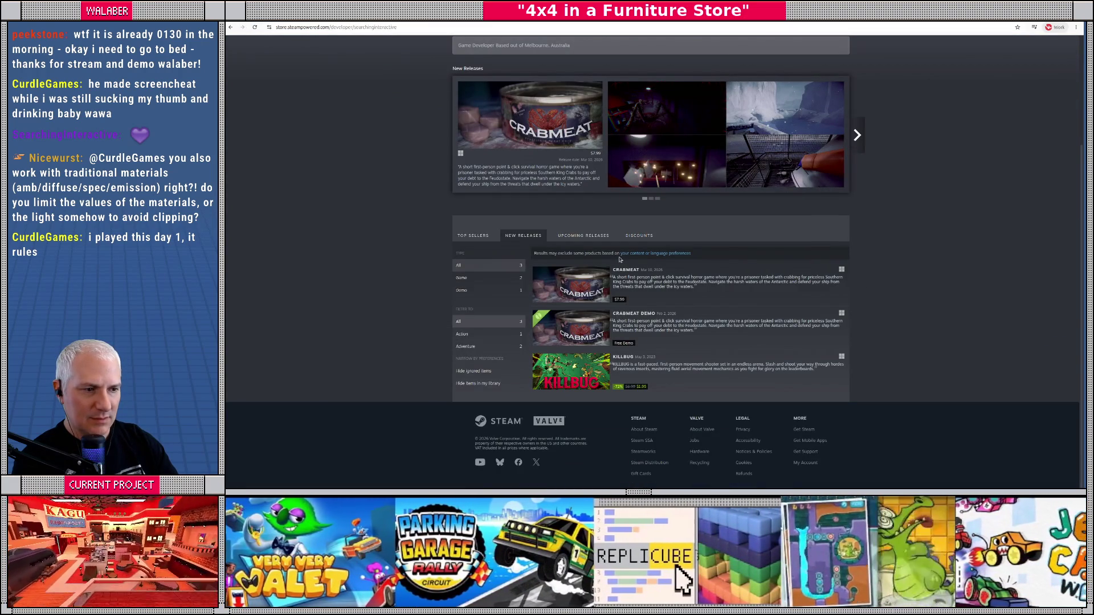
{"action": "key", "text": "alt+Left"}
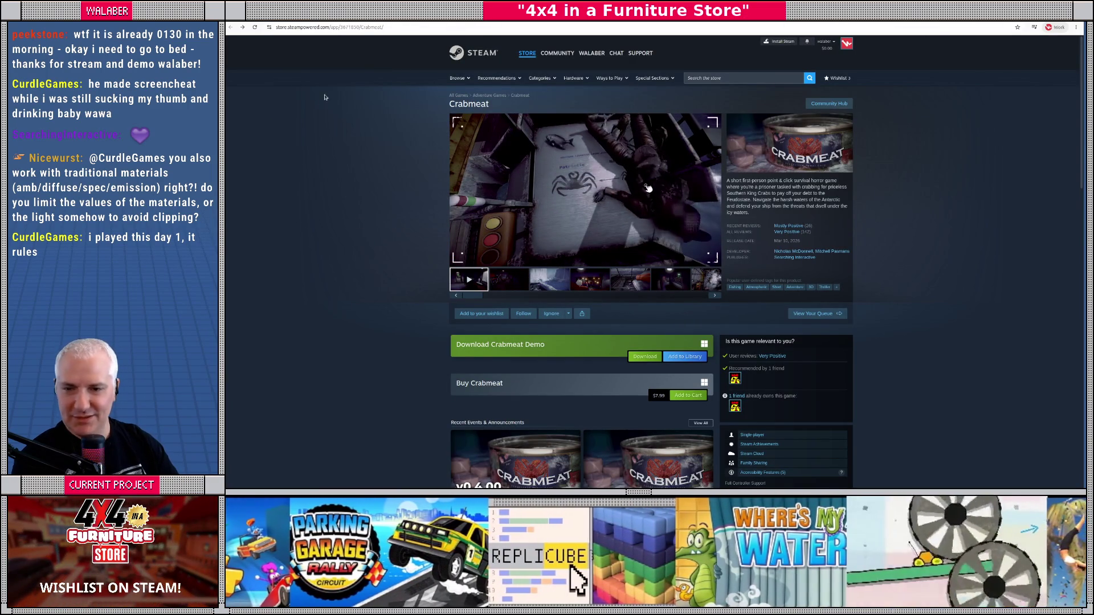
Inspect the store page address and highlight 'point & click' in the short description
{"action": "left_click", "coordinate": [426, 28]}
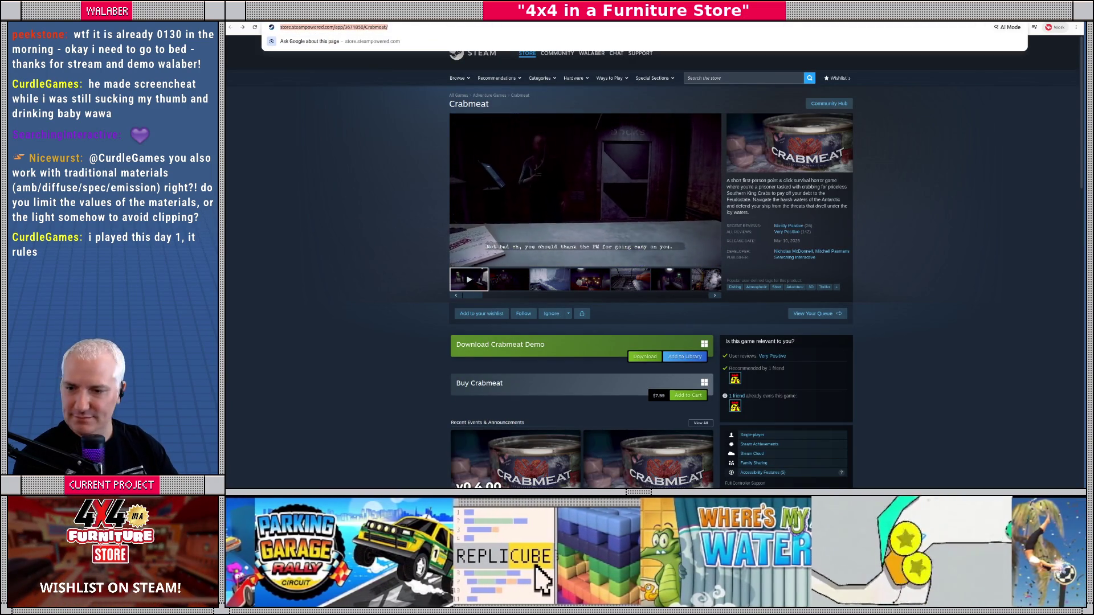
{"action": "key", "text": "Escape"}
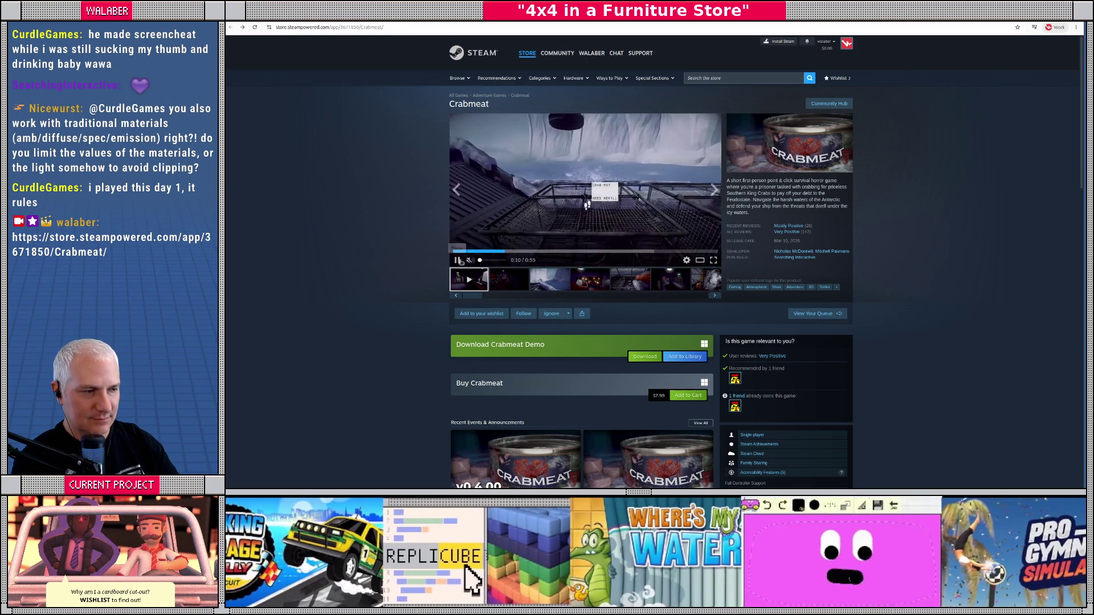
{"action": "left_click_drag", "start_coordinate": [735, 181], "coordinate": [815, 181]}
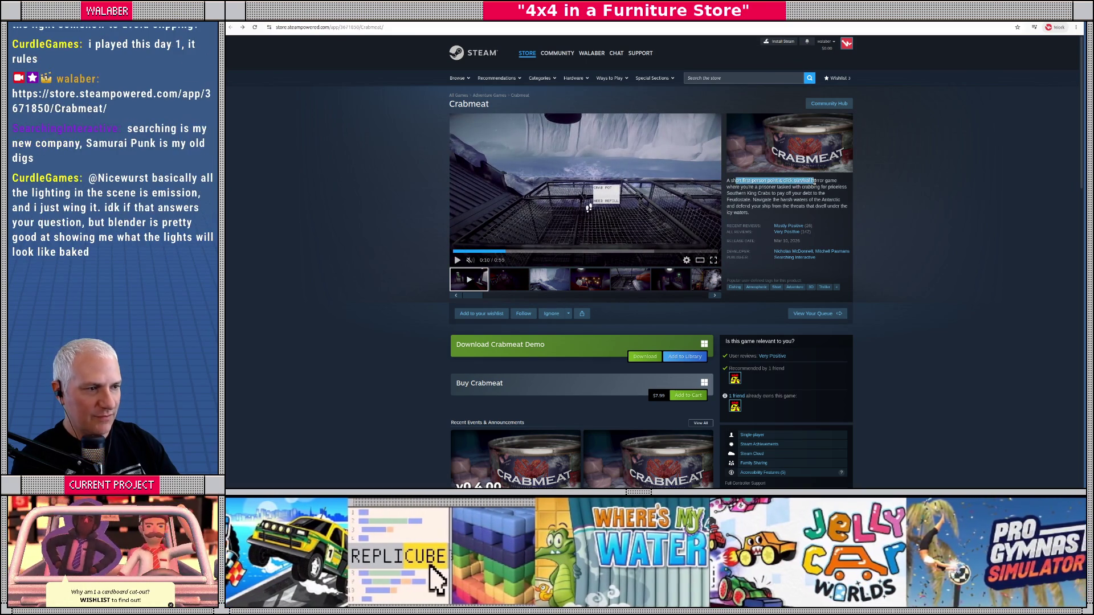
{"action": "left_click", "coordinate": [375, 267]}
{"action": "left_click_drag", "start_coordinate": [747, 181], "coordinate": [807, 181]}
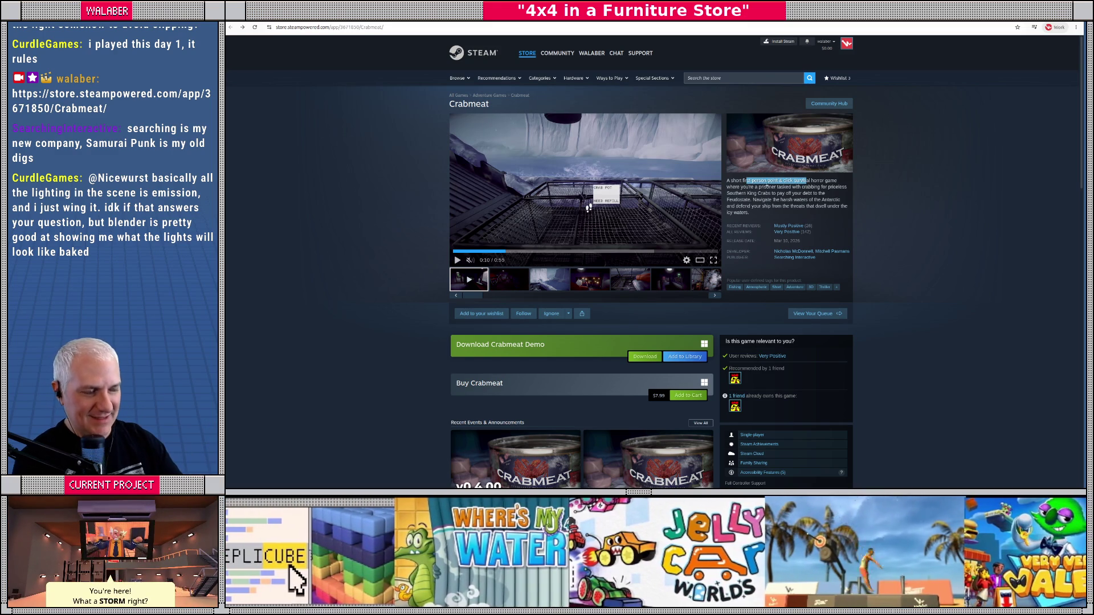
{"action": "left_click", "coordinate": [754, 184]}
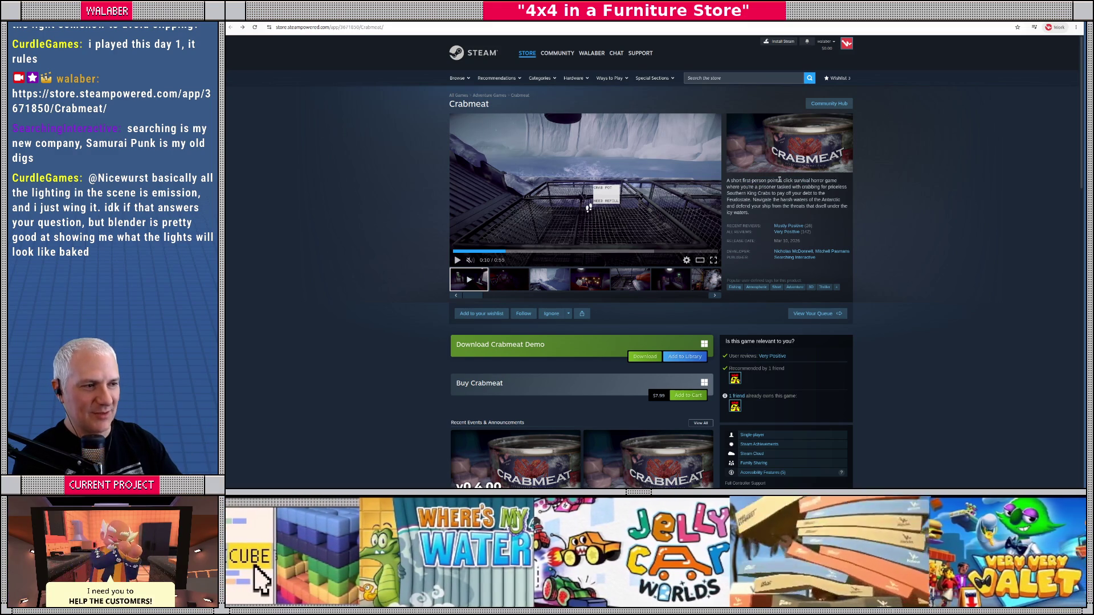
{"action": "left_click_drag", "start_coordinate": [768, 181], "coordinate": [793, 180]}
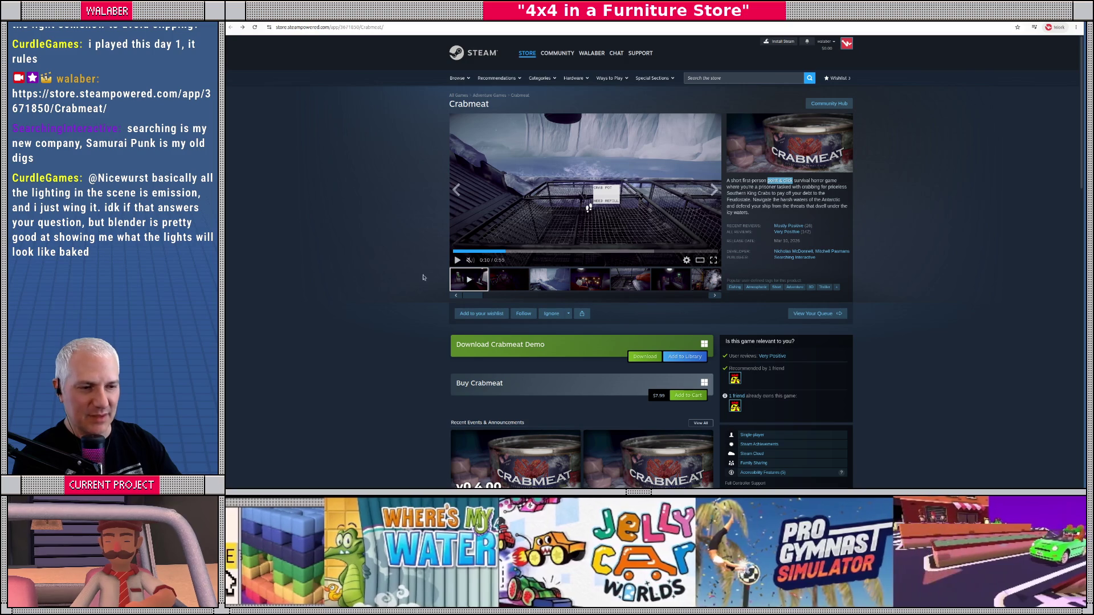
Expand and read the full About This Game description, then return to the Godot editor
{"action": "scroll", "coordinate": [375, 278], "scroll_direction": "down", "scroll_amount": 5}
{"action": "scroll", "coordinate": [377, 280], "scroll_direction": "down", "scroll_amount": 3}
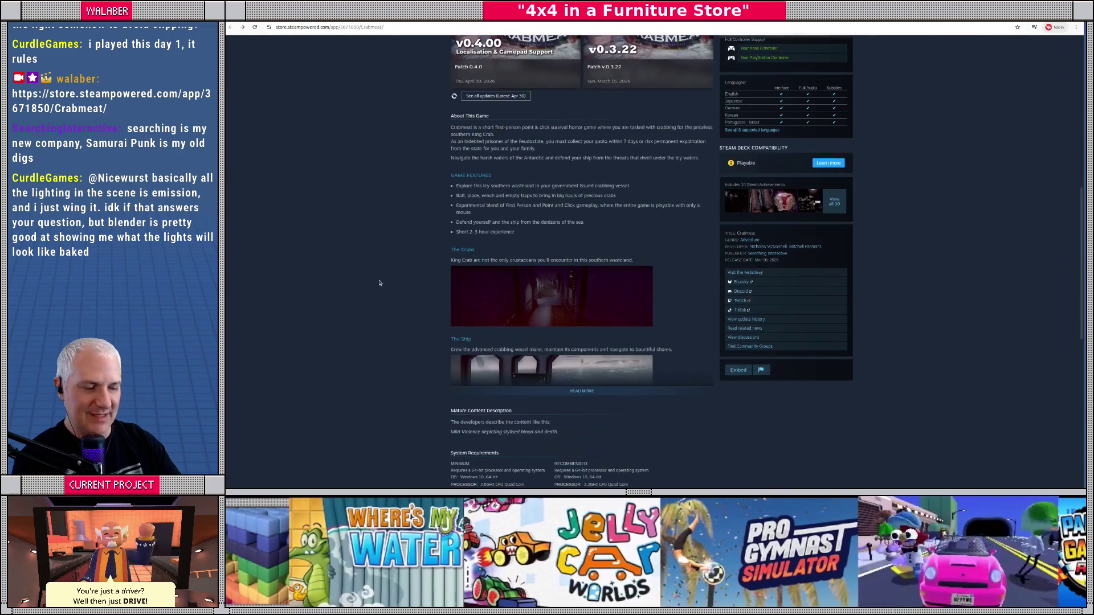
{"action": "left_click", "coordinate": [576, 390]}
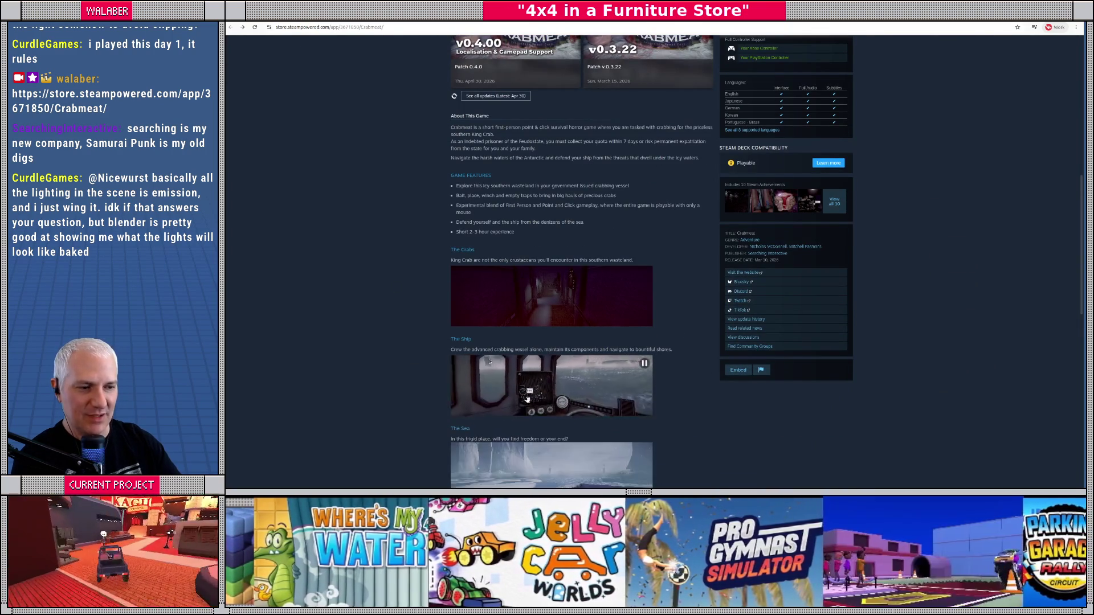
{"action": "scroll", "coordinate": [377, 270], "scroll_direction": "down", "scroll_amount": 3}
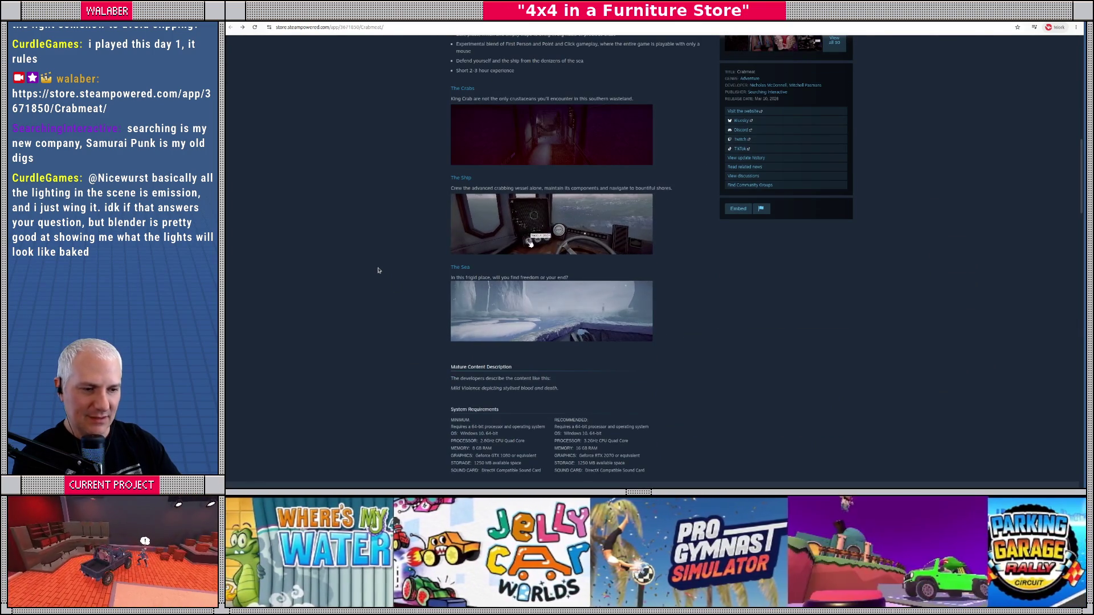
{"action": "scroll", "coordinate": [378, 270], "scroll_direction": "down", "scroll_amount": 4}
{"action": "key", "text": "Home"}
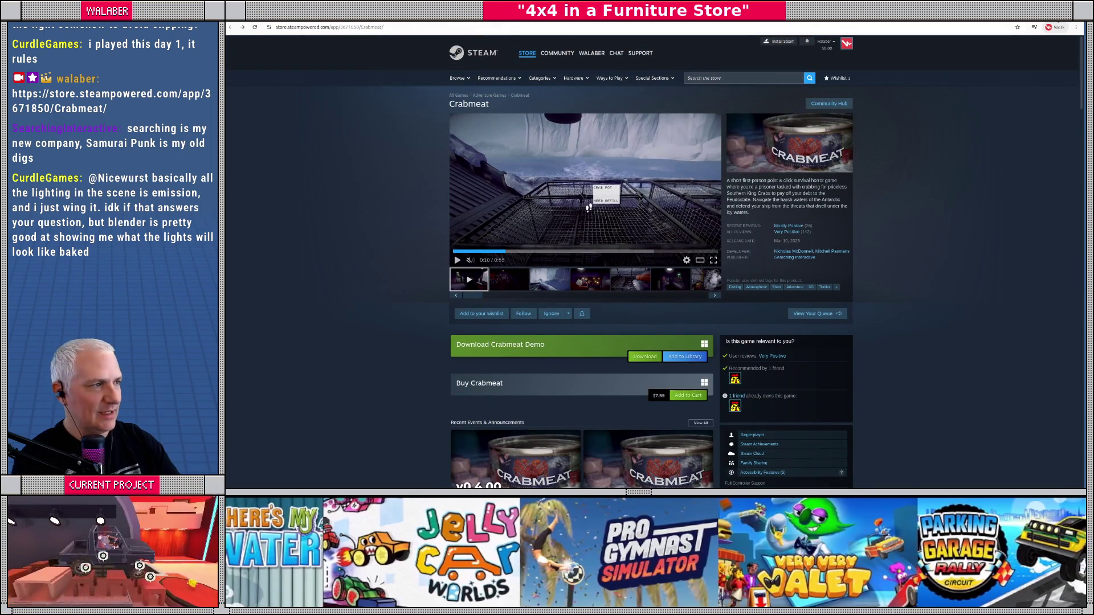
{"action": "key", "text": "alt+Tab"}
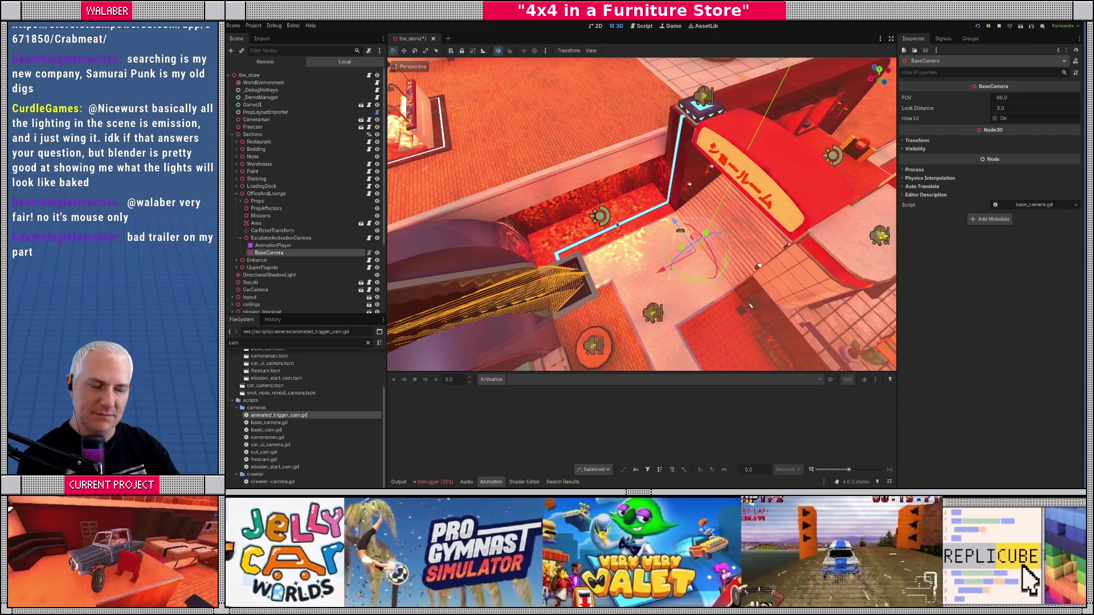
Fly the 3D view low behind the cyan-lit pillar to frame the escalator shot
{"action": "left_click_drag", "start_coordinate": [572, 147], "coordinate": [572, 147]}
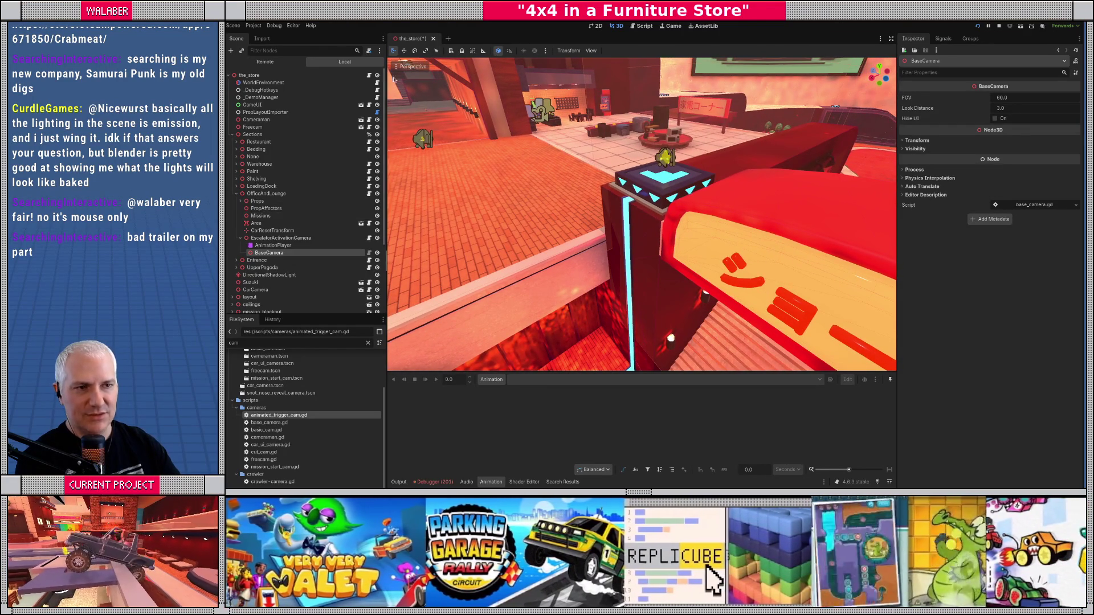
{"action": "left_click", "coordinate": [411, 66]}
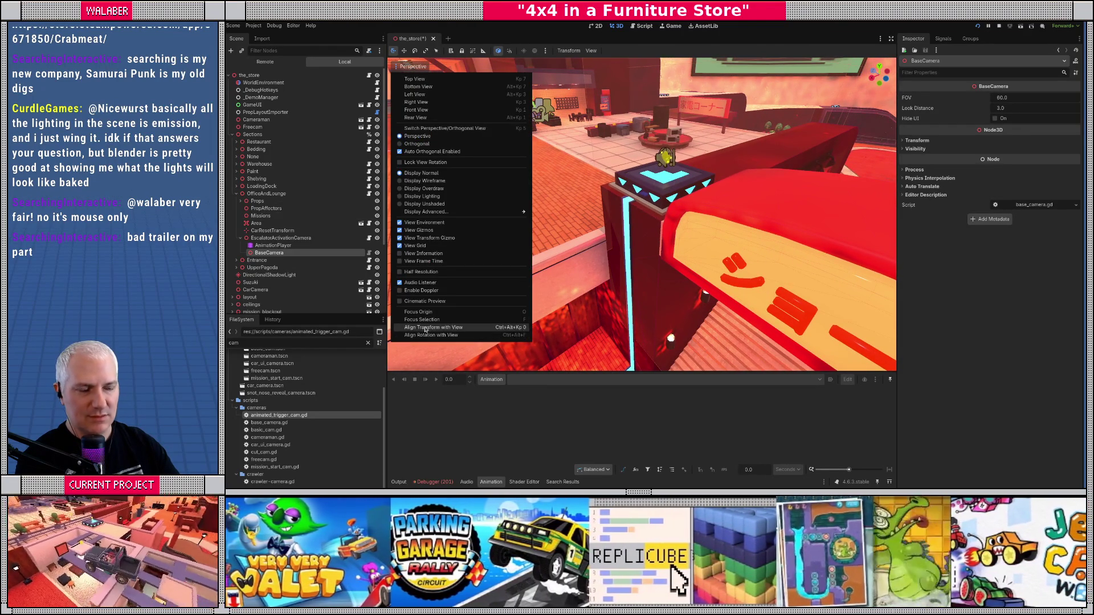
Align BaseCamera's rotation with the view and create the AnimationPlayer animation bedding_escalator_activate
{"action": "left_click", "coordinate": [428, 334]}
{"action": "left_click", "coordinate": [273, 245]}
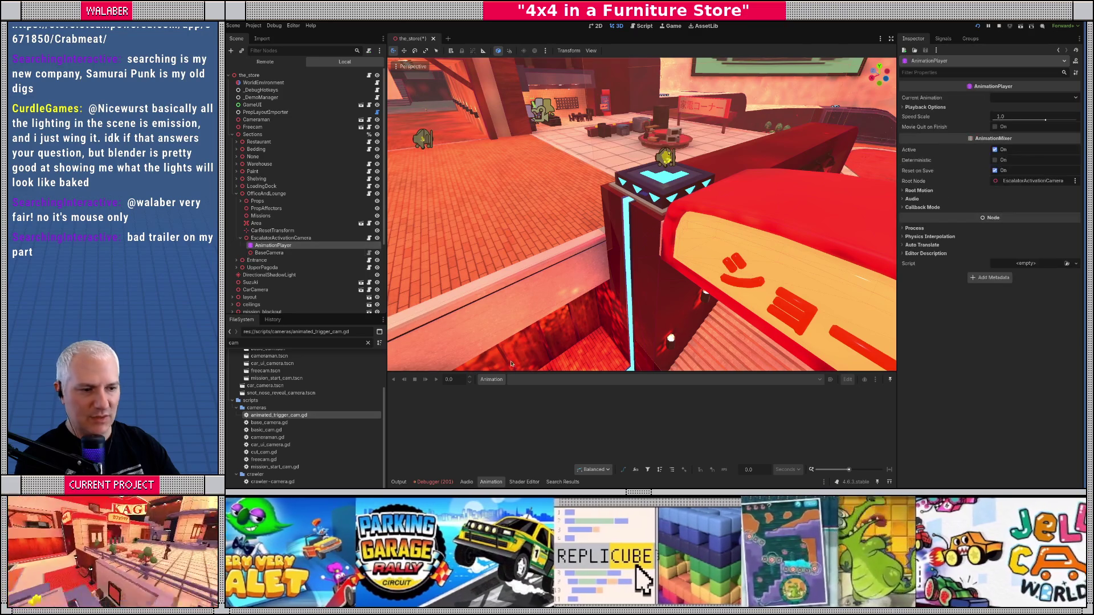
{"action": "left_click", "coordinate": [491, 379]}
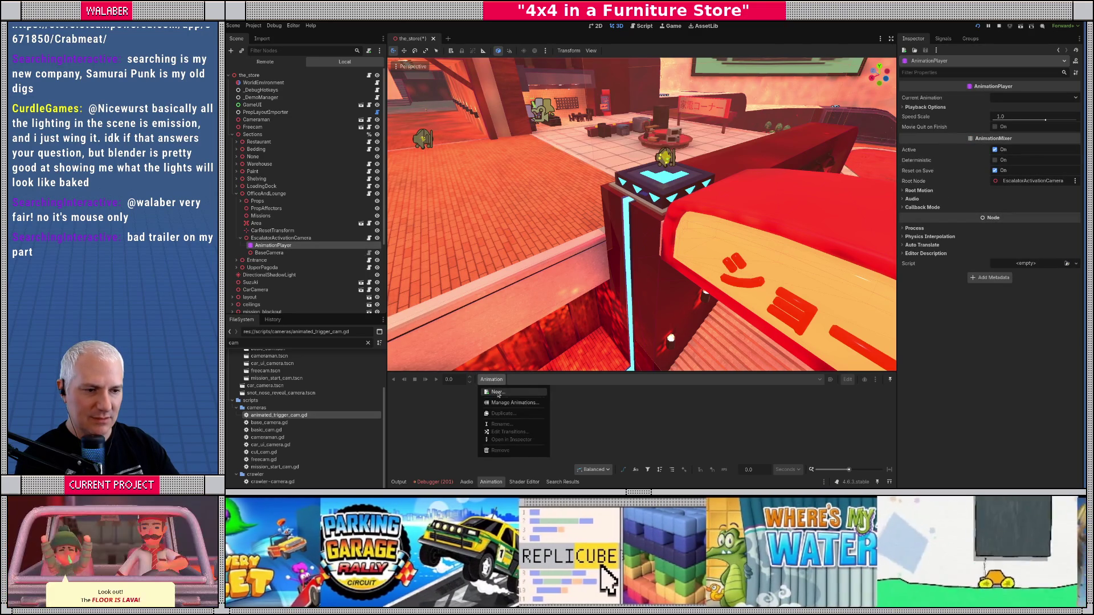
{"action": "left_click", "coordinate": [497, 391]}
{"action": "type", "text": "calato"}
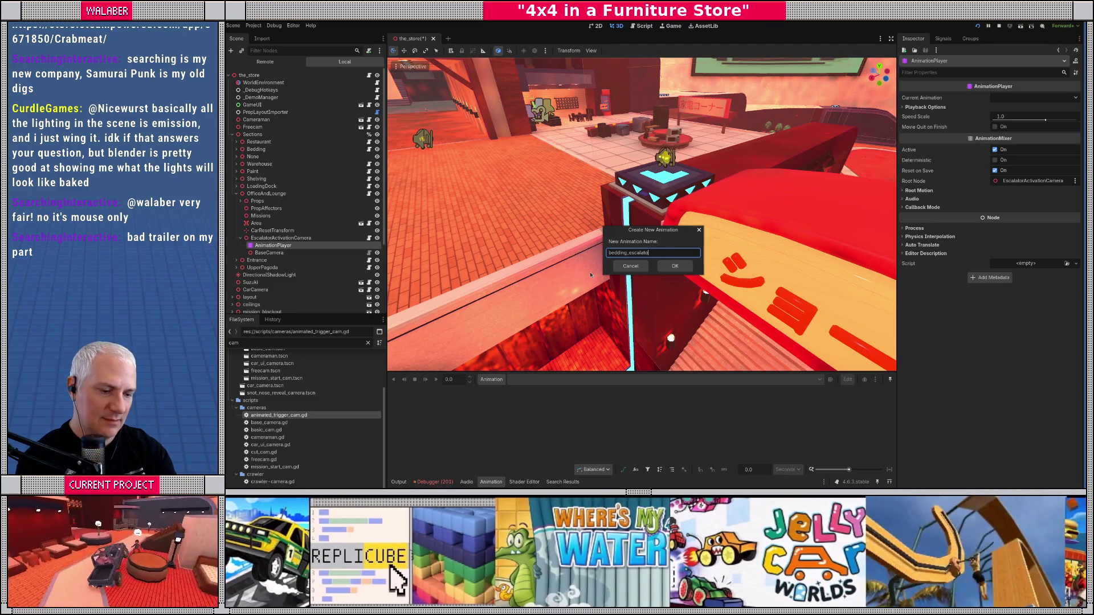
{"action": "key", "text": "Return"}
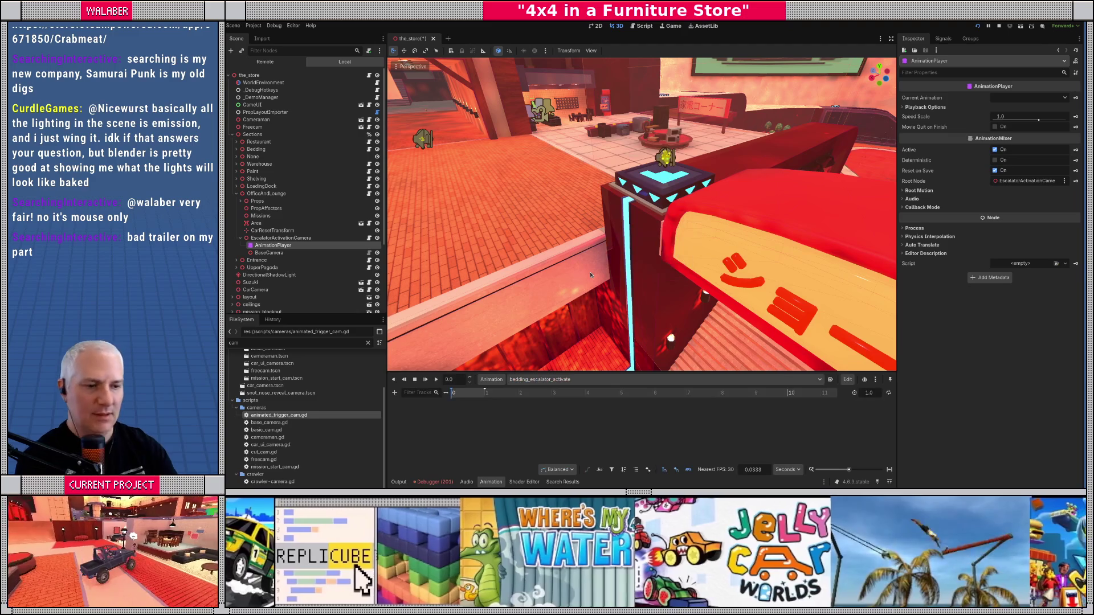
Key BaseCamera's position, rotation and FOV at the start as Bezier tracks without RESET tracks
{"action": "left_click", "coordinate": [286, 253]}
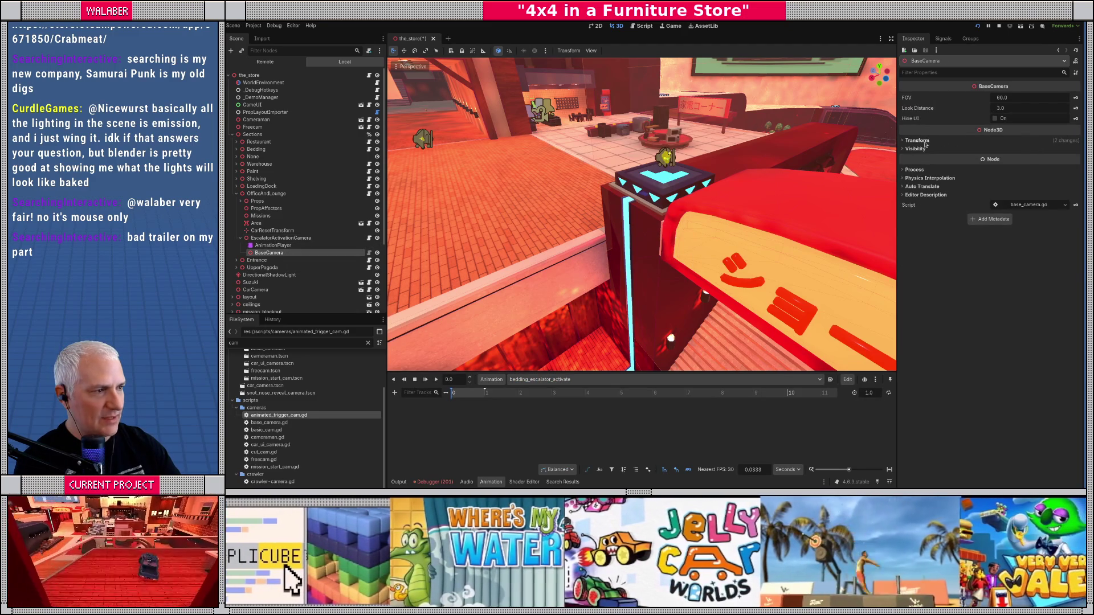
{"action": "left_click", "coordinate": [926, 141]}
{"action": "left_click", "coordinate": [1075, 149]}
{"action": "left_click", "coordinate": [650, 261]}
{"action": "left_click", "coordinate": [594, 260]}
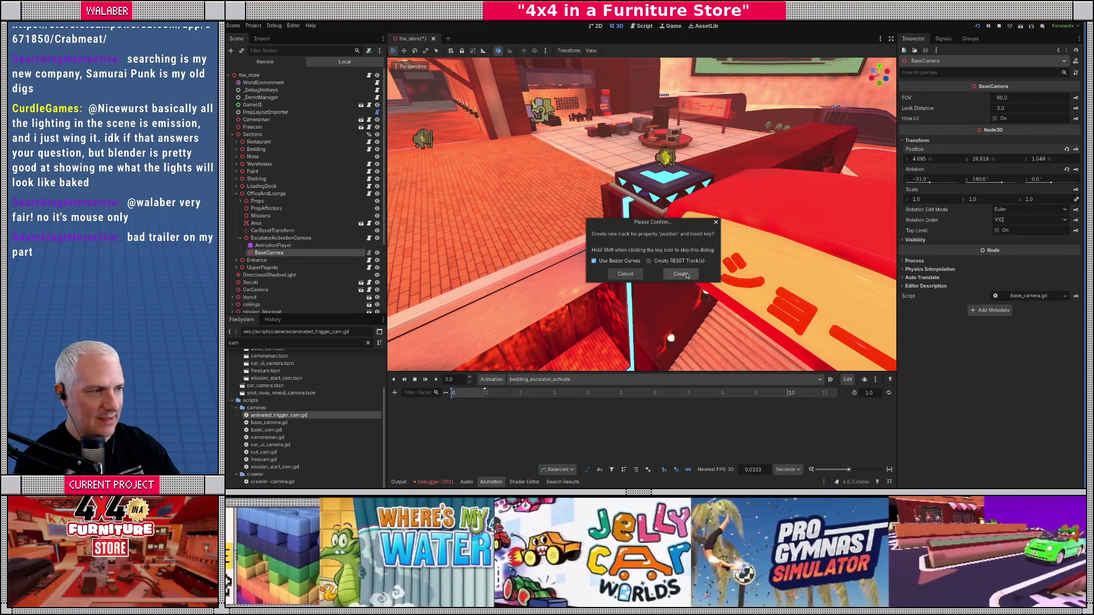
{"action": "left_click", "coordinate": [681, 274]}
{"action": "left_click", "coordinate": [1075, 170]}
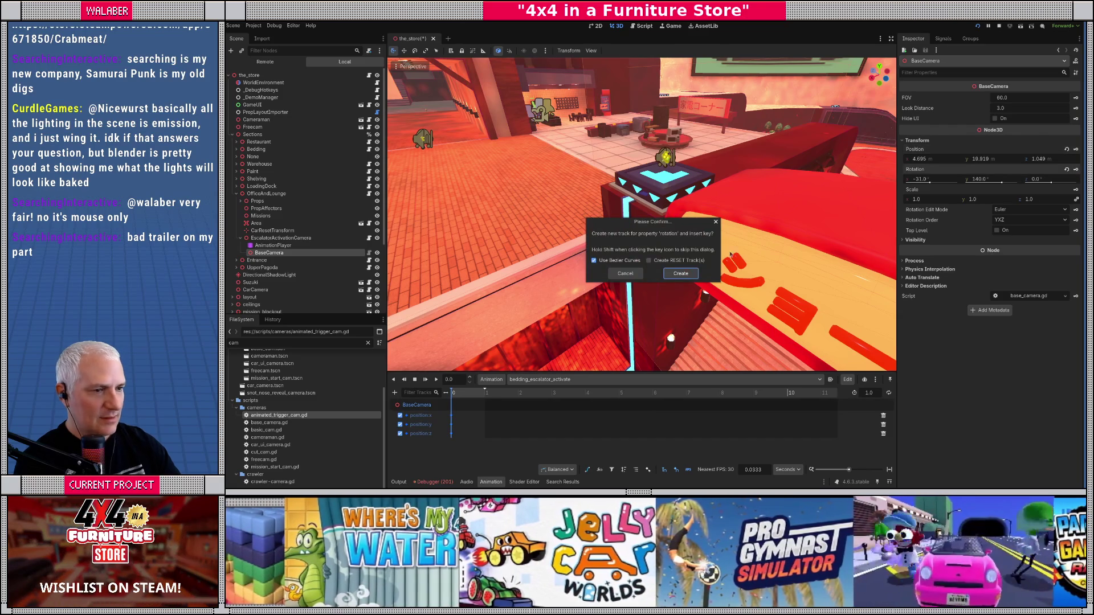
{"action": "left_click", "coordinate": [681, 274]}
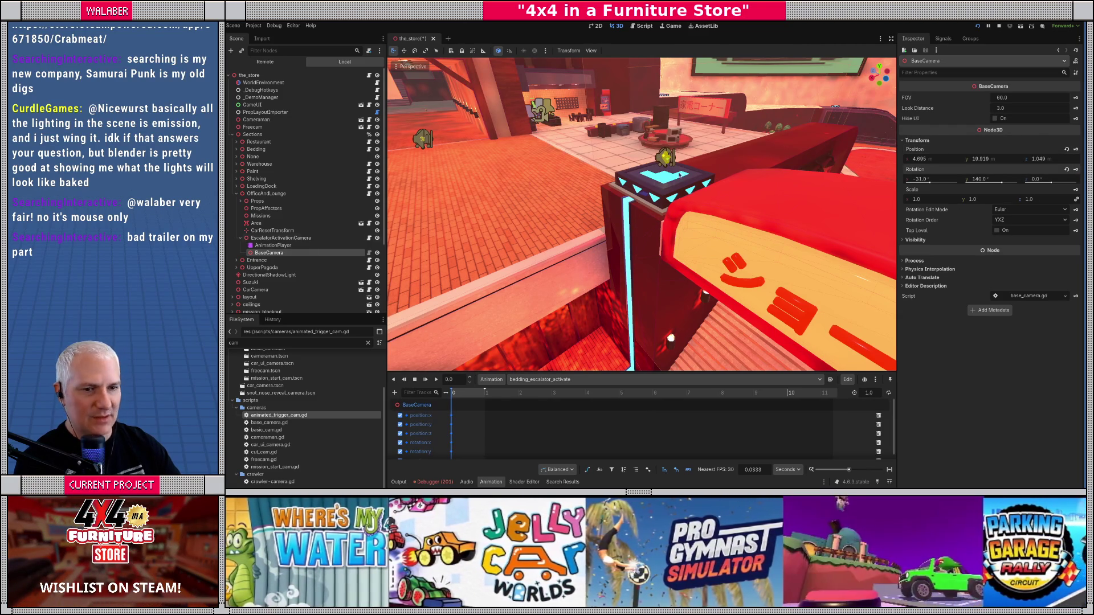
{"action": "left_click", "coordinate": [1076, 99]}
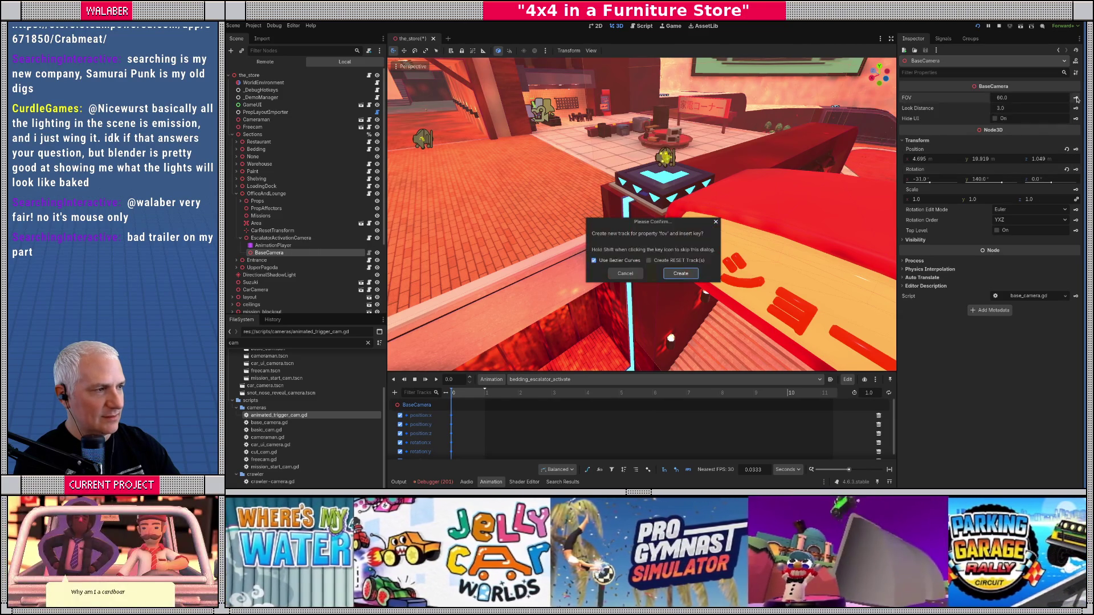
{"action": "left_click", "coordinate": [680, 274]}
Set timeline snapping to FPS and the animation length to 60
{"action": "left_click", "coordinate": [791, 469]}
{"action": "left_click", "coordinate": [792, 483]}
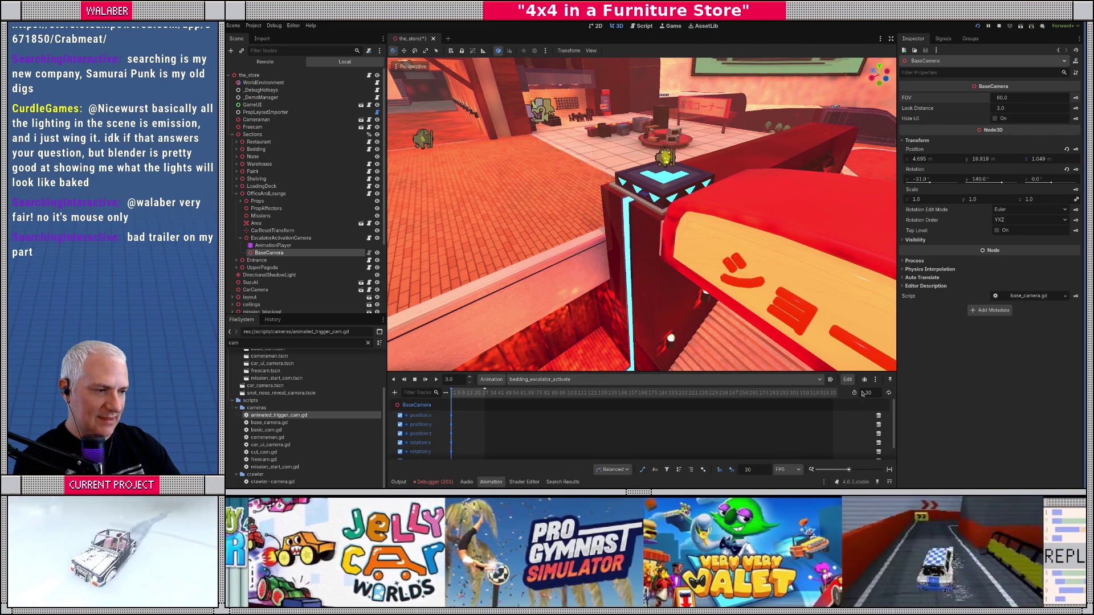
{"action": "left_click", "coordinate": [872, 393]}
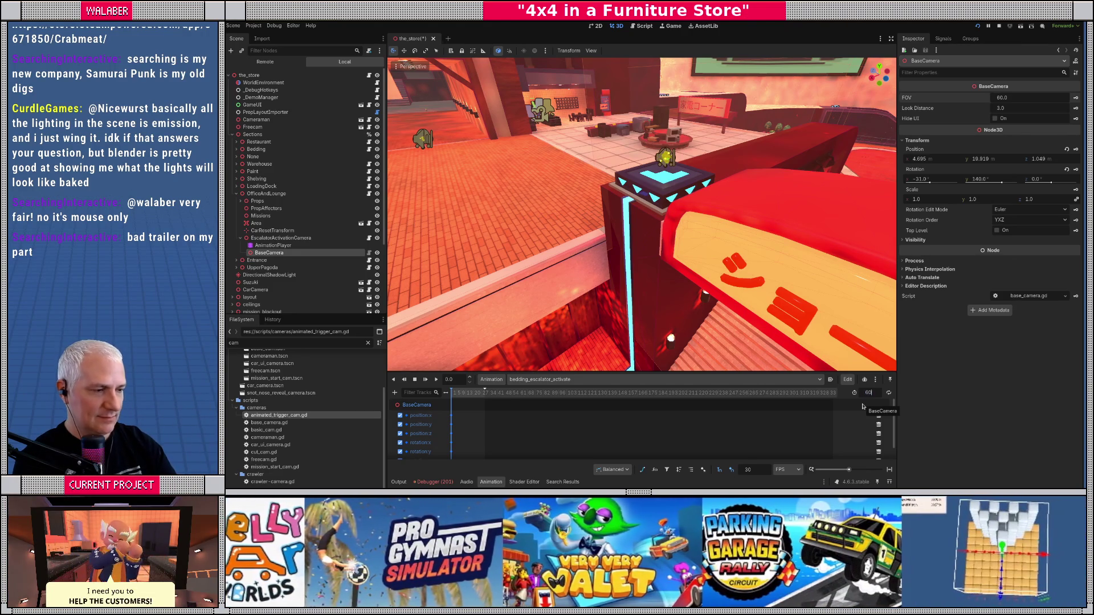
{"action": "key", "text": "Return"}
Align BaseCamera with a new view of the cyan-lined room and key its rotation at 0.7
{"action": "mouse_move", "coordinate": [629, 270]}
{"action": "left_mouse_down"}
{"action": "mouse_move", "coordinate": [678, 188]}
{"action": "mouse_move", "coordinate": [658, 249]}
{"action": "mouse_move", "coordinate": [681, 222]}
{"action": "mouse_move", "coordinate": [675, 239]}
{"action": "left_mouse_up"}
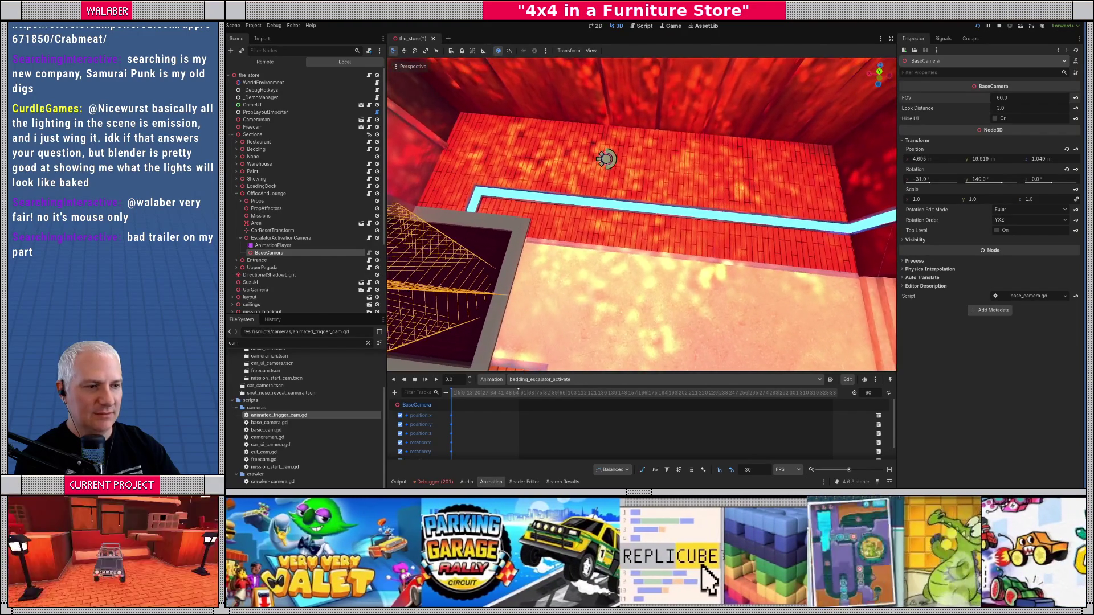
{"action": "mouse_move", "coordinate": [475, 396]}
{"action": "left_mouse_down"}
{"action": "mouse_move", "coordinate": [488, 396]}
{"action": "mouse_move", "coordinate": [475, 395]}
{"action": "left_mouse_up"}
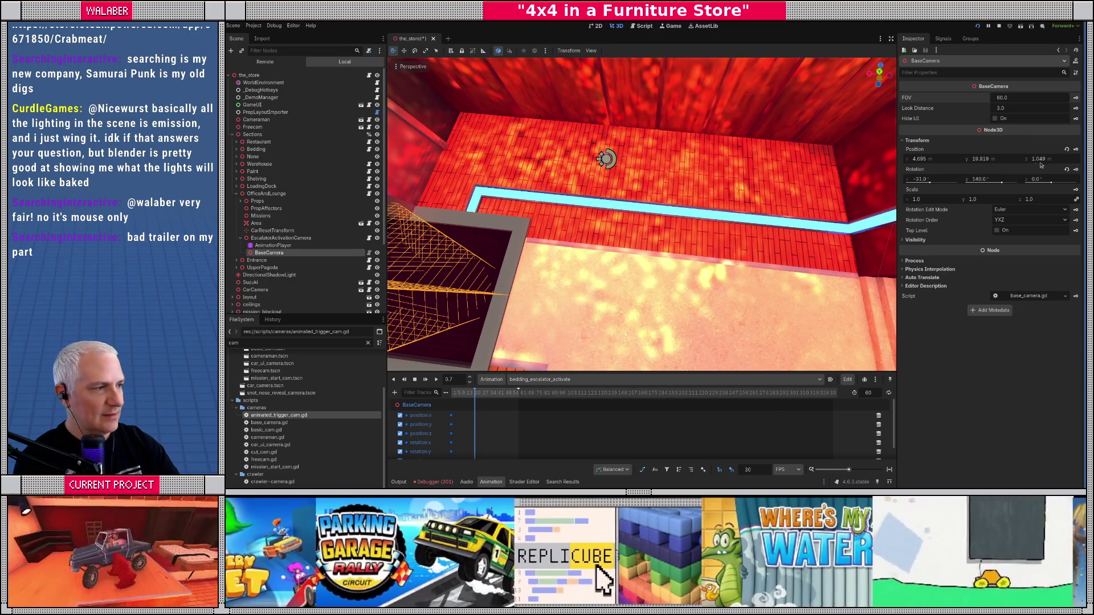
{"action": "left_click", "coordinate": [396, 66]}
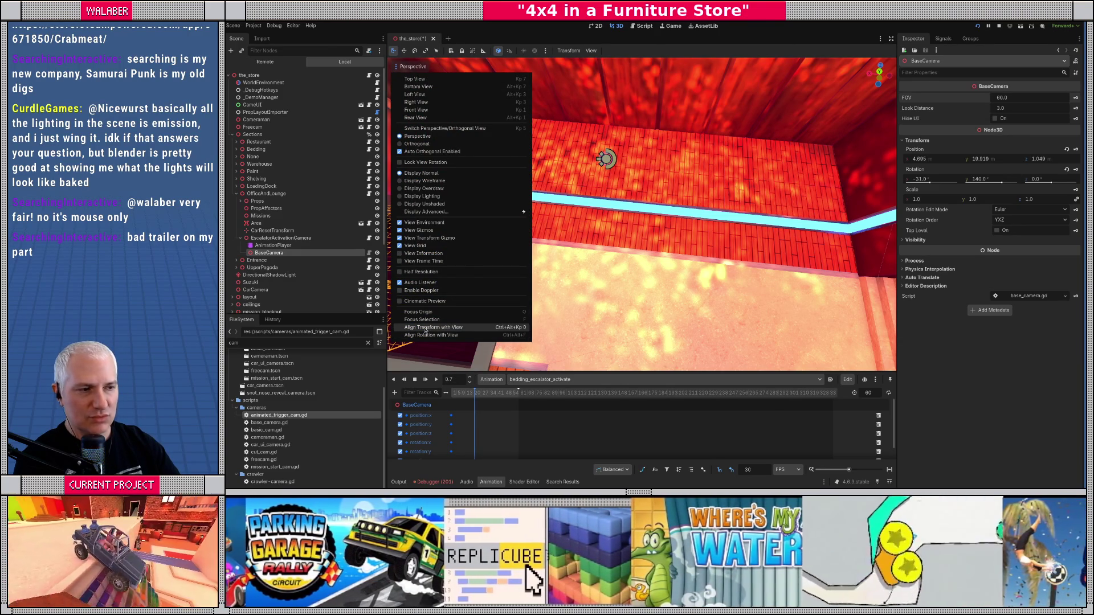
{"action": "left_click", "coordinate": [426, 328]}
{"action": "left_click", "coordinate": [1076, 170]}
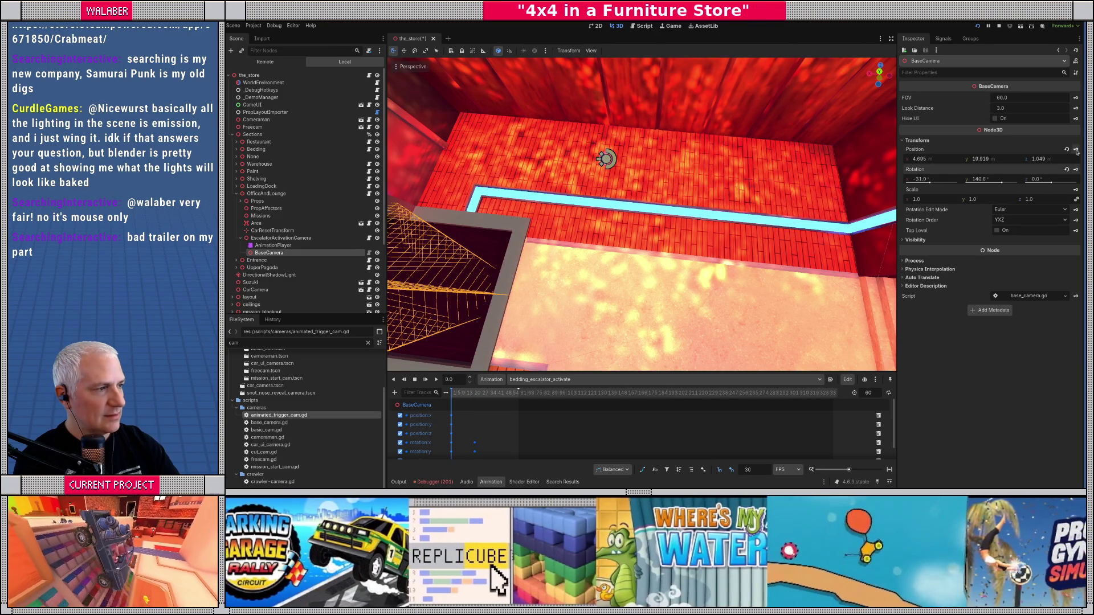
{"action": "left_click", "coordinate": [451, 393]}
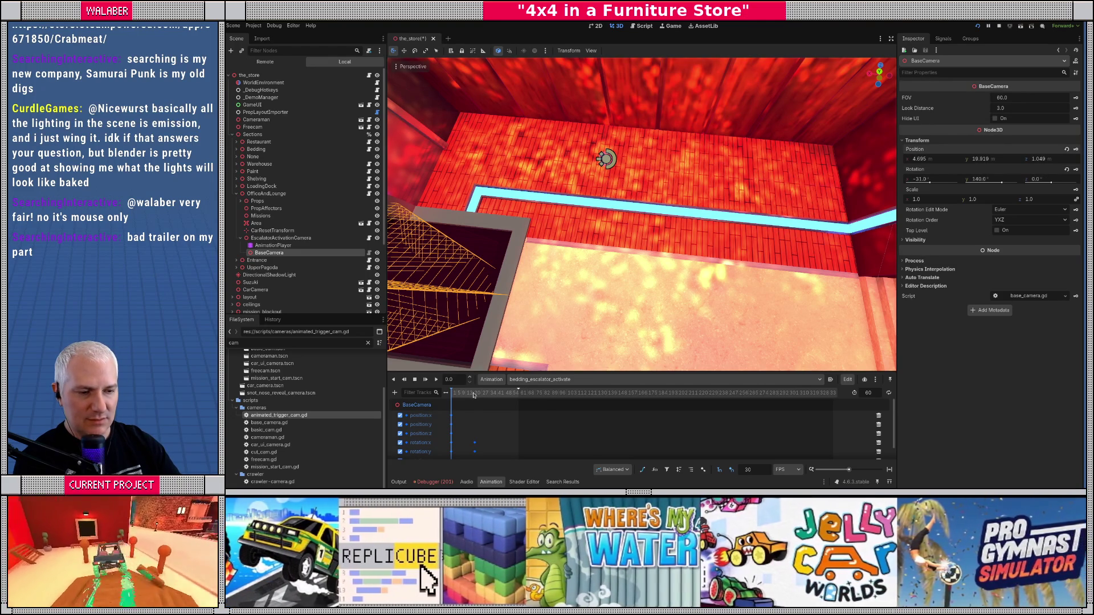
{"action": "left_click", "coordinate": [474, 393]}
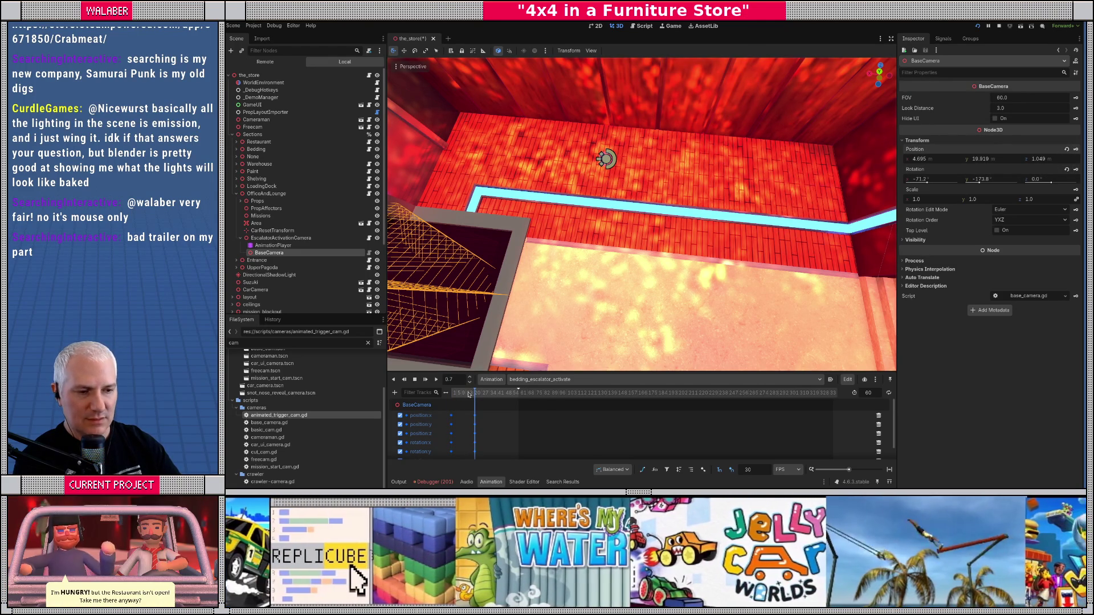
Re-align BaseCamera's transform with the current view at 0.7
{"action": "scroll", "coordinate": [646, 242], "scroll_direction": "down", "scroll_amount": 5}
{"action": "mouse_move", "coordinate": [479, 397]}
{"action": "left_mouse_down"}
{"action": "mouse_move", "coordinate": [453, 394]}
{"action": "mouse_move", "coordinate": [475, 395]}
{"action": "left_mouse_up"}
{"action": "scroll", "coordinate": [642, 214], "scroll_direction": "up", "scroll_amount": 5}
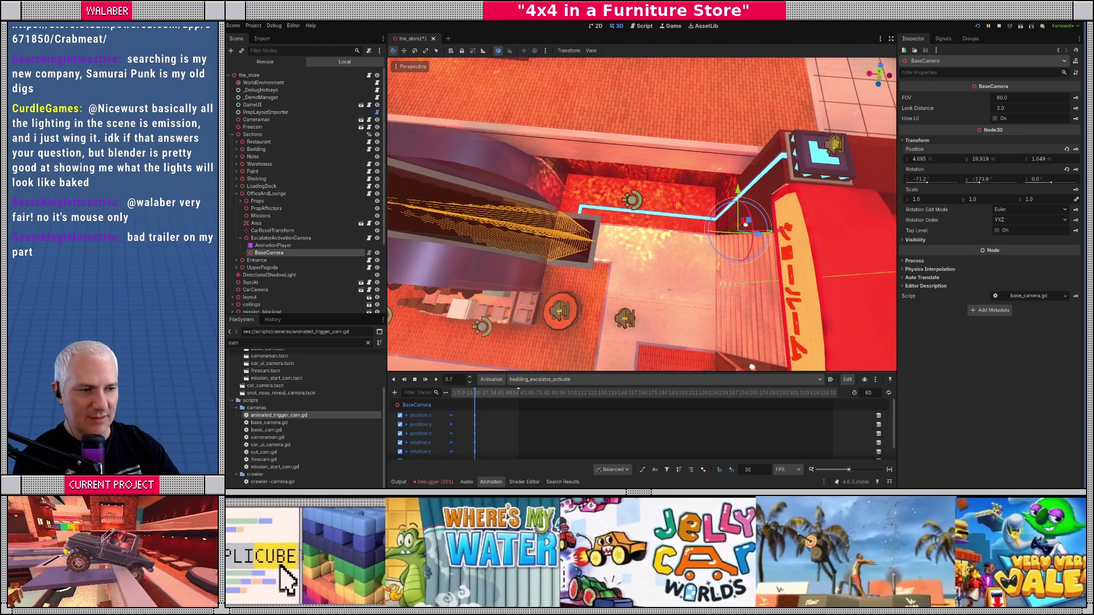
{"action": "scroll", "coordinate": [445, 163], "scroll_direction": "up", "scroll_amount": 5}
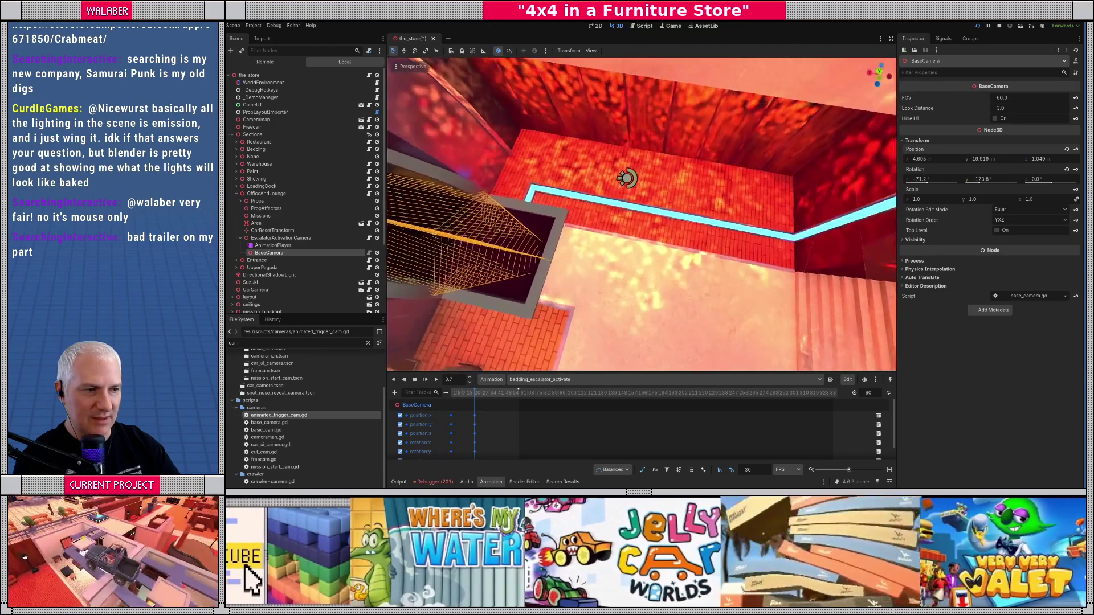
{"action": "left_click", "coordinate": [411, 66]}
{"action": "left_click", "coordinate": [417, 330]}
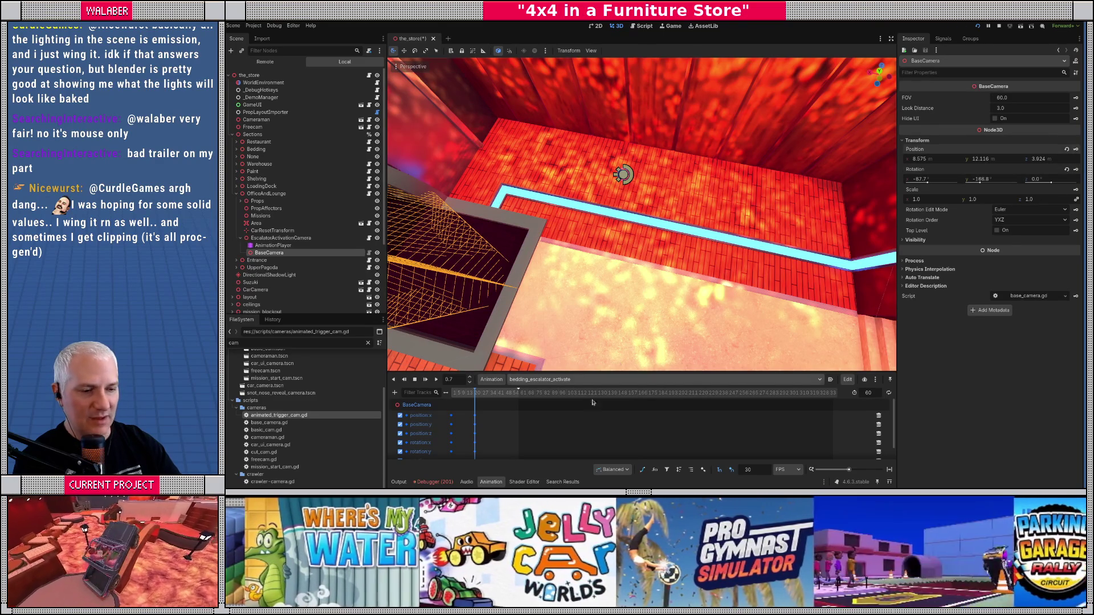
{"action": "key", "text": "a"}
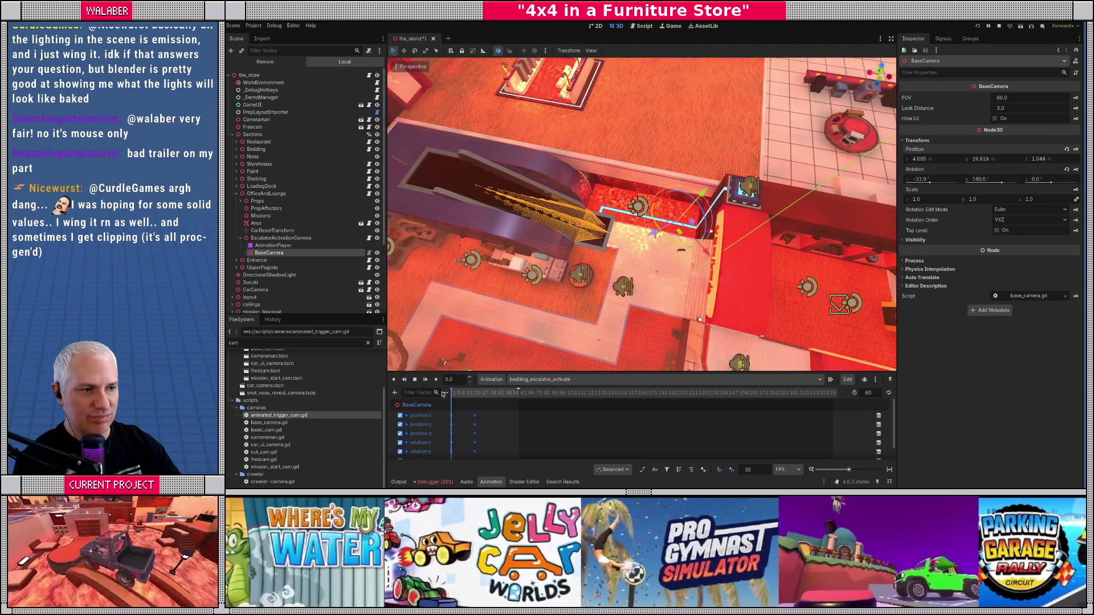
Scrub the camera animation and fly the view to frame the escalator
{"action": "left_click_drag", "start_coordinate": [451, 392], "coordinate": [497, 392]}
{"action": "key", "text": "w"}
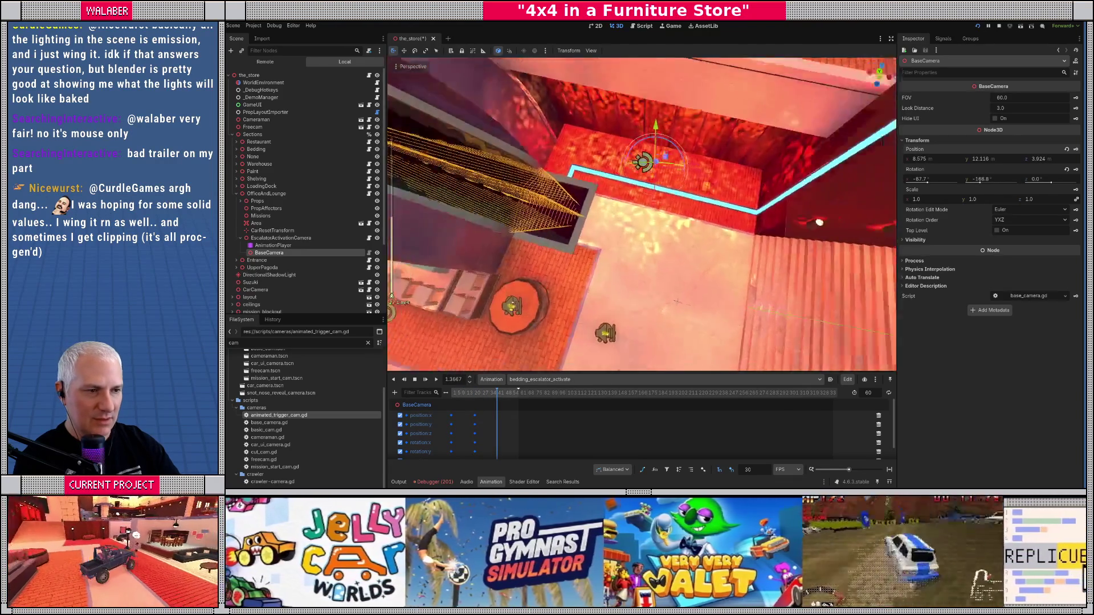
{"action": "scroll", "coordinate": [641, 214], "scroll_direction": "up", "scroll_amount": 2}
{"action": "key", "text": "a"}
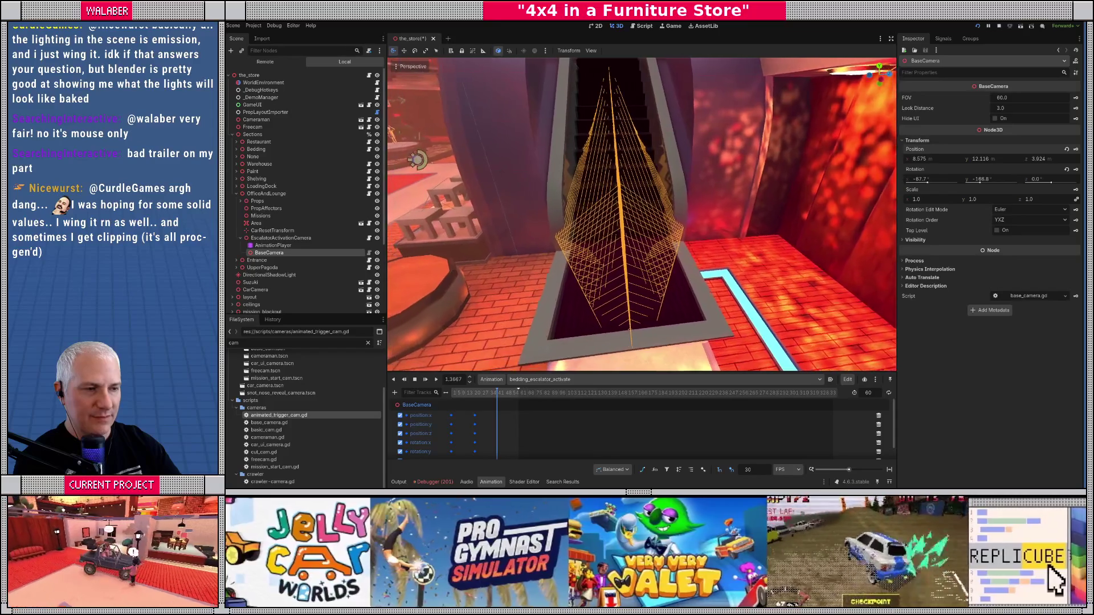
{"action": "key", "text": "s"}
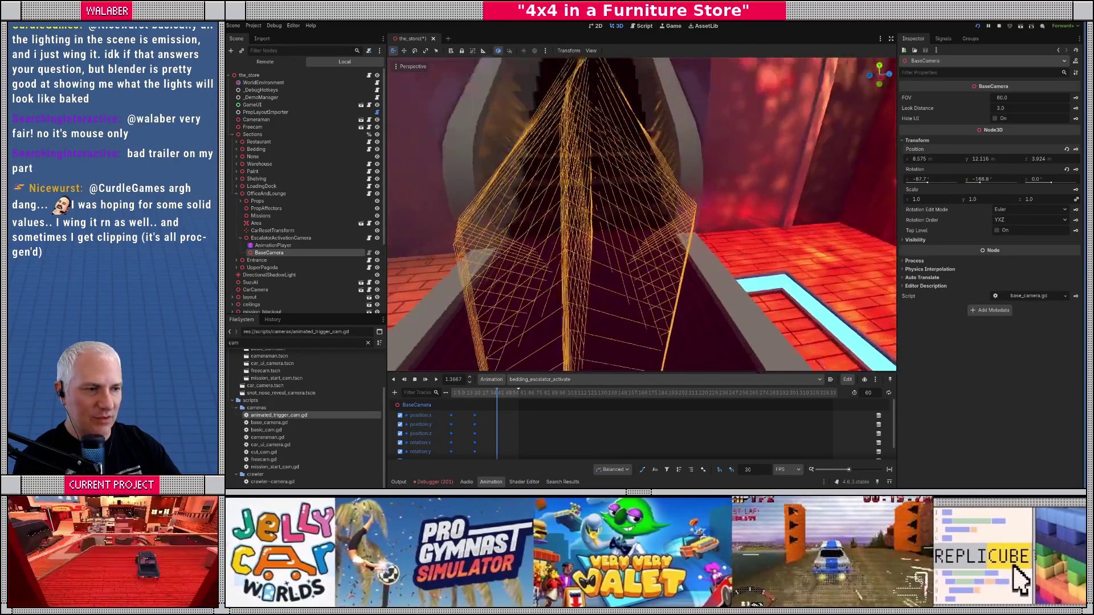
{"action": "key", "text": "w"}
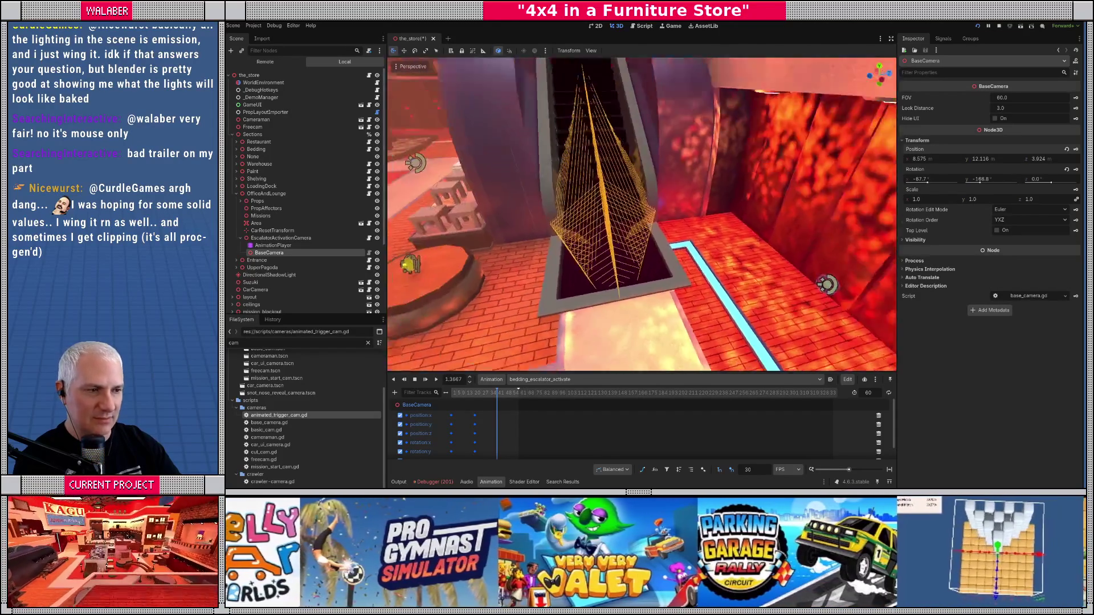
{"action": "key", "text": "w"}
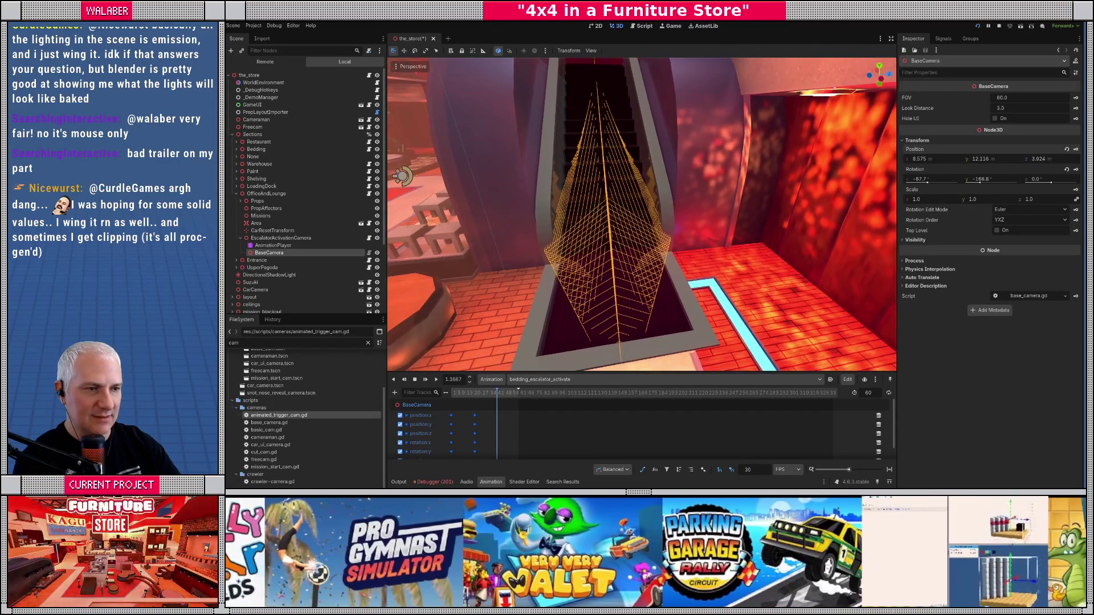
{"action": "key", "text": "s"}
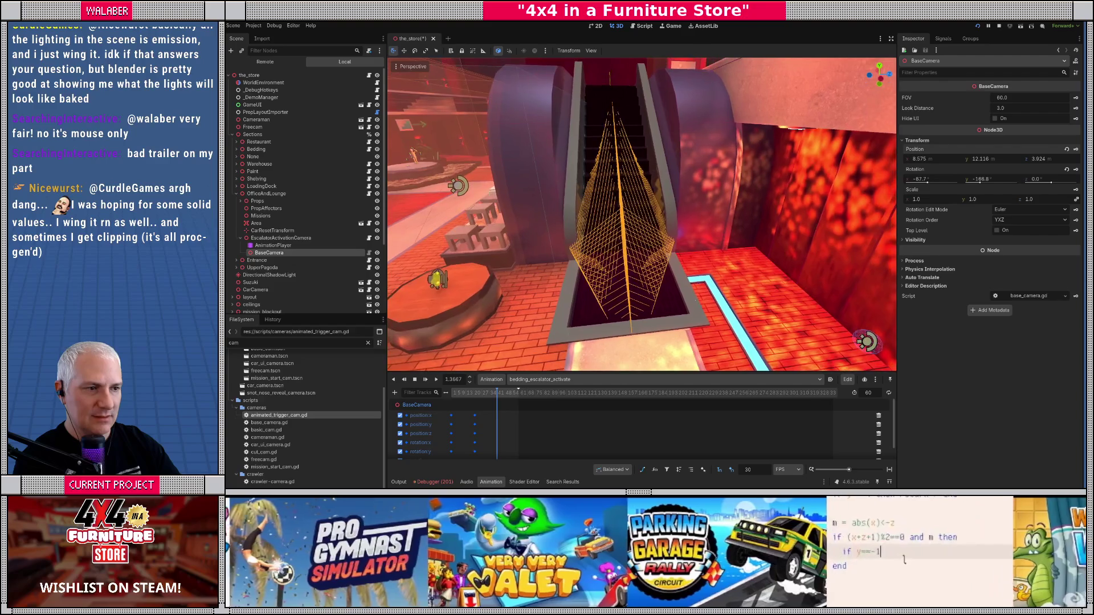
Align BaseCamera's transform to the view (7.782, 10.043, 2.973) and show the animation as enlarged Bezier curves
{"action": "left_click", "coordinate": [397, 67]}
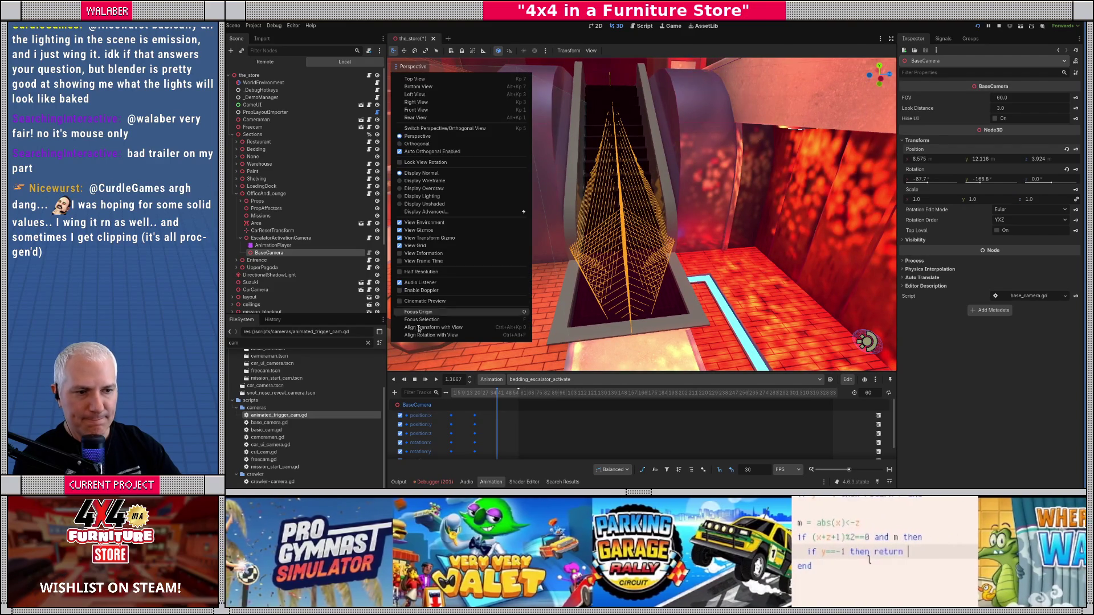
{"action": "left_click", "coordinate": [450, 327]}
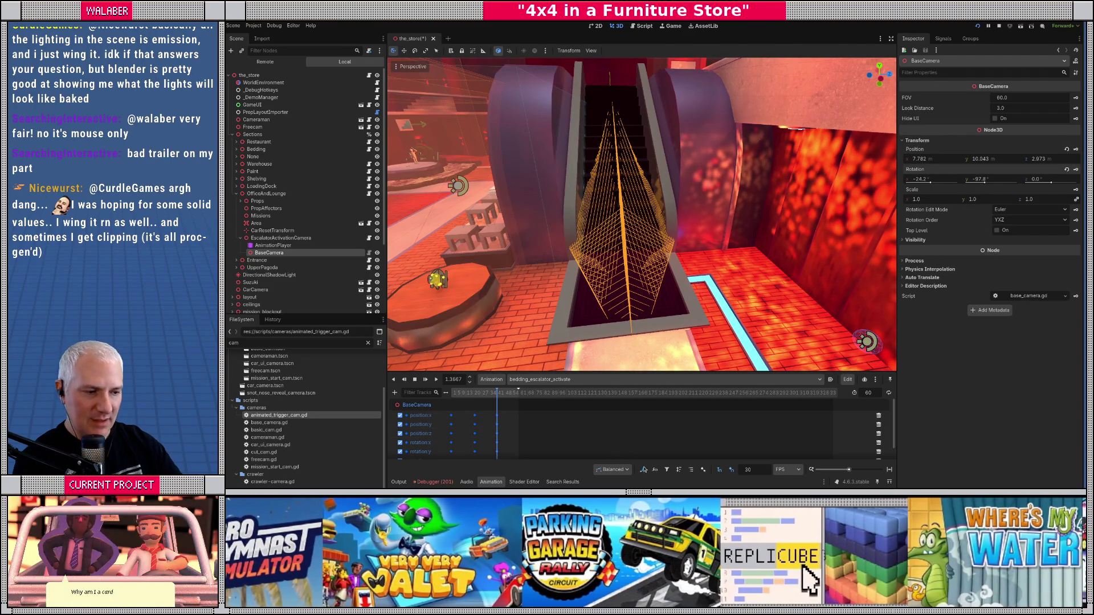
{"action": "left_click", "coordinate": [642, 469]}
{"action": "left_click_drag", "start_coordinate": [629, 373], "coordinate": [629, 233]}
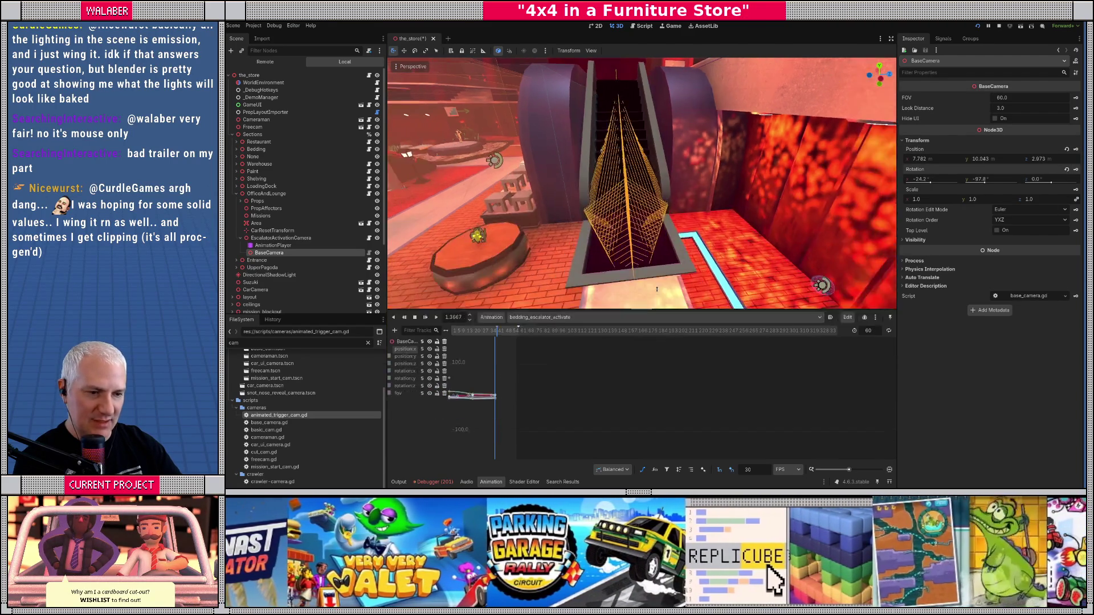
Fit the curves to the panel and select the rotation:y curve at about 0.7 s
{"action": "key", "text": "f"}
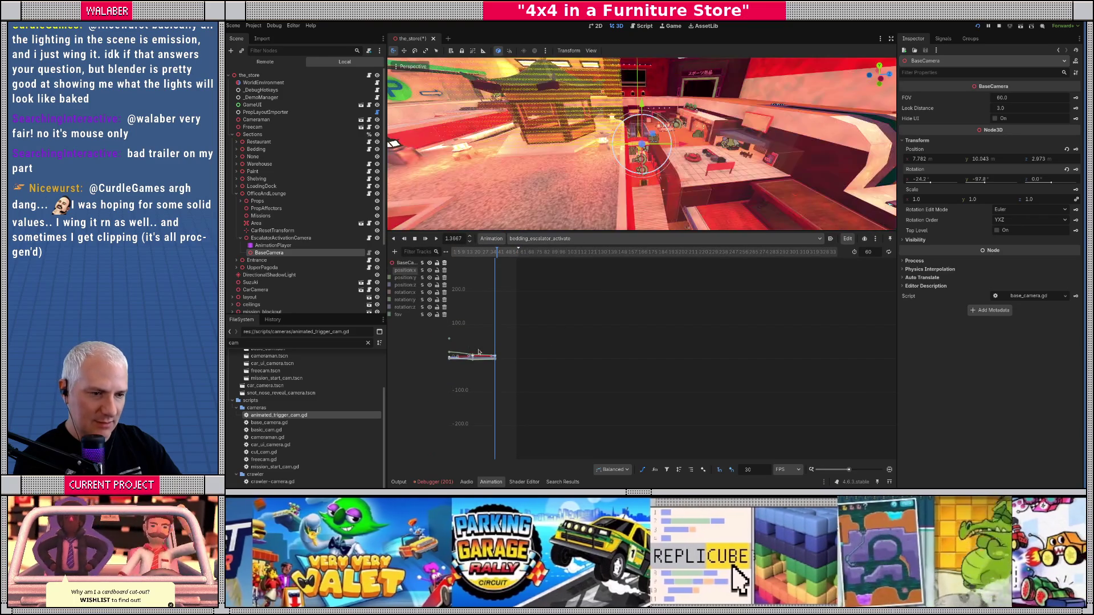
{"action": "key", "text": "f"}
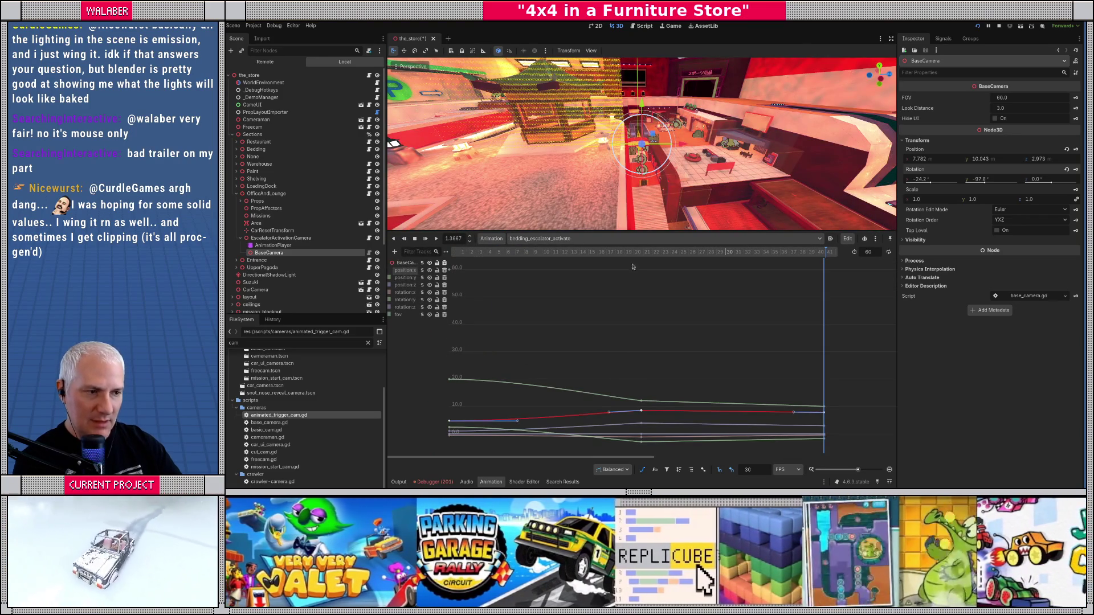
{"action": "left_click_drag", "start_coordinate": [787, 255], "coordinate": [483, 265]}
{"action": "left_click", "coordinate": [406, 294]}
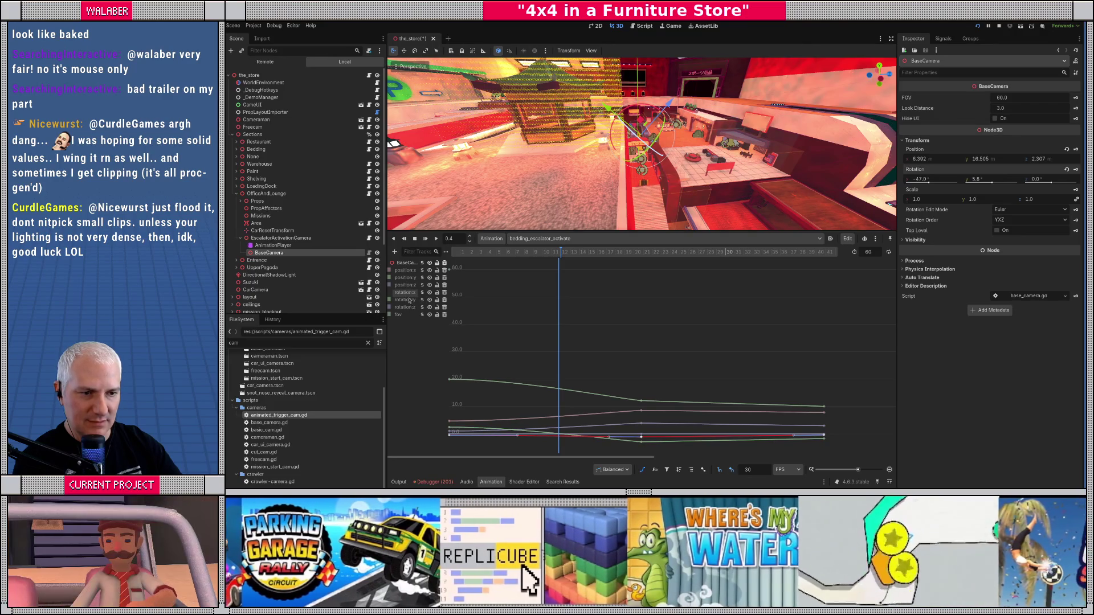
{"action": "left_click", "coordinate": [409, 300]}
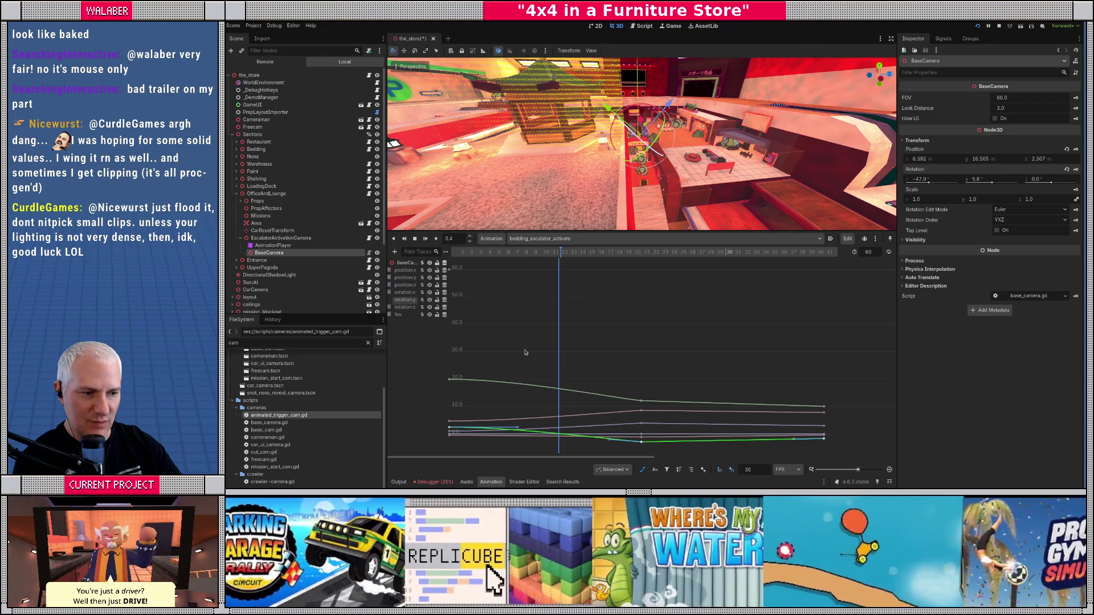
{"action": "mouse_move", "coordinate": [565, 257]}
{"action": "left_mouse_down"}
{"action": "mouse_move", "coordinate": [495, 260]}
{"action": "mouse_move", "coordinate": [620, 264]}
{"action": "mouse_move", "coordinate": [443, 268]}
{"action": "mouse_move", "coordinate": [642, 282]}
{"action": "left_mouse_up"}
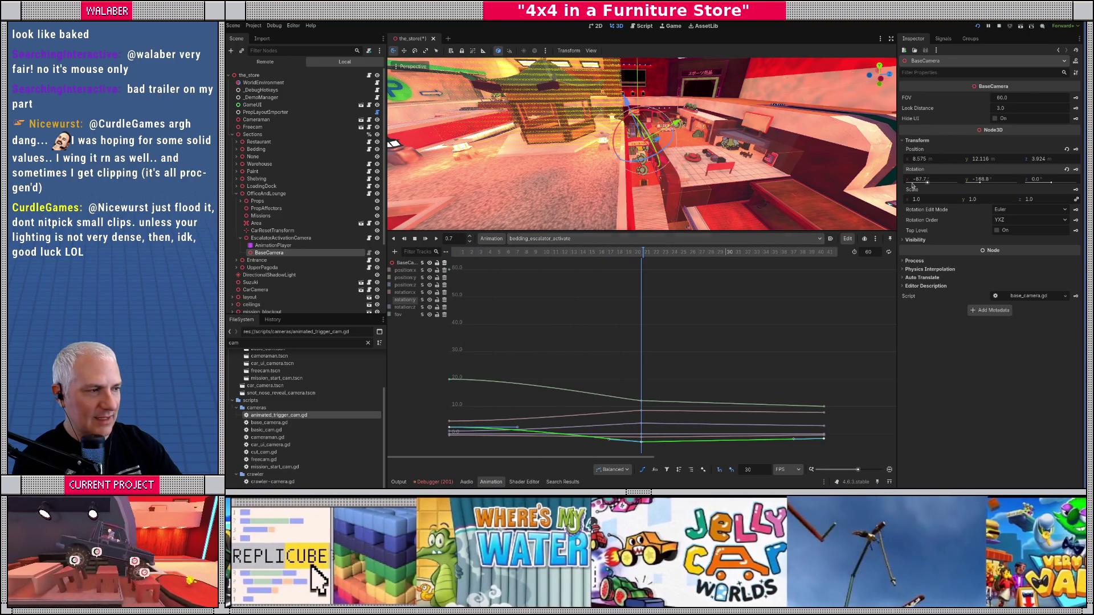
Flip BaseCamera's Y rotation at 0.7 s to 13.2 (-166.8+180), then edit the final key's value
{"action": "left_click", "coordinate": [1007, 181]}
{"action": "type", "text": "-180"}
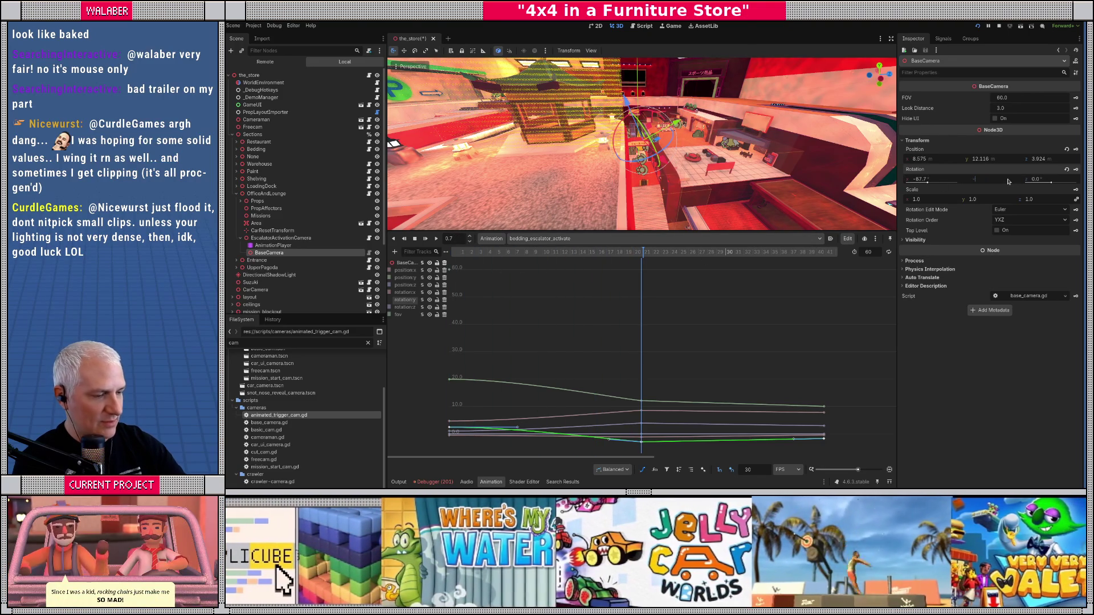
{"action": "key", "text": "Return"}
{"action": "key", "text": "ctrl+z"}
{"action": "left_click", "coordinate": [999, 181]}
{"action": "key", "text": "Escape"}
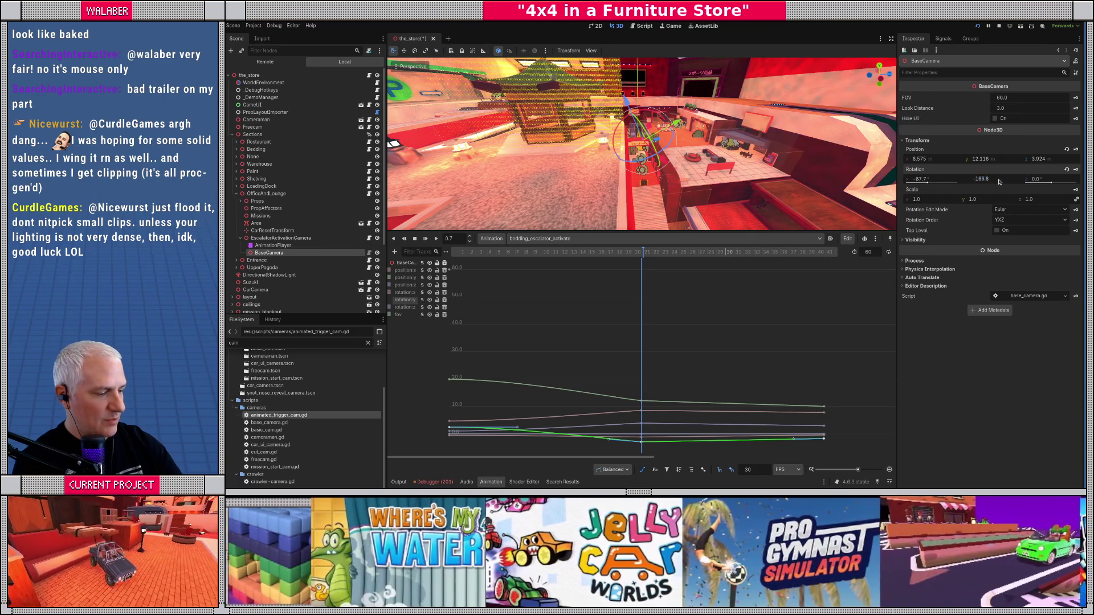
{"action": "key", "text": "Return"}
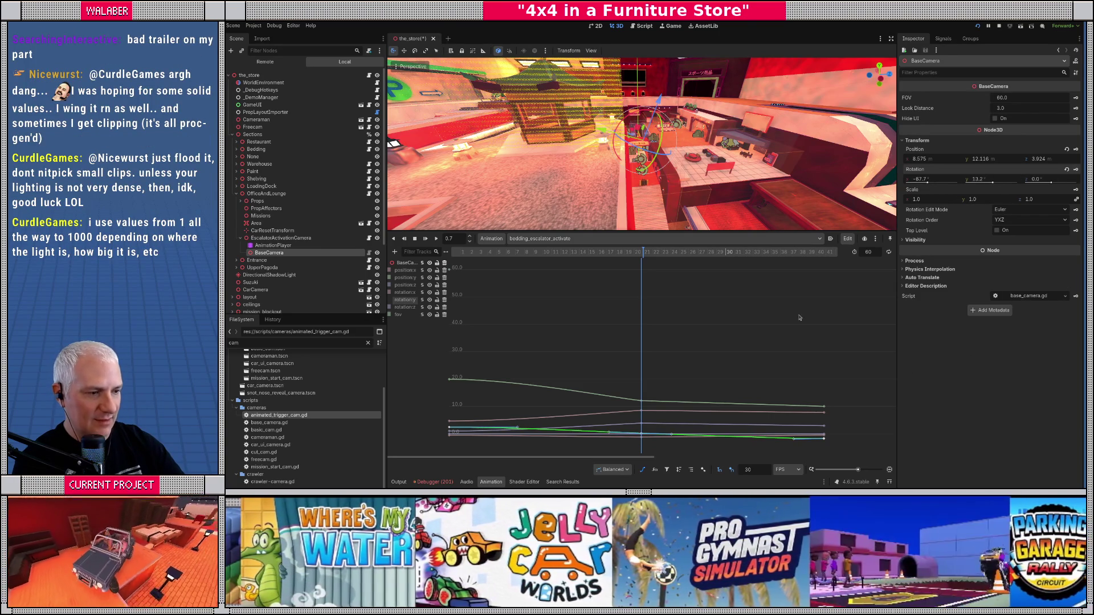
{"action": "left_click_drag", "start_coordinate": [802, 254], "coordinate": [826, 253]}
{"action": "left_click", "coordinate": [1011, 179]}
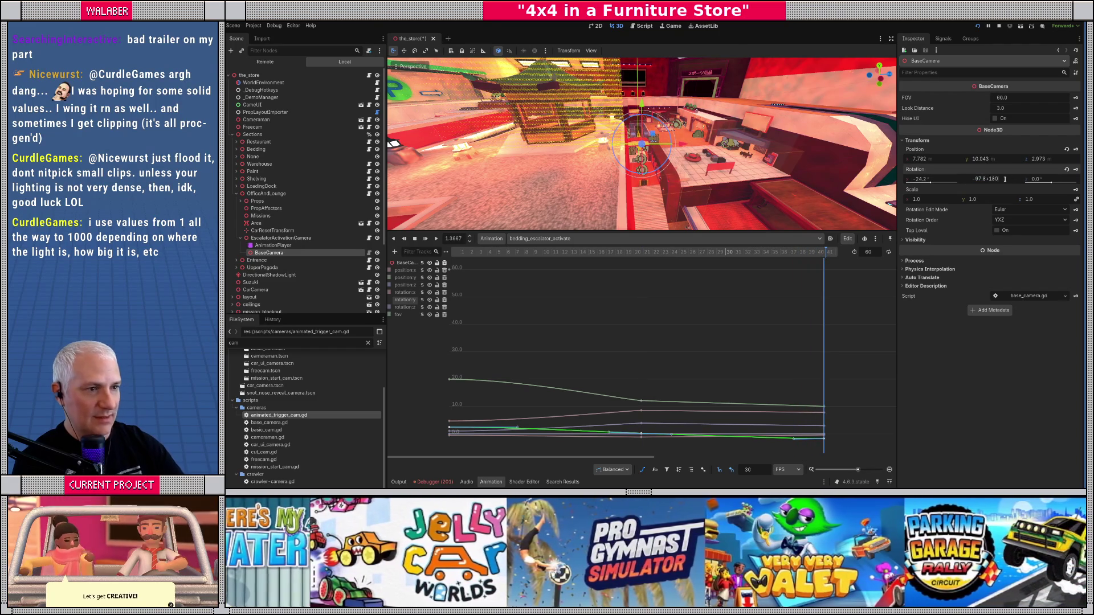
Commit 82.2 at the end pose, then reorient the camera at the start and key its rotation
{"action": "key", "text": "Return"}
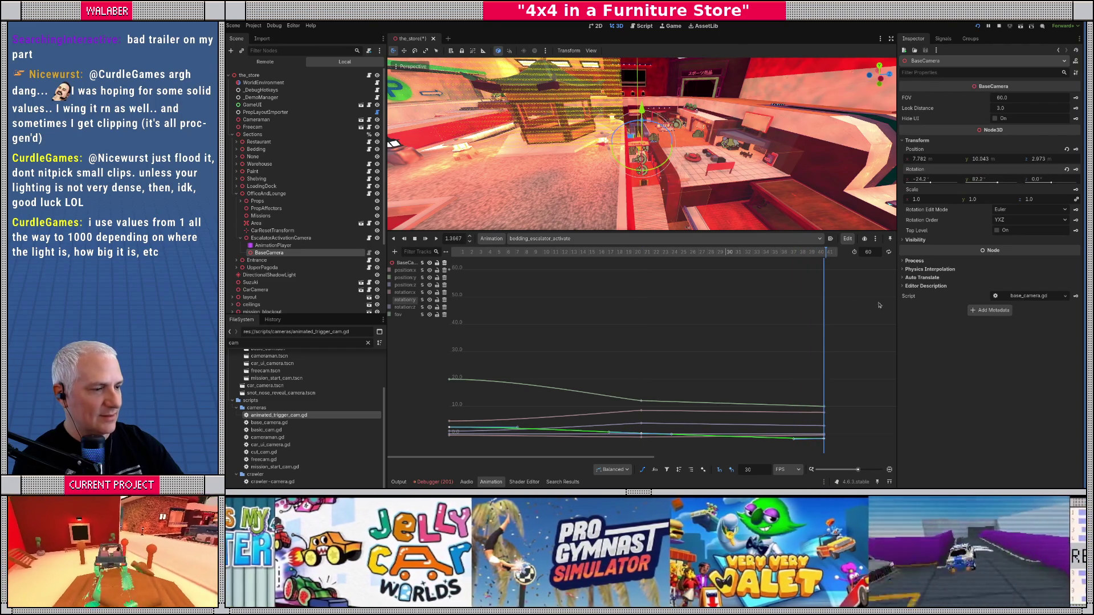
{"action": "mouse_move", "coordinate": [494, 253]}
{"action": "left_mouse_down"}
{"action": "mouse_move", "coordinate": [459, 253]}
{"action": "mouse_move", "coordinate": [644, 271]}
{"action": "left_mouse_up"}
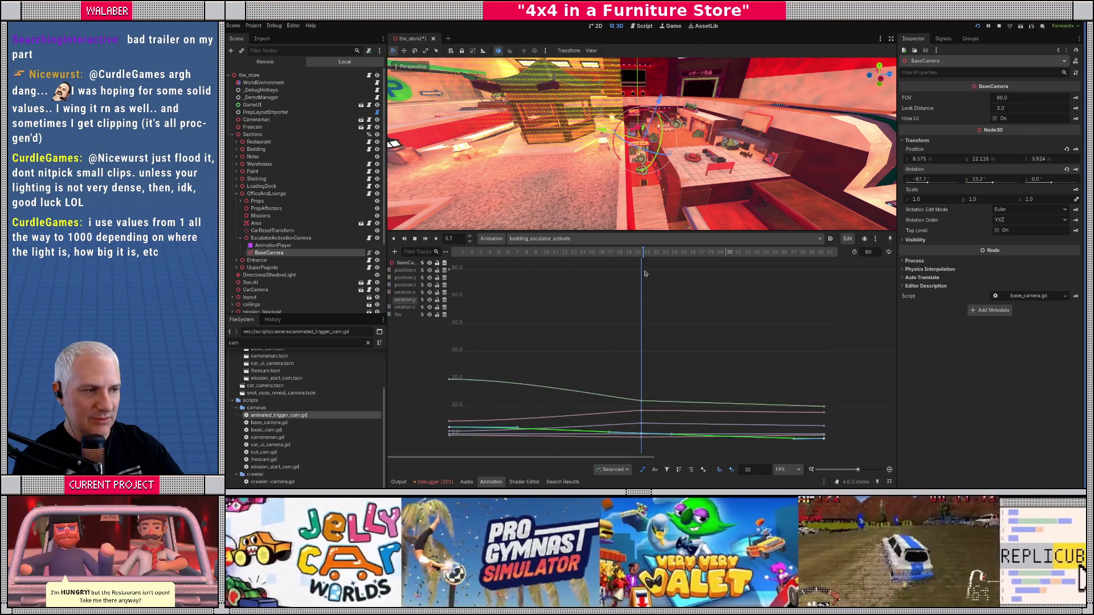
{"action": "mouse_move", "coordinate": [655, 131]}
{"action": "left_mouse_down"}
{"action": "mouse_move", "coordinate": [632, 137]}
{"action": "mouse_move", "coordinate": [641, 165]}
{"action": "mouse_move", "coordinate": [675, 160]}
{"action": "mouse_move", "coordinate": [592, 190]}
{"action": "left_mouse_up"}
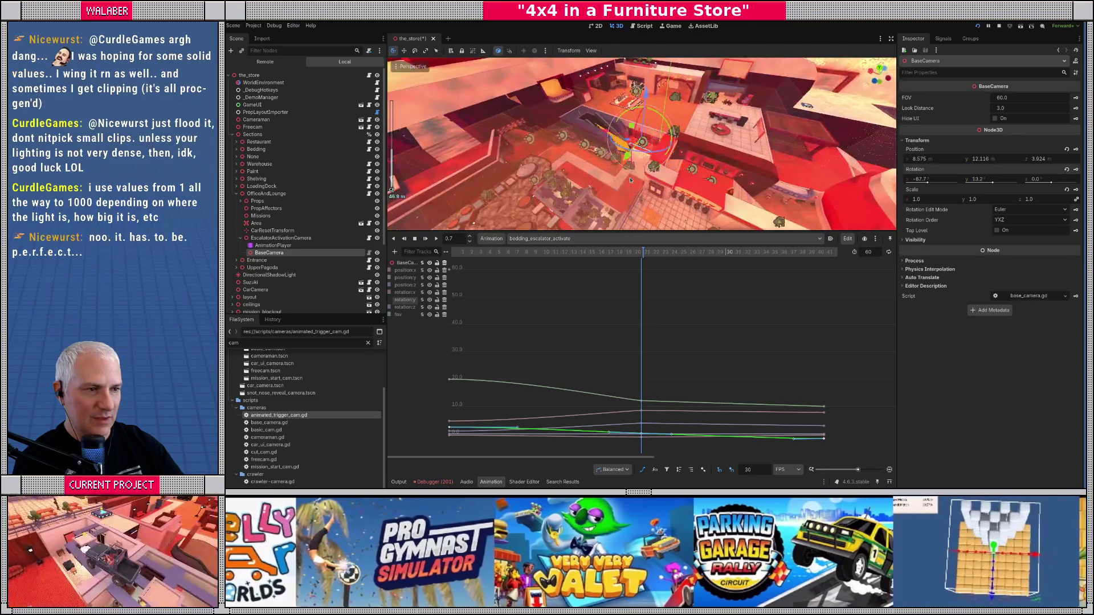
{"action": "left_click", "coordinate": [639, 255]}
{"action": "mouse_move", "coordinate": [639, 254]}
{"action": "left_mouse_down"}
{"action": "mouse_move", "coordinate": [442, 261]}
{"action": "mouse_move", "coordinate": [643, 262]}
{"action": "left_mouse_up"}
{"action": "left_click_drag", "start_coordinate": [640, 171], "coordinate": [637, 126]}
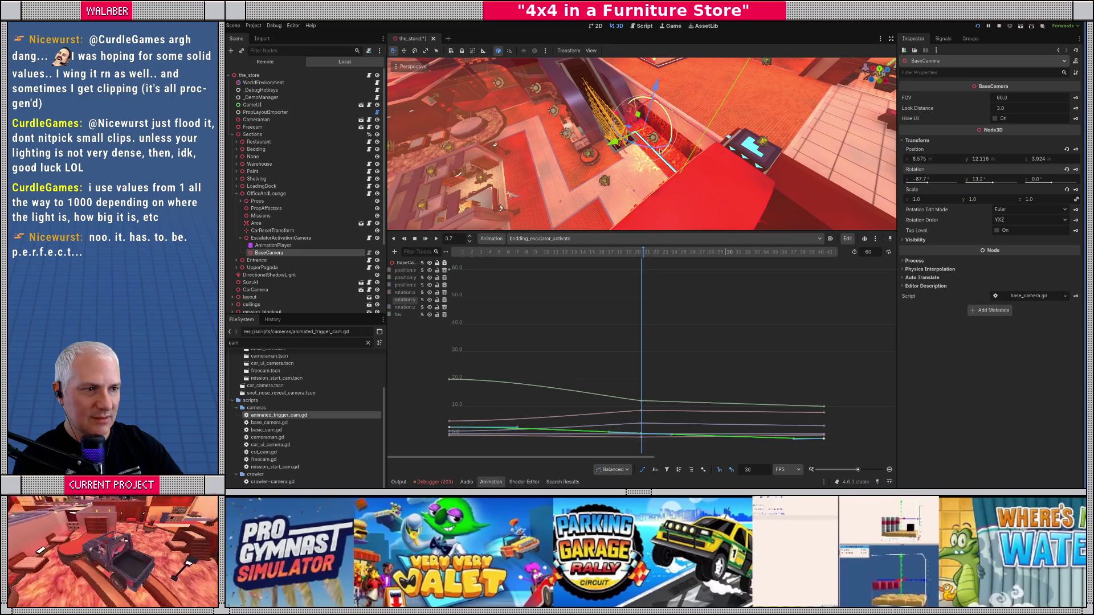
{"action": "mouse_move", "coordinate": [627, 134]}
{"action": "left_mouse_down"}
{"action": "mouse_move", "coordinate": [655, 96]}
{"action": "mouse_move", "coordinate": [808, 124]}
{"action": "mouse_move", "coordinate": [867, 47]}
{"action": "mouse_move", "coordinate": [655, 142]}
{"action": "mouse_move", "coordinate": [589, 120]}
{"action": "mouse_move", "coordinate": [637, 88]}
{"action": "mouse_move", "coordinate": [614, 104]}
{"action": "left_mouse_up"}
{"action": "left_click", "coordinate": [1075, 170]}
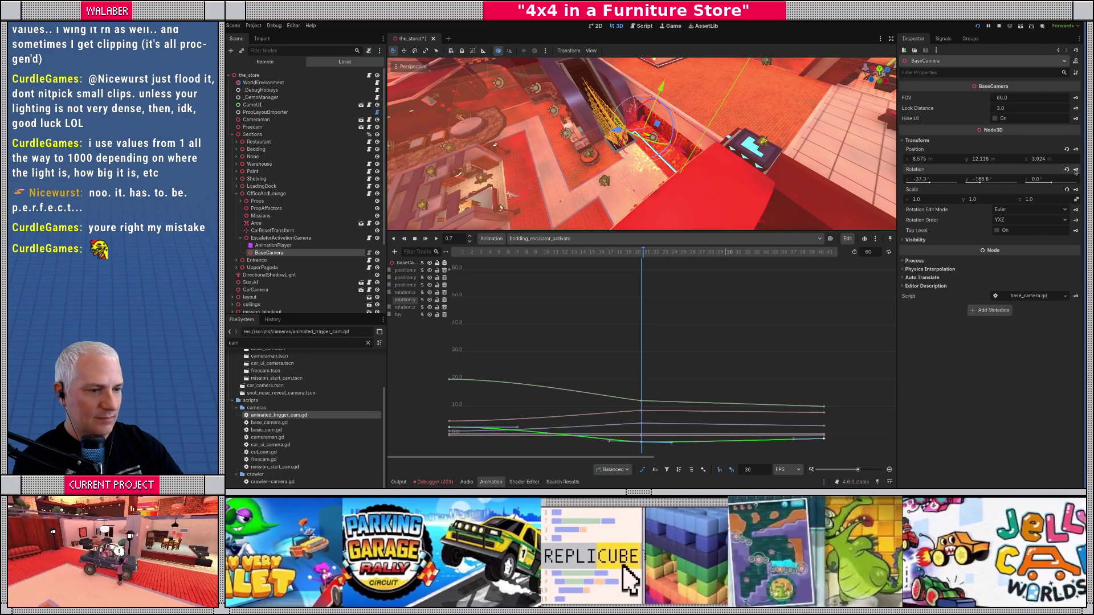
Set BaseCamera's Y rotation to 193.2 at frame 21 and key it
{"action": "mouse_move", "coordinate": [617, 258]}
{"action": "left_mouse_down"}
{"action": "mouse_move", "coordinate": [507, 262]}
{"action": "mouse_move", "coordinate": [647, 276]}
{"action": "left_mouse_up"}
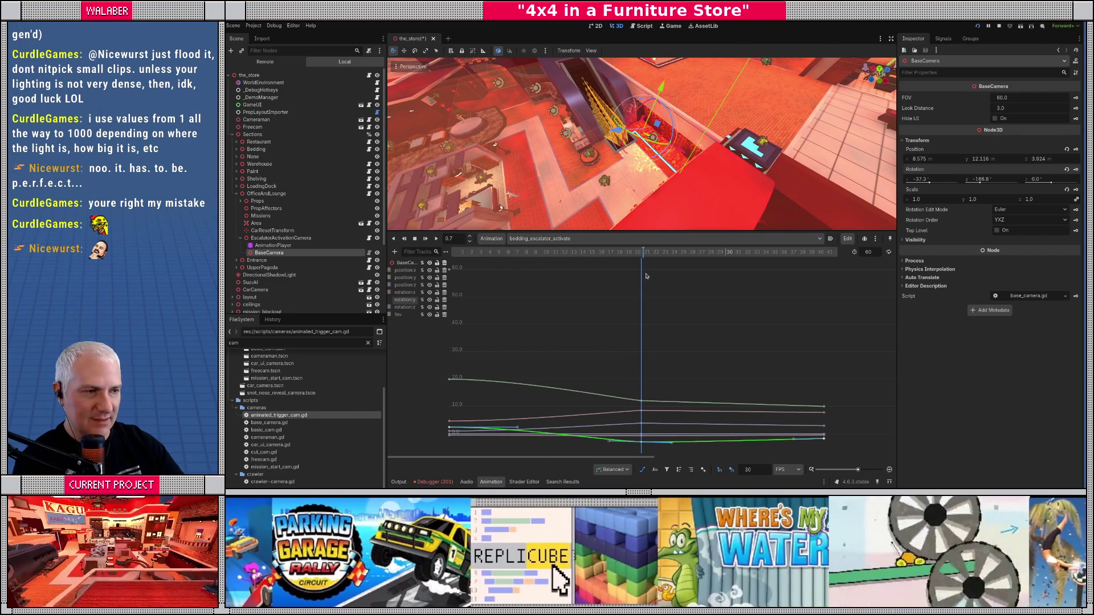
{"action": "left_click", "coordinate": [1006, 180]}
{"action": "type", "text": "-360"}
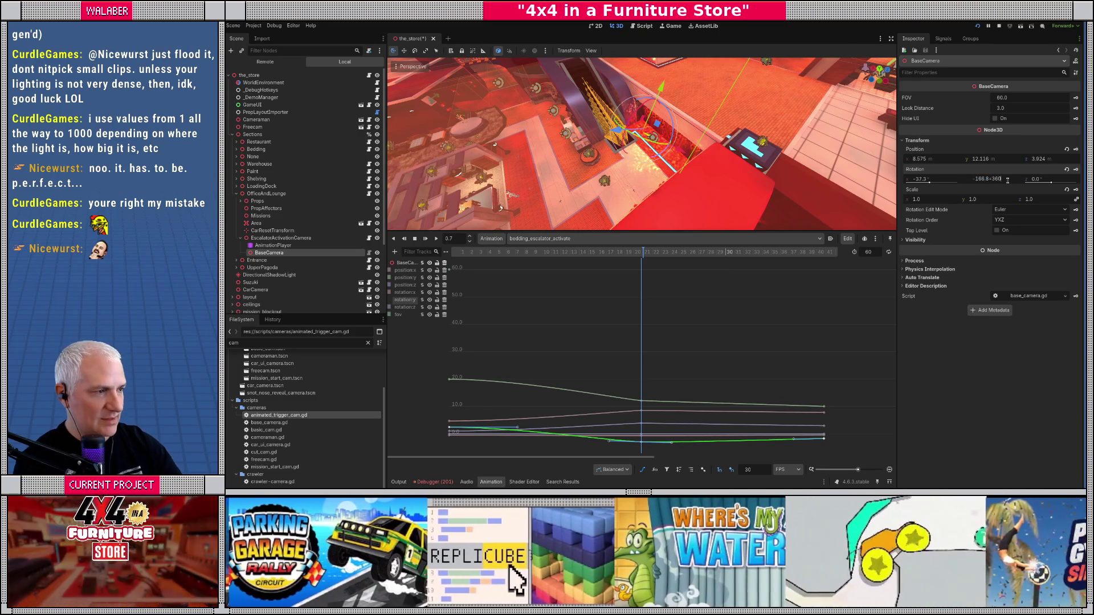
{"action": "key", "text": "Return"}
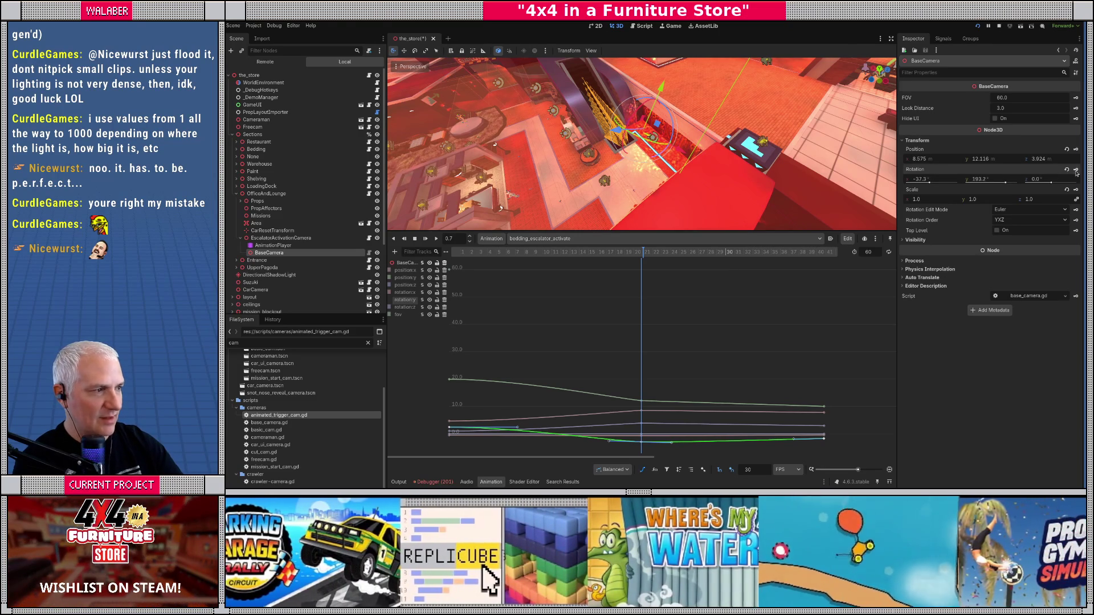
{"action": "left_click", "coordinate": [1075, 169]}
Set Y rotation to 262.2 at the final frame, key it, and play the animation
{"action": "left_click", "coordinate": [570, 254]}
{"action": "mouse_move", "coordinate": [569, 255]}
{"action": "left_mouse_down"}
{"action": "mouse_move", "coordinate": [470, 256]}
{"action": "mouse_move", "coordinate": [827, 271]}
{"action": "left_mouse_up"}
{"action": "left_click", "coordinate": [1002, 179]}
{"action": "type", "text": "60"}
{"action": "key", "text": "Return"}
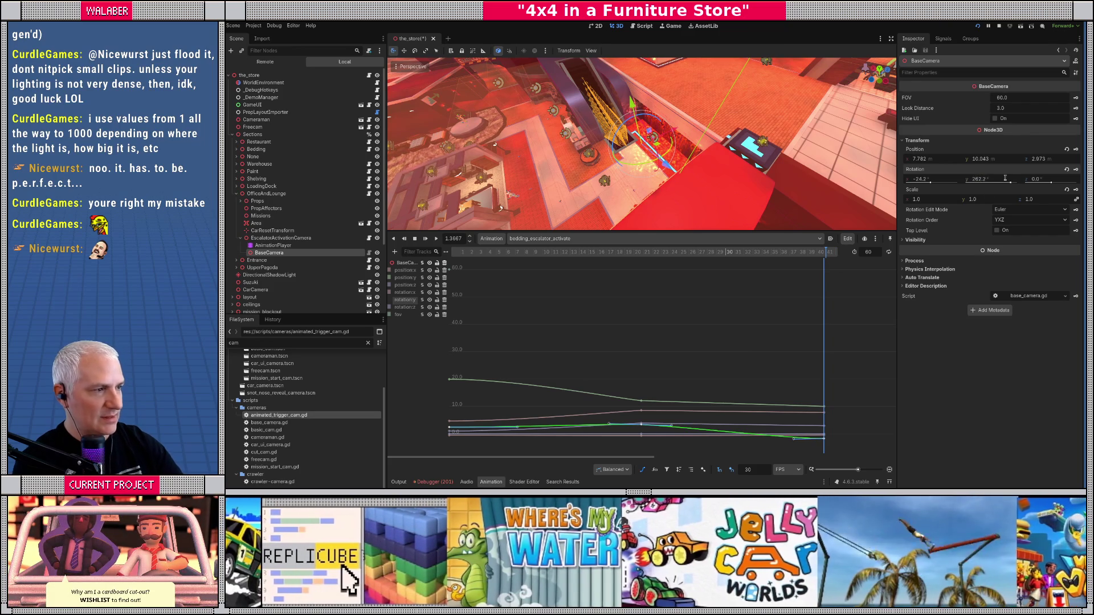
{"action": "left_click", "coordinate": [1075, 169]}
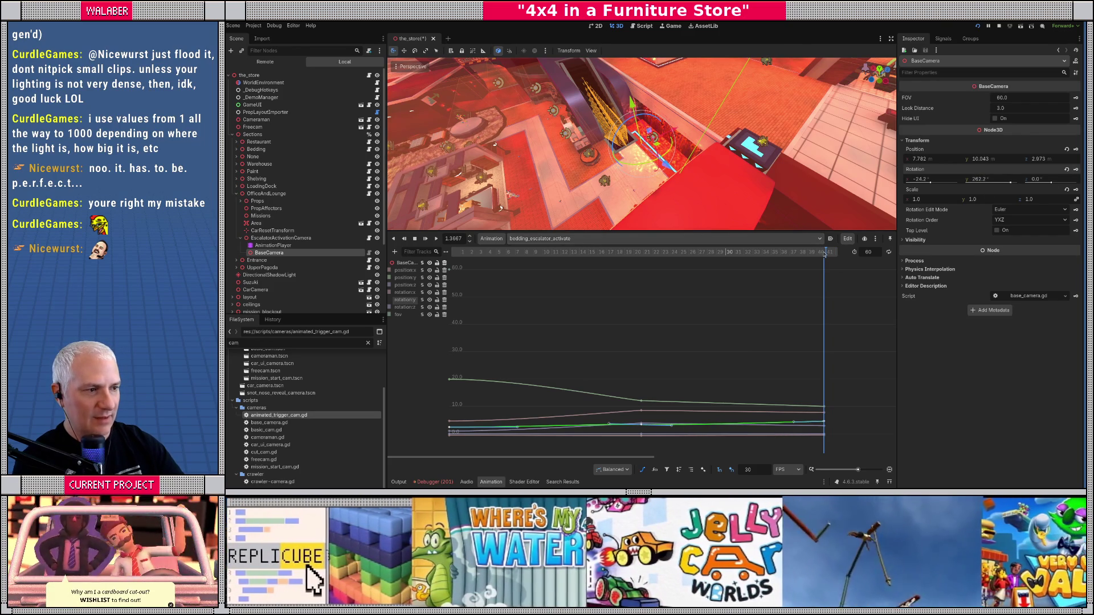
{"action": "key", "text": "shift+d"}
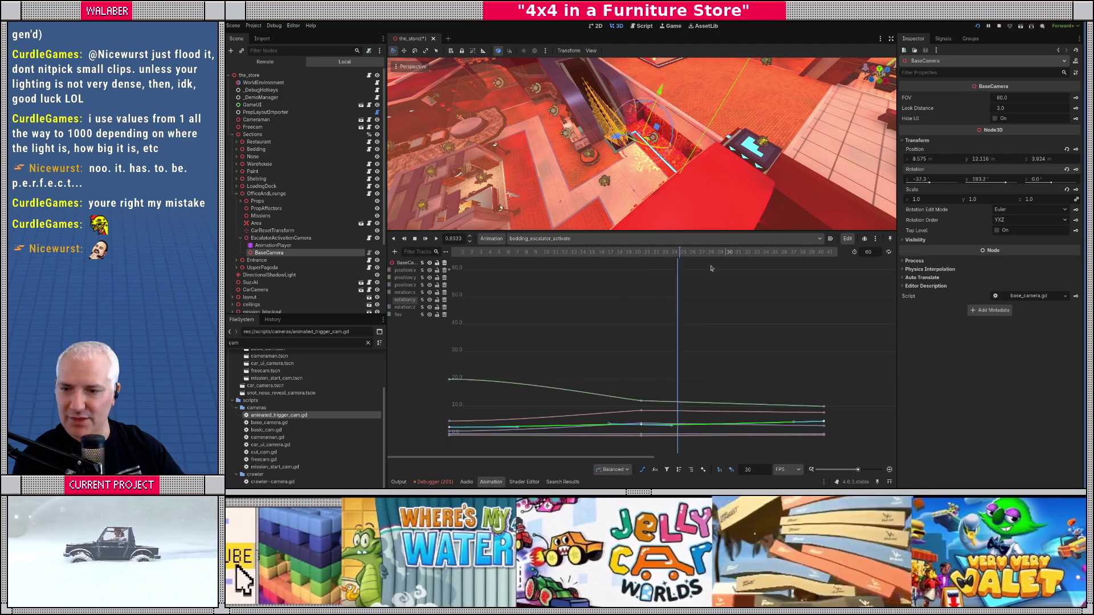
{"action": "left_click_drag", "start_coordinate": [539, 252], "coordinate": [449, 266]}
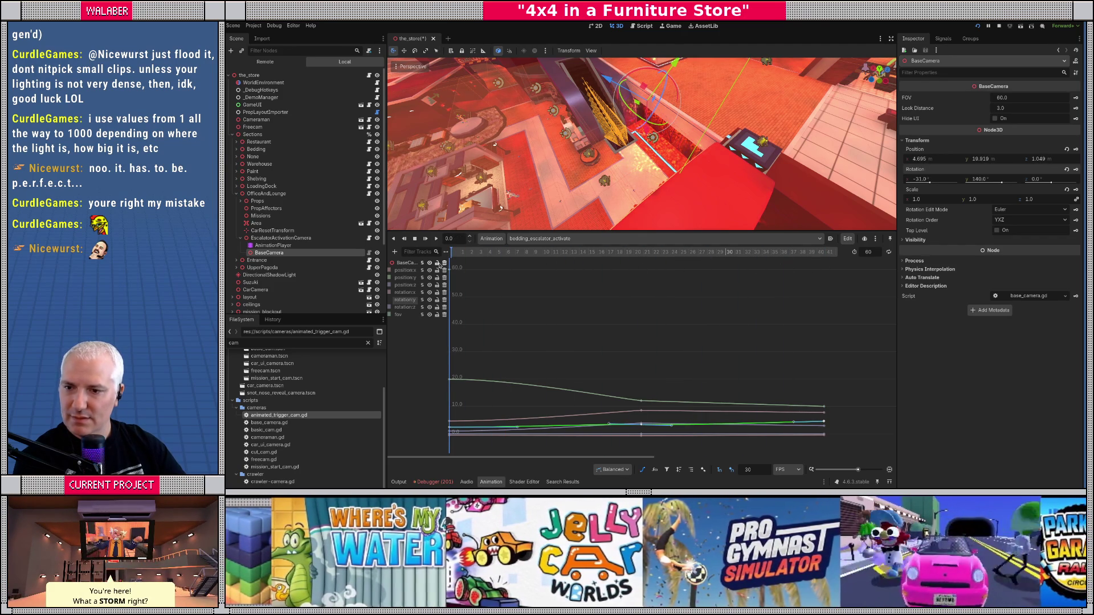
{"action": "left_click", "coordinate": [436, 239]}
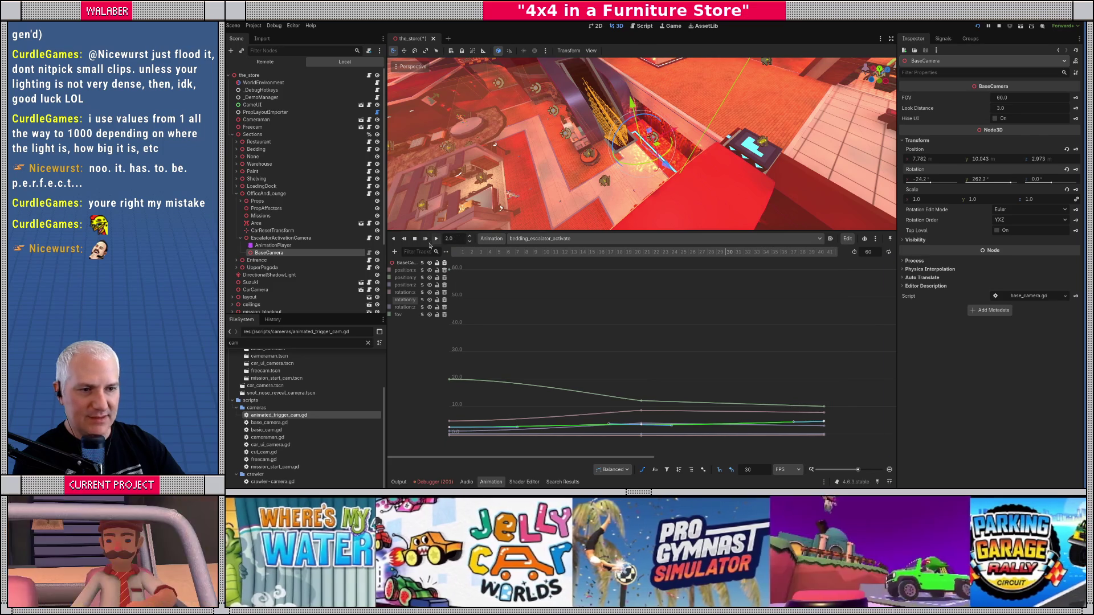
Move to 0.6667 s and hide all curves except one position curve
{"action": "left_click", "coordinate": [457, 254]}
{"action": "left_click_drag", "start_coordinate": [457, 254], "coordinate": [641, 277]}
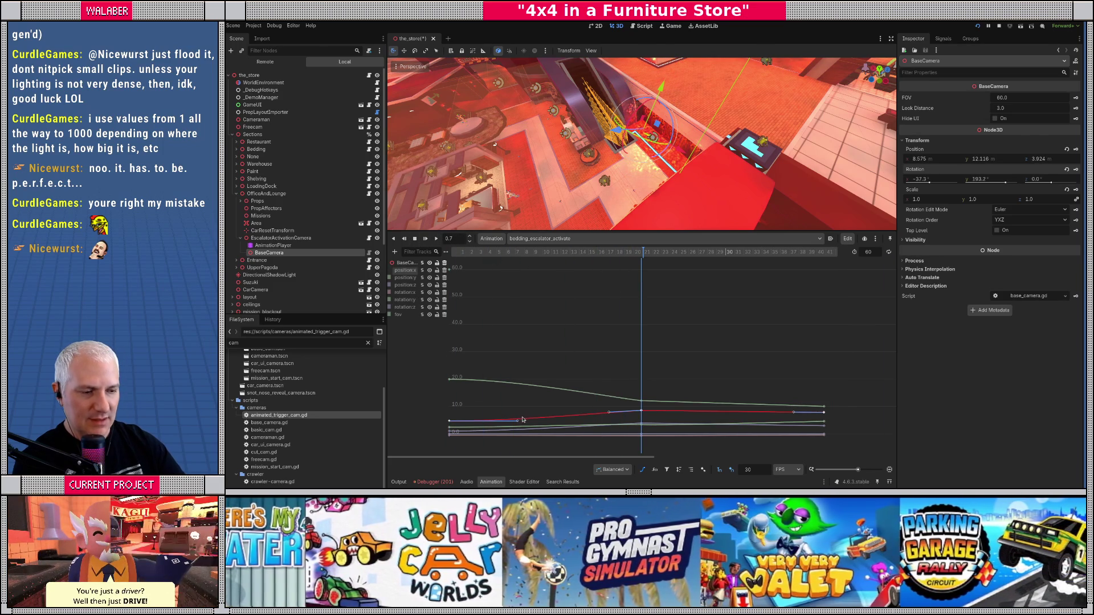
{"action": "left_click", "coordinate": [406, 300]}
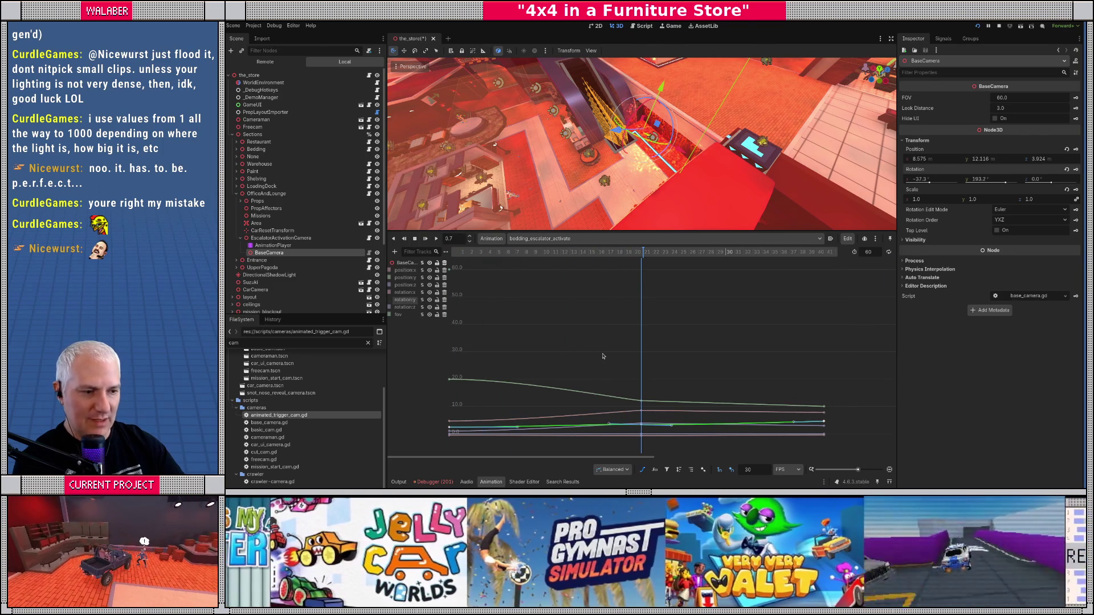
{"action": "left_click", "coordinate": [429, 292]}
{"action": "left_click", "coordinate": [429, 270]}
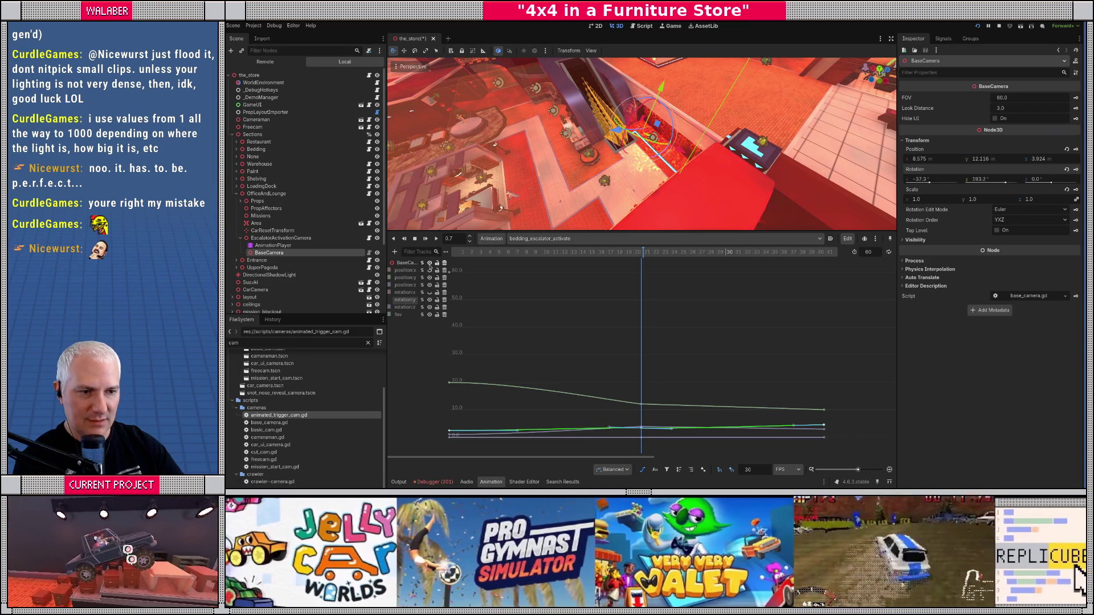
{"action": "left_click", "coordinate": [429, 277]}
{"action": "left_click", "coordinate": [429, 300]}
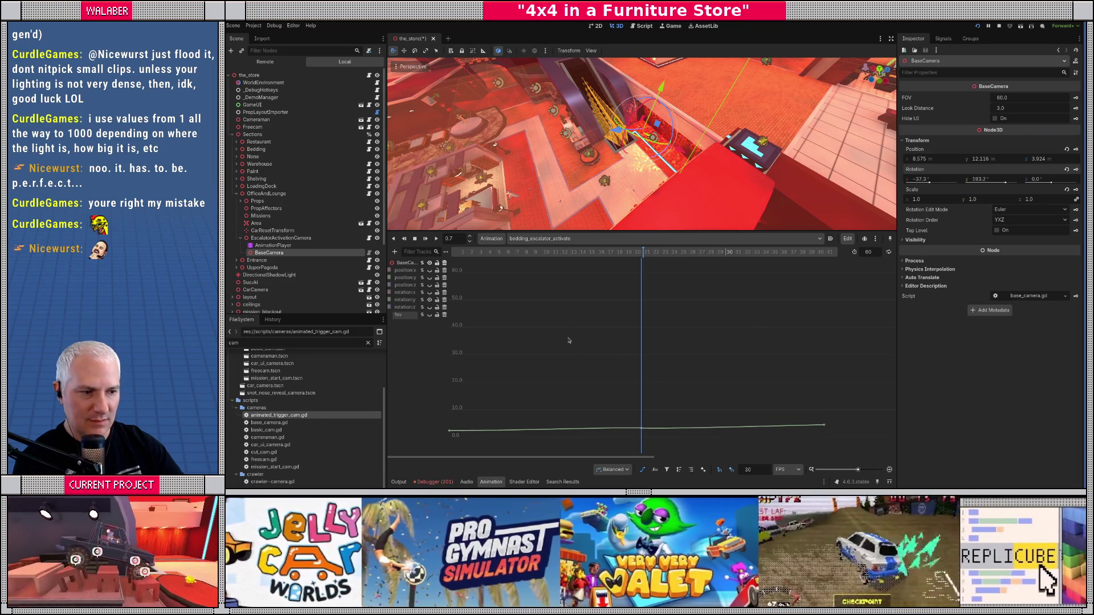
Flatten the position key's tangent at 0.7 s and preview the camera move
{"action": "left_click", "coordinate": [642, 370]}
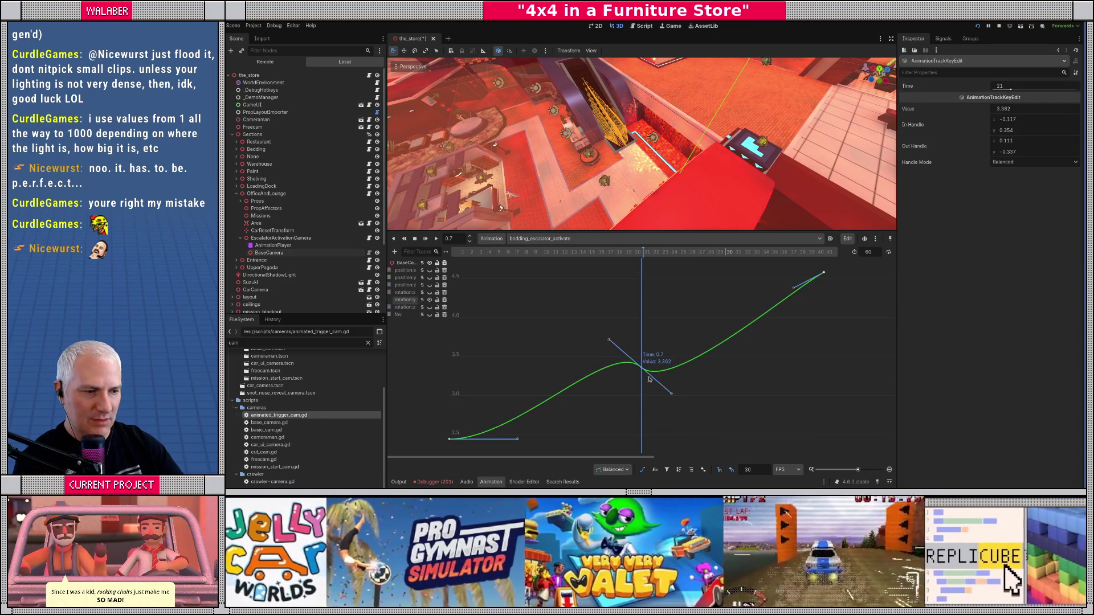
{"action": "left_click_drag", "start_coordinate": [671, 393], "coordinate": [671, 352]}
{"action": "mouse_move", "coordinate": [459, 252]}
{"action": "left_mouse_down"}
{"action": "mouse_move", "coordinate": [769, 256]}
{"action": "mouse_move", "coordinate": [485, 253]}
{"action": "left_mouse_up"}
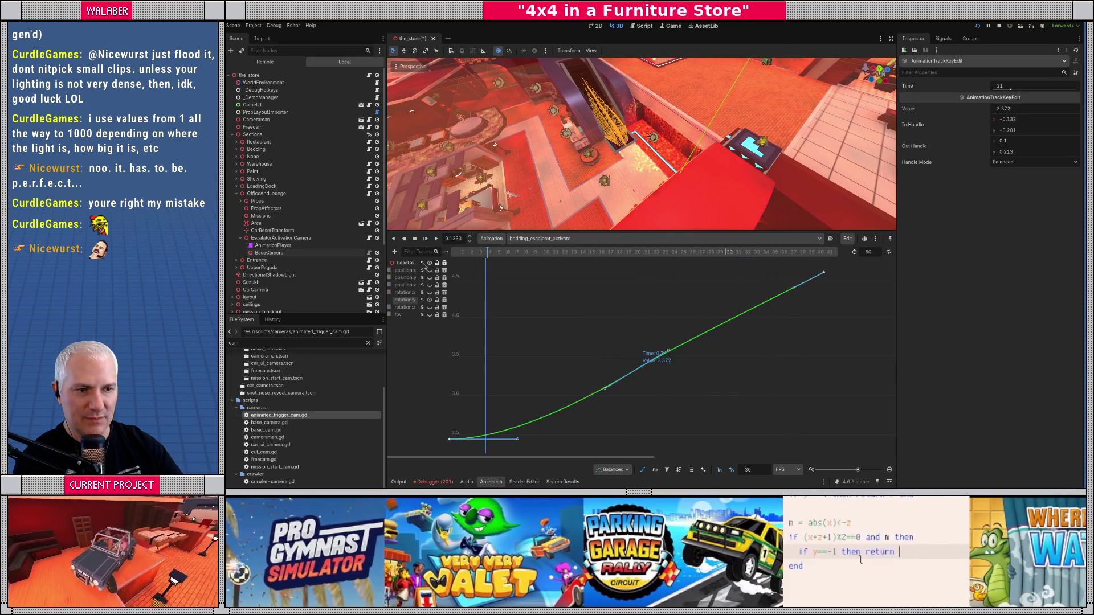
{"action": "left_click", "coordinate": [445, 263]}
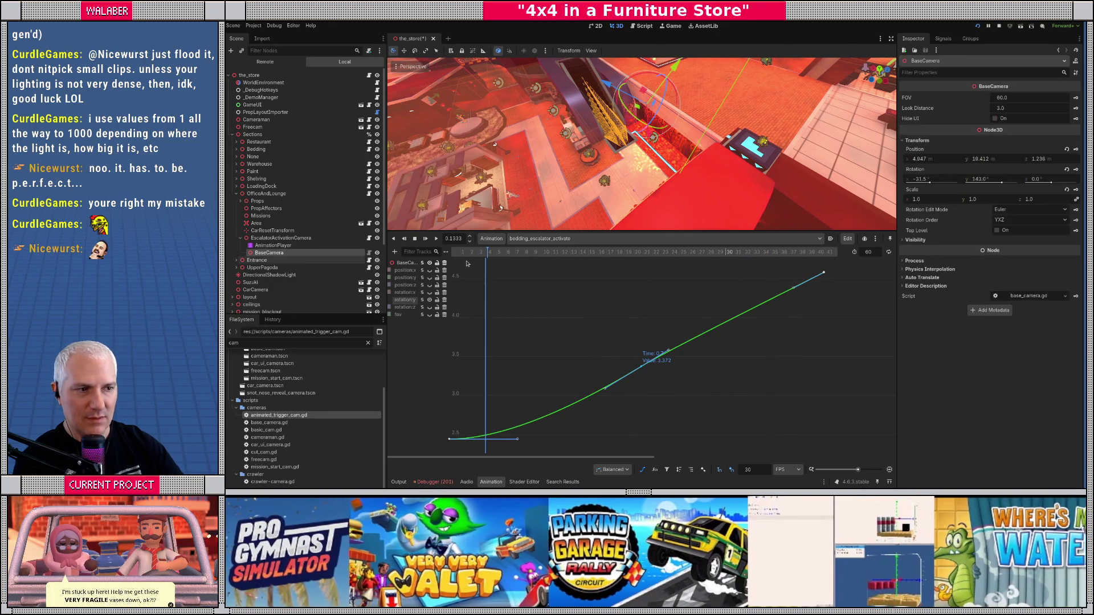
{"action": "key", "text": "d"}
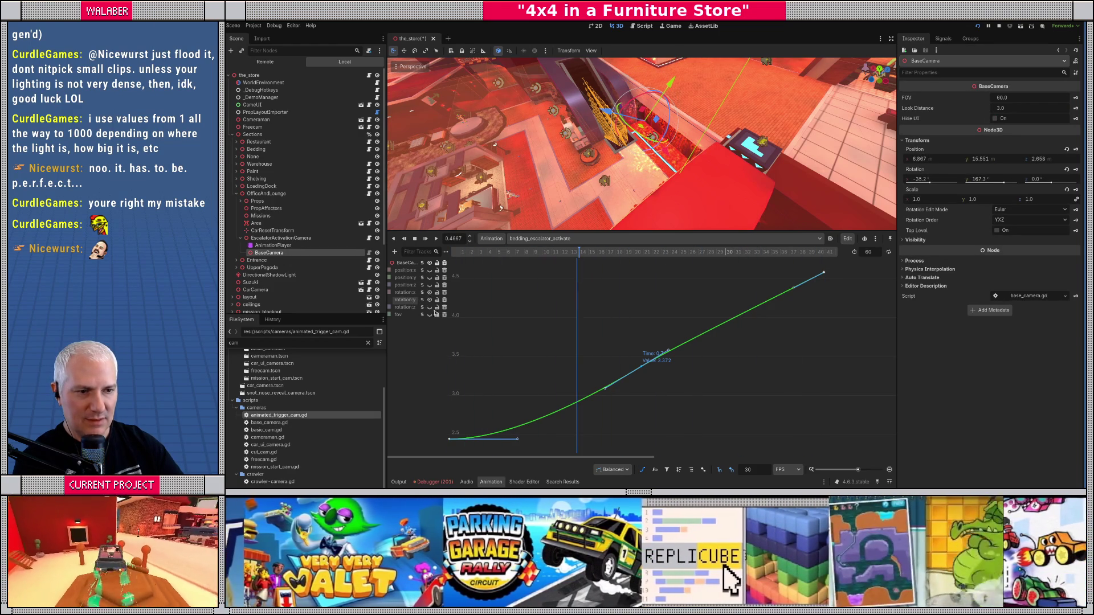
Raise the rotation:x key at frame 21 to -0.615 and preview the smoothed tilt
{"action": "left_click", "coordinate": [404, 292]}
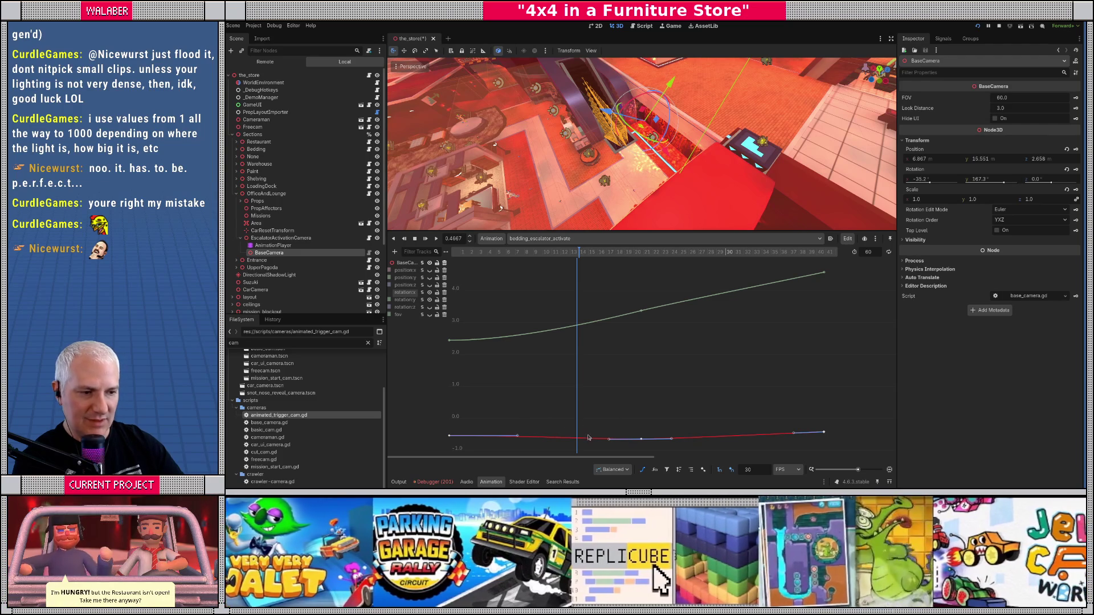
{"action": "left_click_drag", "start_coordinate": [581, 255], "coordinate": [642, 255]}
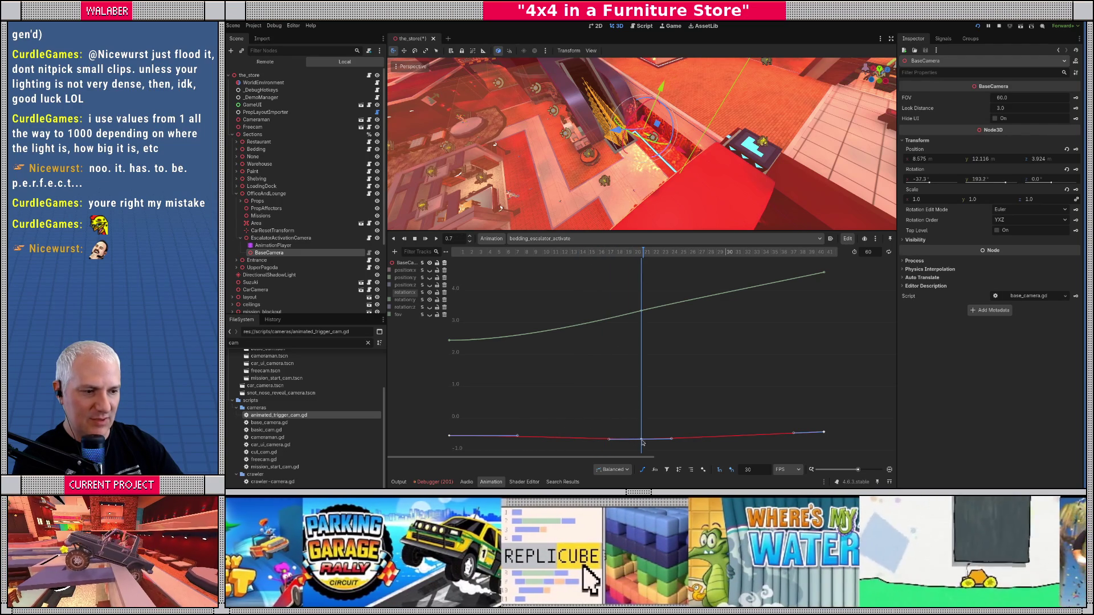
{"action": "left_click", "coordinate": [642, 440]}
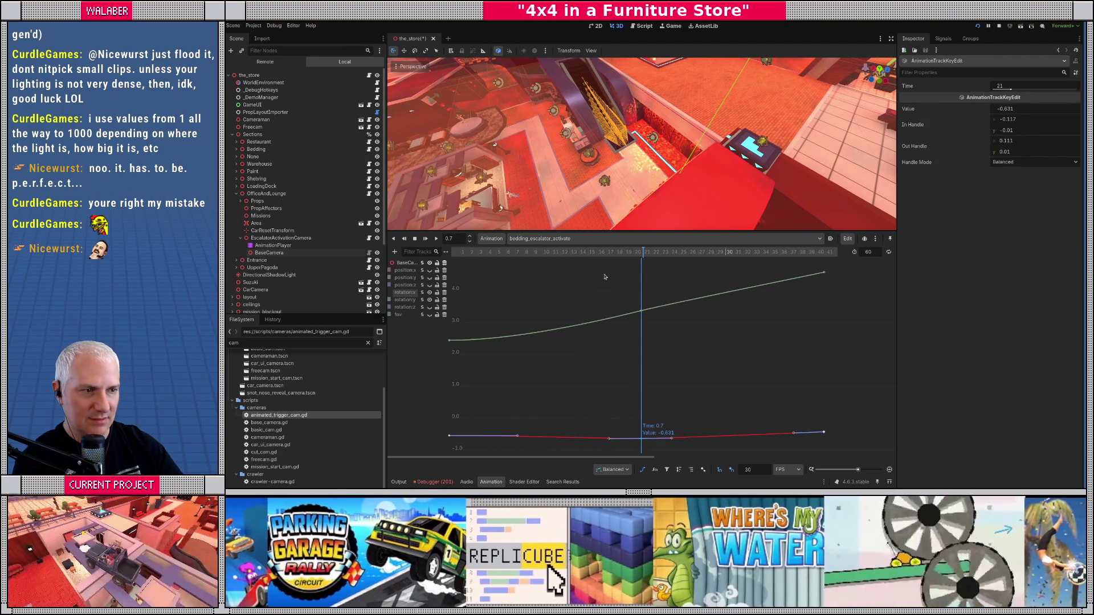
{"action": "left_click", "coordinate": [269, 252]}
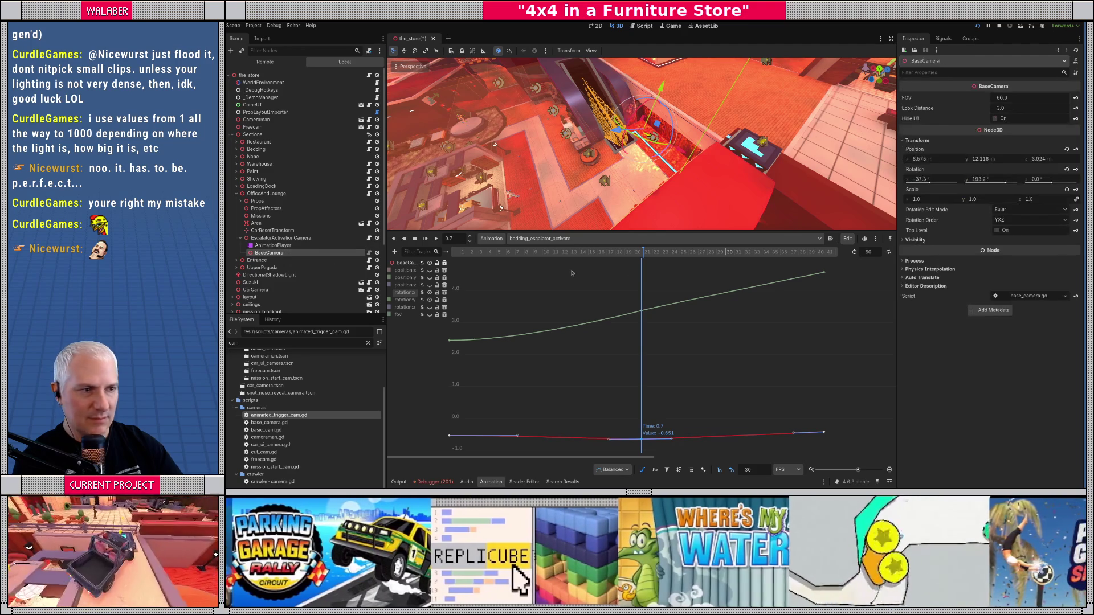
{"action": "mouse_move", "coordinate": [639, 254]}
{"action": "left_mouse_down"}
{"action": "mouse_move", "coordinate": [551, 255]}
{"action": "mouse_move", "coordinate": [758, 276]}
{"action": "mouse_move", "coordinate": [625, 278]}
{"action": "mouse_move", "coordinate": [647, 277]}
{"action": "left_mouse_up"}
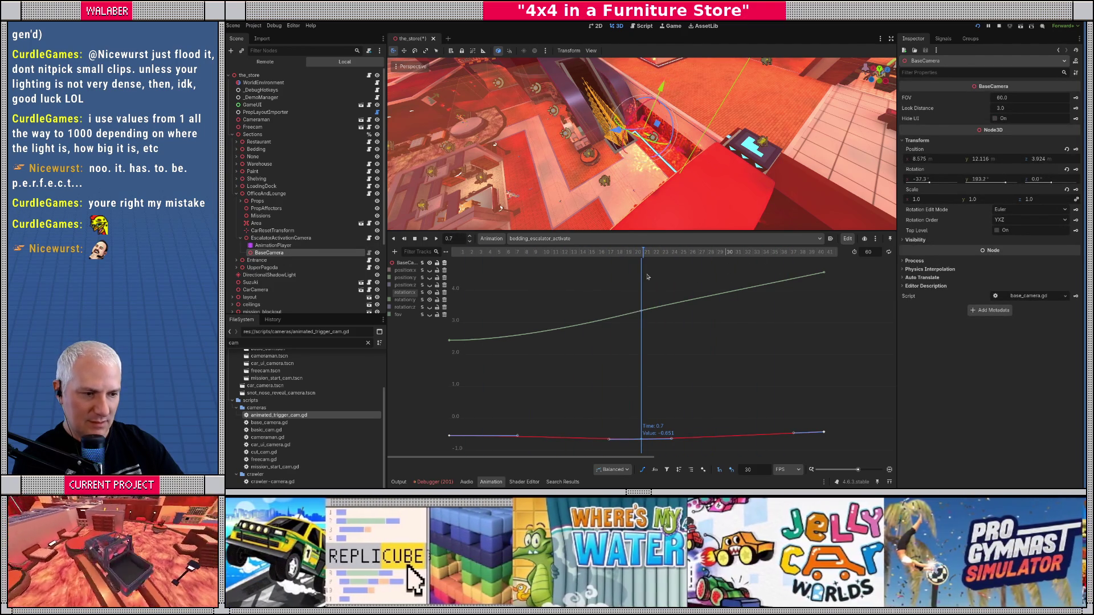
{"action": "left_click_drag", "start_coordinate": [642, 440], "coordinate": [642, 438]}
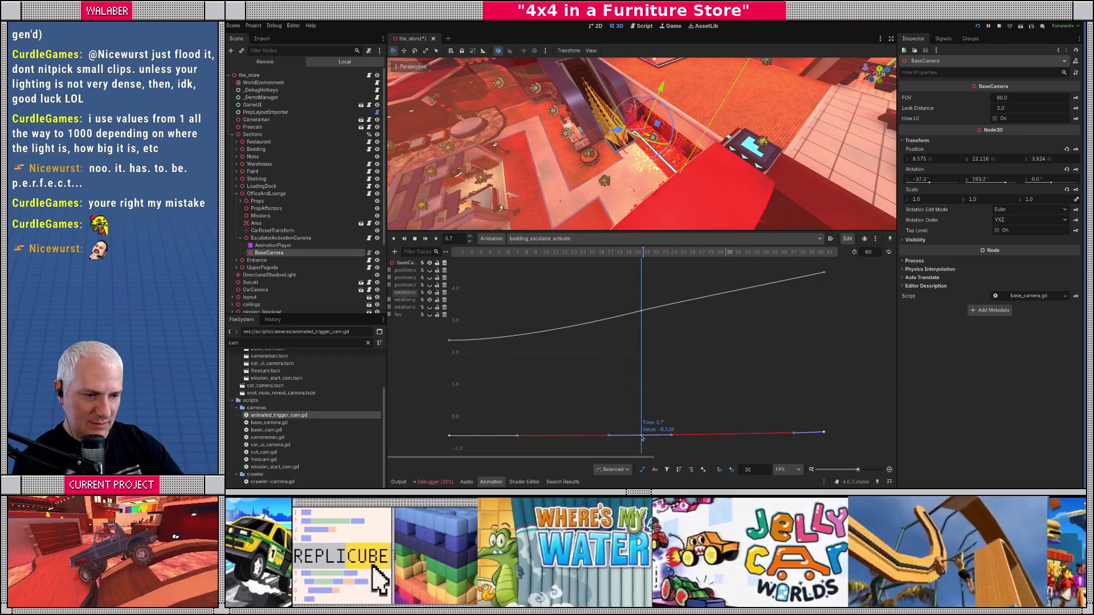
{"action": "left_click", "coordinate": [462, 252]}
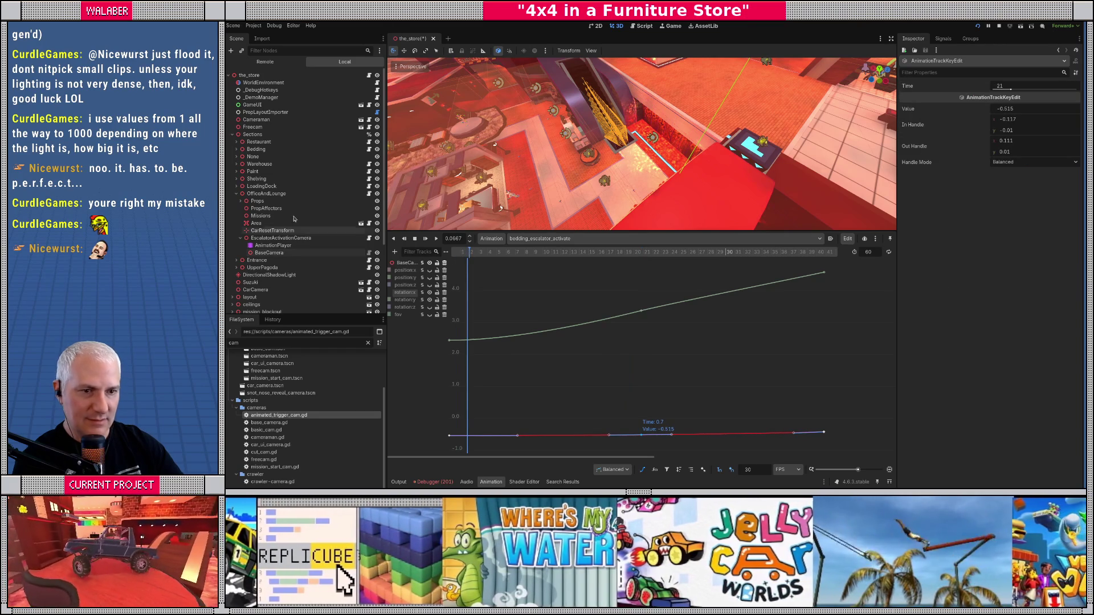
{"action": "left_click", "coordinate": [341, 252]}
{"action": "mouse_move", "coordinate": [471, 256]}
{"action": "left_mouse_down"}
{"action": "mouse_move", "coordinate": [813, 274]}
{"action": "mouse_move", "coordinate": [513, 262]}
{"action": "left_mouse_up"}
{"action": "left_click", "coordinate": [430, 307]}
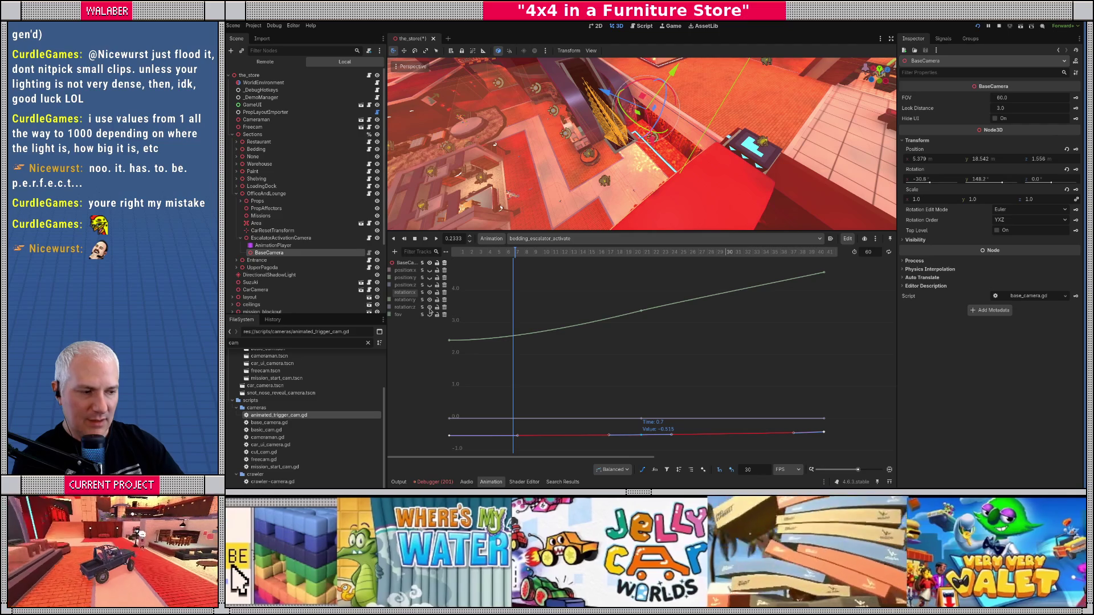
Check the last key's options, then select the 0.7 s key and fit the green position curve
{"action": "left_click", "coordinate": [825, 433]}
{"action": "right_click", "coordinate": [825, 433]}
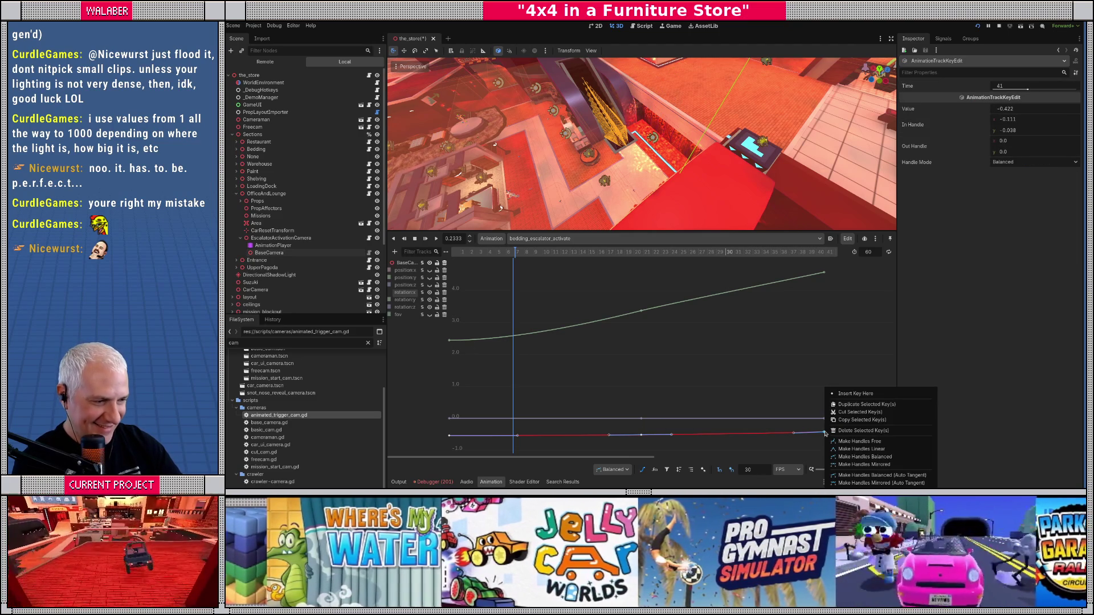
{"action": "left_click", "coordinate": [793, 437]}
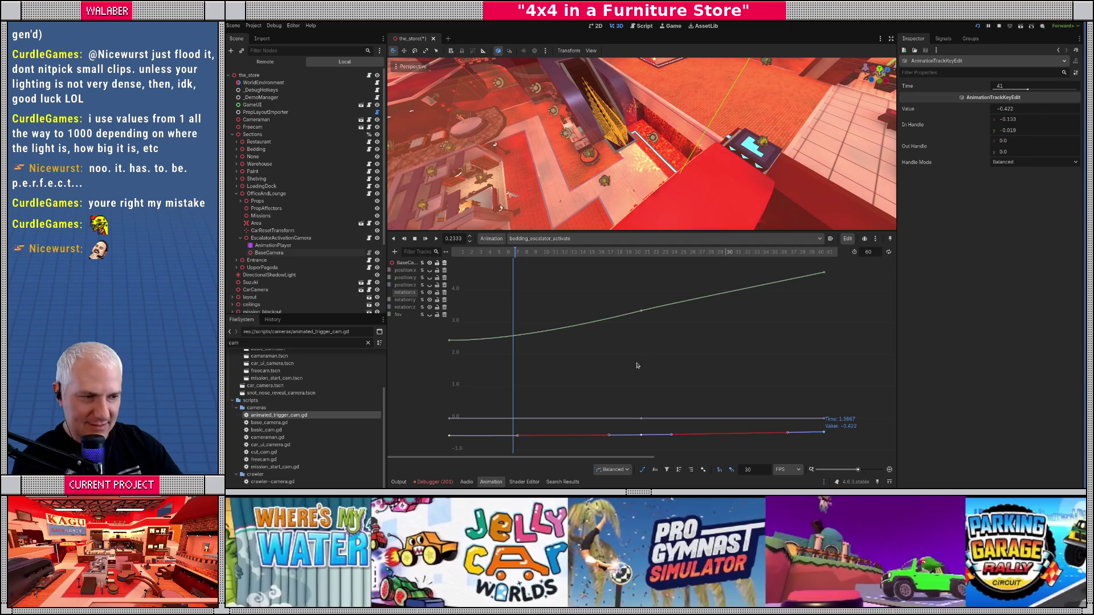
{"action": "left_click", "coordinate": [657, 361]}
{"action": "left_click", "coordinate": [642, 313]}
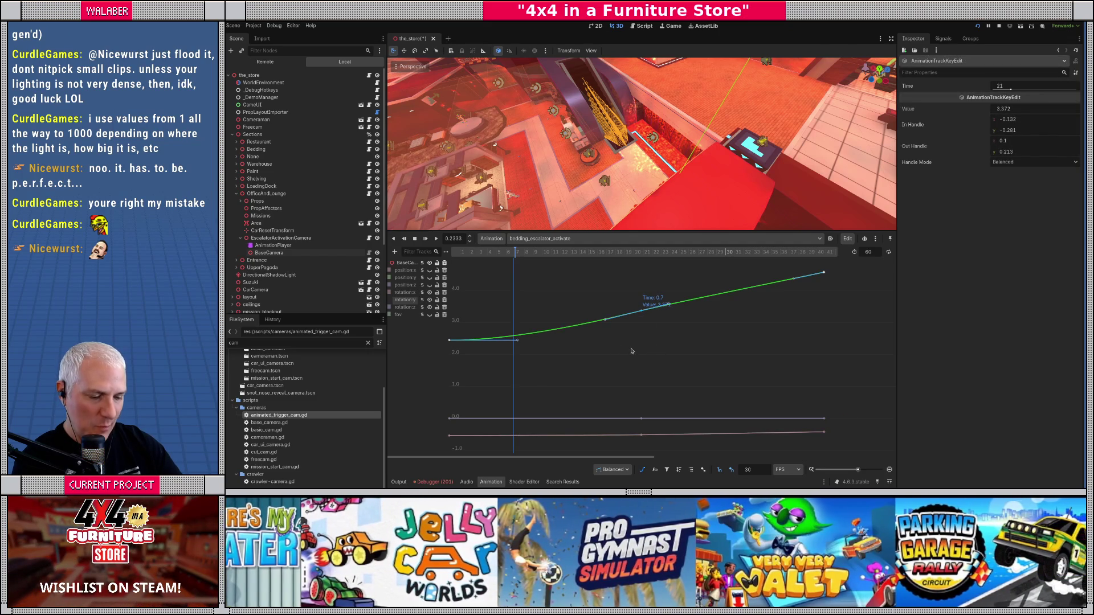
{"action": "key", "text": "f"}
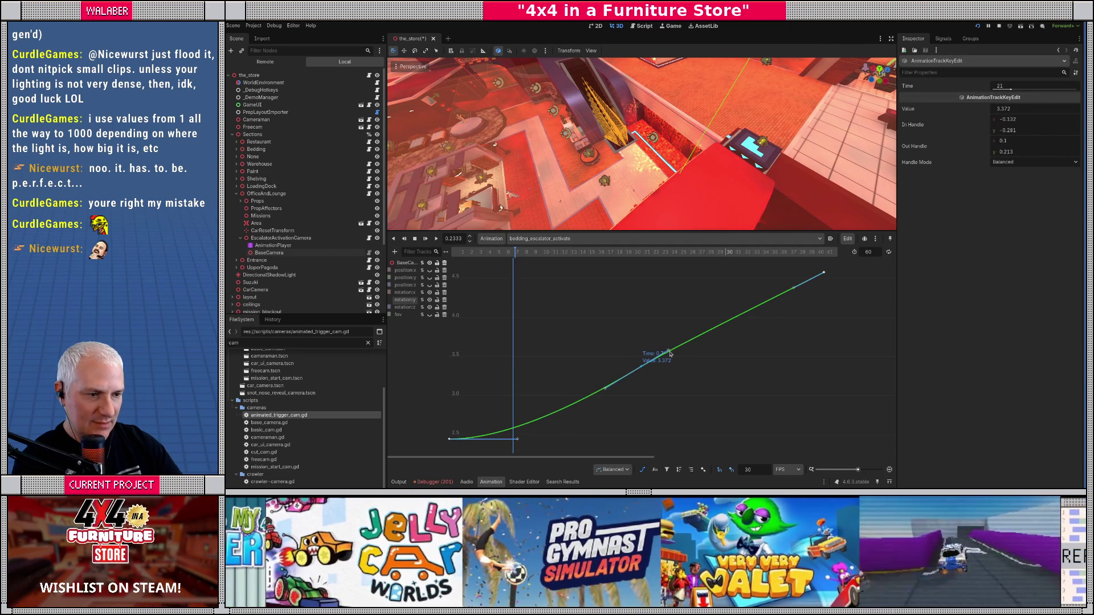
Flatten the last key's bezier handle for an ease-in and slightly adjust the middle key's handle
{"action": "left_click", "coordinate": [794, 293]}
{"action": "left_click_drag", "start_coordinate": [793, 290], "coordinate": [779, 276]}
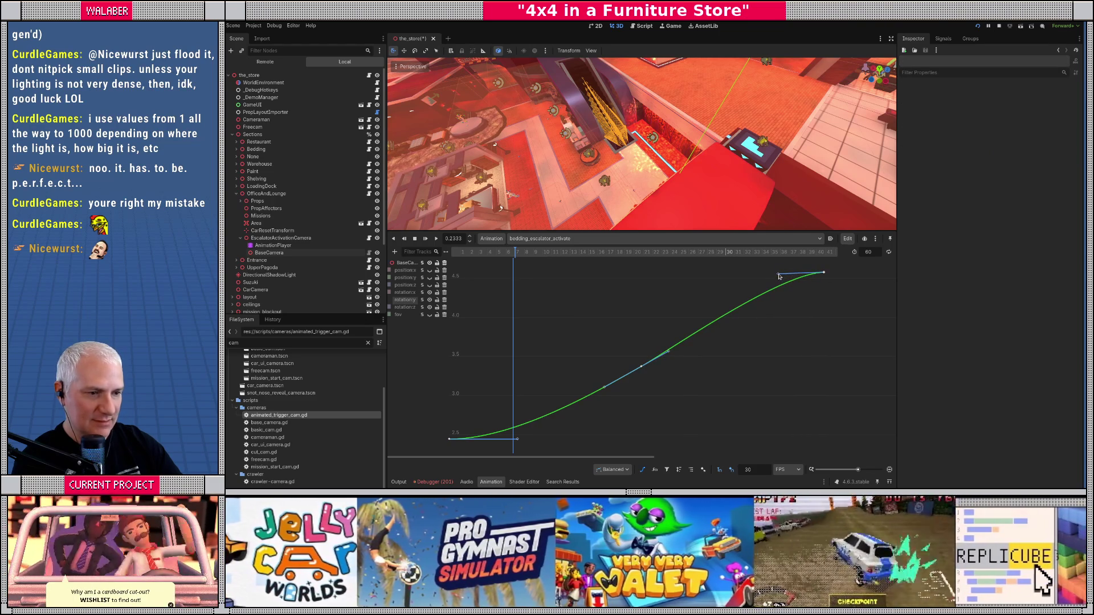
{"action": "left_click_drag", "start_coordinate": [670, 353], "coordinate": [667, 350]}
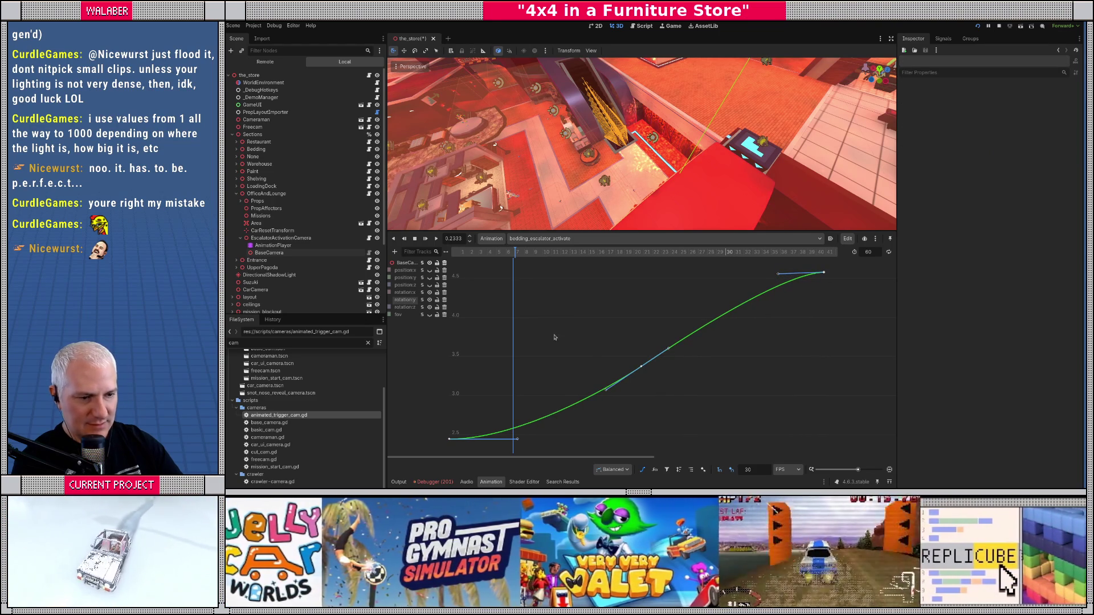
Select BaseCamera and play the animation from the start twice to preview the easing
{"action": "left_click", "coordinate": [273, 252]}
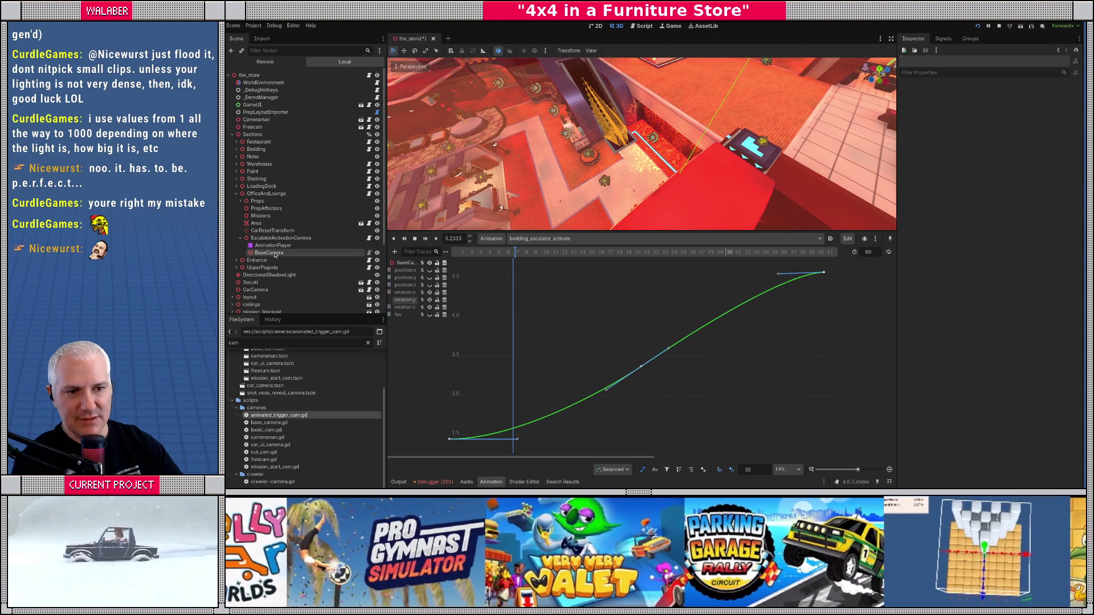
{"action": "left_click", "coordinate": [436, 238]}
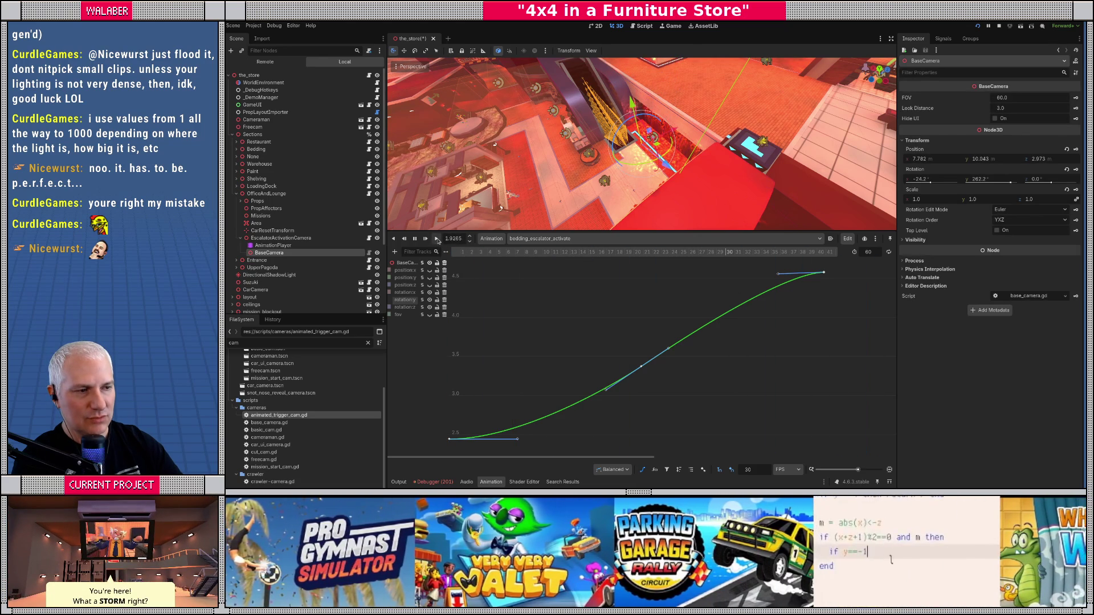
{"action": "left_click", "coordinate": [446, 252]}
{"action": "left_click", "coordinate": [436, 238]}
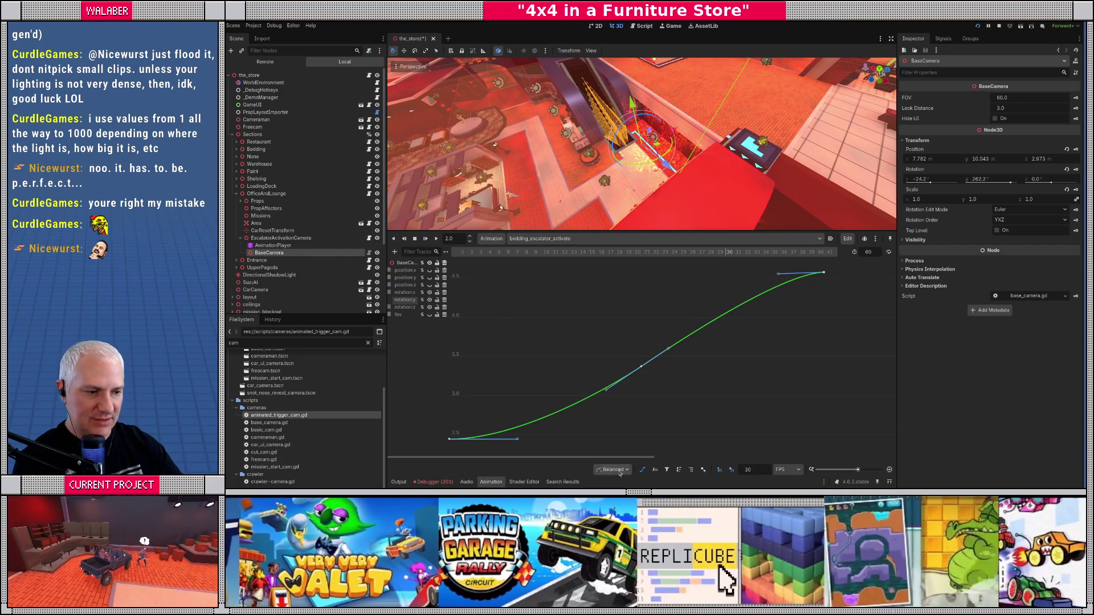
Return to the keyframe track view and scrub the playhead to frame 30 at 1.0 s
{"action": "left_click", "coordinate": [642, 469]}
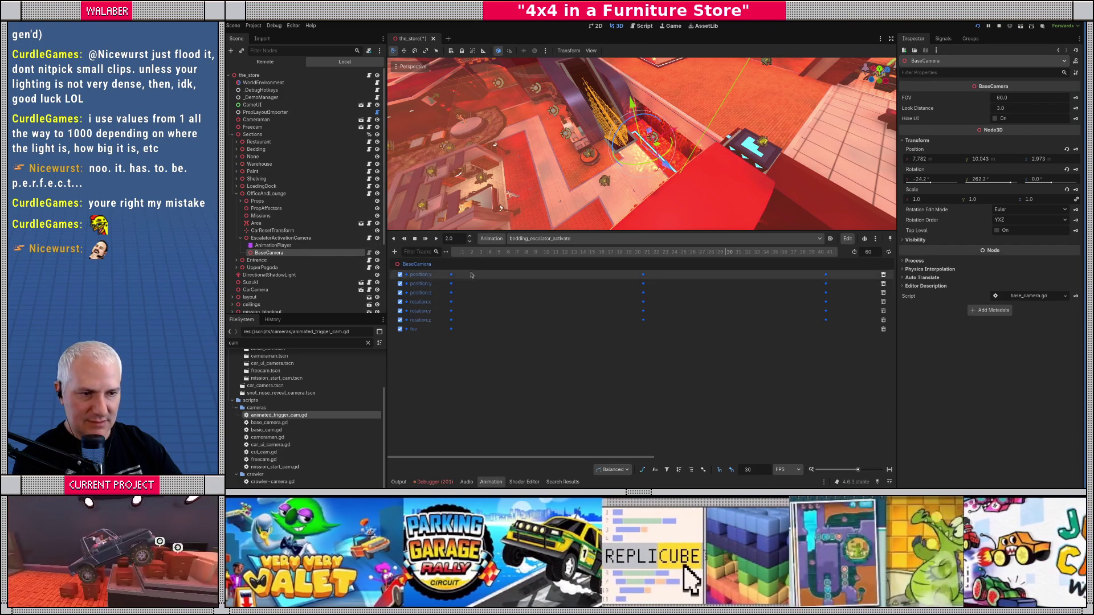
{"action": "left_click", "coordinate": [451, 252]}
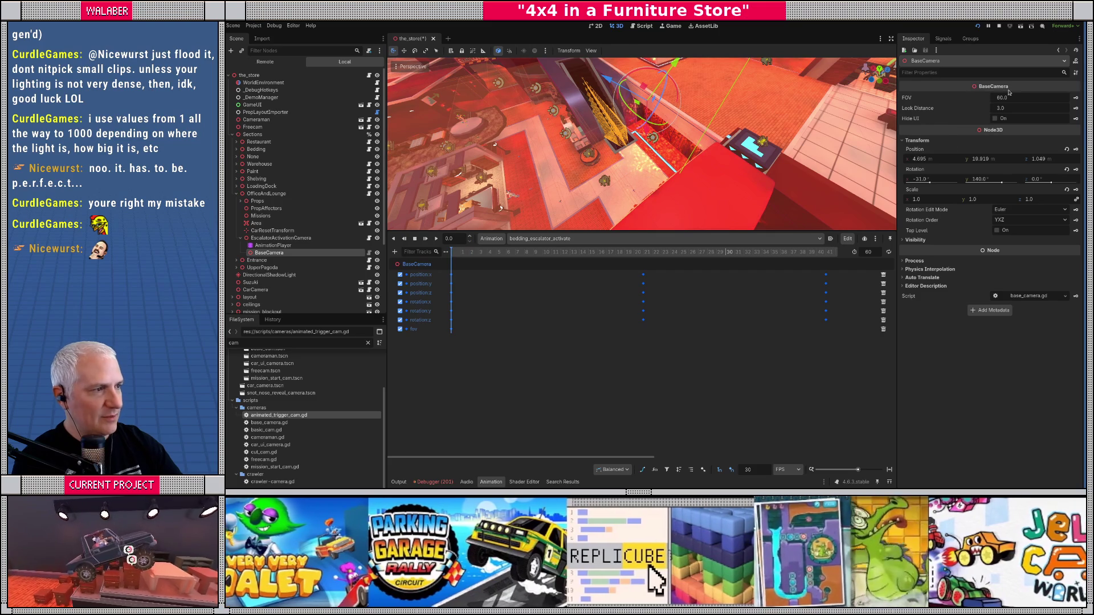
{"action": "left_click", "coordinate": [459, 251]}
{"action": "mouse_move", "coordinate": [494, 254]}
{"action": "left_mouse_down"}
{"action": "mouse_move", "coordinate": [806, 251]}
{"action": "mouse_move", "coordinate": [449, 252]}
{"action": "mouse_move", "coordinate": [725, 251]}
{"action": "left_mouse_up"}
{"action": "scroll", "coordinate": [738, 307], "scroll_direction": "down", "scroll_amount": 3}
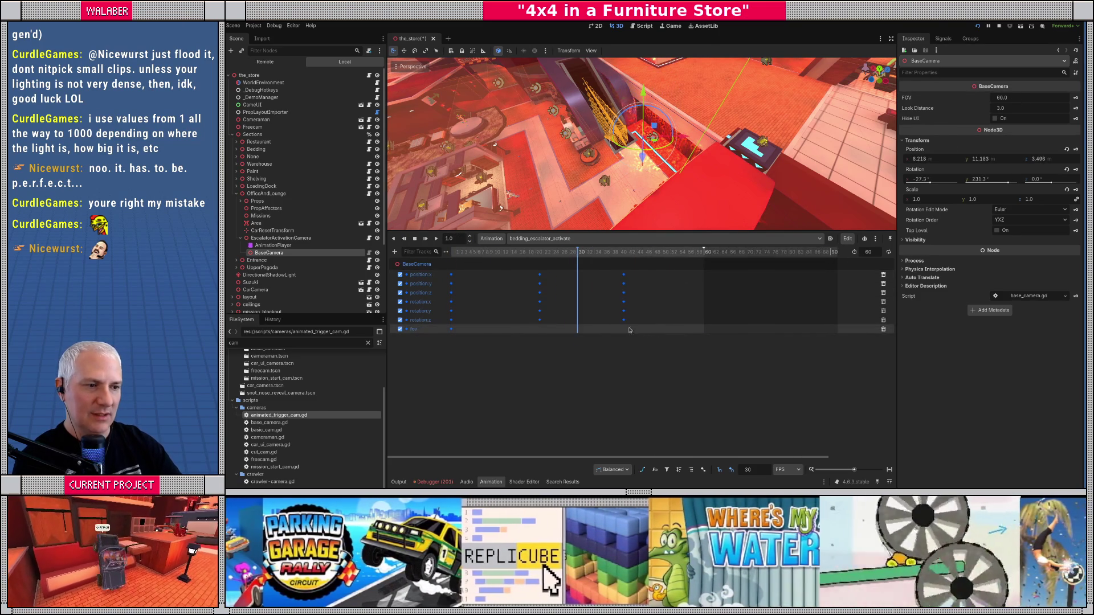
Replay from the start, scrub to frame 60 at 2.0 s, and select EscalatorActivationCamera
{"action": "left_click", "coordinate": [452, 252]}
{"action": "left_click", "coordinate": [435, 238]}
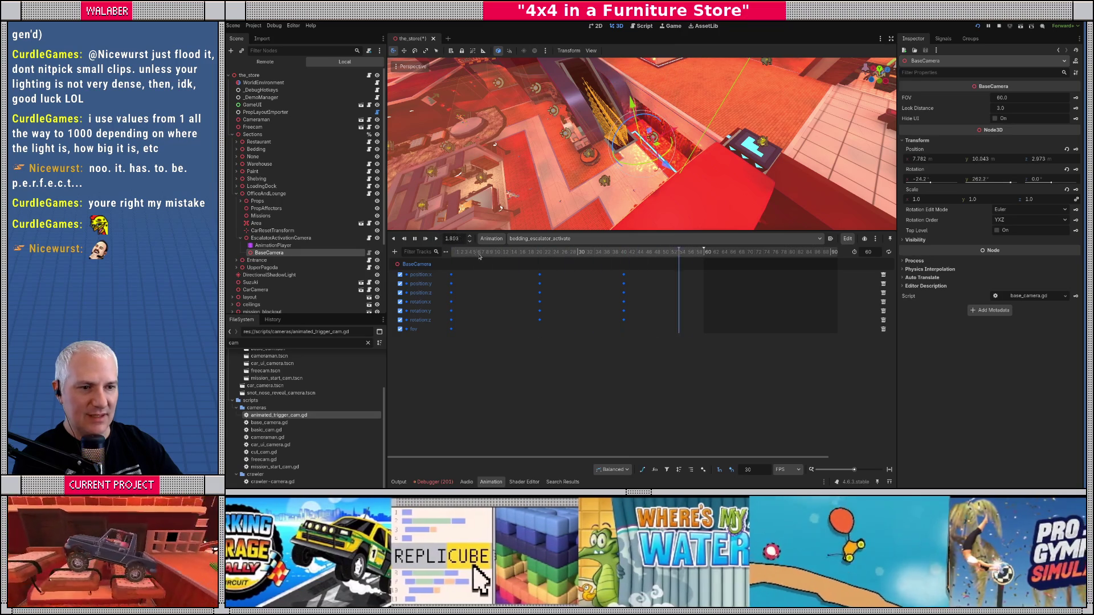
{"action": "left_click_drag", "start_coordinate": [463, 254], "coordinate": [578, 255]}
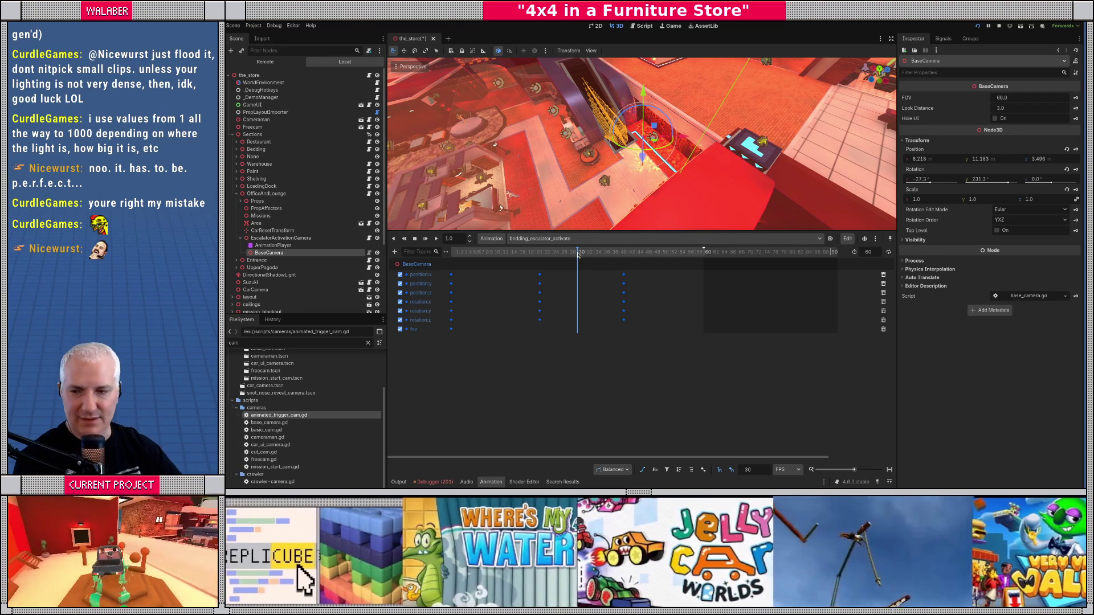
{"action": "left_click_drag", "start_coordinate": [578, 255], "coordinate": [708, 260]}
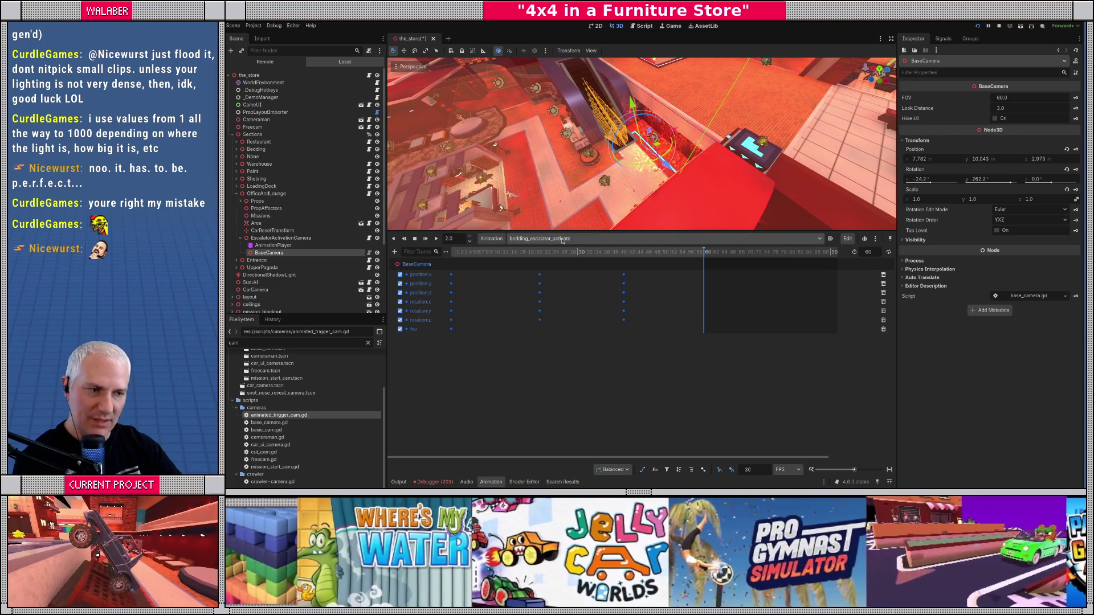
{"action": "left_click", "coordinate": [282, 238]}
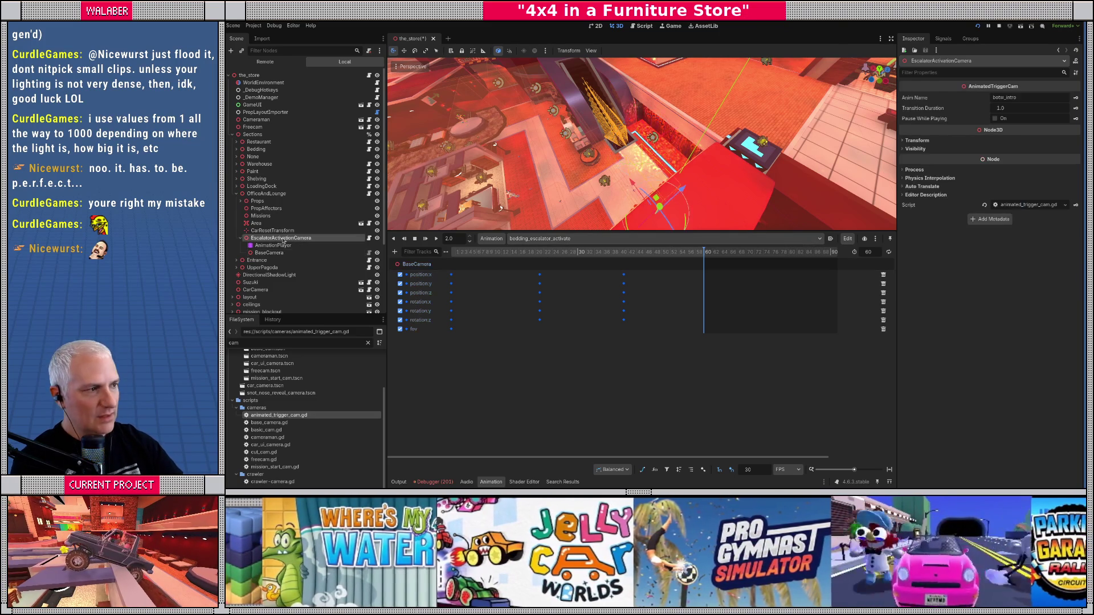
Set Anim Name to bedding_escalator_activate, Transition Duration 0.5, and enable Pause While Playing
{"action": "double_click", "coordinate": [1030, 97]}
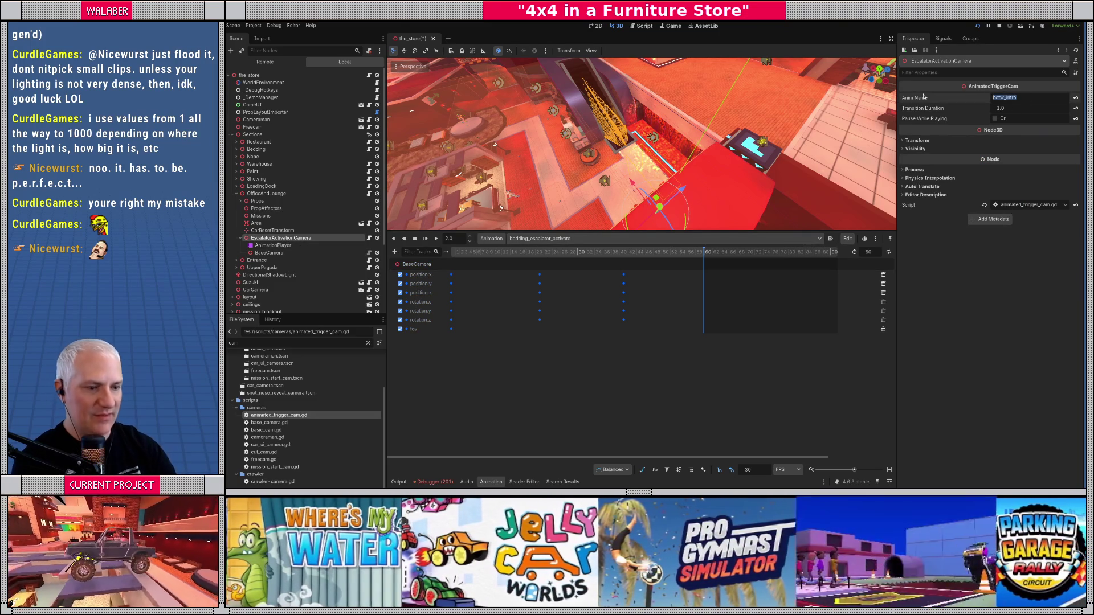
{"action": "type", "text": "bedding_esca"}
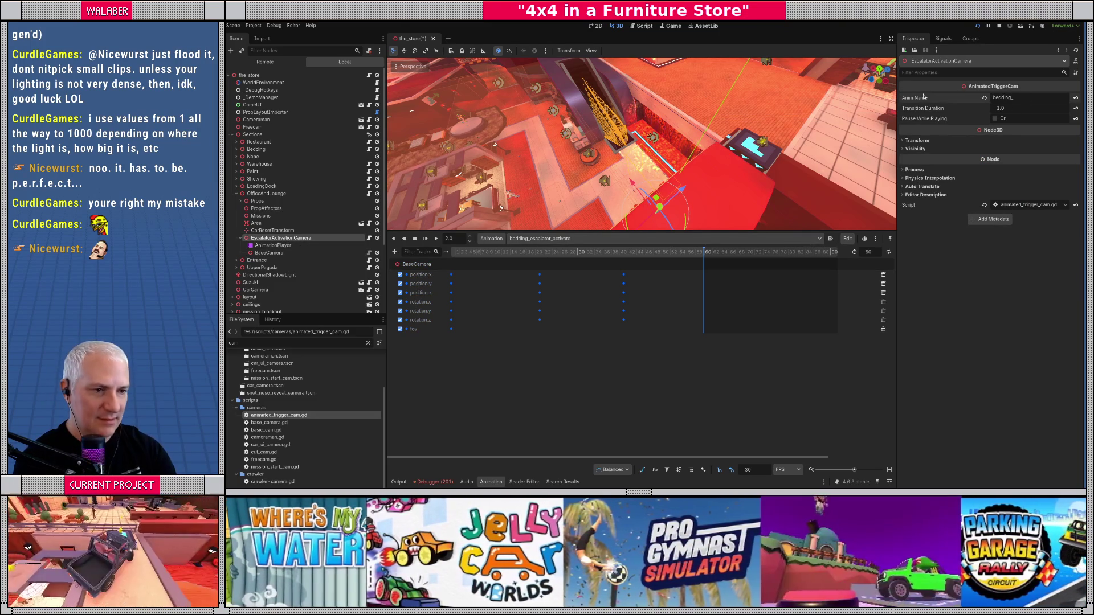
{"action": "type", "text": "lator_activate"}
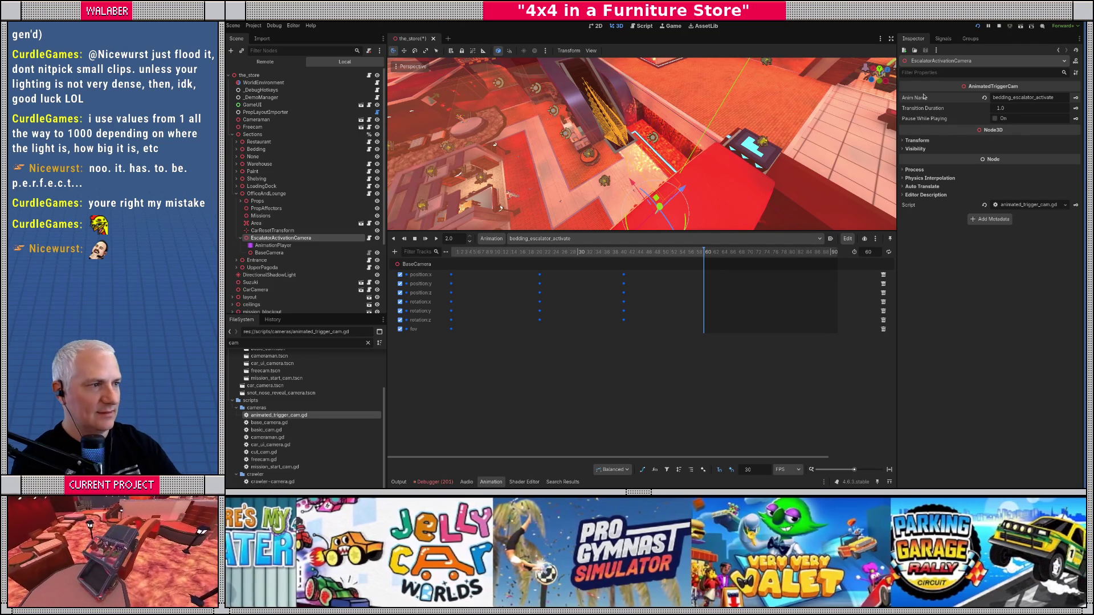
{"action": "key", "text": "Tab"}
{"action": "type", "text": "0.5"}
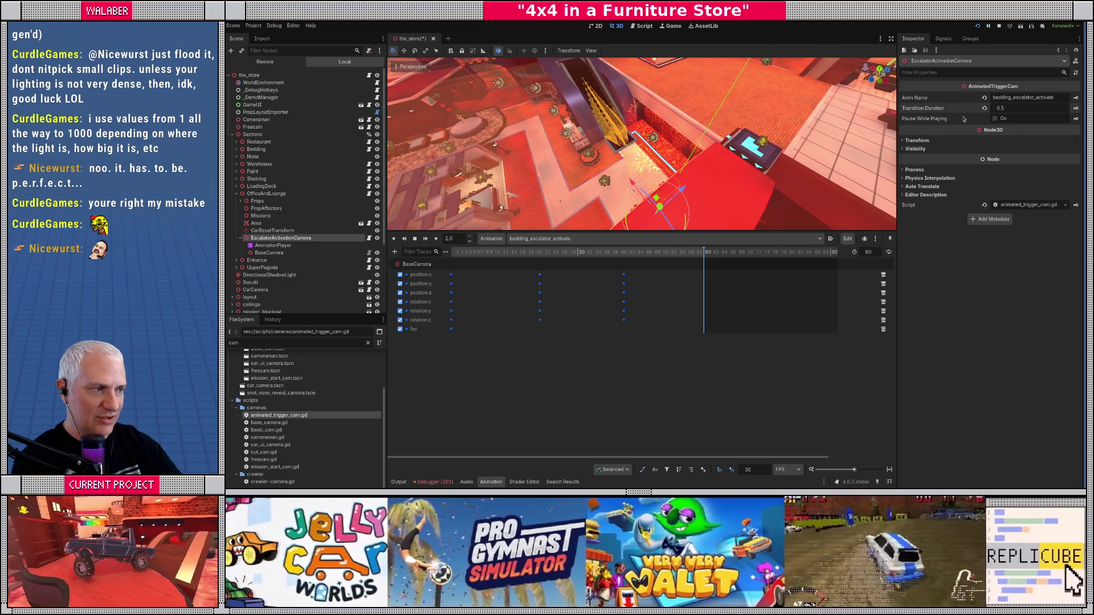
{"action": "left_click", "coordinate": [994, 119]}
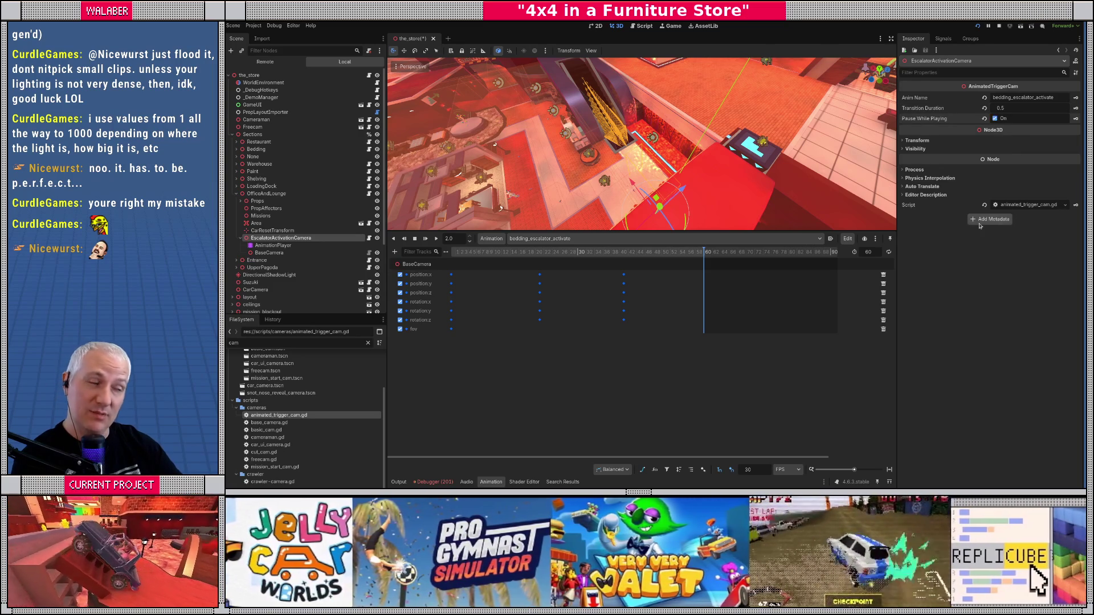
Save the_store scene and open car_radio.tscn from the FileSystem filtered for car_ra
{"action": "key", "text": "ctrl+s"}
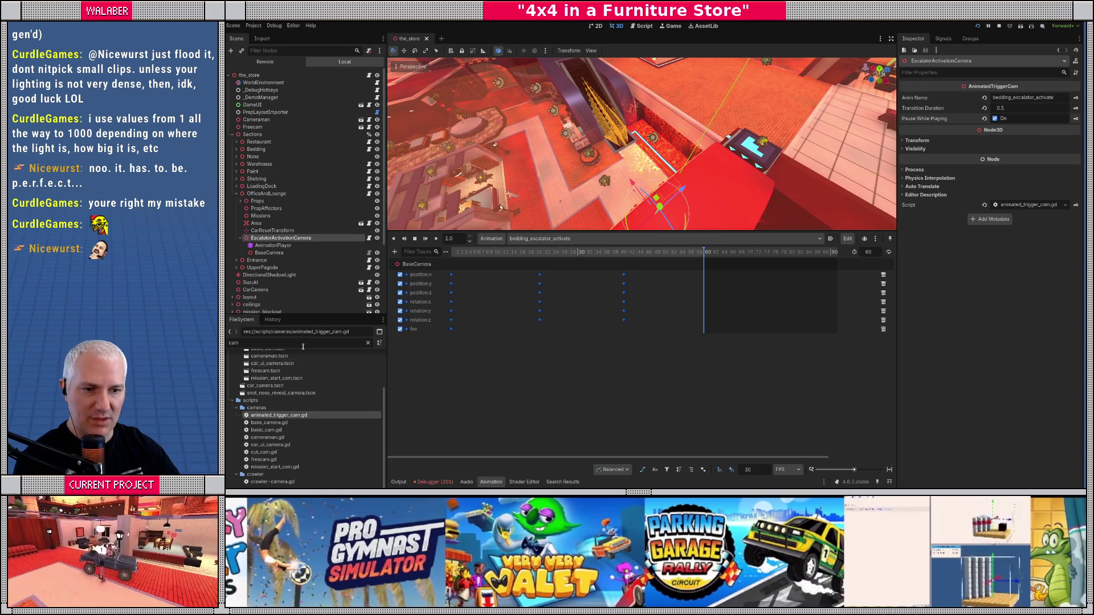
{"action": "key", "text": "BackSpace"}
{"action": "type", "text": "r_ra"}
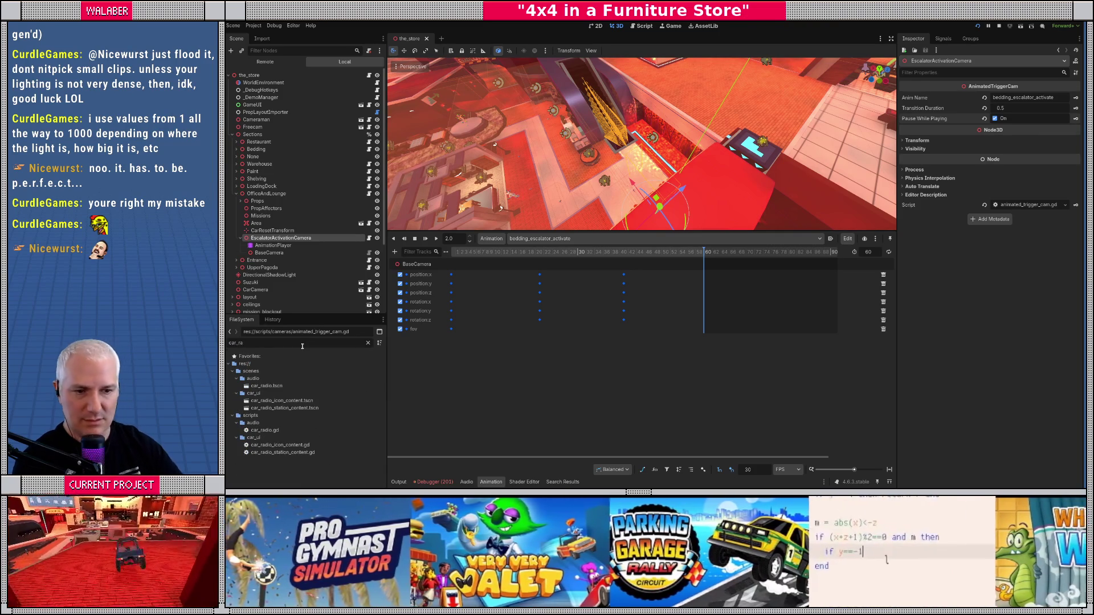
{"action": "double_click", "coordinate": [266, 385]}
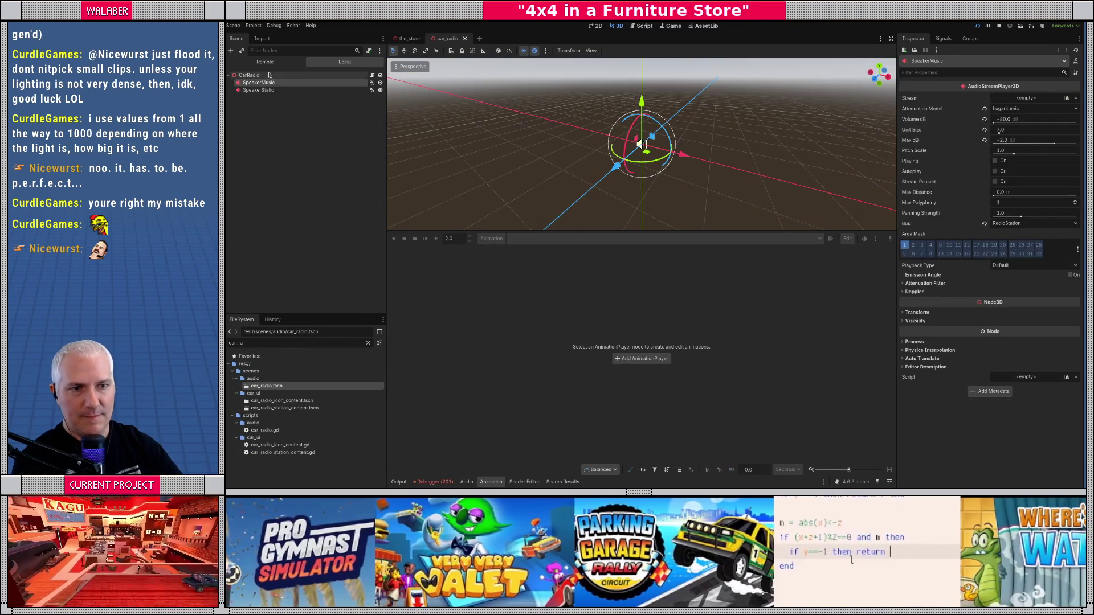
Set the CarRadio root's Process Mode to Always, then close the car_radio scene tab
{"action": "left_click", "coordinate": [248, 74]}
{"action": "left_click", "coordinate": [915, 183]}
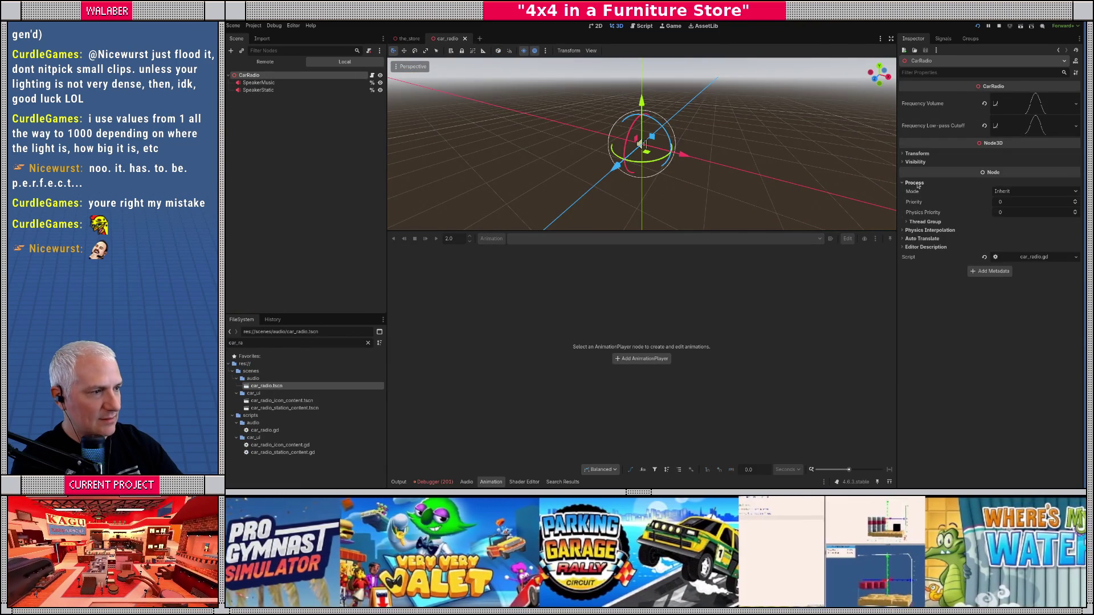
{"action": "left_click", "coordinate": [1030, 192]}
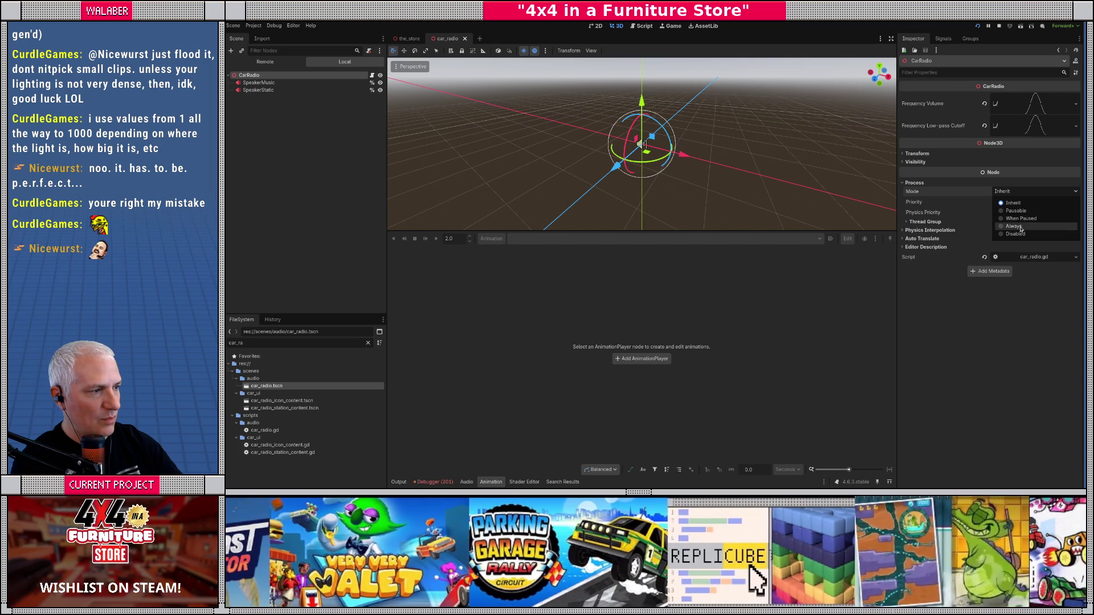
{"action": "left_click", "coordinate": [1019, 227]}
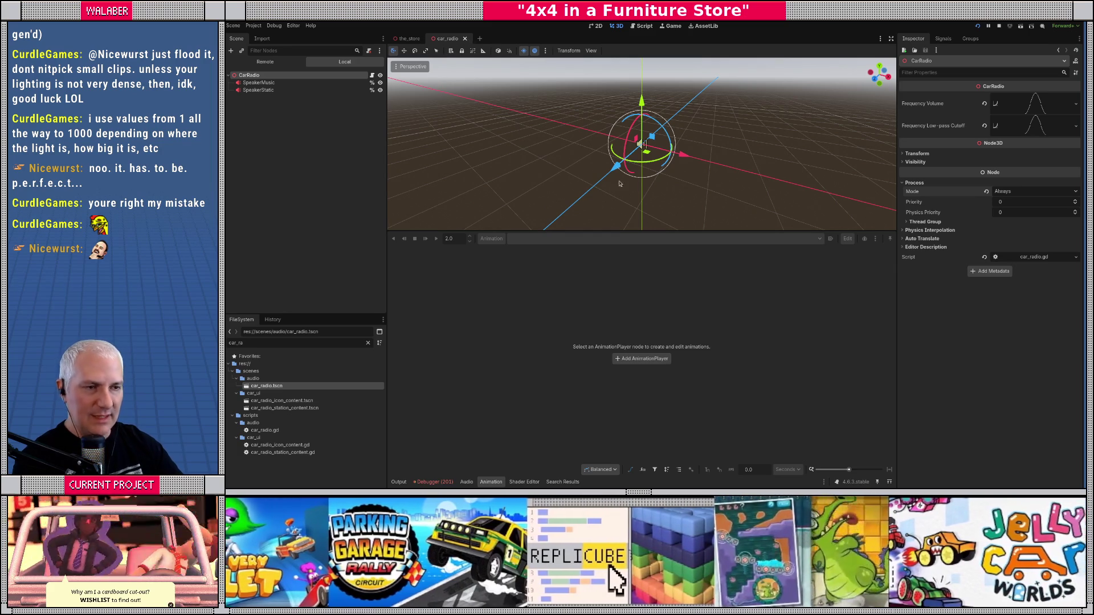
{"action": "left_click", "coordinate": [464, 39]}
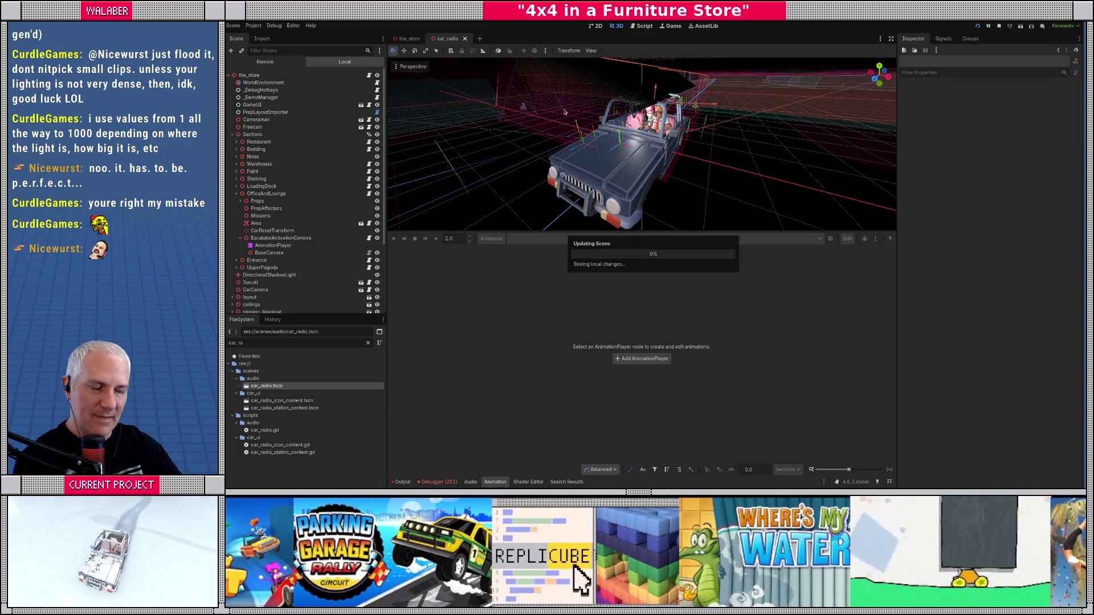
Select EscalatorActivationCamera, enlarge and orbit the 3D view, and open animated_trigger_cam.gd
{"action": "left_click", "coordinate": [269, 239]}
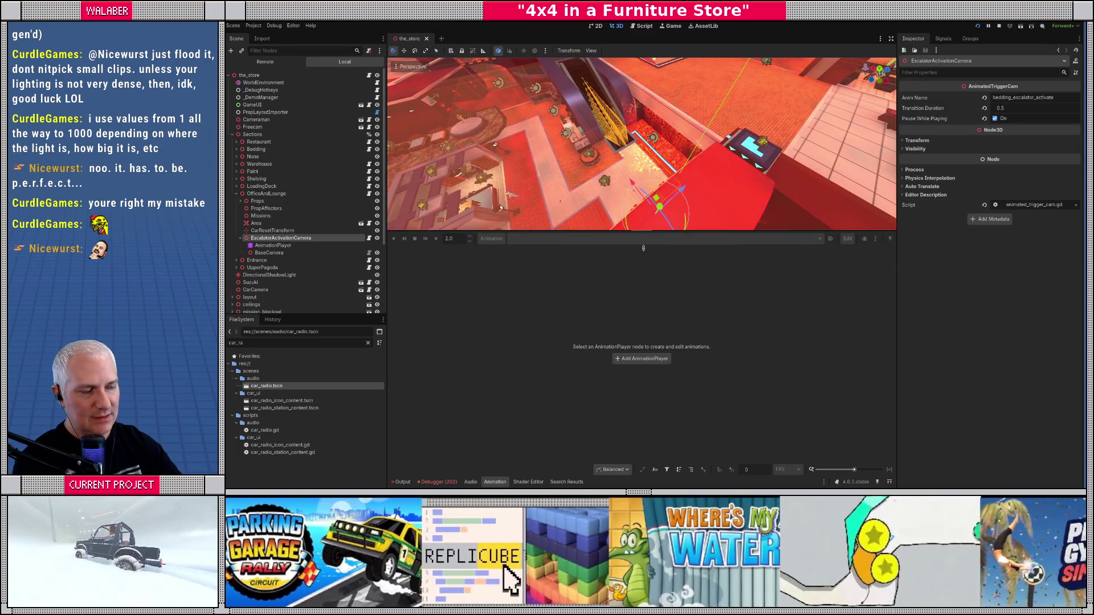
{"action": "left_click_drag", "start_coordinate": [644, 232], "coordinate": [644, 305]}
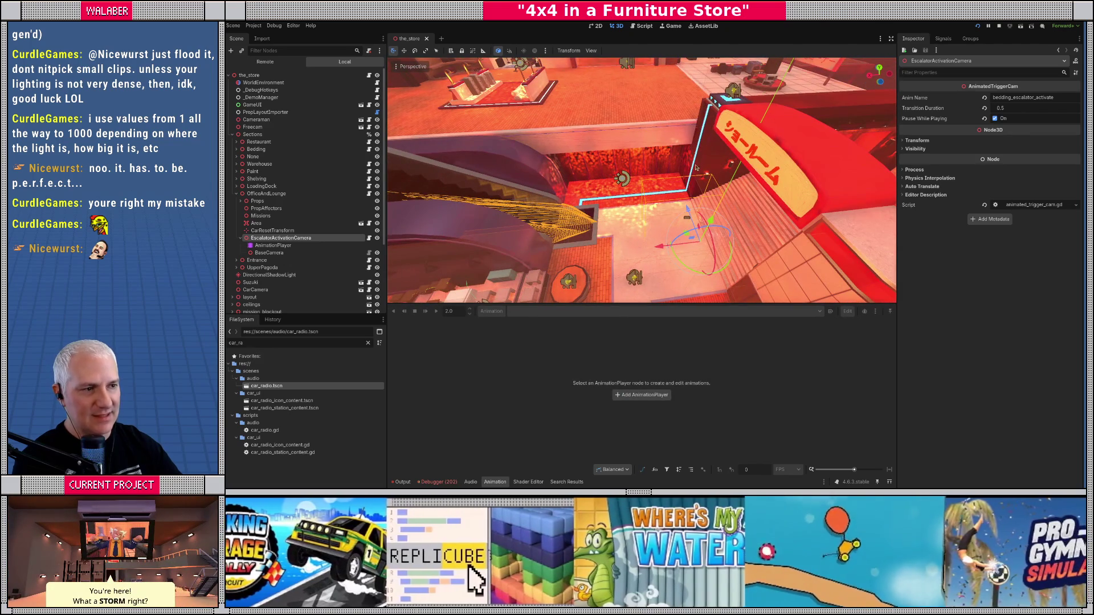
{"action": "mouse_move", "coordinate": [647, 205]}
{"action": "left_mouse_down"}
{"action": "mouse_move", "coordinate": [678, 208]}
{"action": "mouse_move", "coordinate": [671, 214]}
{"action": "left_mouse_up"}
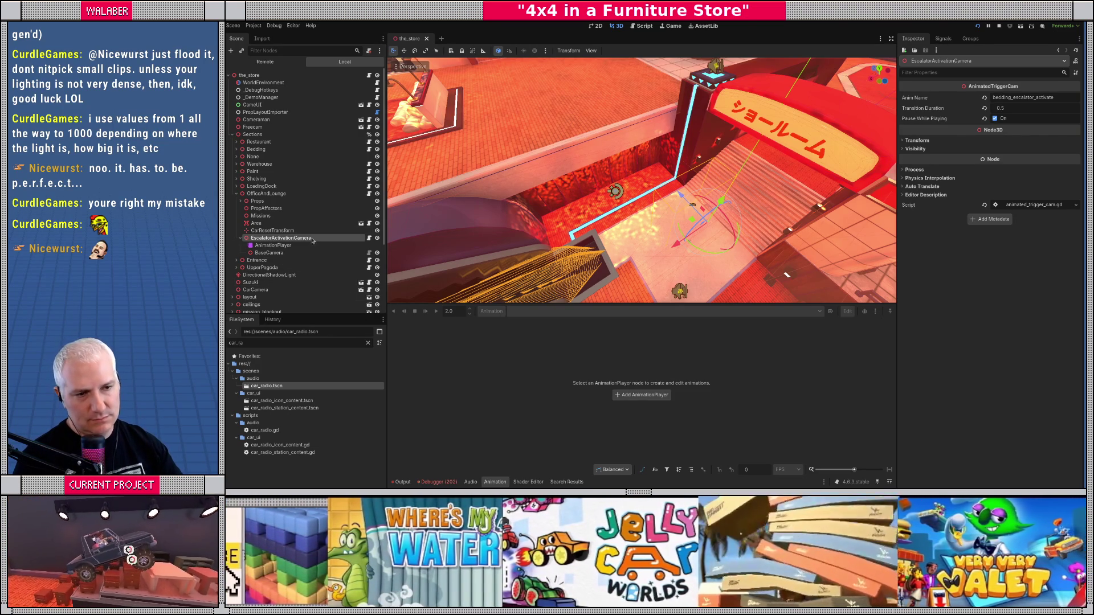
{"action": "left_click", "coordinate": [369, 238]}
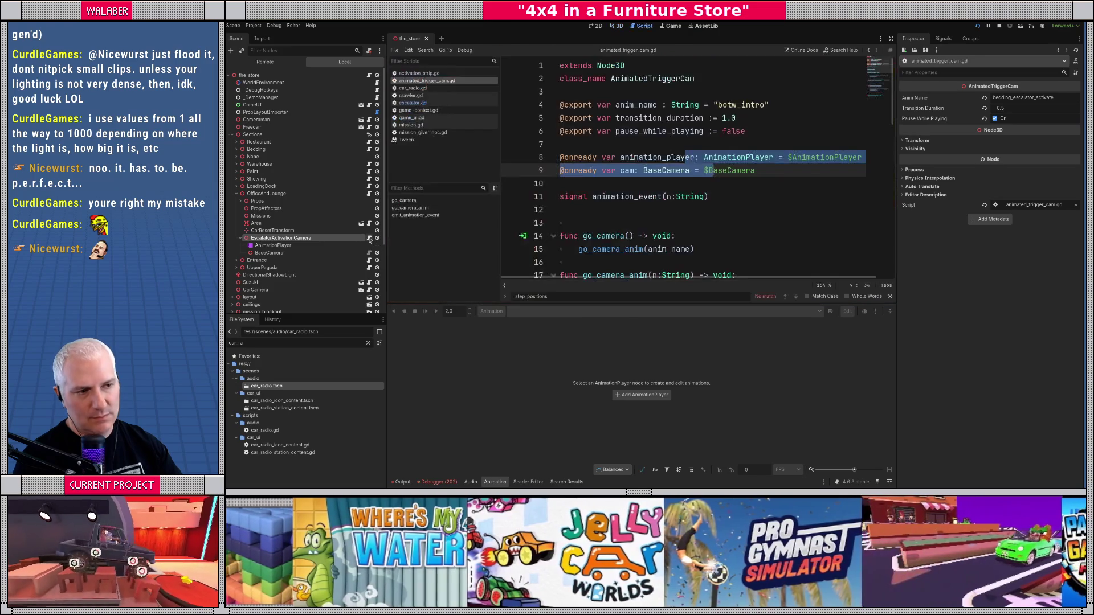
Select the animation_event signal name in animated_trigger_cam.gd
{"action": "left_click", "coordinate": [610, 196]}
{"action": "double_click", "coordinate": [610, 196]}
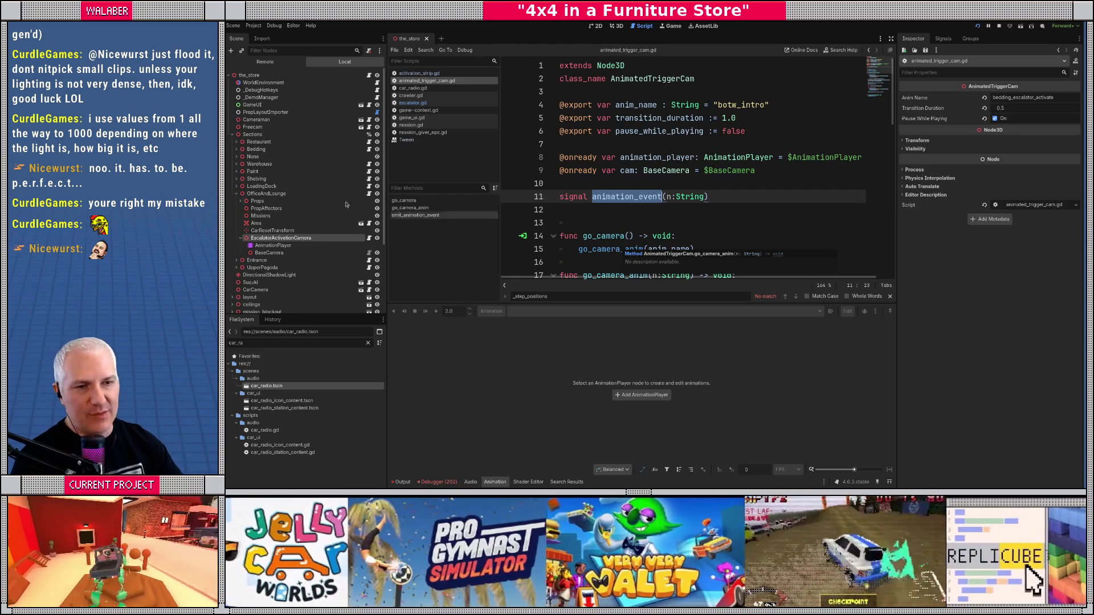
{"action": "scroll", "coordinate": [347, 222], "scroll_direction": "down", "scroll_amount": 4}
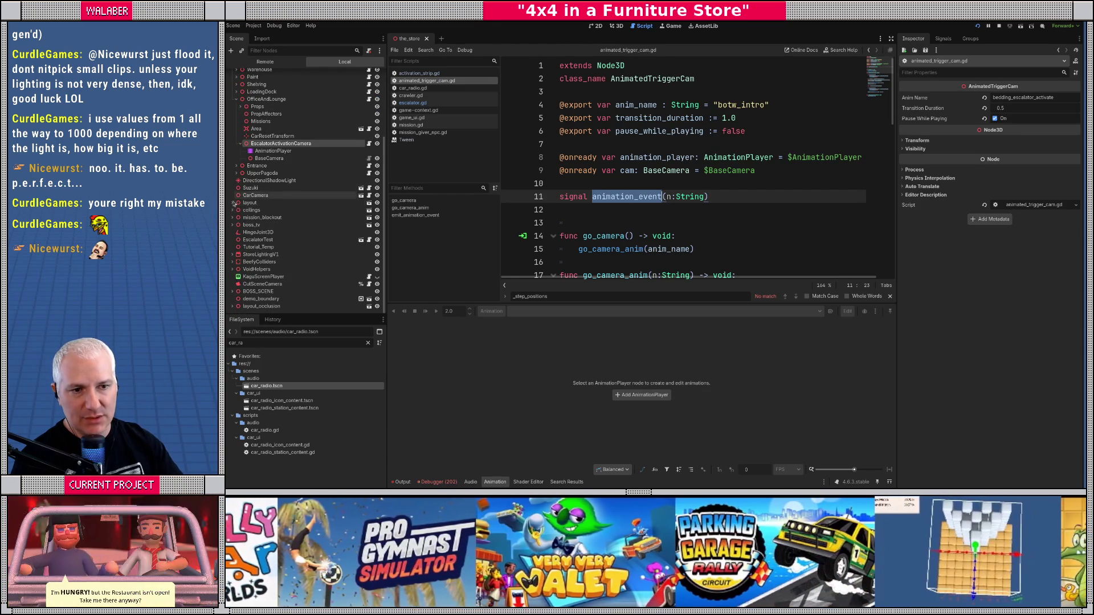
Under layout, open ActivationStrip_BeddingEscalator's activation_strip.gd and place the caret at the end of line 7
{"action": "left_click", "coordinate": [231, 203]}
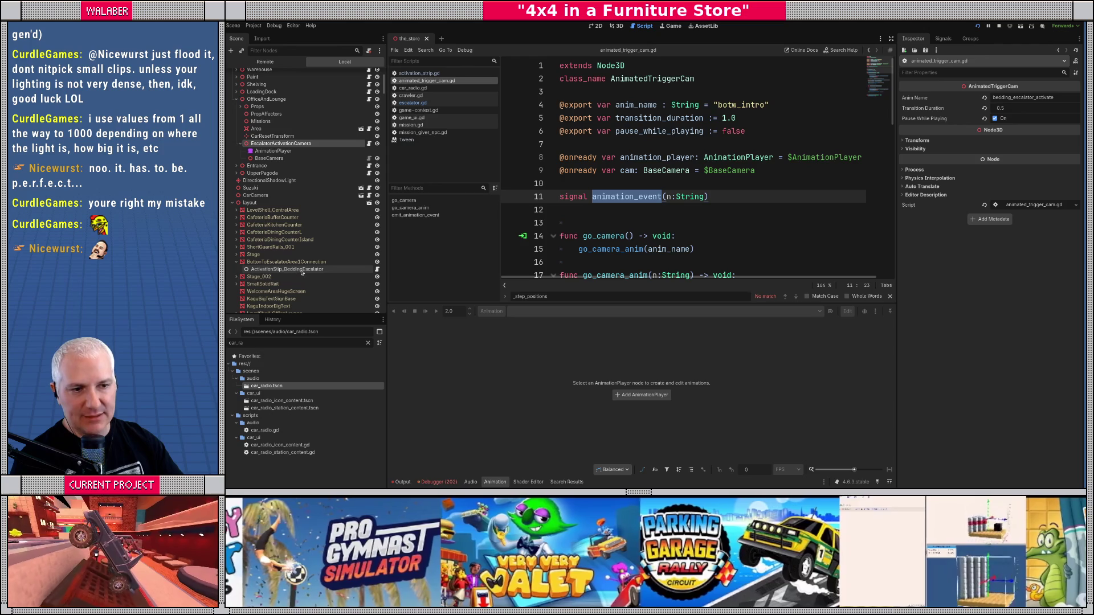
{"action": "left_click", "coordinate": [305, 270]}
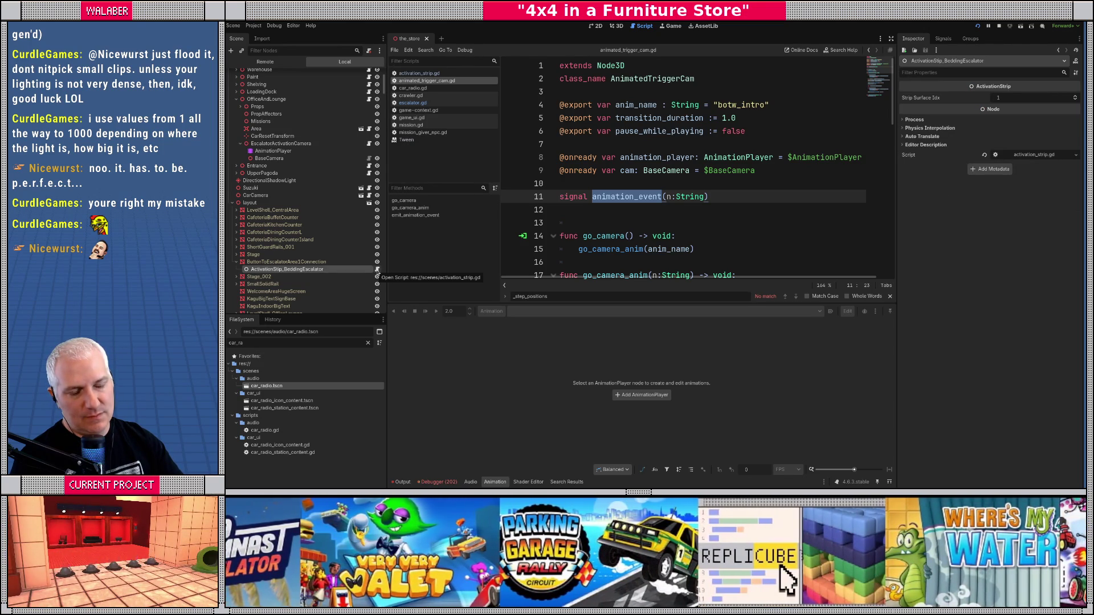
{"action": "left_click", "coordinate": [285, 261]}
{"action": "left_click", "coordinate": [304, 269]}
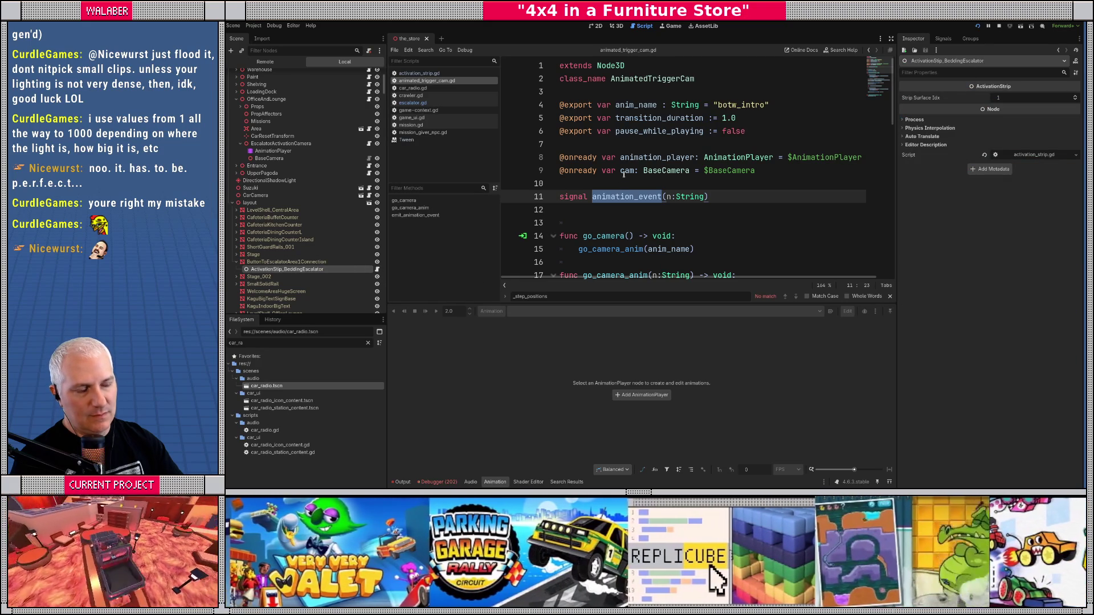
{"action": "left_click", "coordinate": [377, 269]}
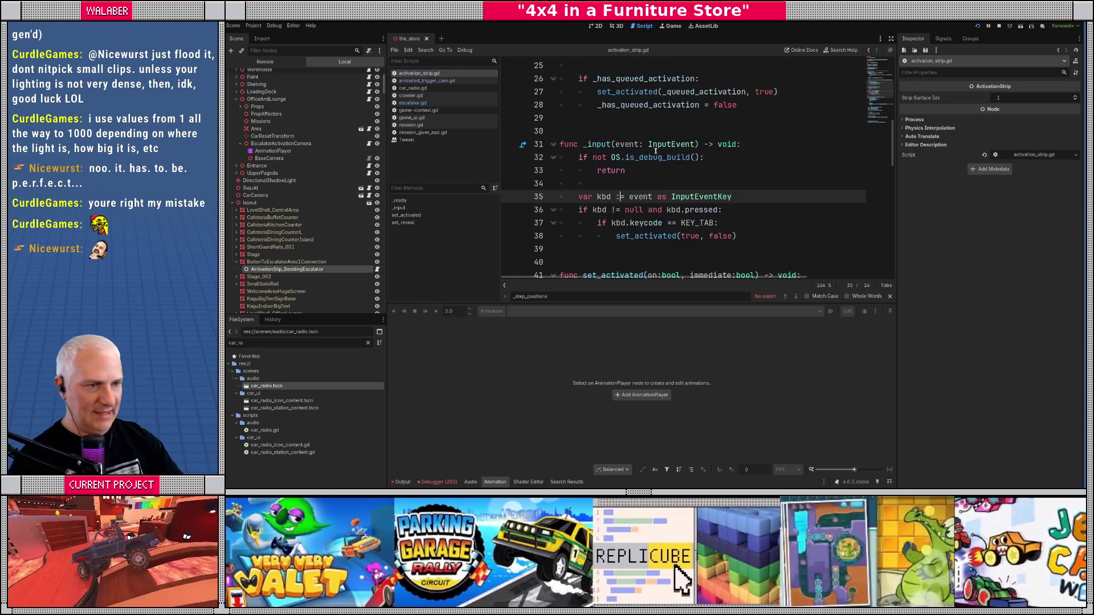
{"action": "scroll", "coordinate": [659, 135], "scroll_direction": "up", "scroll_amount": 5}
{"action": "left_click_drag", "start_coordinate": [683, 79], "coordinate": [574, 72]}
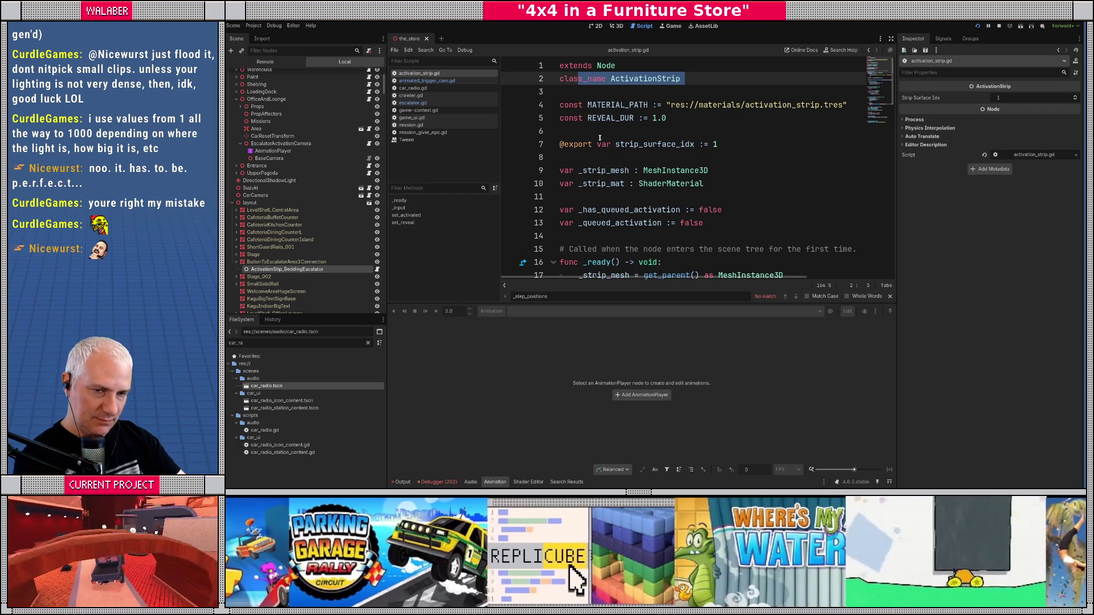
{"action": "left_click", "coordinate": [776, 143]}
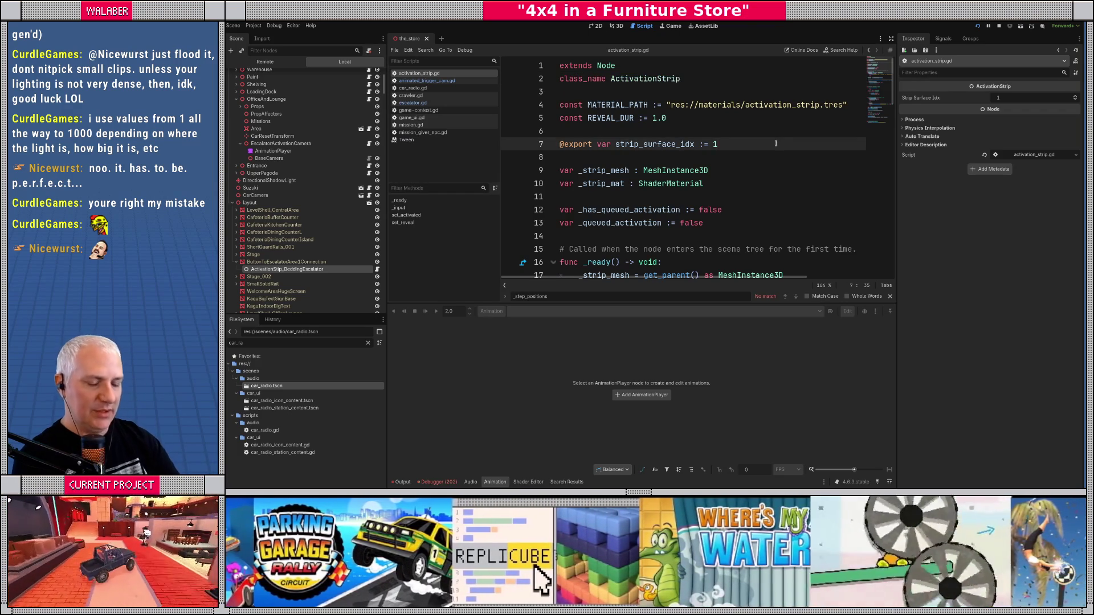
{"action": "key", "text": "Return"}
{"action": "type", "text": "@export var "}
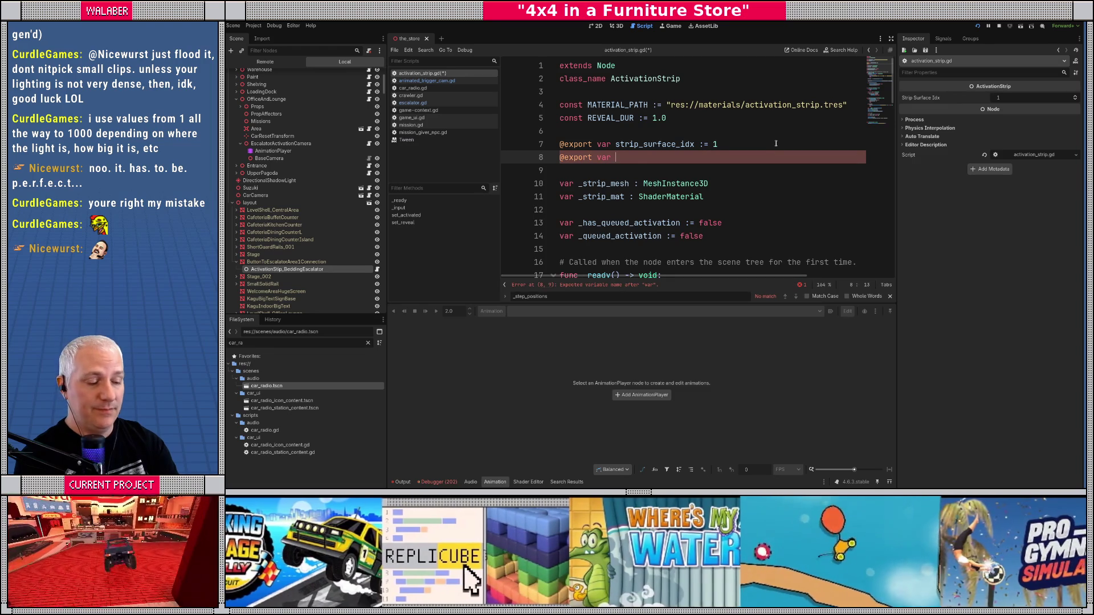
{"action": "type", "text": "input_"}
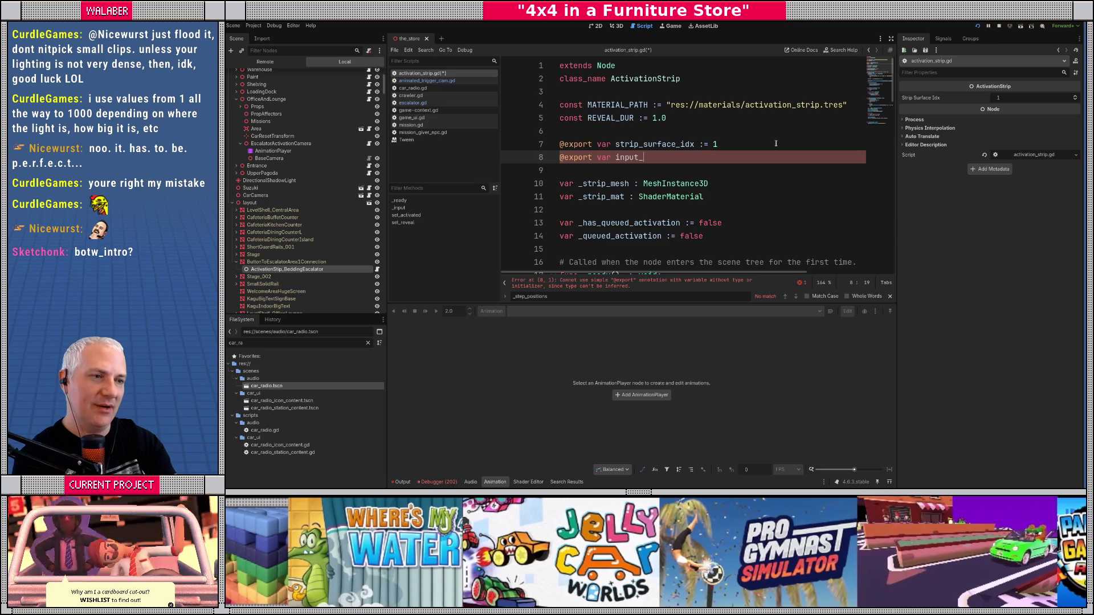
{"action": "type", "text": "cam : T"}
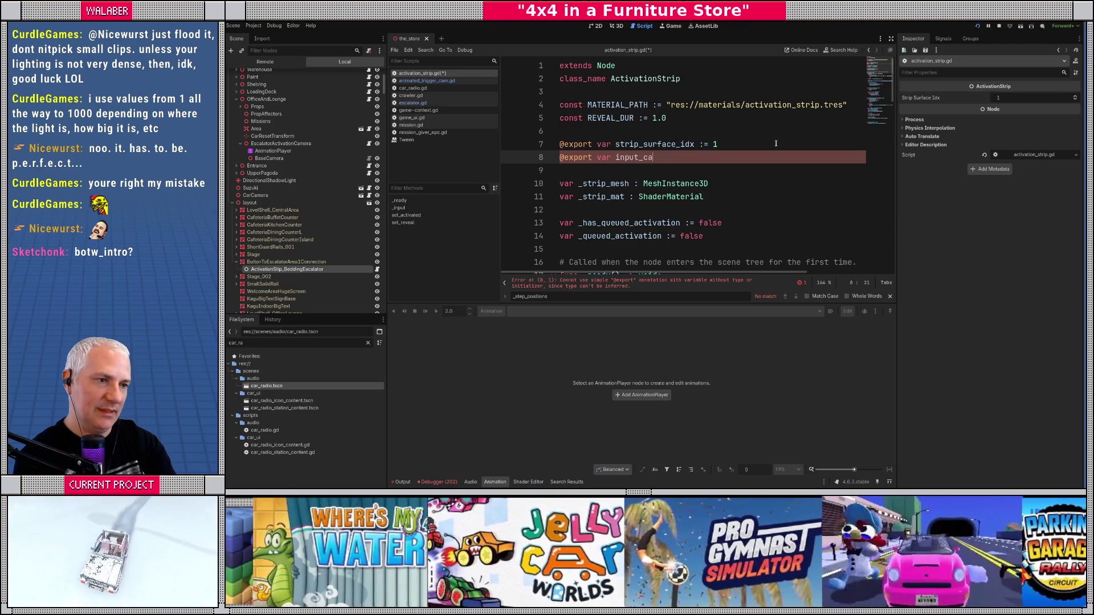
{"action": "type", "text": "rigg"}
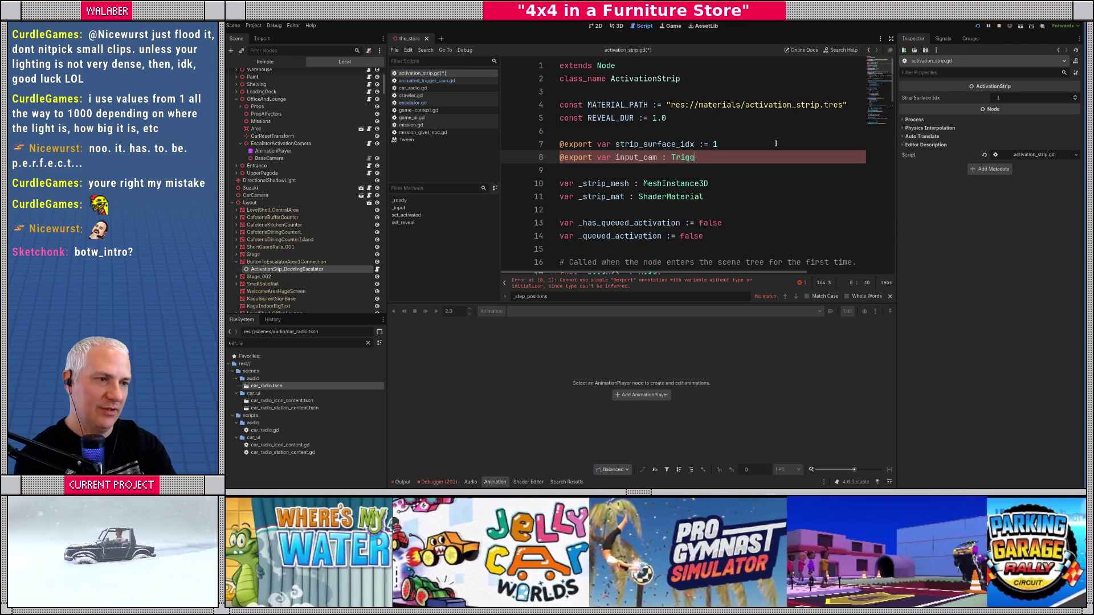
{"action": "key", "text": "Down"}
{"action": "key", "text": "Return"}
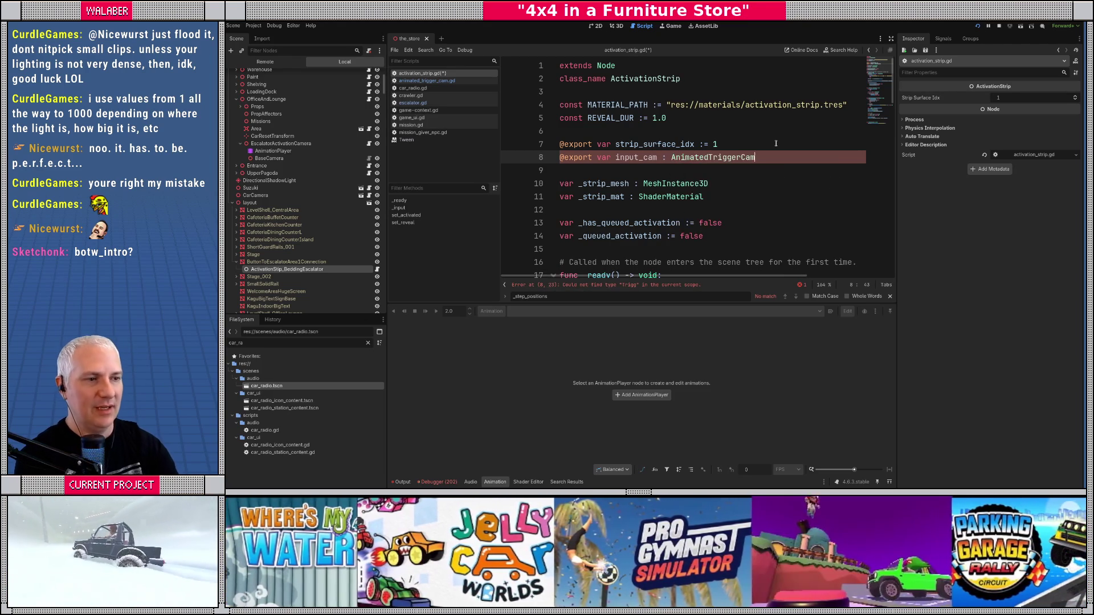
{"action": "key", "text": "Return"}
{"action": "type", "text": "@export var "}
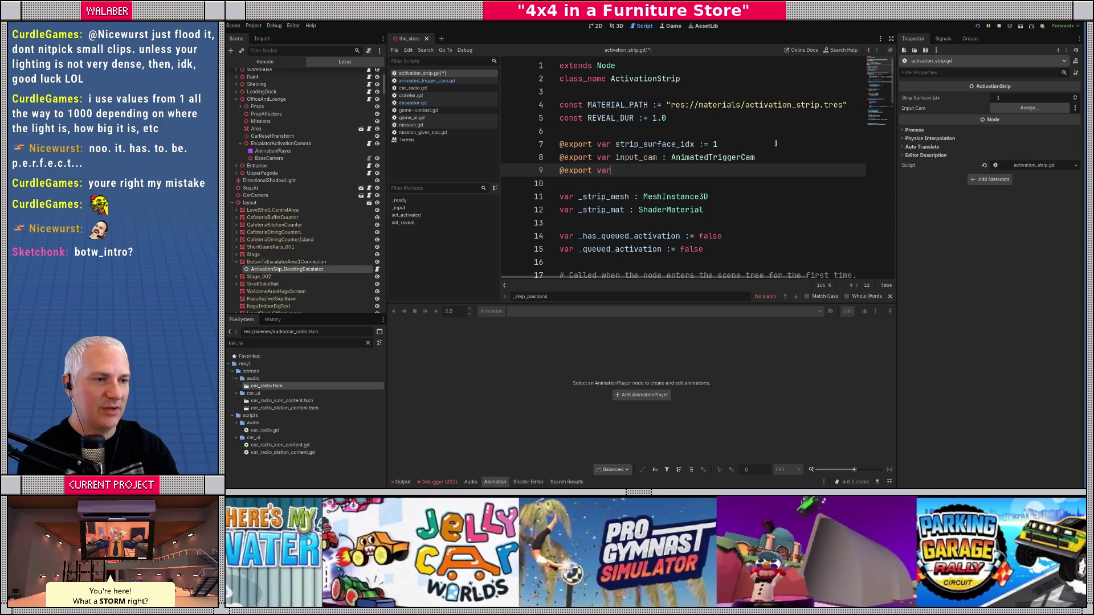
{"action": "type", "text": "activation_eve"}
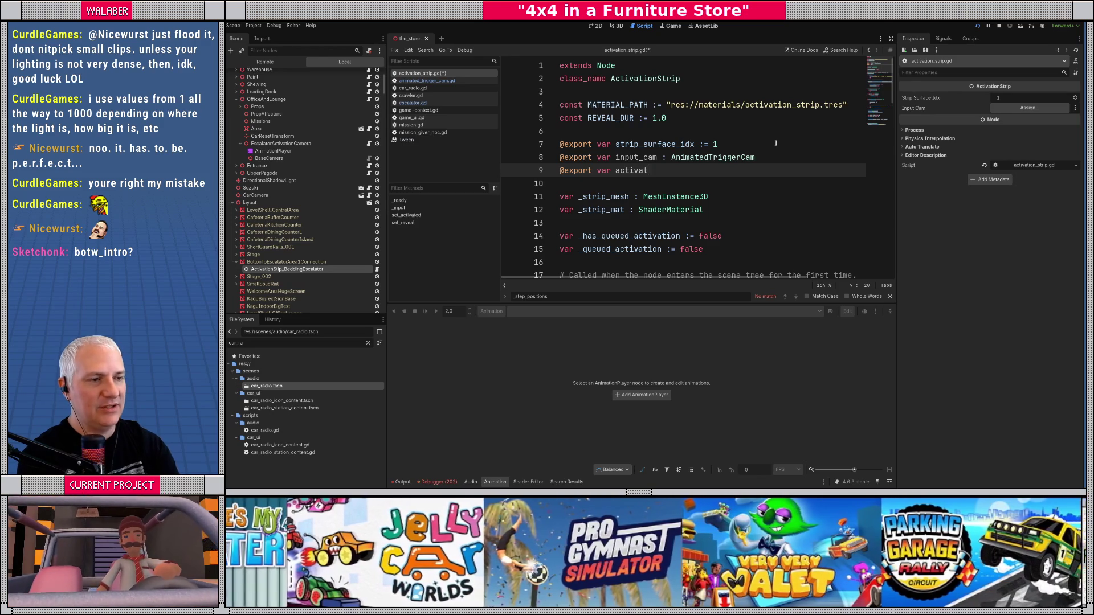
{"action": "type", "text": "nt_name := "}
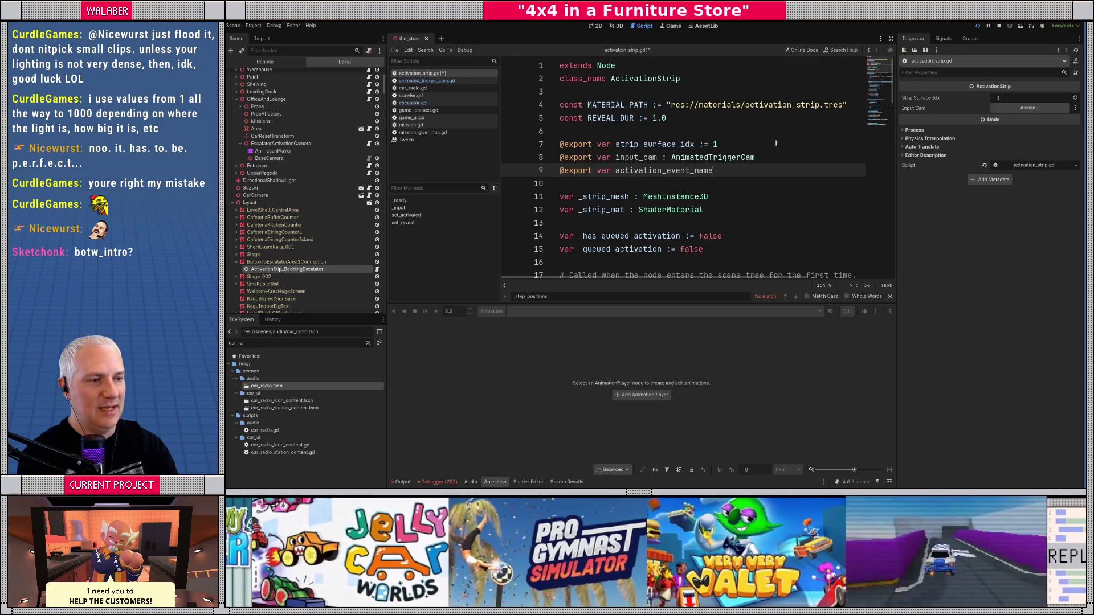
{"action": "type", "text": "\""}
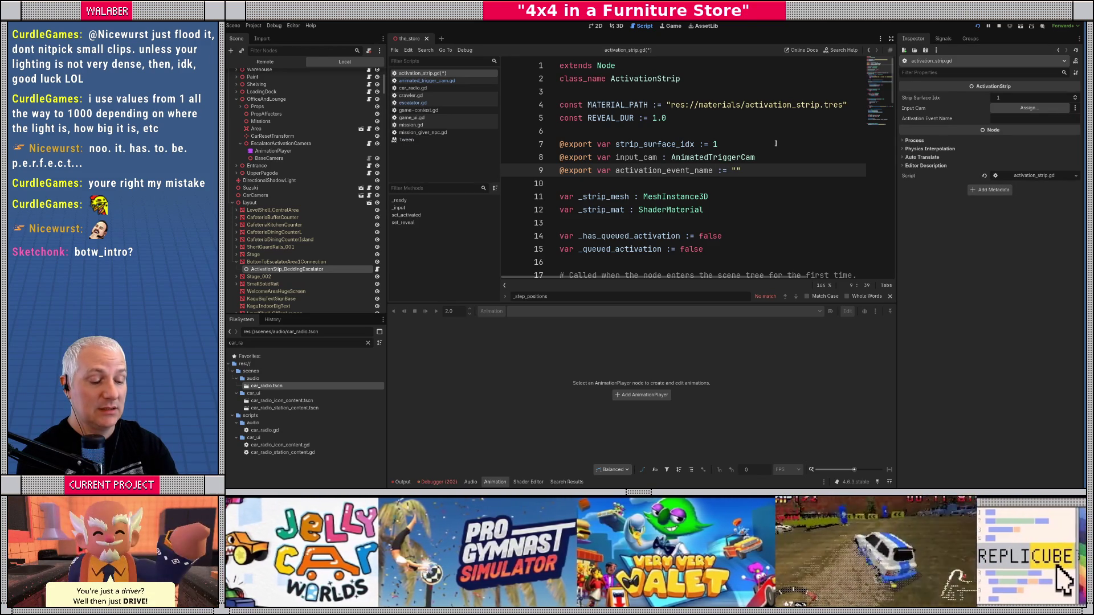
{"action": "type", "text": "activa"}
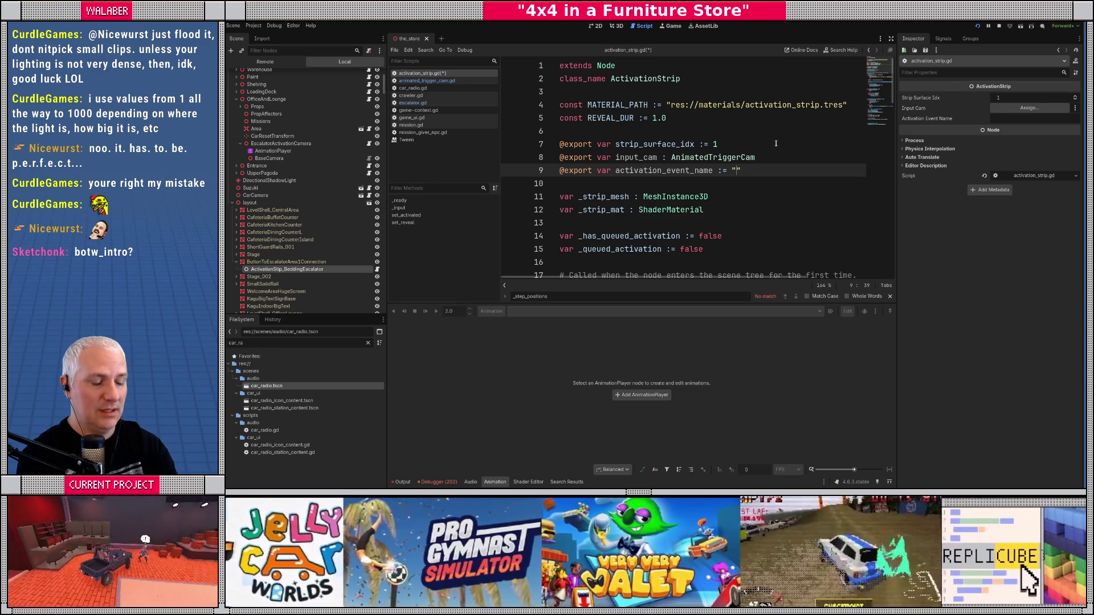
{"action": "type", "text": "te_strip"}
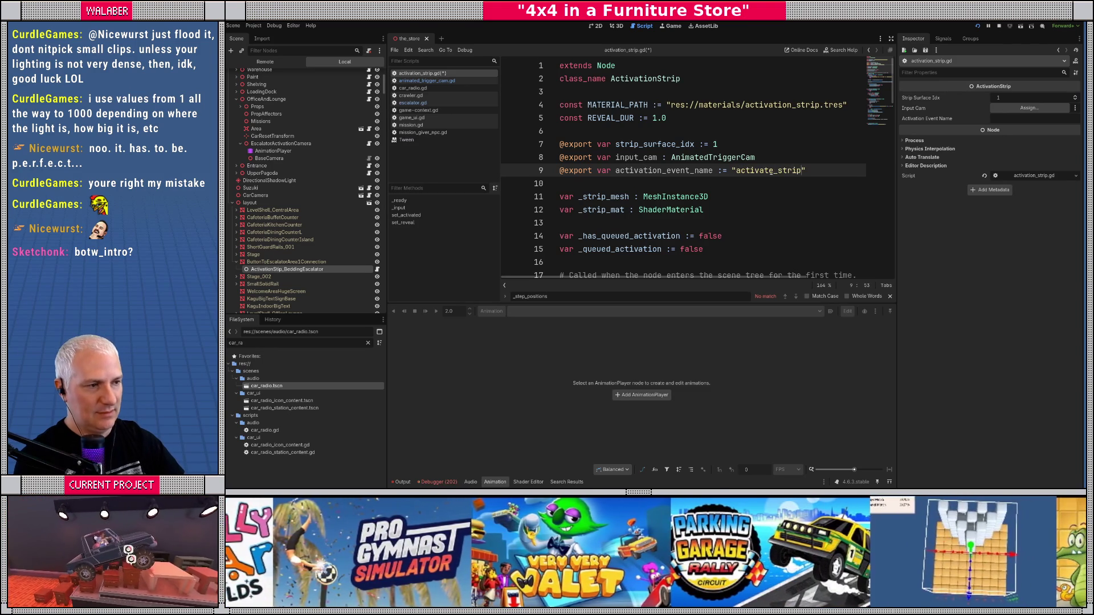
In _ready, add 'if input_cam != null: input_cam.animation_event.connect(_anim_event)'
{"action": "double_click", "coordinate": [772, 169]}
{"action": "scroll", "coordinate": [612, 190], "scroll_direction": "down", "scroll_amount": 3}
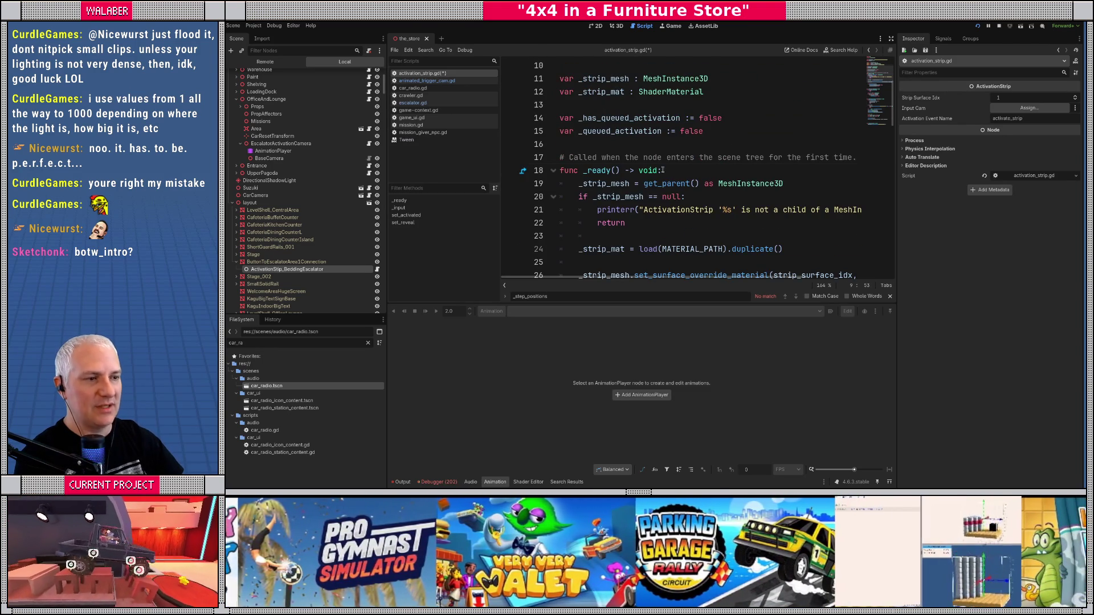
{"action": "left_click", "coordinate": [662, 170]}
{"action": "key", "text": "Return"}
{"action": "type", "text": "if "}
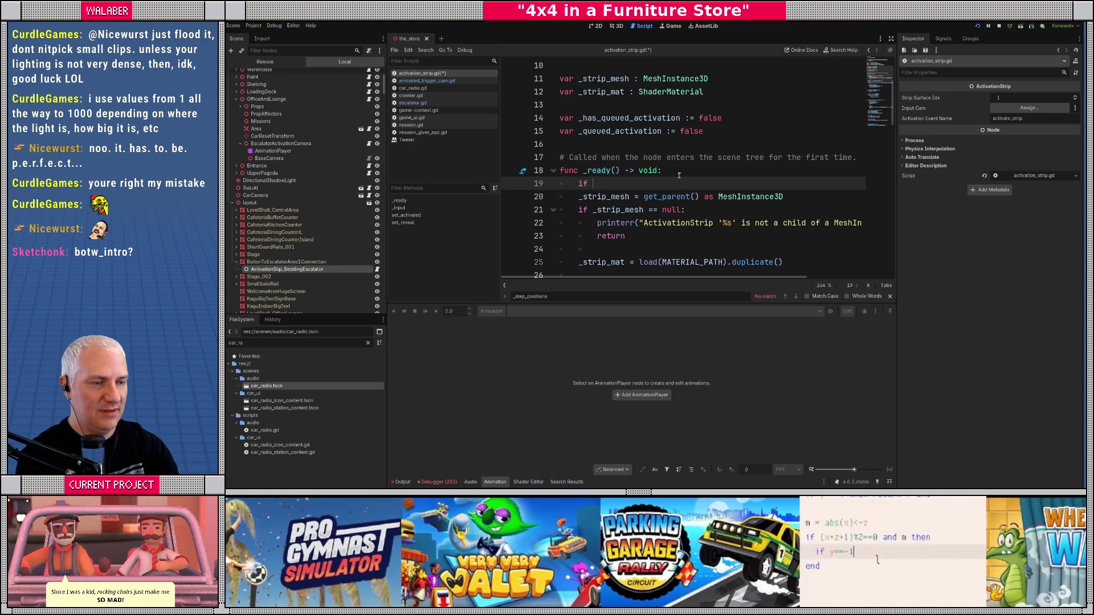
{"action": "type", "text": "in"}
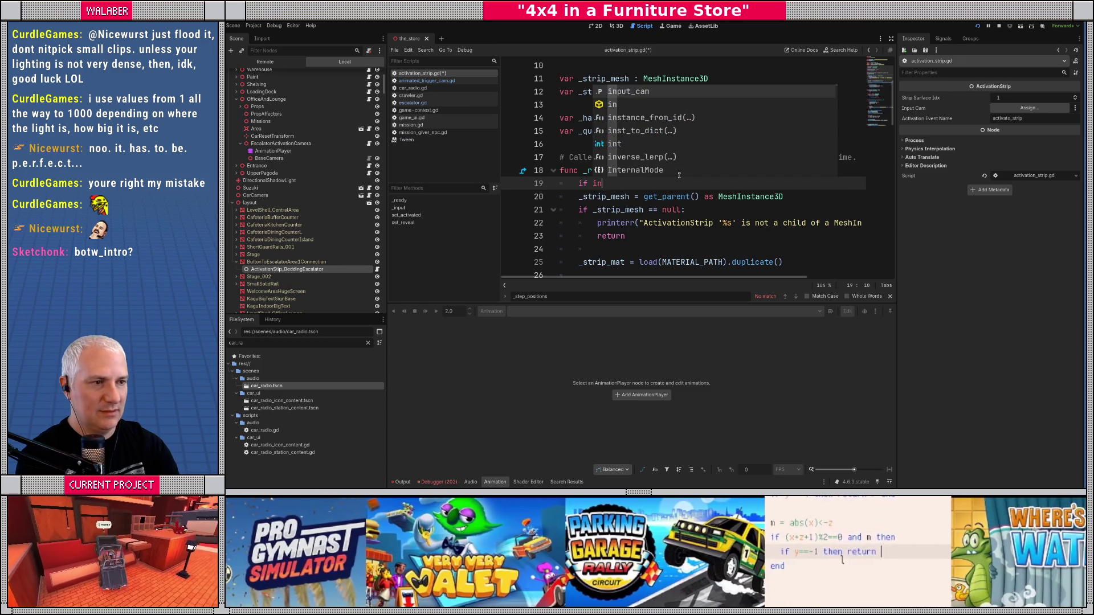
{"action": "key", "text": "Return"}
{"action": "type", "text": "!= null:"}
{"action": "key", "text": "Return"}
{"action": "type", "text": "input_cam."}
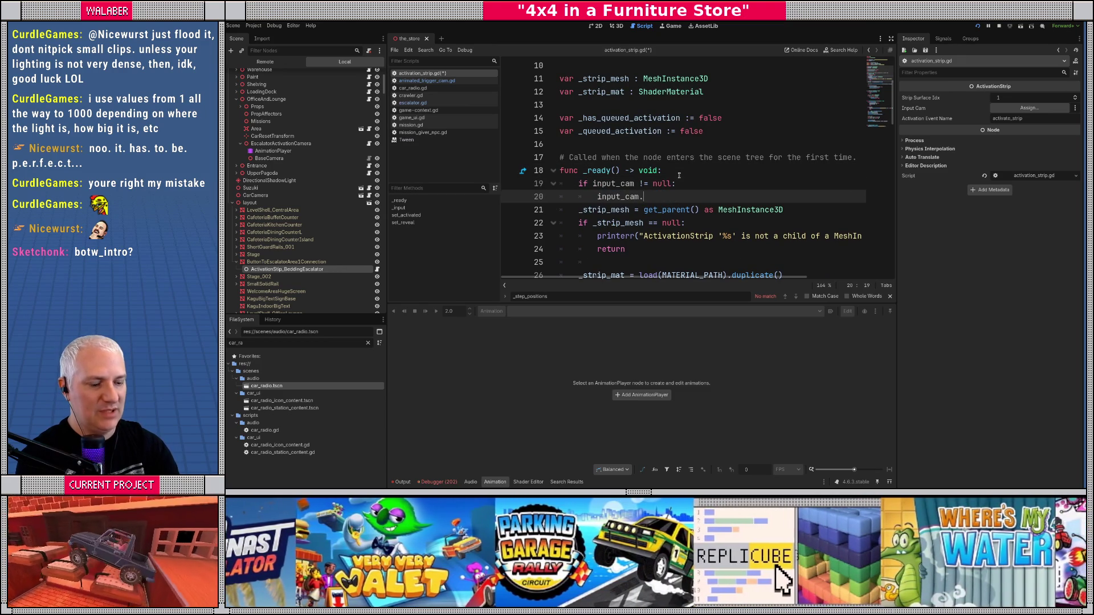
{"action": "type", "text": "ani"}
{"action": "key", "text": "Return"}
{"action": "type", "text": ".con"}
{"action": "key", "text": "Return"}
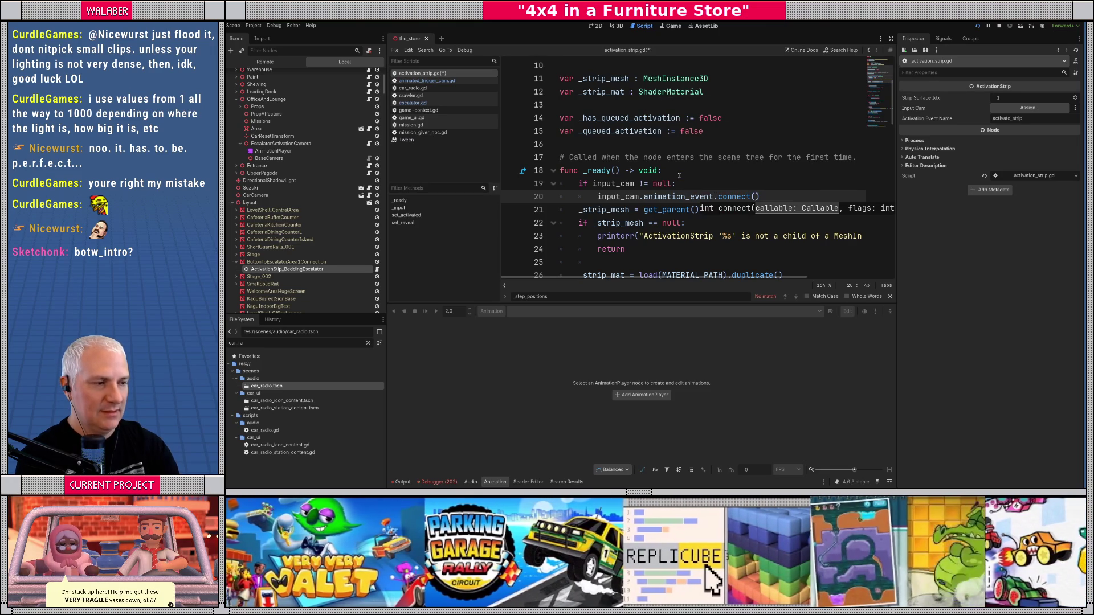
{"action": "type", "text": "_anim_event)"}
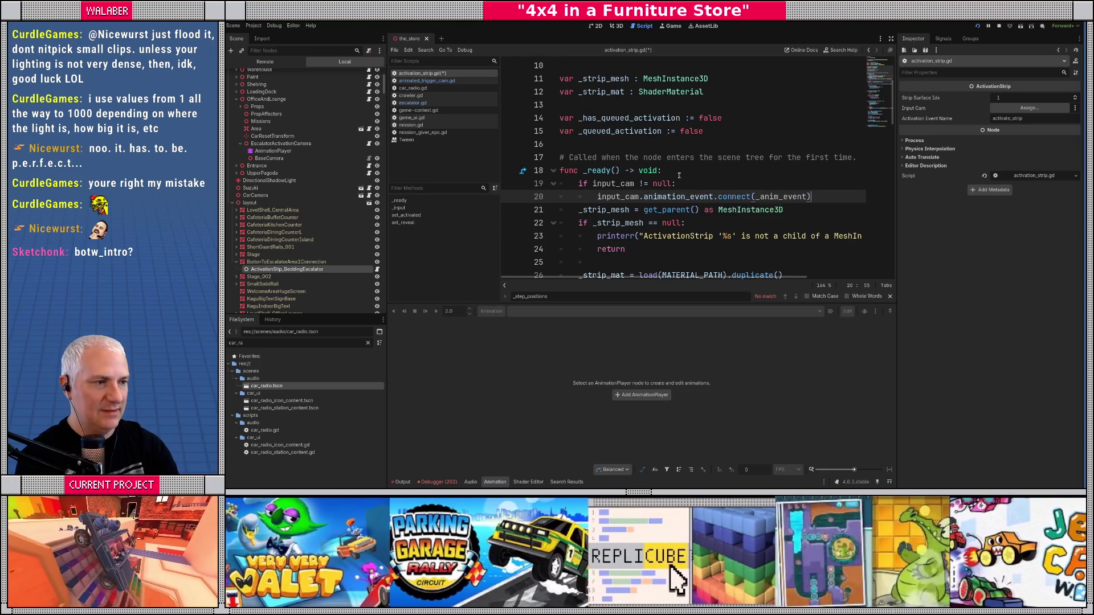
Begin a 'func _anim_event(' header on a new line after _ready
{"action": "left_click", "coordinate": [598, 209]}
{"action": "scroll", "coordinate": [586, 203], "scroll_direction": "down", "scroll_amount": 4}
{"action": "left_click", "coordinate": [587, 223]}
{"action": "key", "text": "Return"}
{"action": "type", "text": "func _anim_event("}
Complete 'func _anim_event(n:String) -> void:' with 'if n == activation_event_name:'
{"action": "scroll", "coordinate": [752, 169], "scroll_direction": "up", "scroll_amount": 2}
{"action": "scroll", "coordinate": [712, 188], "scroll_direction": "down", "scroll_amount": 3}
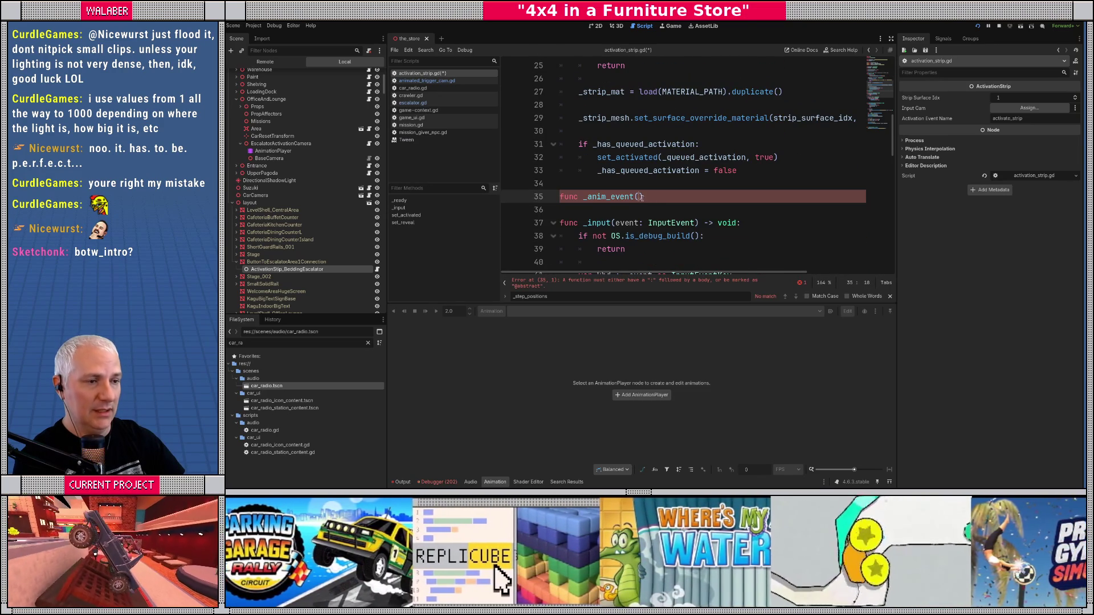
{"action": "type", "text": "n:S"}
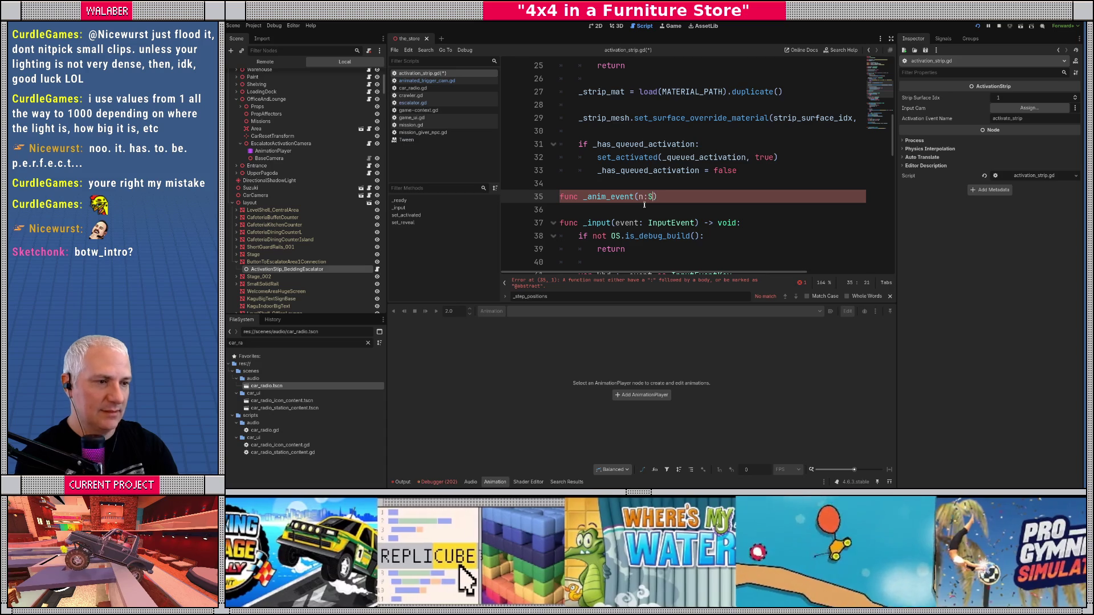
{"action": "type", "text": "tring) -> voi"}
{"action": "type", "text": "d:"}
{"action": "key", "text": "Return"}
{"action": "type", "text": "if n == activat"}
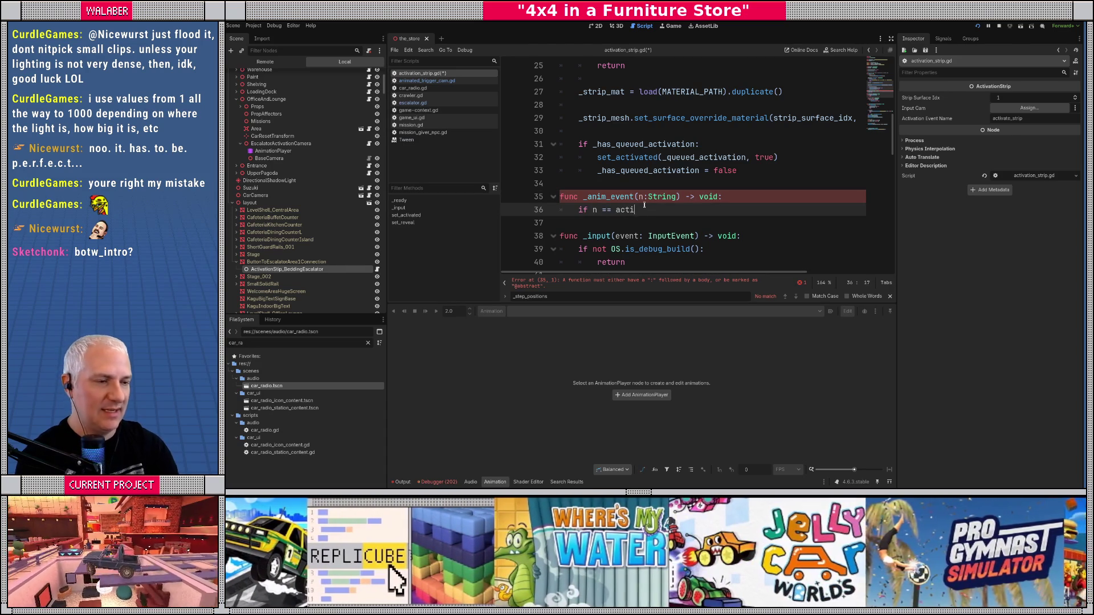
{"action": "key", "text": "Return"}
{"action": "type", "text": ":"}
{"action": "key", "text": "Return"}
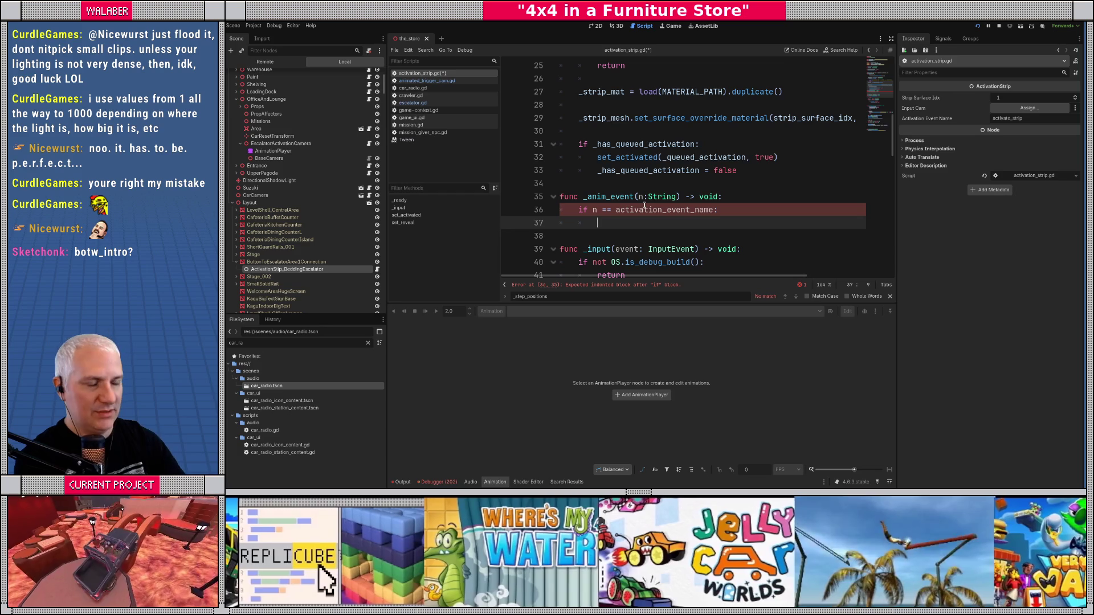
Add 'set_activated(true, false)' inside the if and save the script
{"action": "left_click_drag", "start_coordinate": [665, 308], "coordinate": [664, 394]}
{"action": "scroll", "coordinate": [669, 275], "scroll_direction": "down", "scroll_amount": 3}
{"action": "type", "text": "set_ac"}
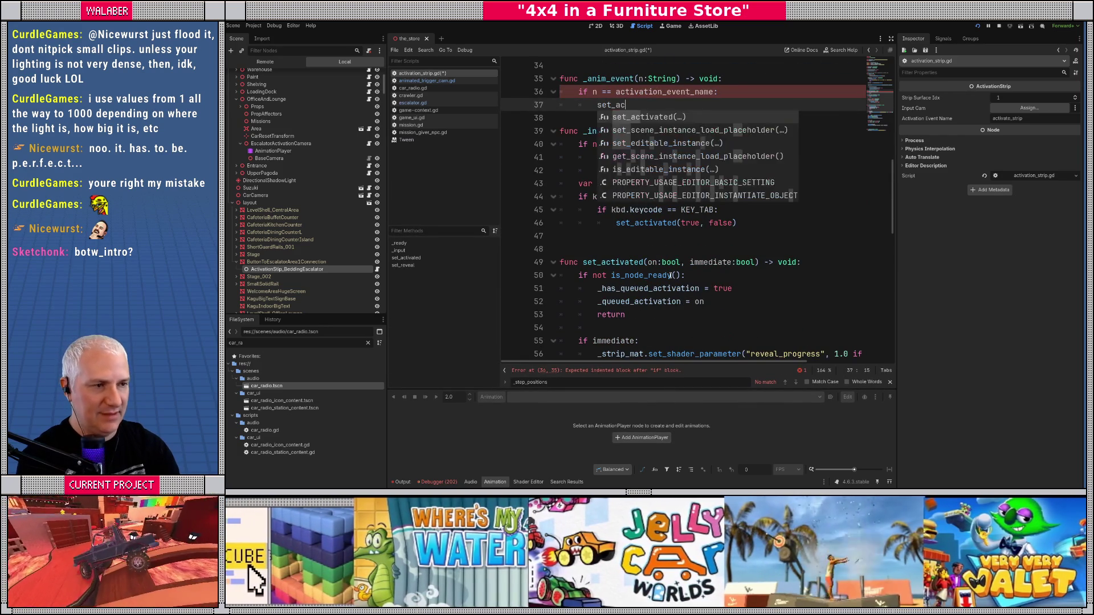
{"action": "key", "text": "Return"}
{"action": "type", "text": "true, false"}
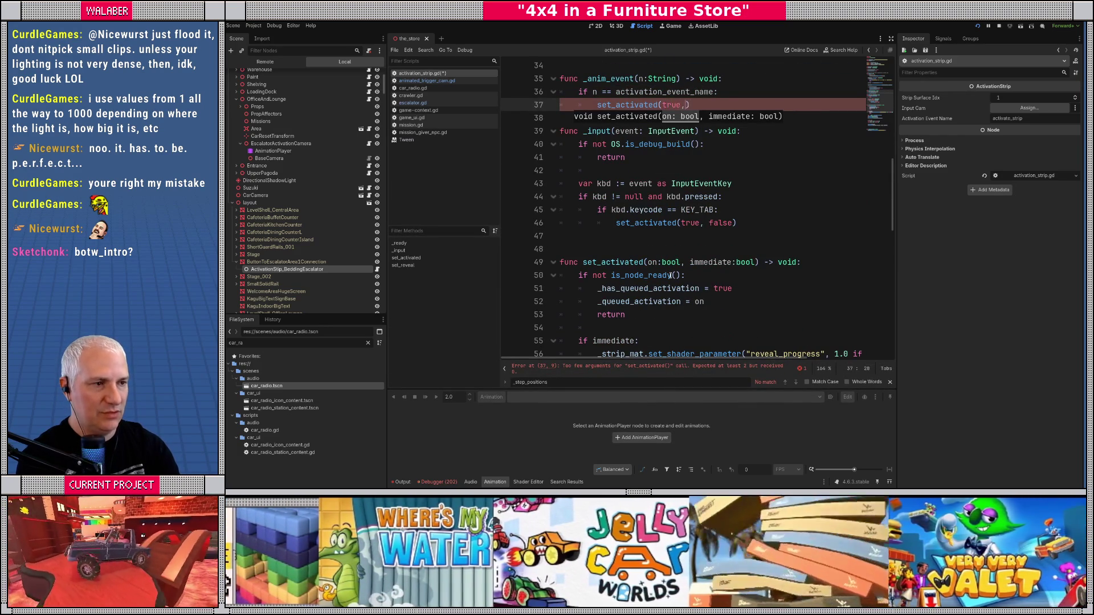
{"action": "key", "text": "Return"}
{"action": "key", "text": "Return"}
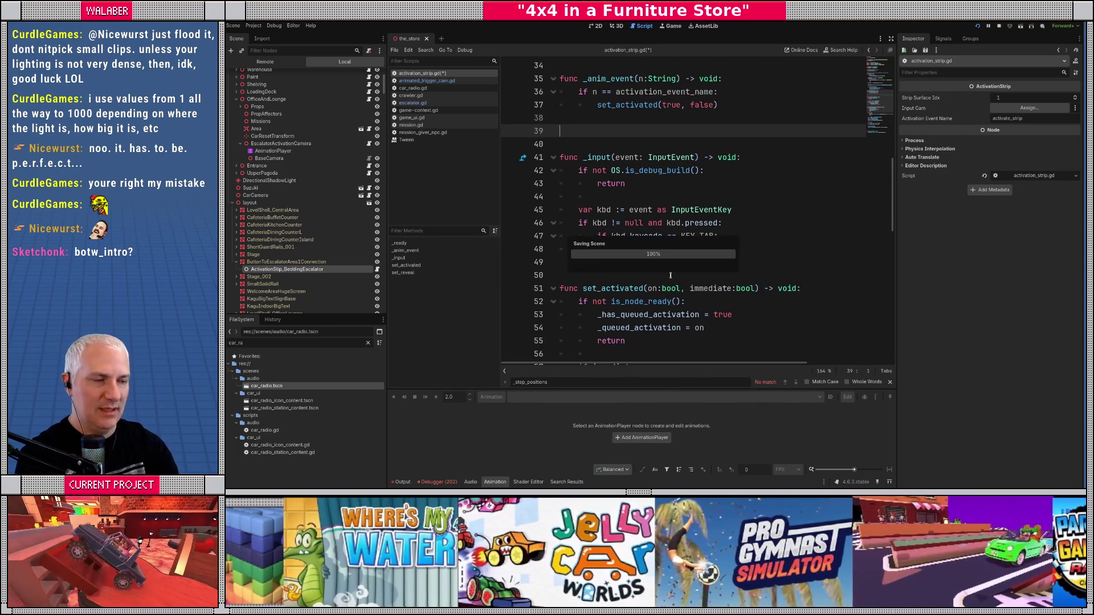
{"action": "key", "text": "ctrl+s"}
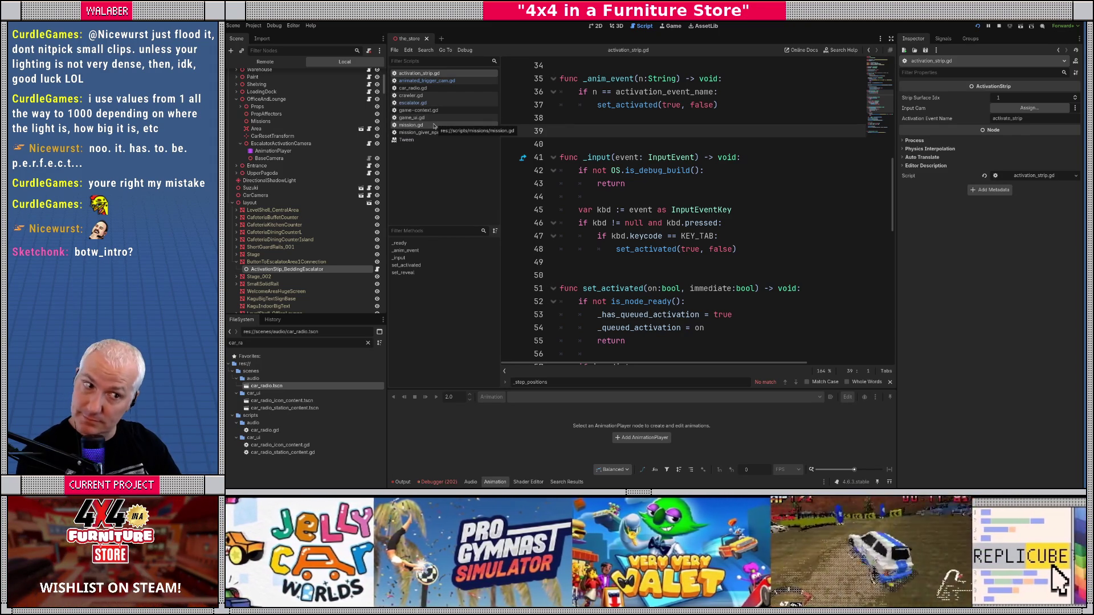
Remove the stray letters typed on line 40 of activation_strip.gd
{"action": "key", "text": "Down"}
{"action": "scroll", "coordinate": [647, 137], "scroll_direction": "up", "scroll_amount": 5}
{"action": "type", "text": "ibu"}
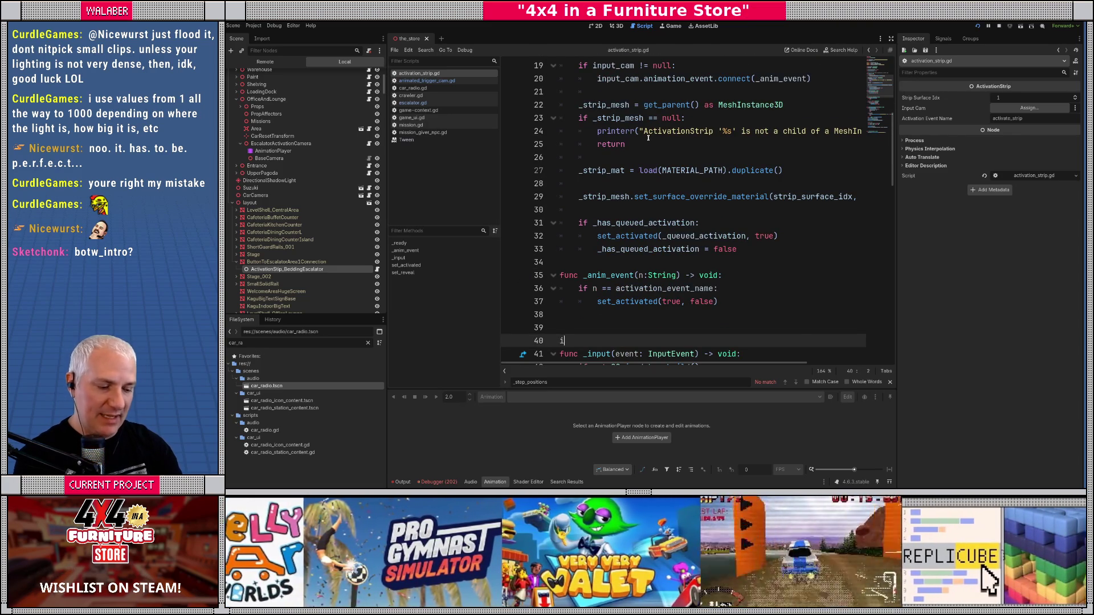
{"action": "key", "text": "Escape"}
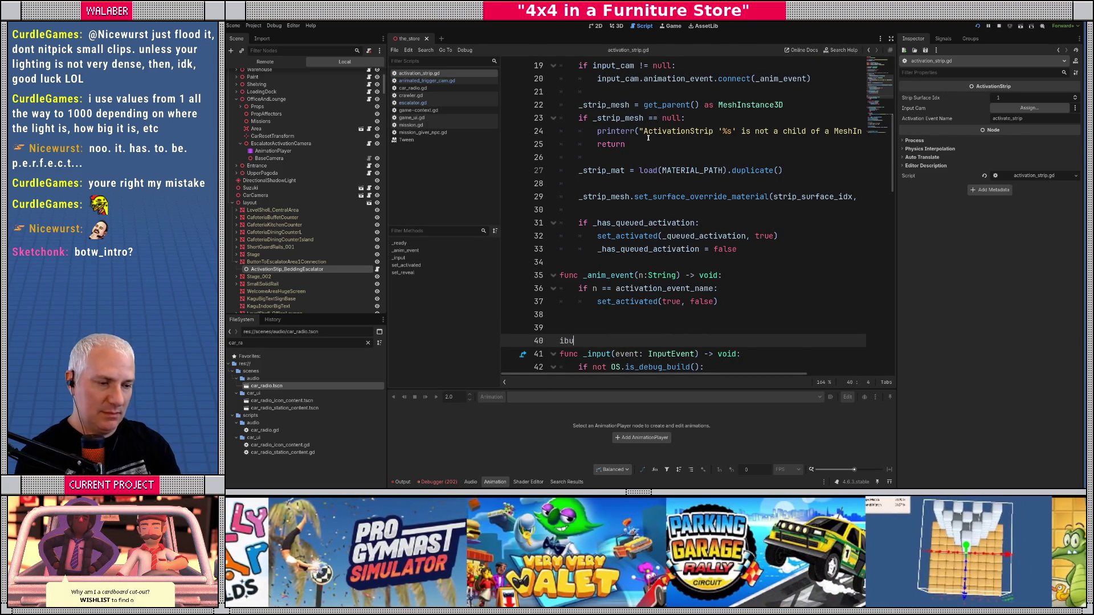
{"action": "key", "text": "BackSpace"}
{"action": "key", "text": "BackSpace"}
{"action": "key", "text": "BackSpace"}
Open push_button.gd through Quick Open Script by searching 'push'
{"action": "key", "text": "ctrl+alt+o"}
{"action": "type", "text": "push"}
{"action": "key", "text": "Return"}
{"action": "scroll", "coordinate": [653, 156], "scroll_direction": "down", "scroll_amount": 6}
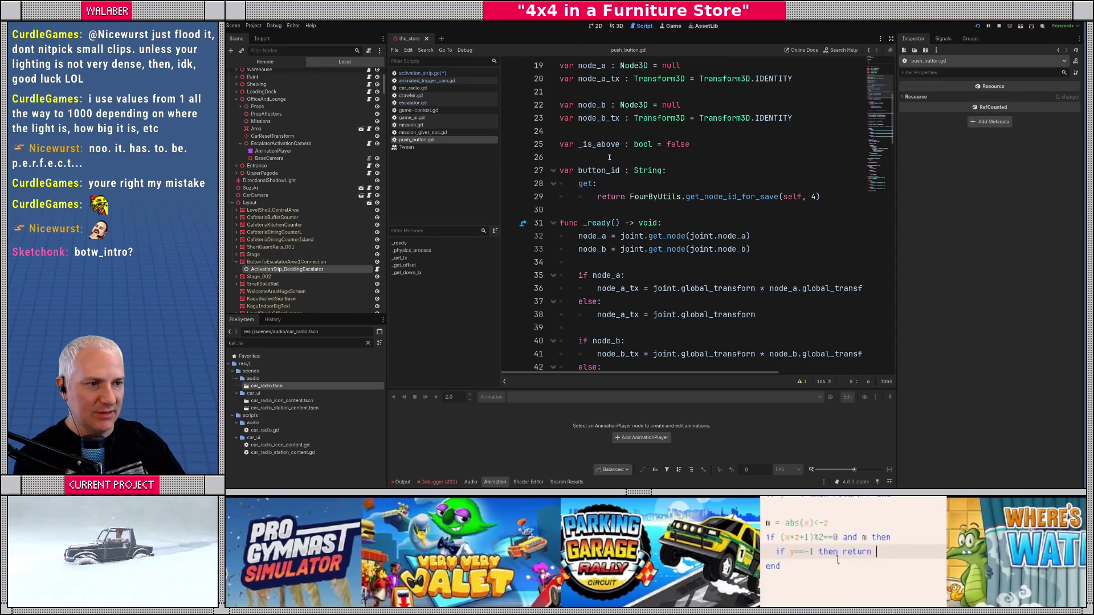
{"action": "scroll", "coordinate": [609, 158], "scroll_direction": "down", "scroll_amount": 3}
{"action": "scroll", "coordinate": [613, 165], "scroll_direction": "up", "scroll_amount": 9}
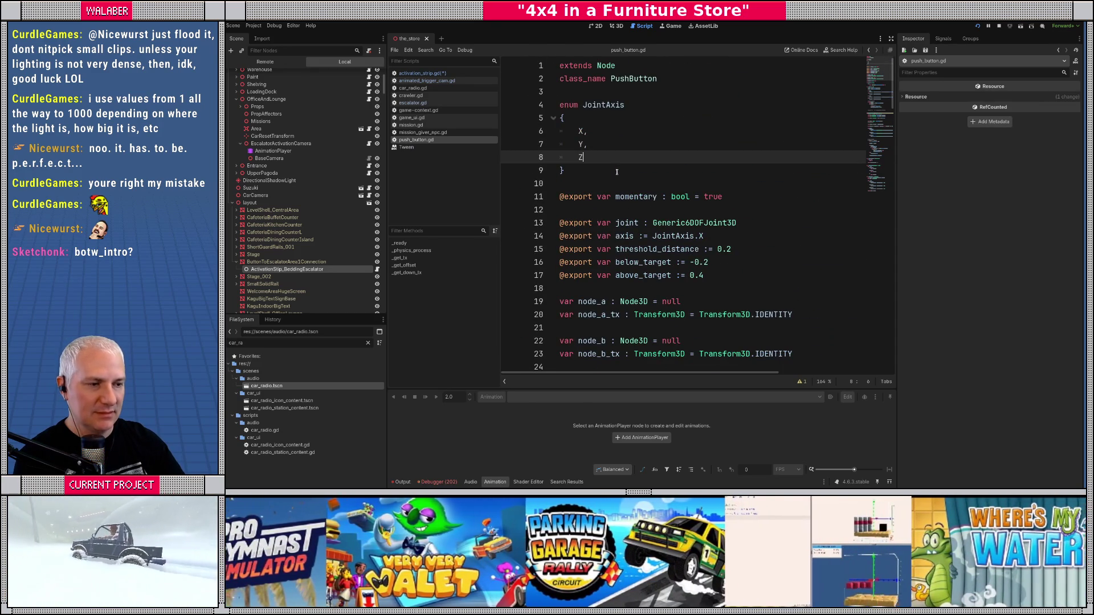
{"action": "scroll", "coordinate": [616, 172], "scroll_direction": "down", "scroll_amount": 15}
{"action": "scroll", "coordinate": [618, 184], "scroll_direction": "down", "scroll_amount": 2}
{"action": "scroll", "coordinate": [684, 194], "scroll_direction": "down", "scroll_amount": 3}
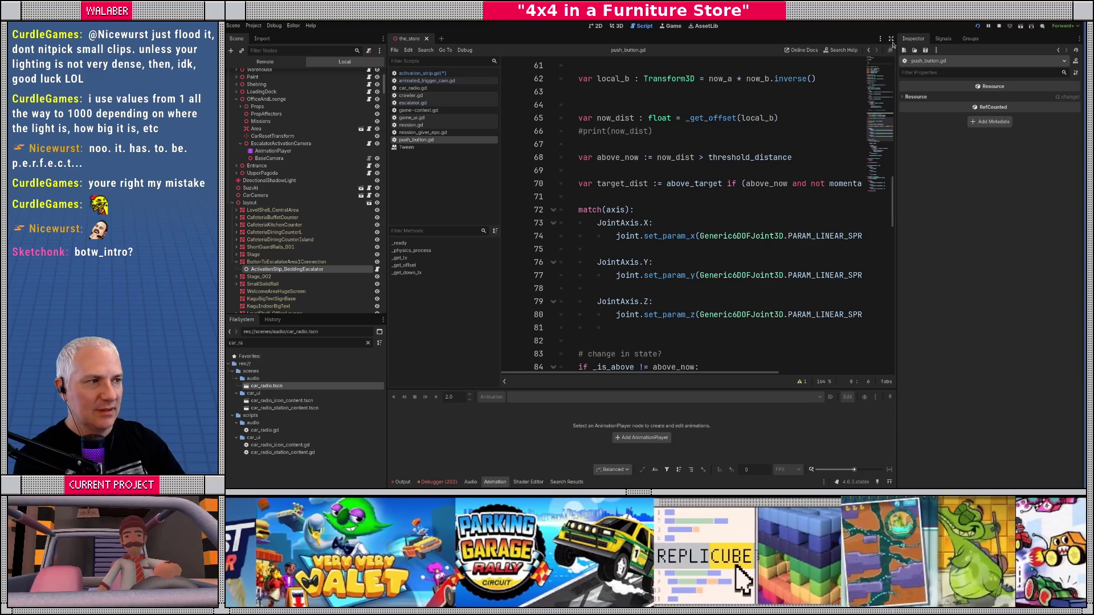
{"action": "left_click", "coordinate": [891, 40]}
{"action": "scroll", "coordinate": [521, 211], "scroll_direction": "down", "scroll_amount": 3}
{"action": "scroll", "coordinate": [493, 223], "scroll_direction": "down", "scroll_amount": 3}
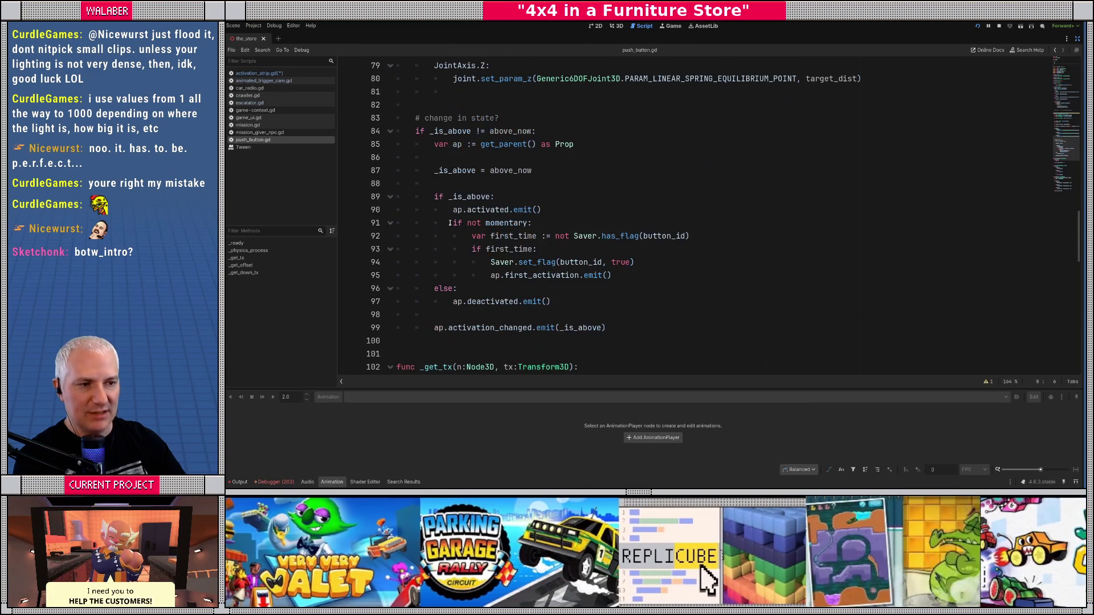
{"action": "scroll", "coordinate": [464, 226], "scroll_direction": "down", "scroll_amount": 1}
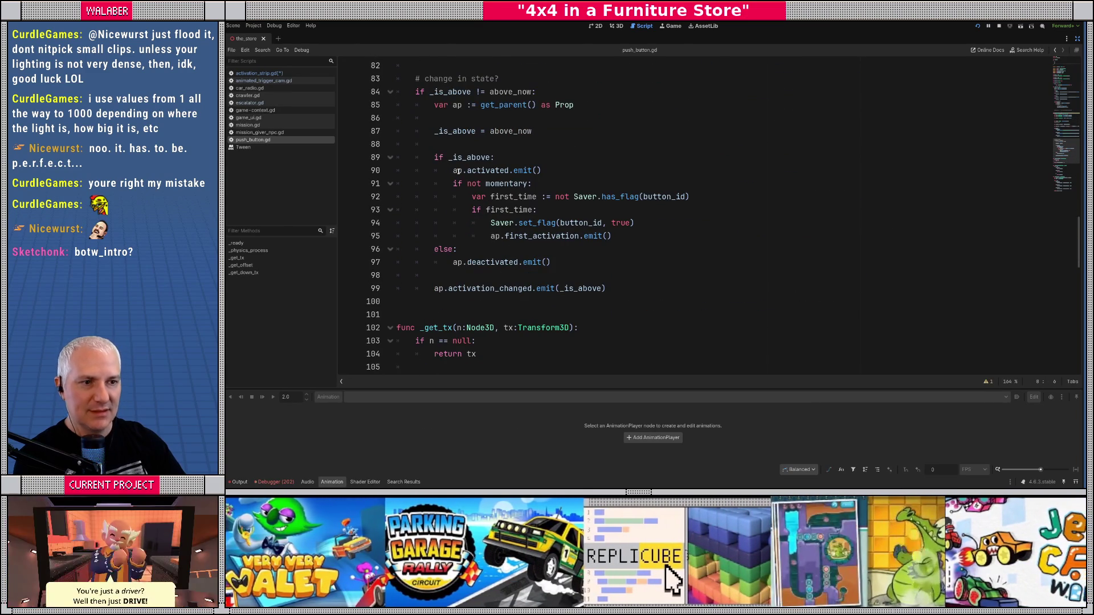
{"action": "left_click_drag", "start_coordinate": [453, 171], "coordinate": [564, 172]}
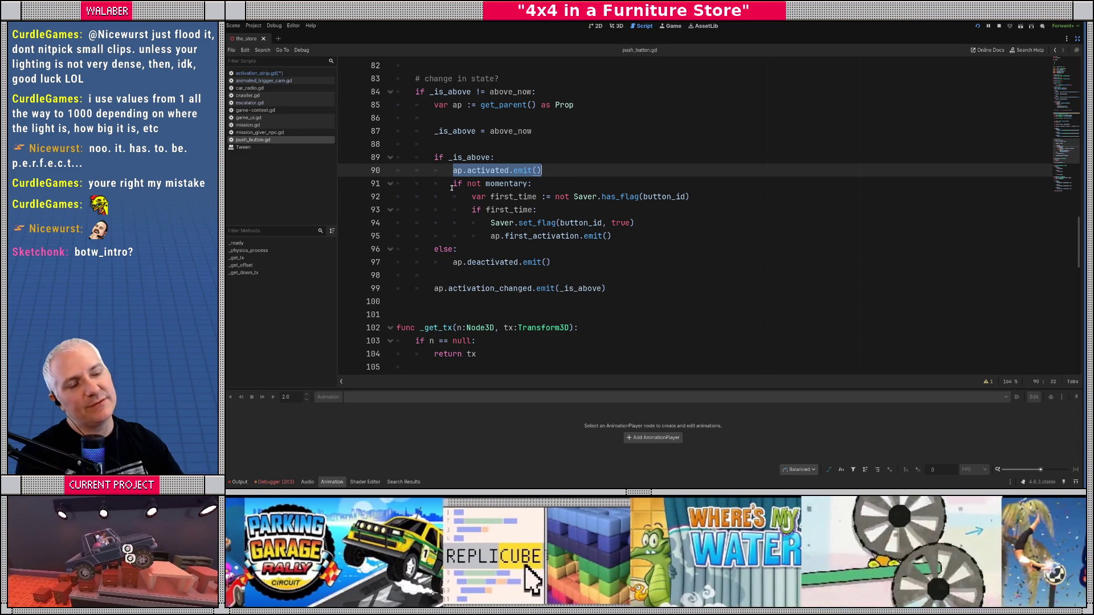
{"action": "left_click", "coordinate": [453, 183]}
{"action": "mouse_move", "coordinate": [490, 236]}
{"action": "left_mouse_down"}
{"action": "mouse_move", "coordinate": [635, 223]}
{"action": "mouse_move", "coordinate": [638, 235]}
{"action": "left_mouse_up"}
{"action": "left_click", "coordinate": [638, 235]}
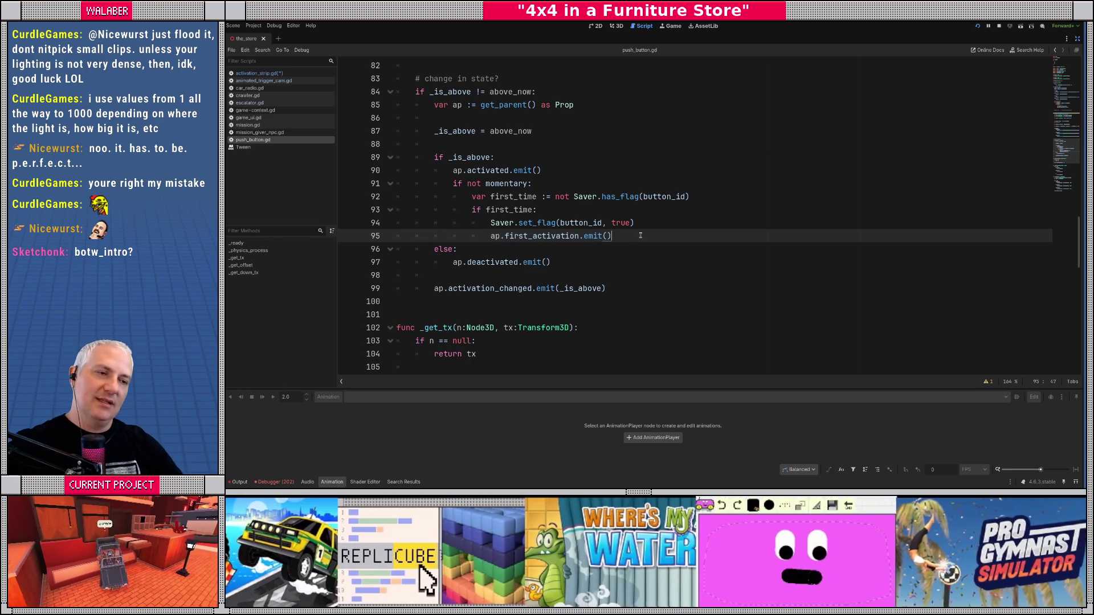
{"action": "left_click_drag", "start_coordinate": [453, 170], "coordinate": [540, 170]}
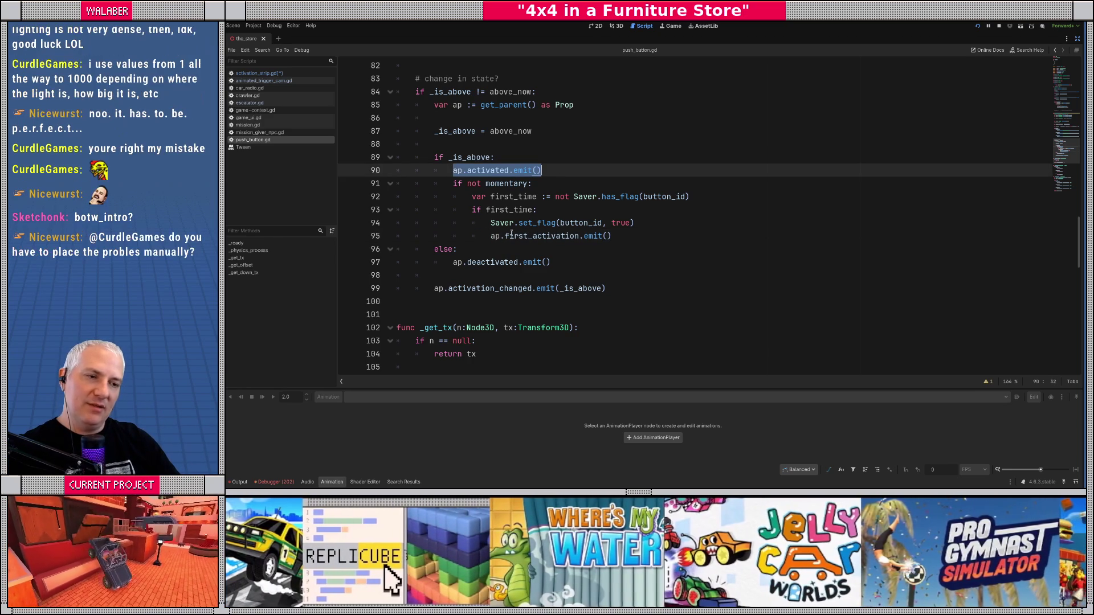
{"action": "left_click_drag", "start_coordinate": [505, 236], "coordinate": [636, 235]}
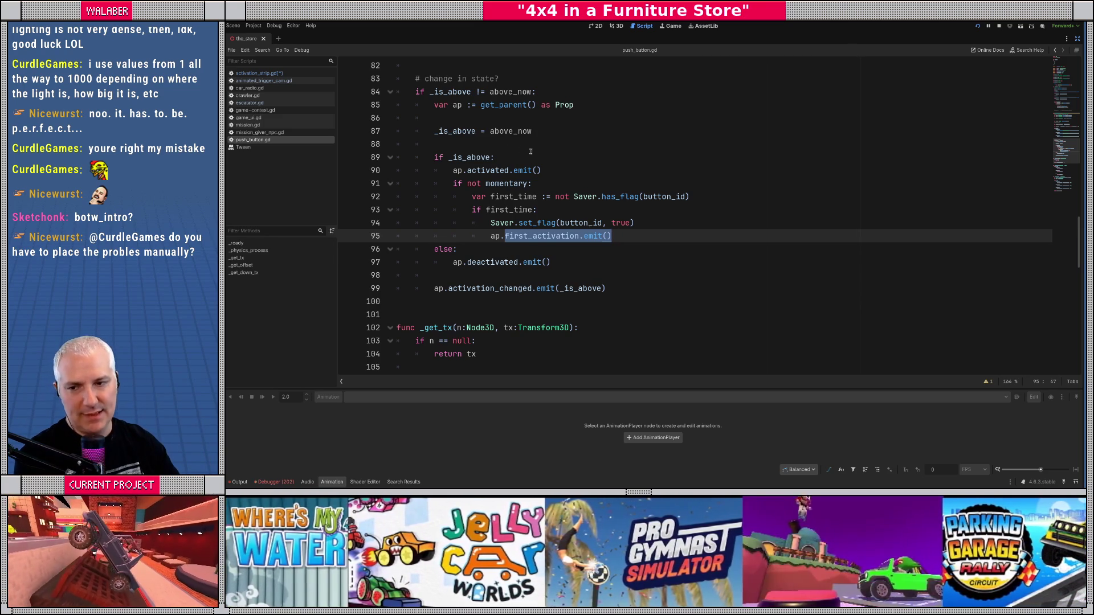
{"action": "left_click", "coordinate": [1076, 37]}
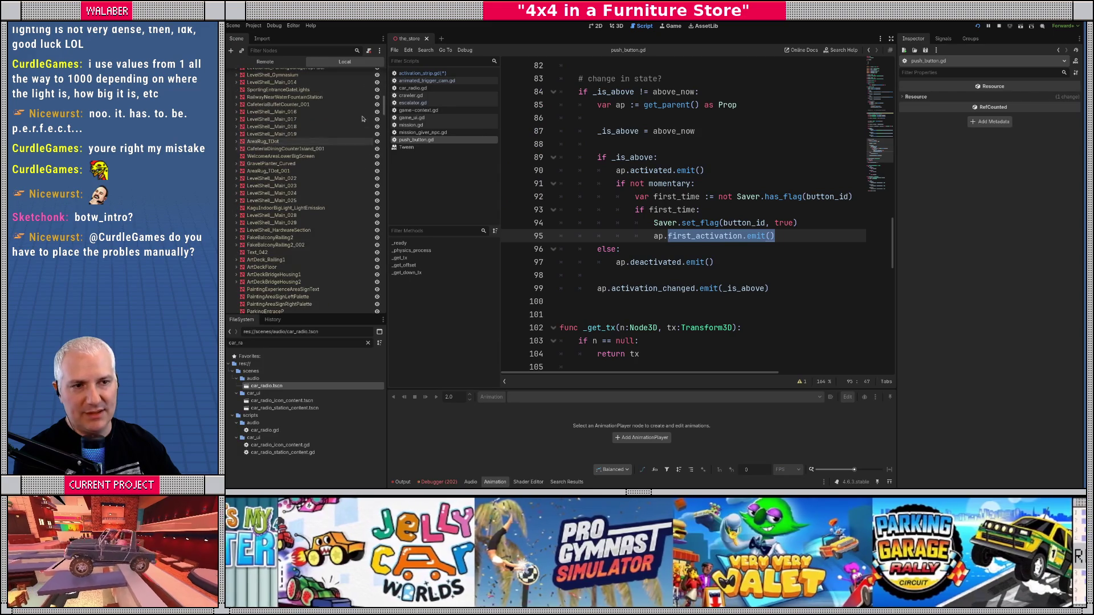
Select the StoreLightingV1 lightmap (Ultra quality, 8 bounces) and fly the 3D camera toward the counter
{"action": "left_click_drag", "start_coordinate": [385, 106], "coordinate": [385, 304]}
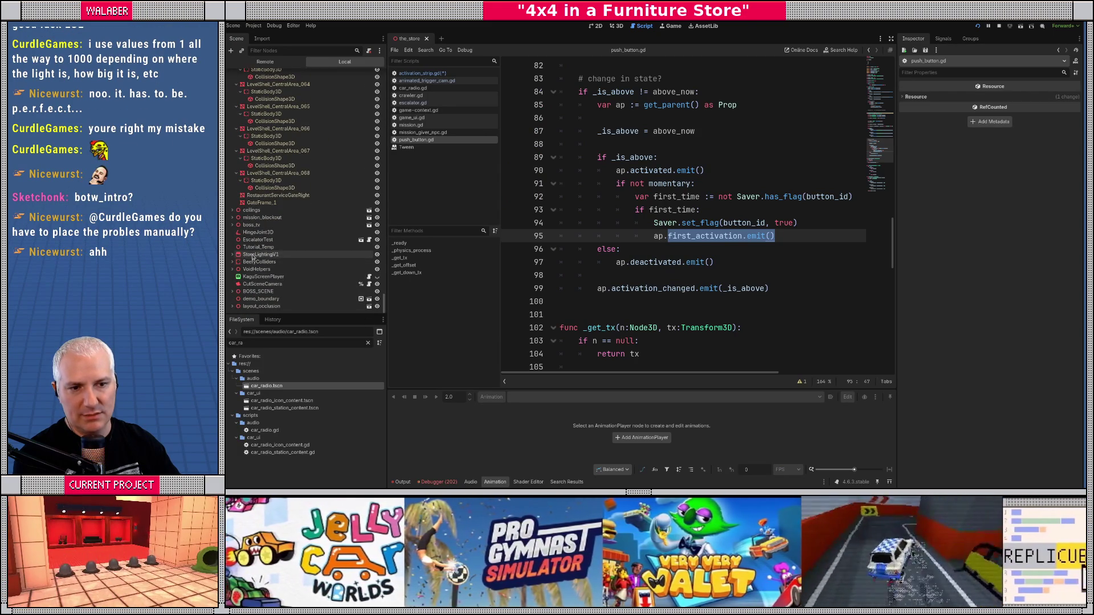
{"action": "left_click", "coordinate": [253, 256]}
{"action": "key", "text": "ctrl+F2"}
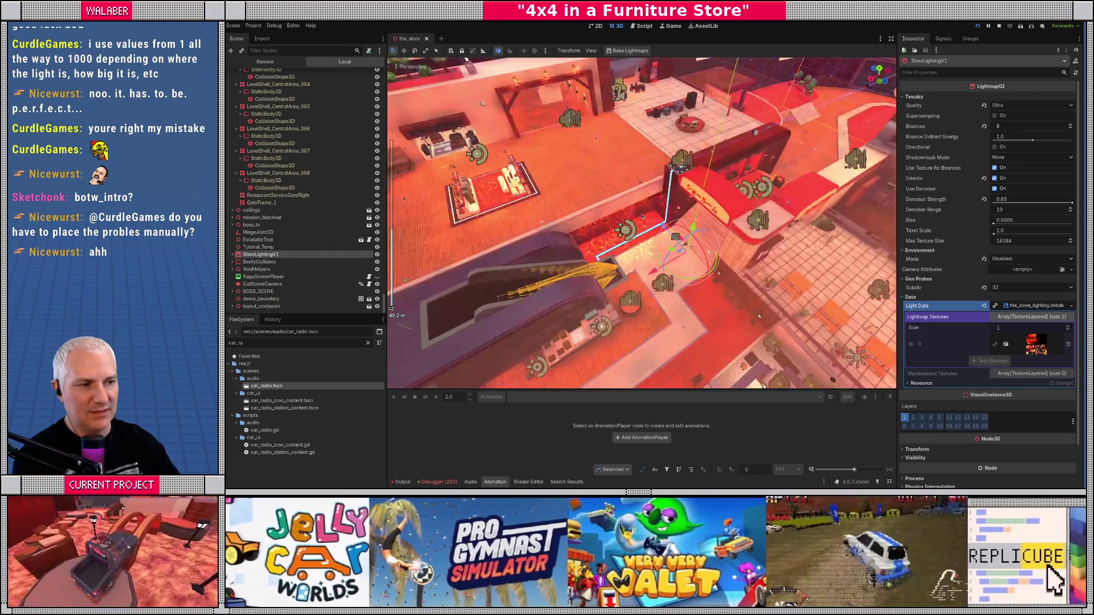
{"action": "scroll", "coordinate": [641, 224], "scroll_direction": "down", "scroll_amount": 5}
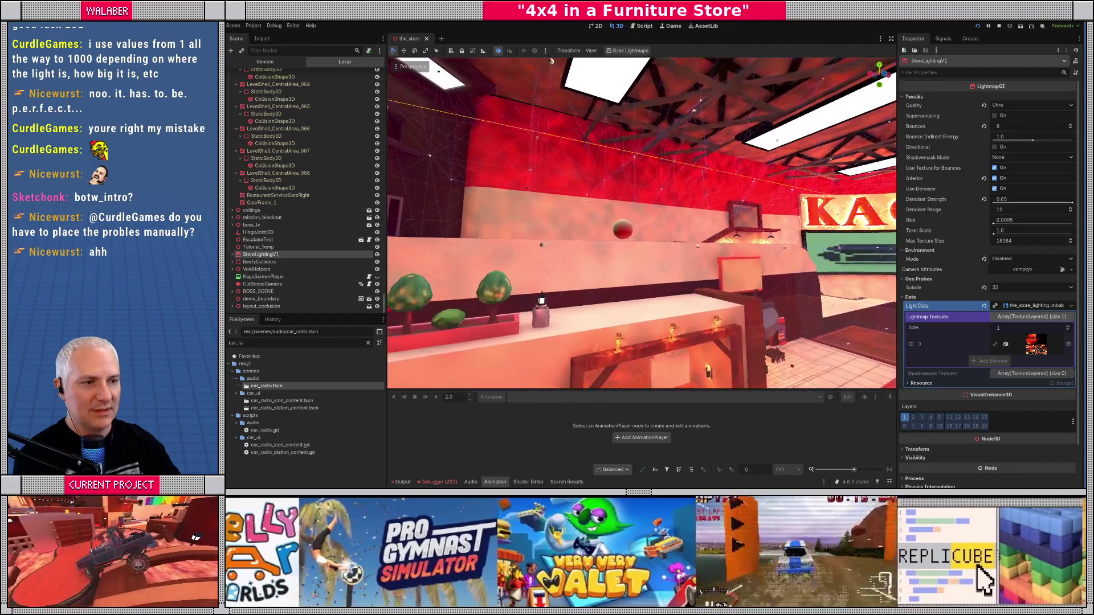
{"action": "key", "text": "w"}
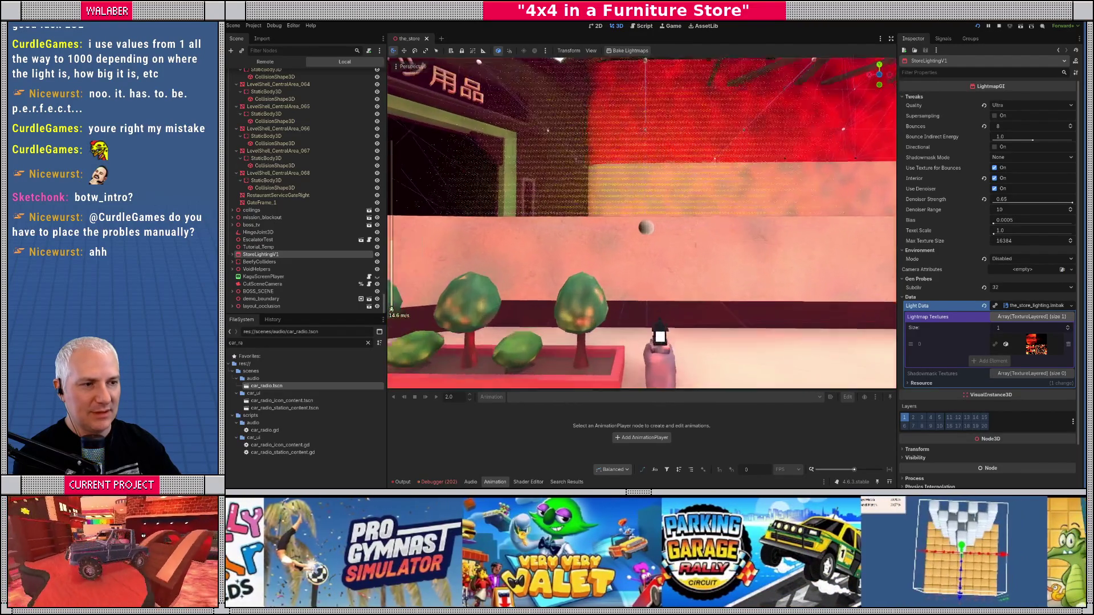
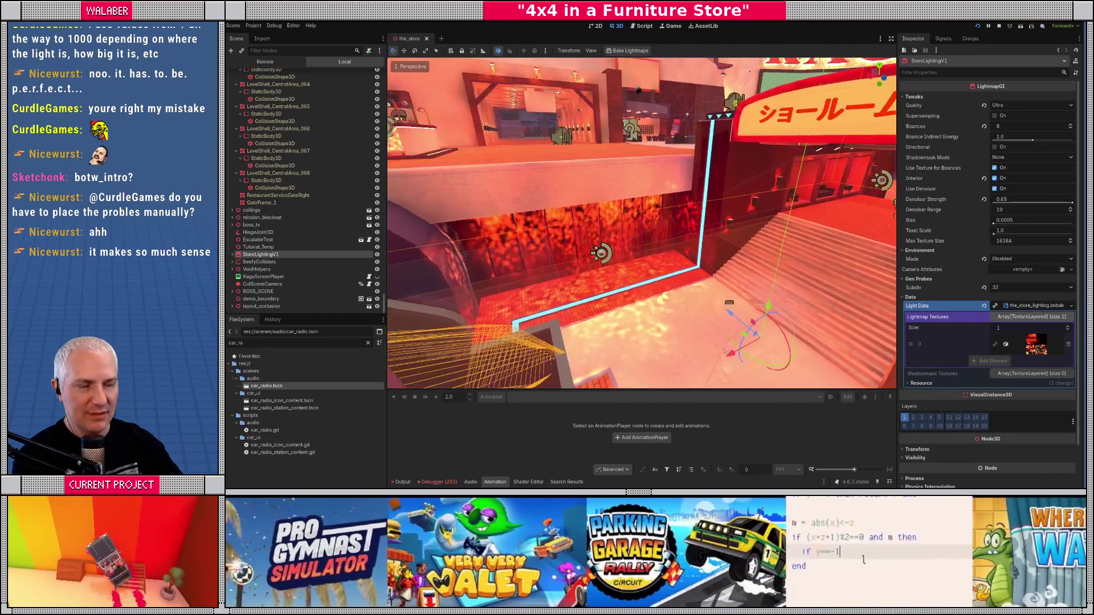
Review the push_button.gd code in the script editor around line 49
{"action": "left_click", "coordinate": [644, 26]}
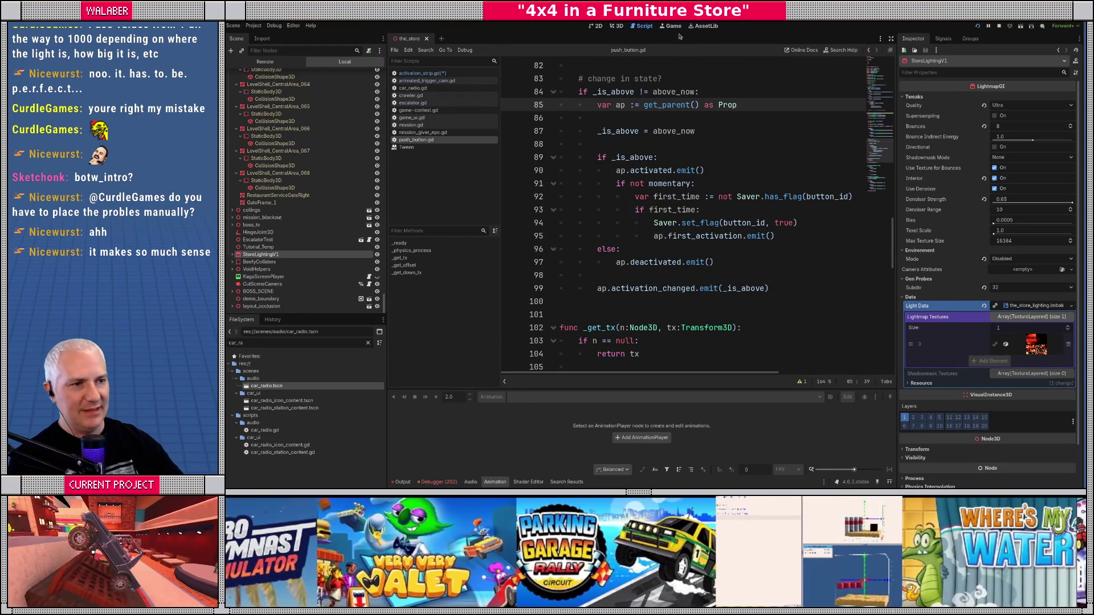
{"action": "scroll", "coordinate": [727, 181], "scroll_direction": "up", "scroll_amount": 10}
{"action": "scroll", "coordinate": [728, 181], "scroll_direction": "up", "scroll_amount": 6}
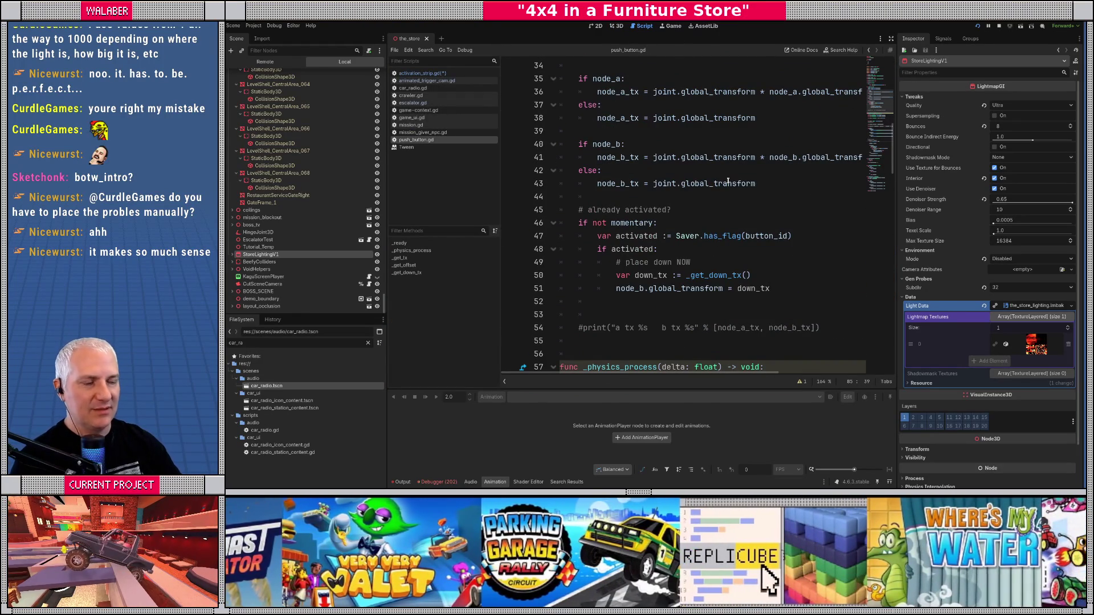
{"action": "scroll", "coordinate": [727, 181], "scroll_direction": "up", "scroll_amount": 2}
{"action": "scroll", "coordinate": [587, 166], "scroll_direction": "down", "scroll_amount": 3}
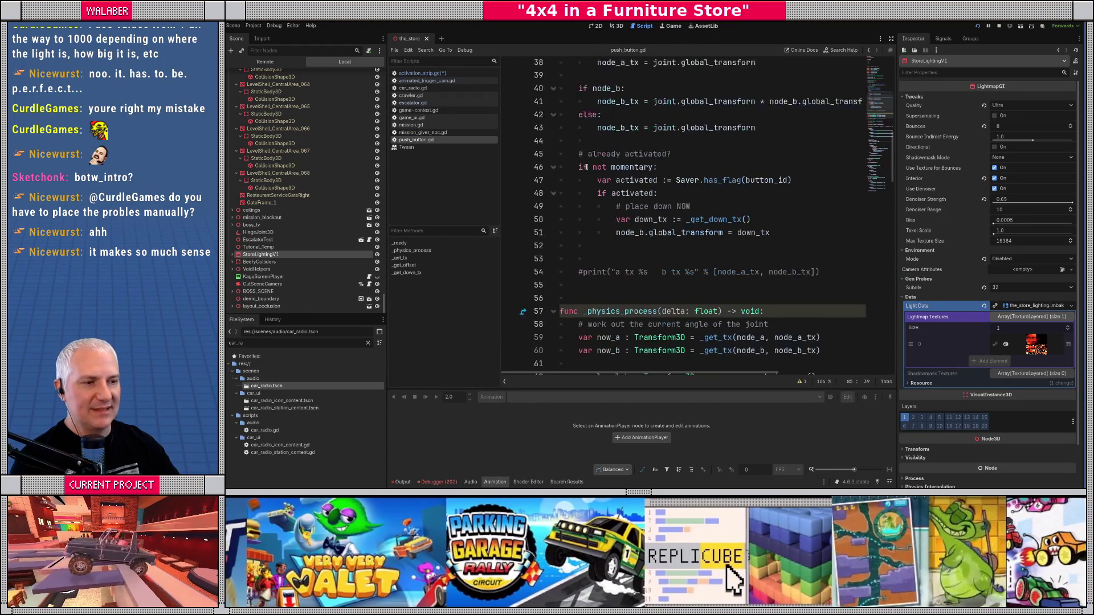
{"action": "scroll", "coordinate": [587, 167], "scroll_direction": "down", "scroll_amount": 2}
{"action": "left_click_drag", "start_coordinate": [578, 138], "coordinate": [676, 183]}
{"action": "left_click", "coordinate": [676, 183]}
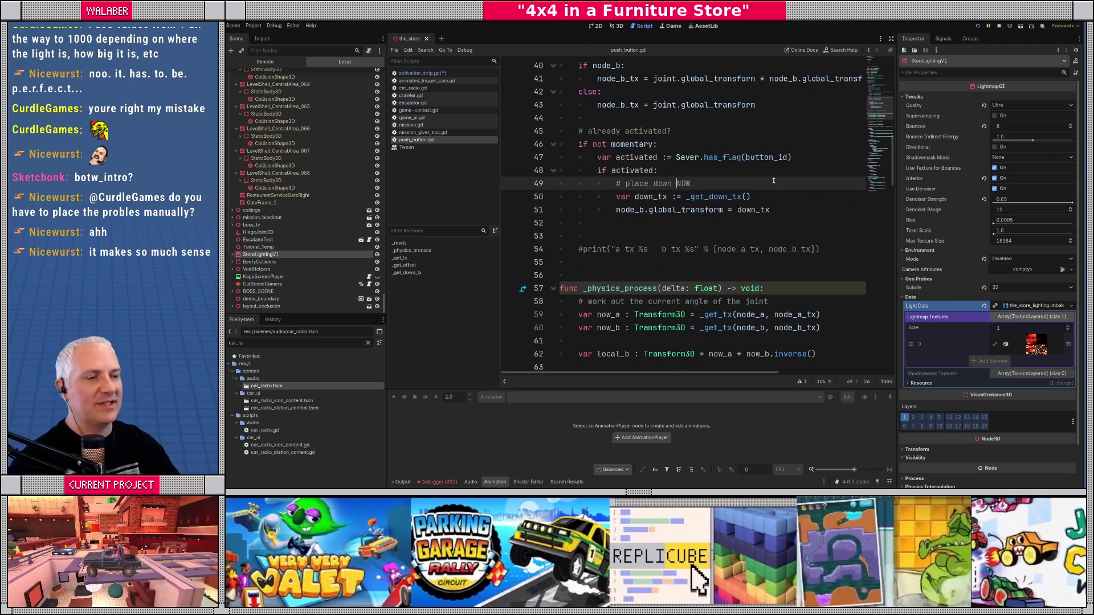
{"action": "scroll", "coordinate": [685, 192], "scroll_direction": "up", "scroll_amount": 13}
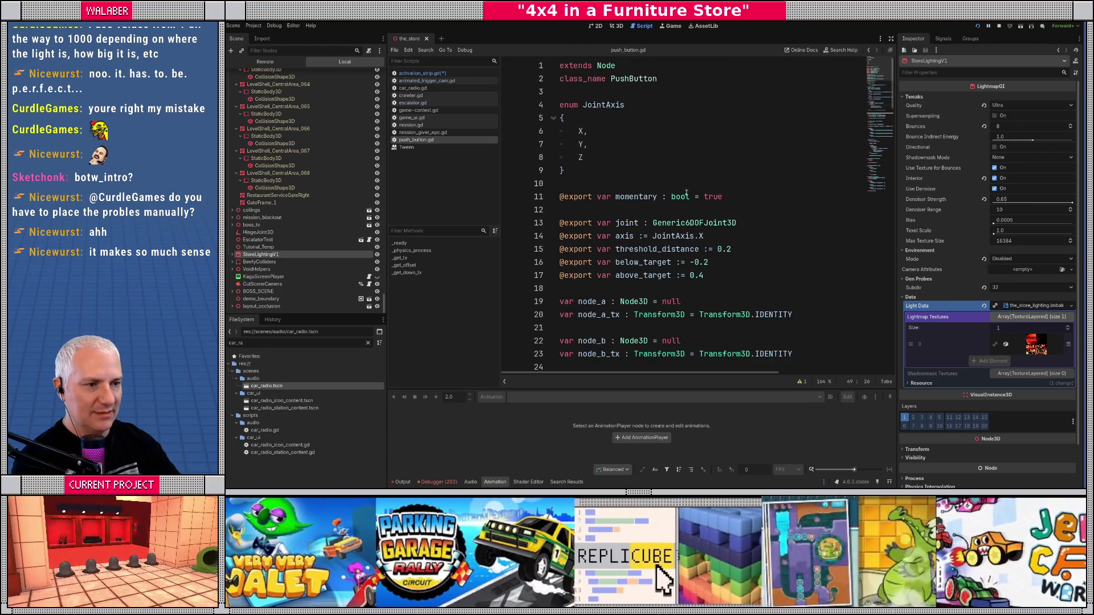
{"action": "scroll", "coordinate": [645, 235], "scroll_direction": "down", "scroll_amount": 3}
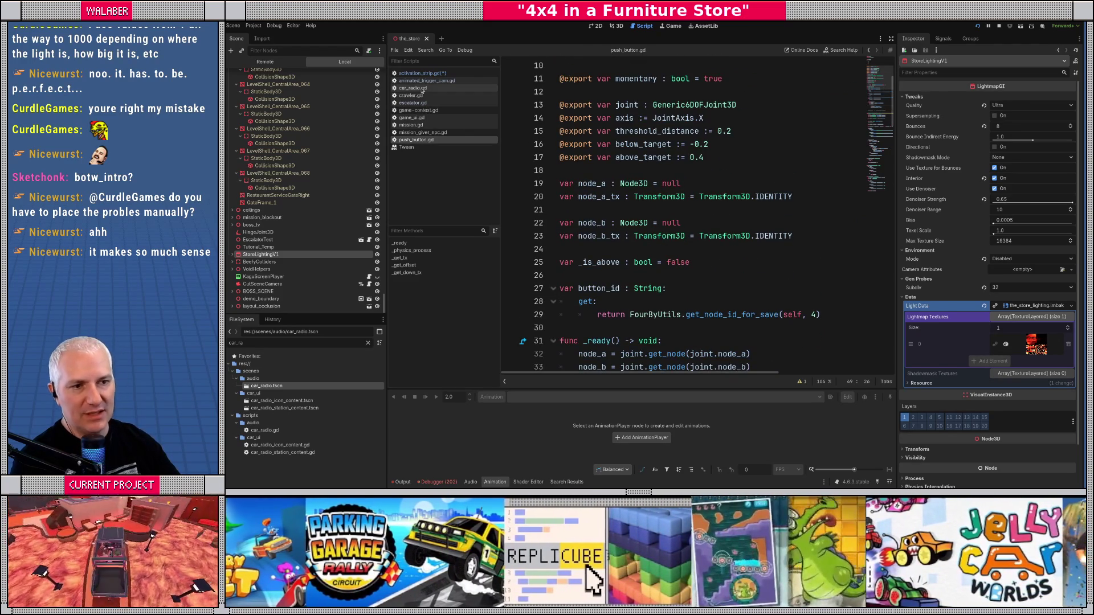
{"action": "scroll", "coordinate": [642, 123], "scroll_direction": "up", "scroll_amount": 3}
{"action": "scroll", "coordinate": [655, 149], "scroll_direction": "down", "scroll_amount": 2}
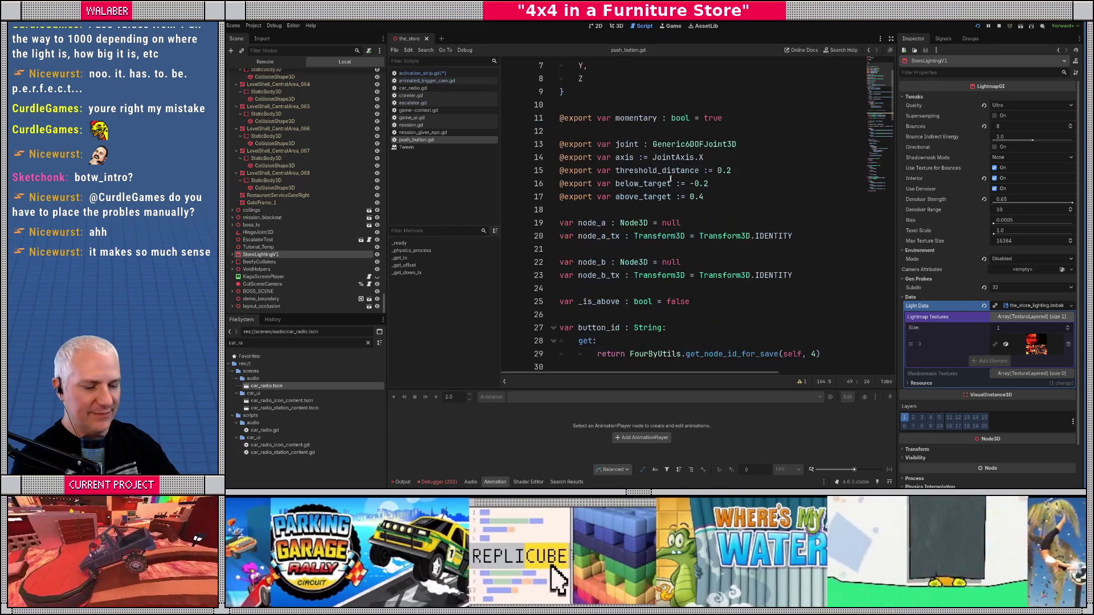
Open prop.gd through the script Quick Open search for 'prop'
{"action": "key", "text": "ctrl+alt+o"}
{"action": "type", "text": "prop"}
{"action": "key", "text": "Return"}
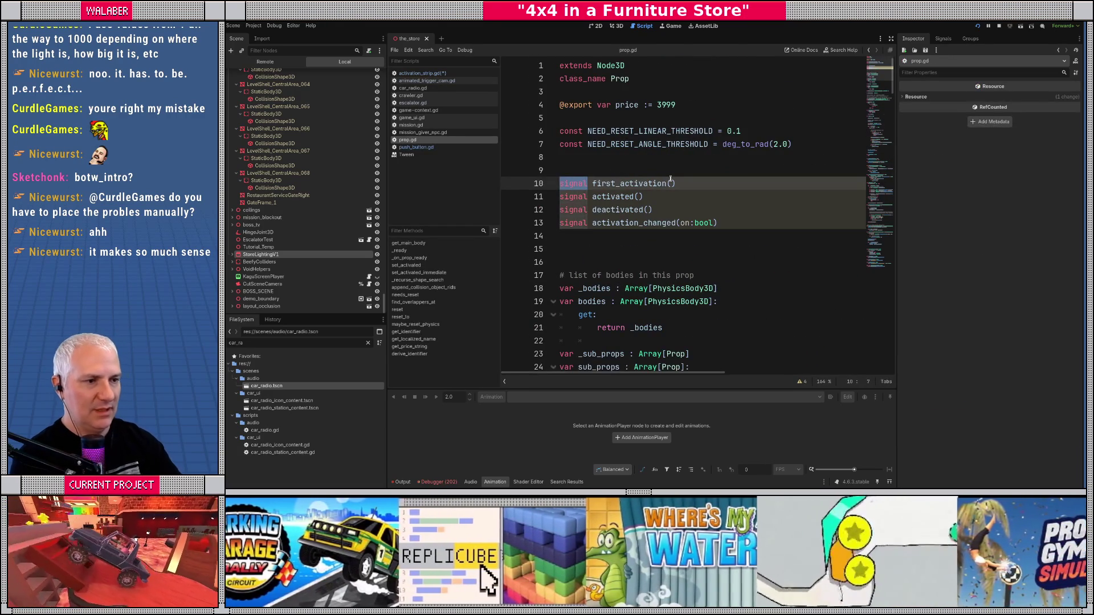
Add 'signal activated_on_start()' on a new line below first_activation in prop.gd
{"action": "left_click", "coordinate": [700, 186]}
{"action": "key", "text": "Return"}
{"action": "type", "text": "signal activated_on_"}
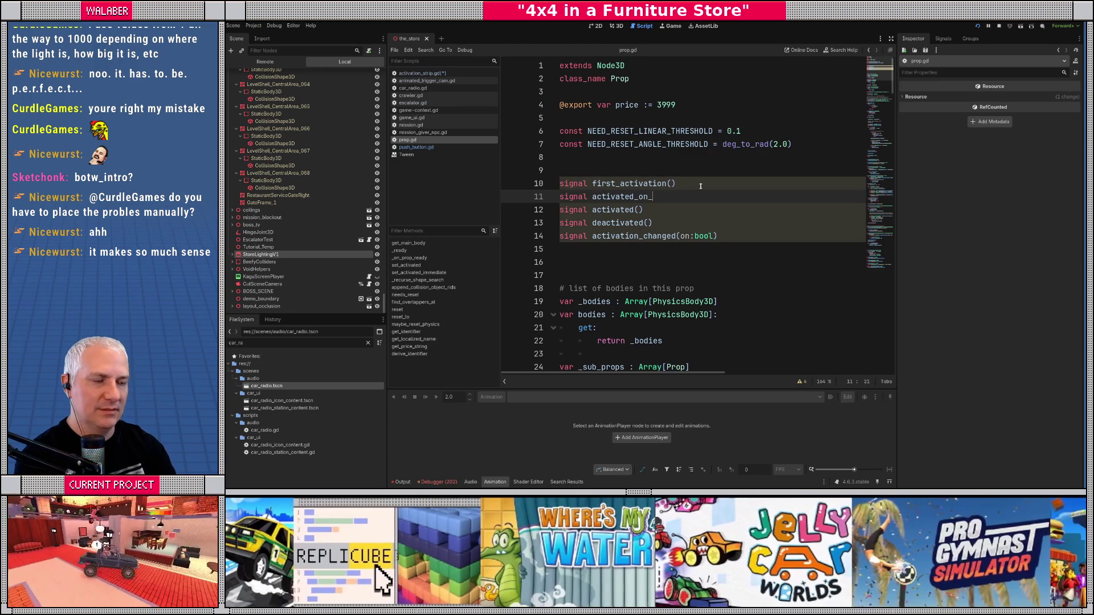
{"action": "type", "text": "start"}
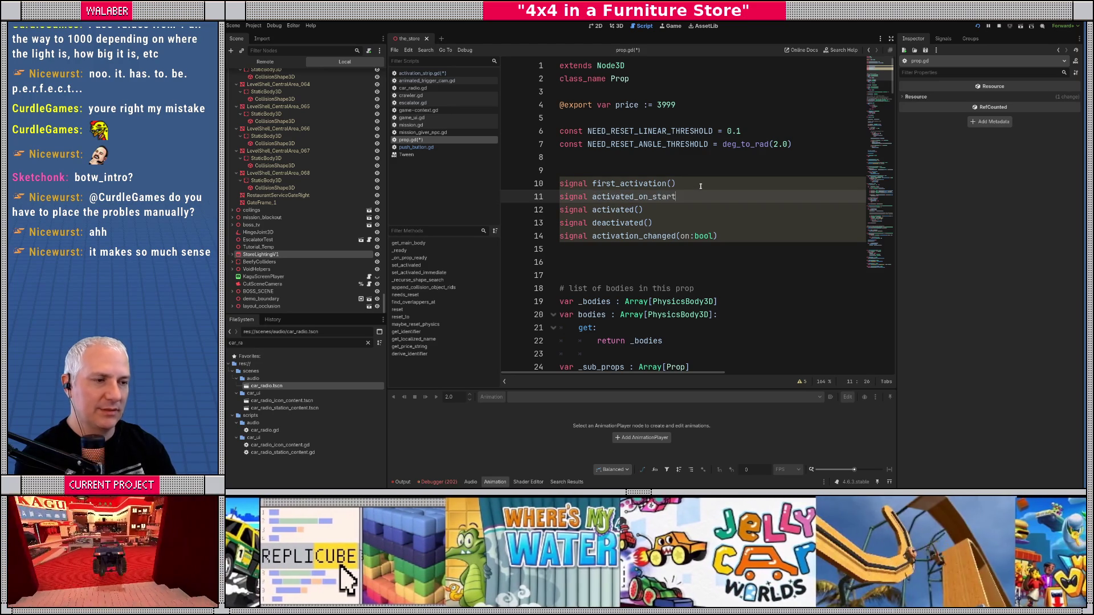
{"action": "type", "text": "()"}
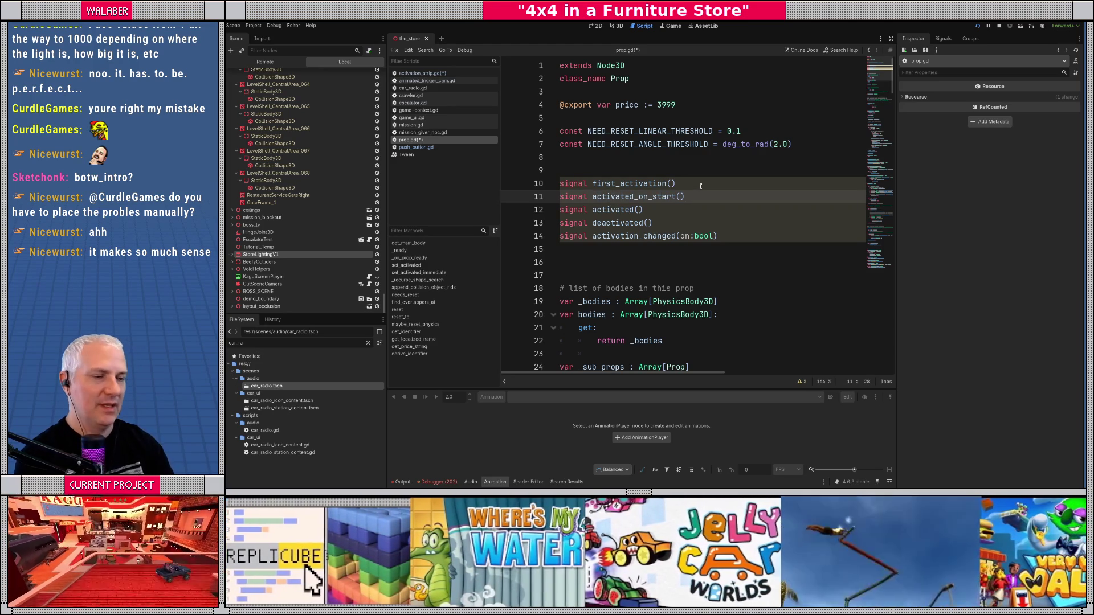
Check the signal declarations block, save, and return to push_button.gd
{"action": "left_click_drag", "start_coordinate": [568, 210], "coordinate": [681, 213]}
{"action": "left_click_drag", "start_coordinate": [572, 222], "coordinate": [678, 222]}
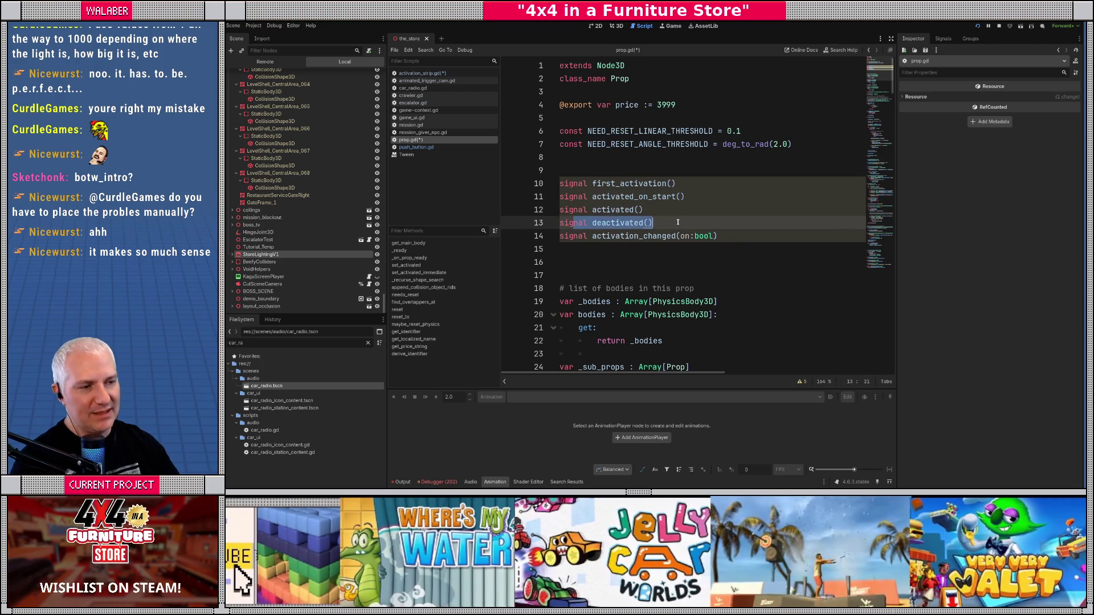
{"action": "left_click_drag", "start_coordinate": [588, 235], "coordinate": [728, 236]}
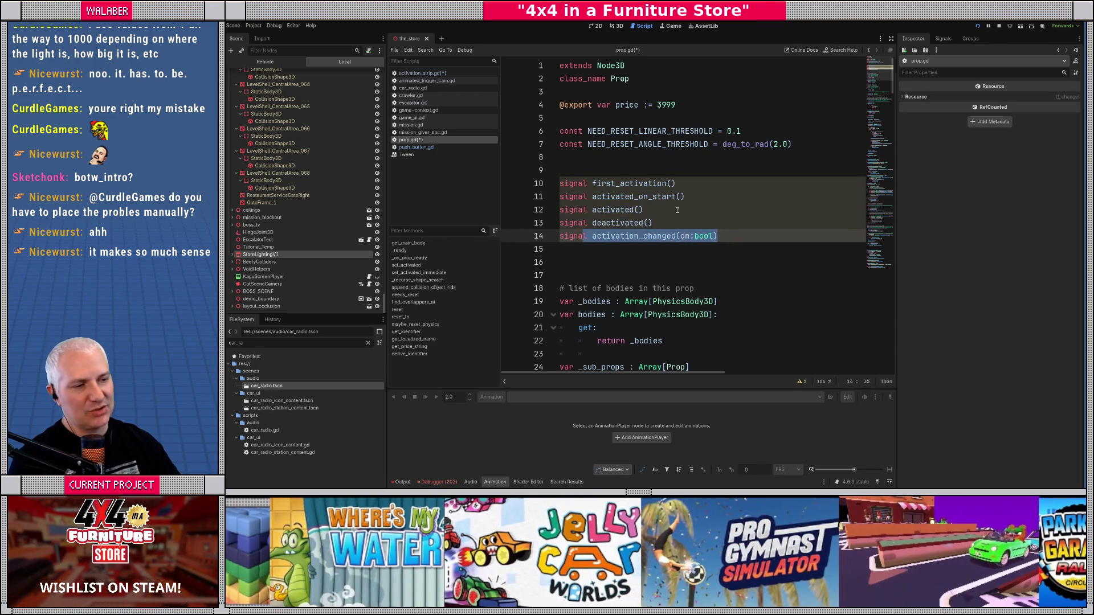
{"action": "left_click_drag", "start_coordinate": [573, 184], "coordinate": [676, 184]}
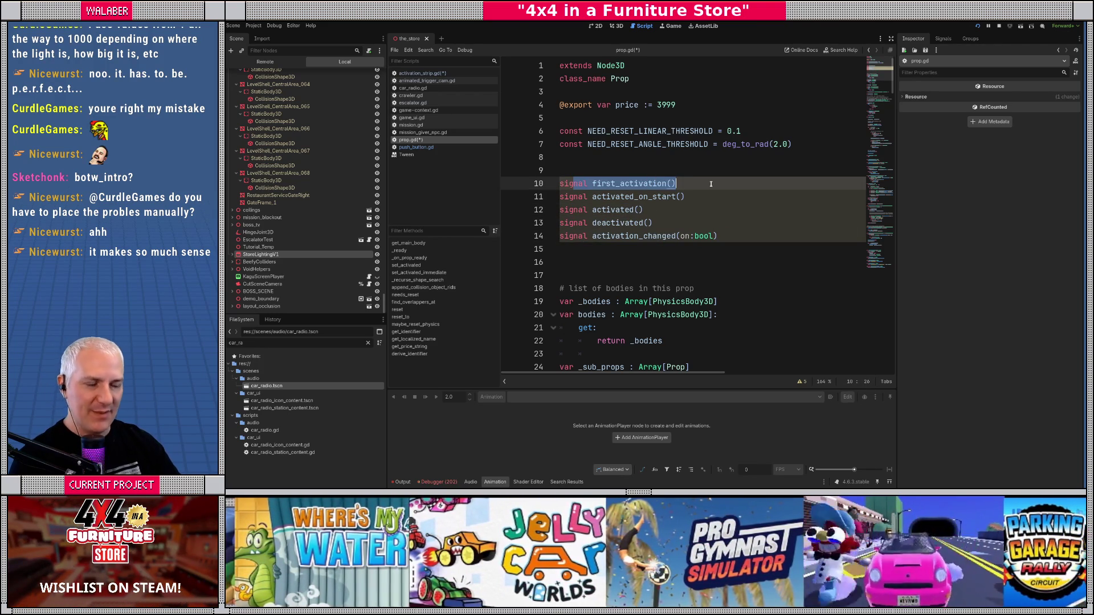
{"action": "left_click_drag", "start_coordinate": [573, 196], "coordinate": [698, 196]}
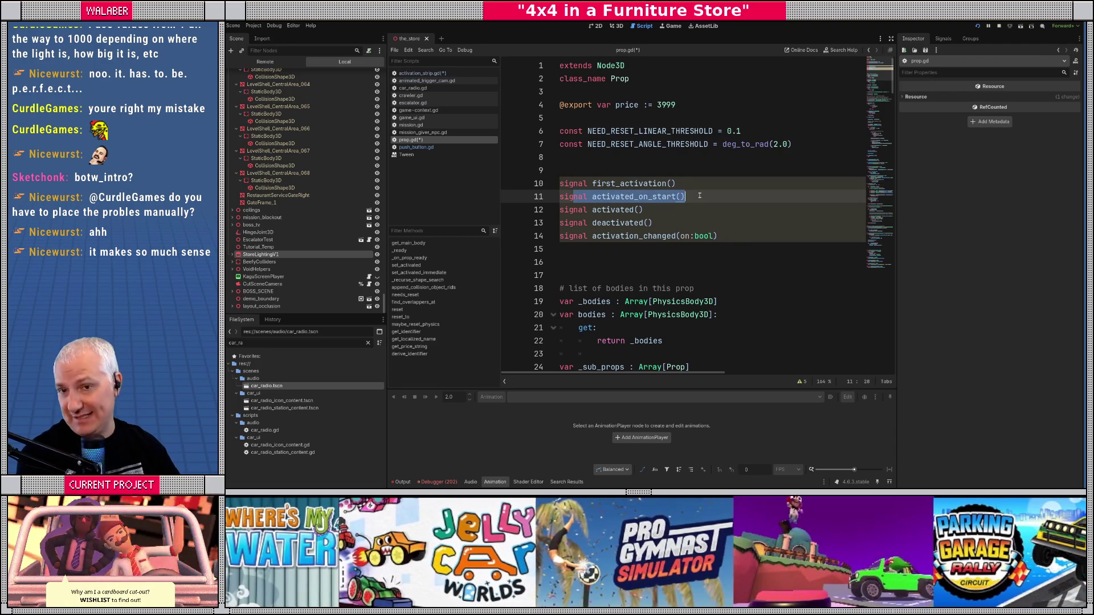
{"action": "left_click", "coordinate": [615, 170]}
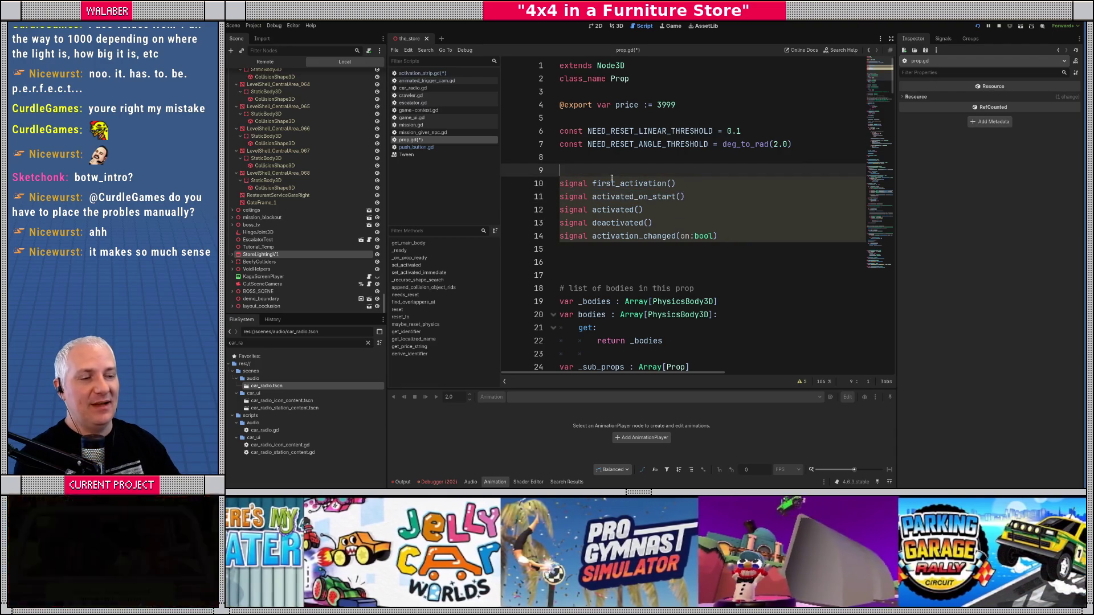
{"action": "left_click_drag", "start_coordinate": [588, 170], "coordinate": [564, 248]}
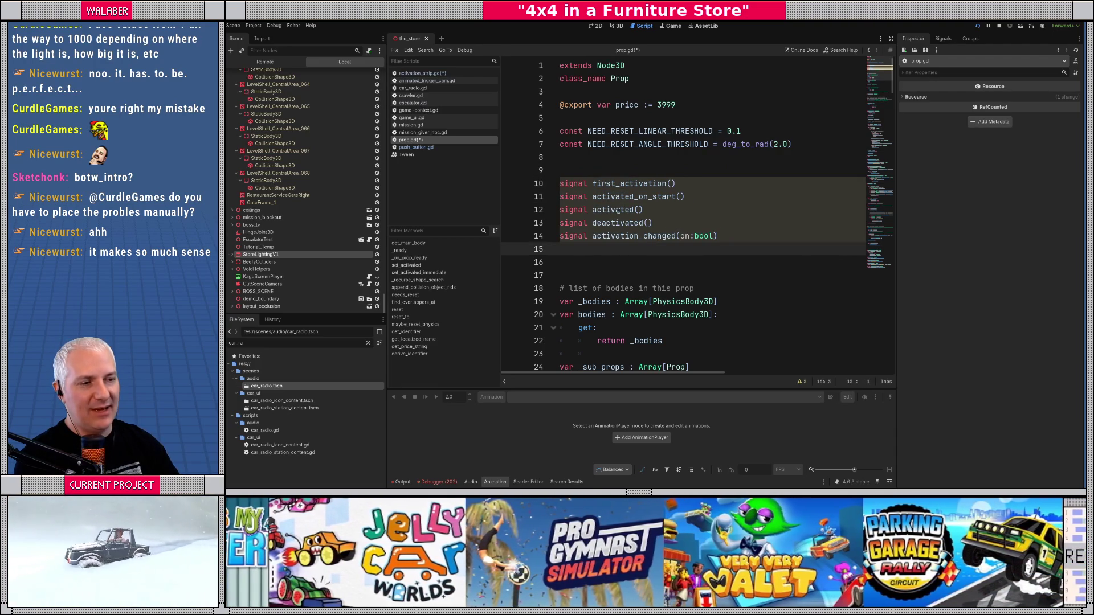
{"action": "double_click", "coordinate": [618, 186]}
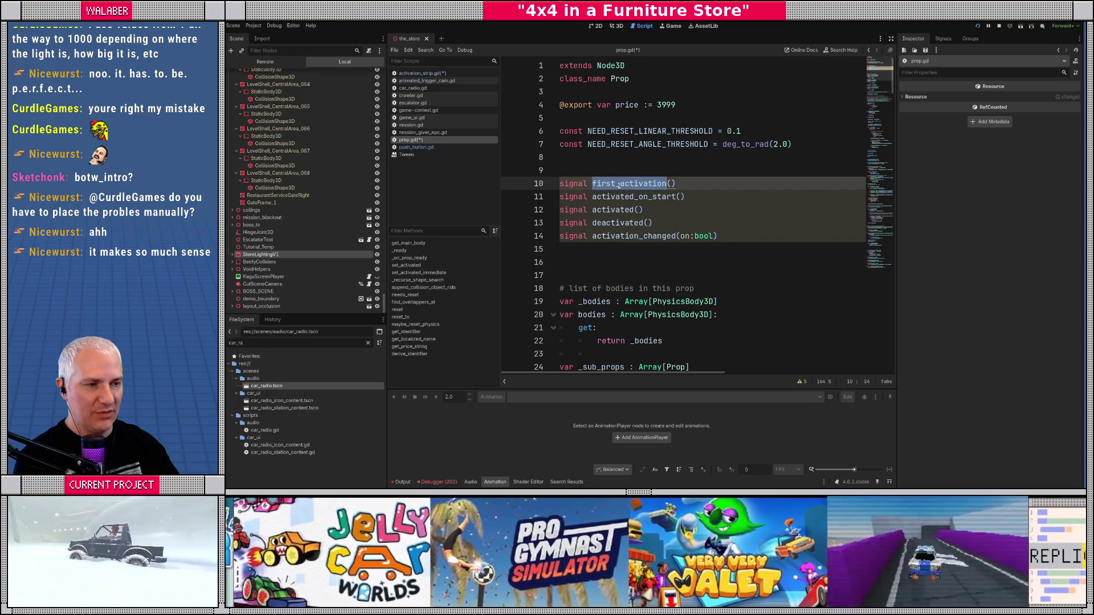
{"action": "double_click", "coordinate": [618, 196]}
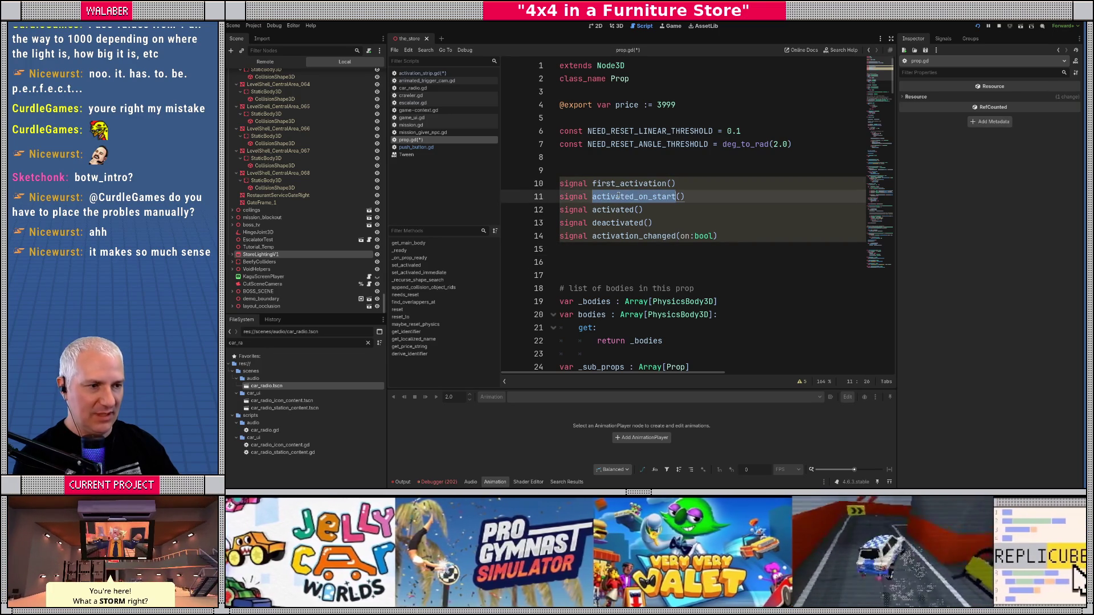
{"action": "key", "text": "ctrl+s"}
{"action": "left_click", "coordinate": [460, 148]}
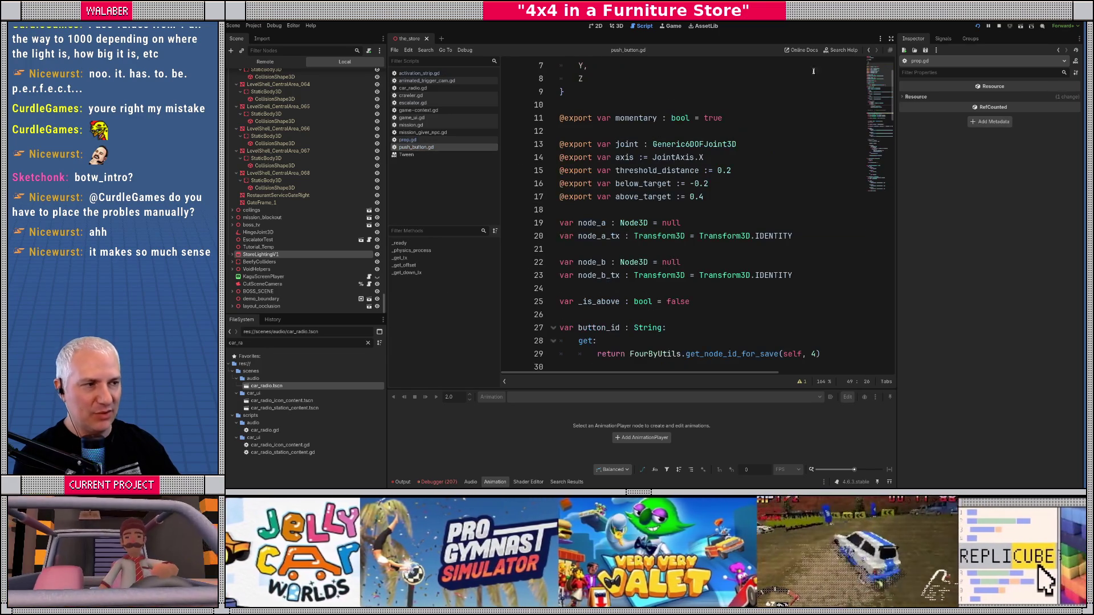
Hide the side docks and locate the already-activated block at lines 45–52
{"action": "left_click", "coordinate": [676, 166]}
{"action": "scroll", "coordinate": [676, 166], "scroll_direction": "down", "scroll_amount": 8}
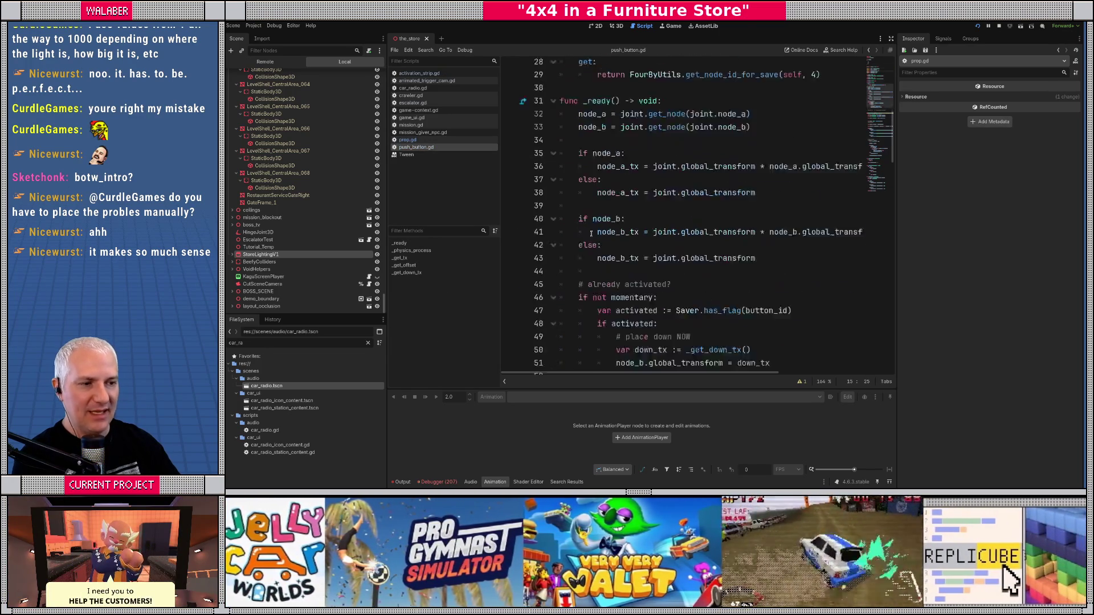
{"action": "left_click", "coordinate": [892, 38]}
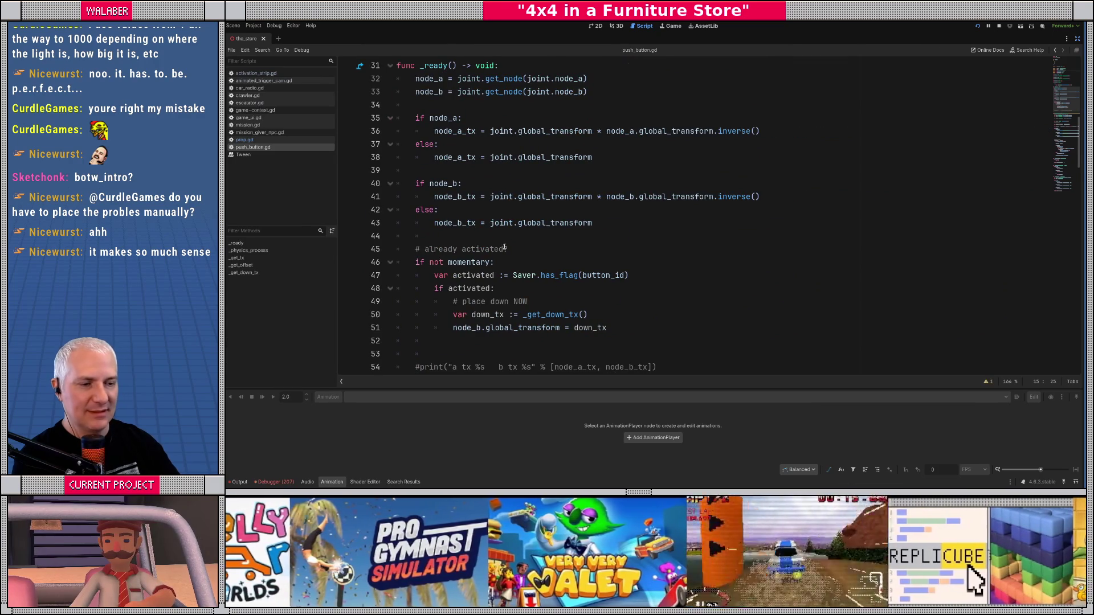
{"action": "scroll", "coordinate": [427, 243], "scroll_direction": "down", "scroll_amount": 1}
{"action": "left_click_drag", "start_coordinate": [415, 209], "coordinate": [485, 304]}
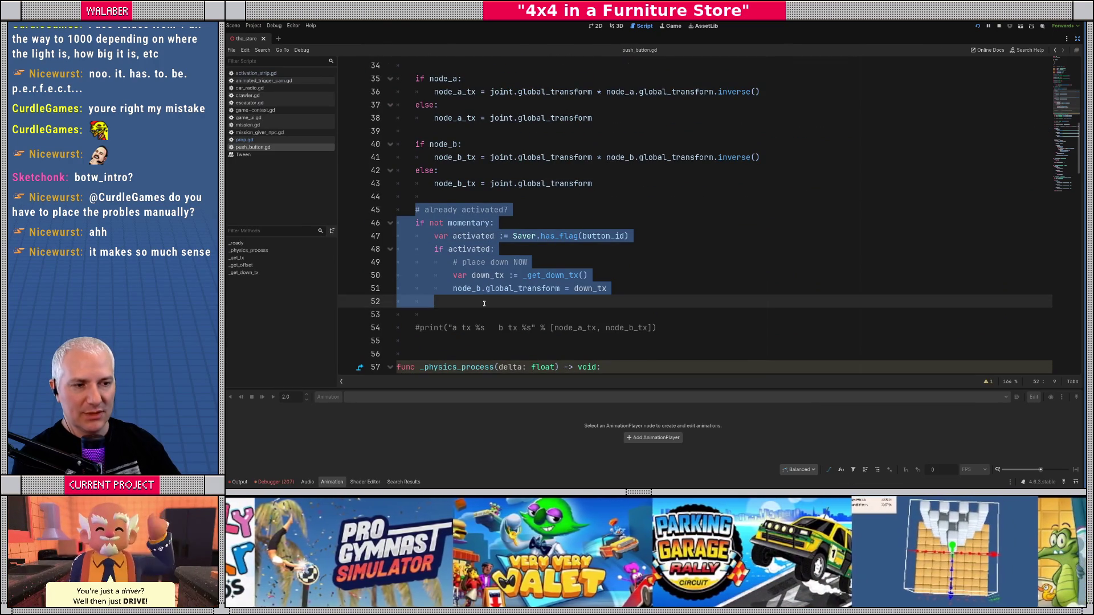
{"action": "left_click", "coordinate": [535, 296]}
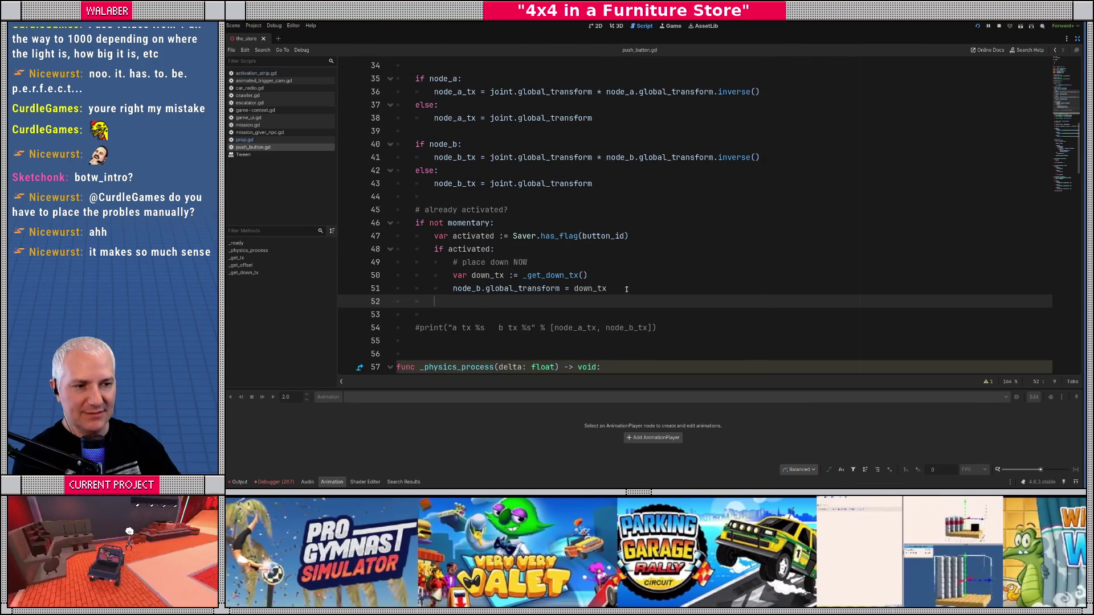
After line 51, add 'var p := get_parent() as Prop'
{"action": "left_click", "coordinate": [626, 289]}
{"action": "key", "text": "Return"}
{"action": "key", "text": "Return"}
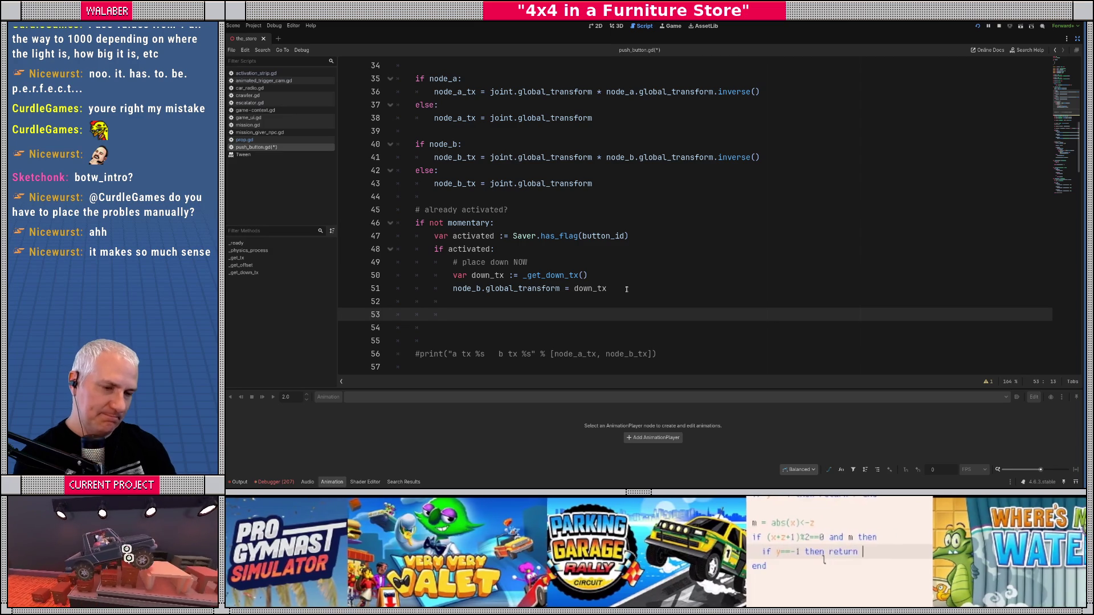
{"action": "type", "text": "var p :="}
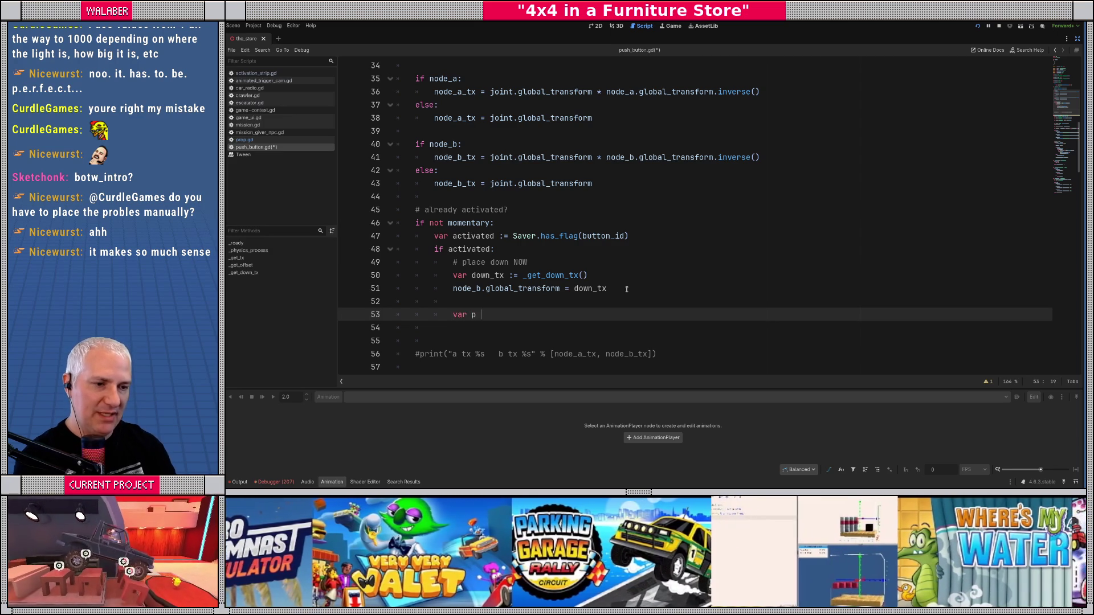
{"action": "type", "text": " get_pa"}
{"action": "key", "text": "Return"}
{"action": "type", "text": "as Prop"}
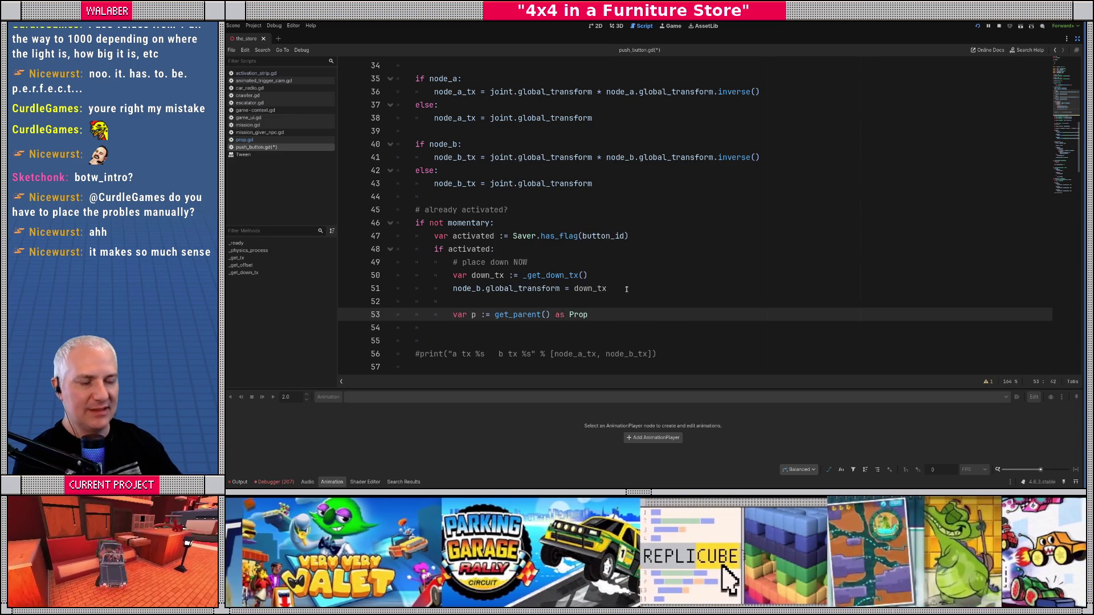
{"action": "scroll", "coordinate": [644, 269], "scroll_direction": "down", "scroll_amount": 5}
{"action": "scroll", "coordinate": [644, 268], "scroll_direction": "down", "scroll_amount": 9}
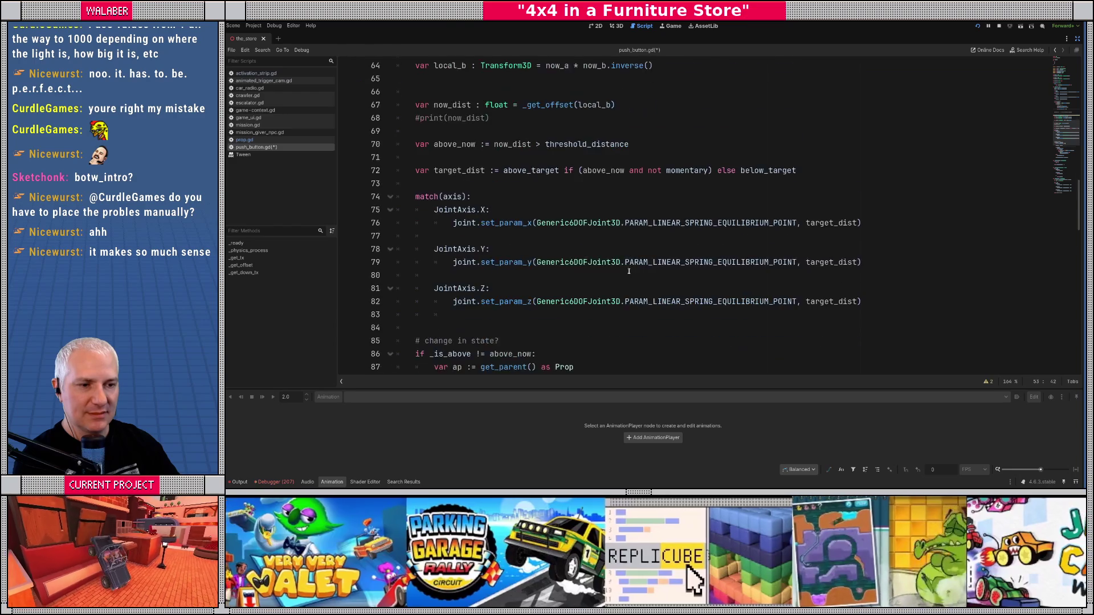
{"action": "scroll", "coordinate": [630, 273], "scroll_direction": "up", "scroll_amount": 12}
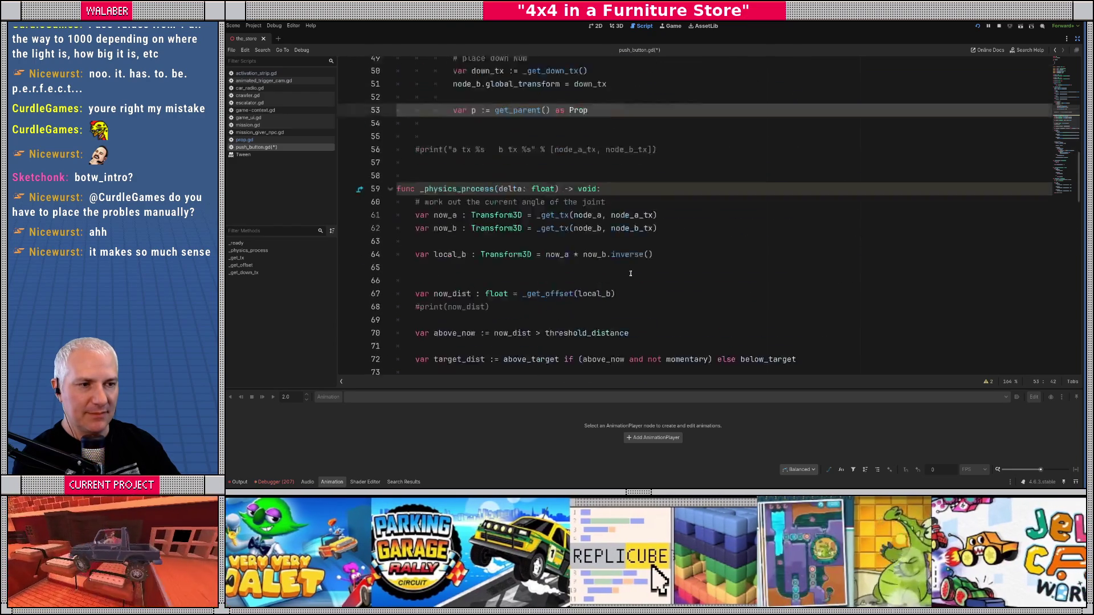
Add an 'if p:' block that emits the activated_on_start signal
{"action": "key", "text": "Return"}
{"action": "type", "text": "if p:"}
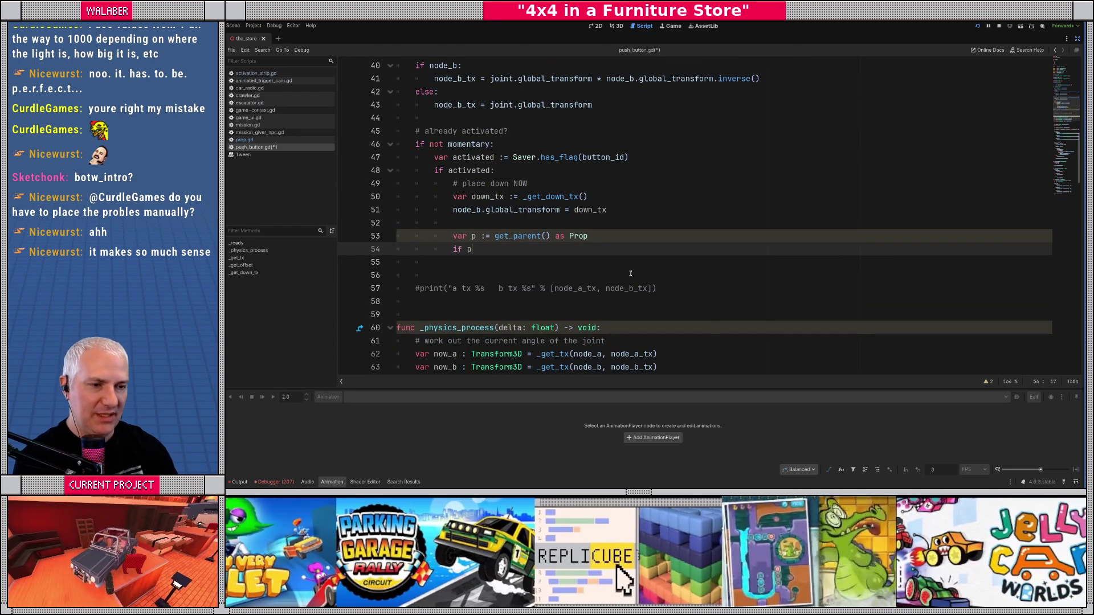
{"action": "key", "text": "Return"}
{"action": "type", "text": "."}
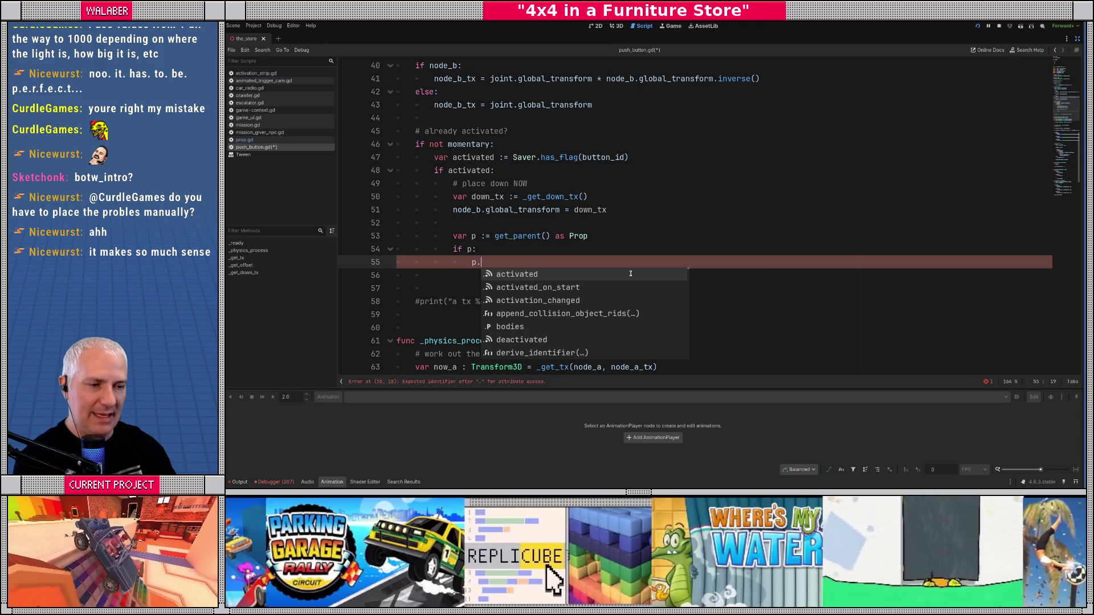
{"action": "type", "text": "a"}
{"action": "key", "text": "Down"}
{"action": "key", "text": "Return"}
{"action": "type", "text": ".e"}
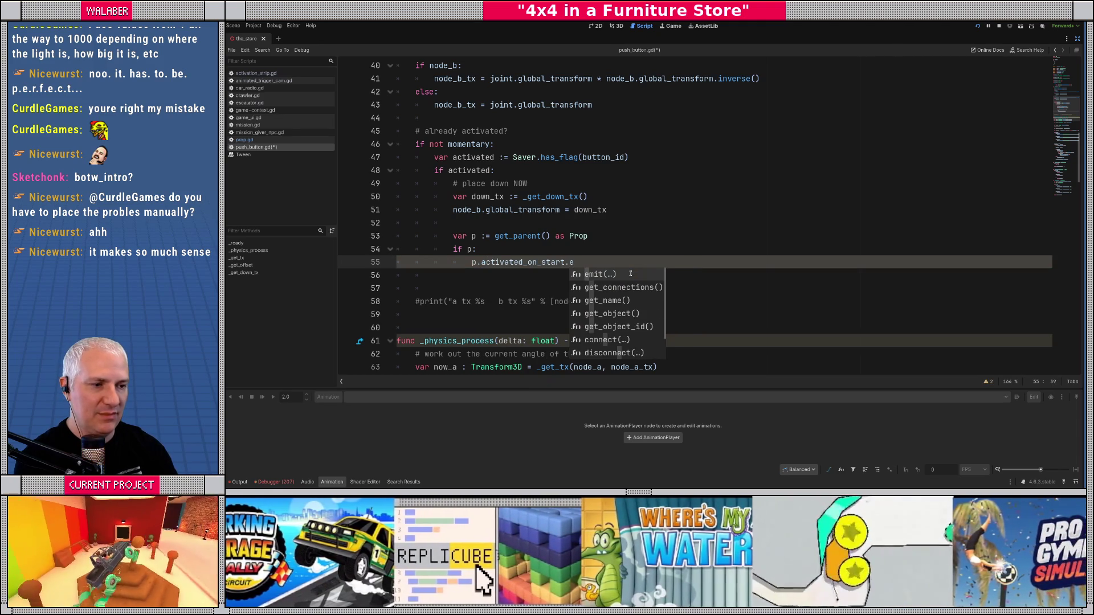
{"action": "type", "text": "mit("}
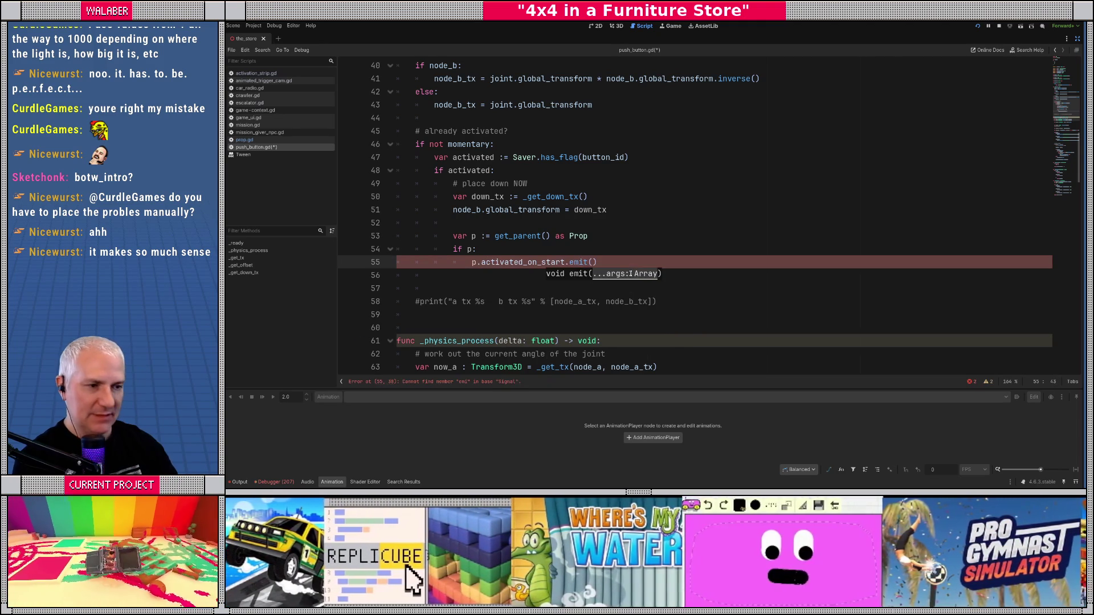
{"action": "key", "text": "Return"}
{"action": "key", "text": "Up"}
{"action": "key", "text": "Up"}
{"action": "key", "text": "Down"}
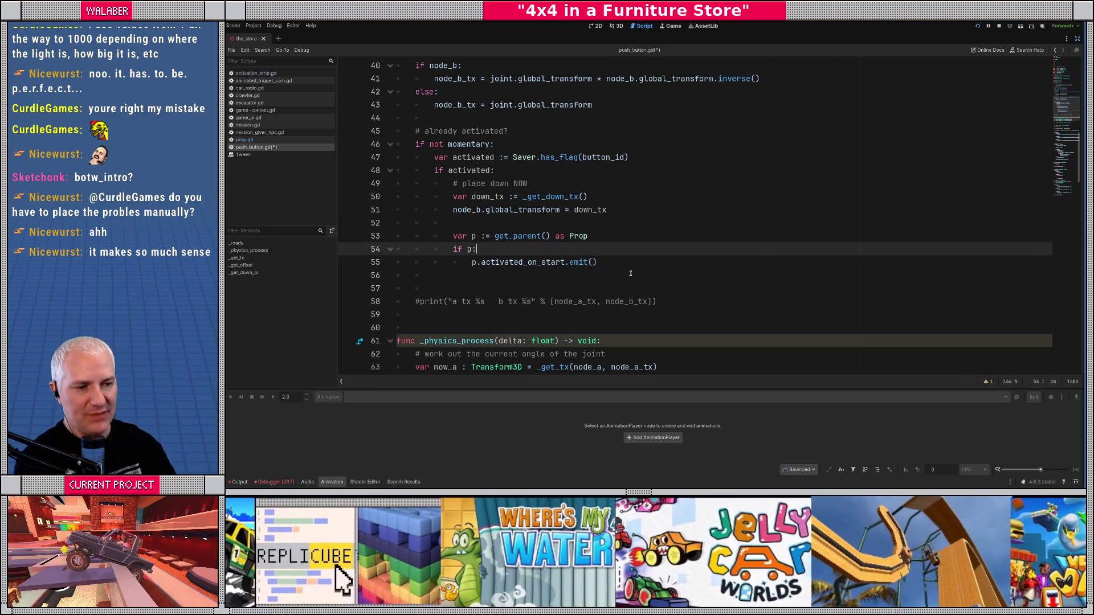
Inside the if p block, call _emit_activated_on_start.call_deferred(p)
{"action": "scroll", "coordinate": [631, 274], "scroll_direction": "up", "scroll_amount": 7}
{"action": "left_click_drag", "start_coordinate": [418, 211], "coordinate": [416, 263]}
{"action": "scroll", "coordinate": [462, 242], "scroll_direction": "down", "scroll_amount": 7}
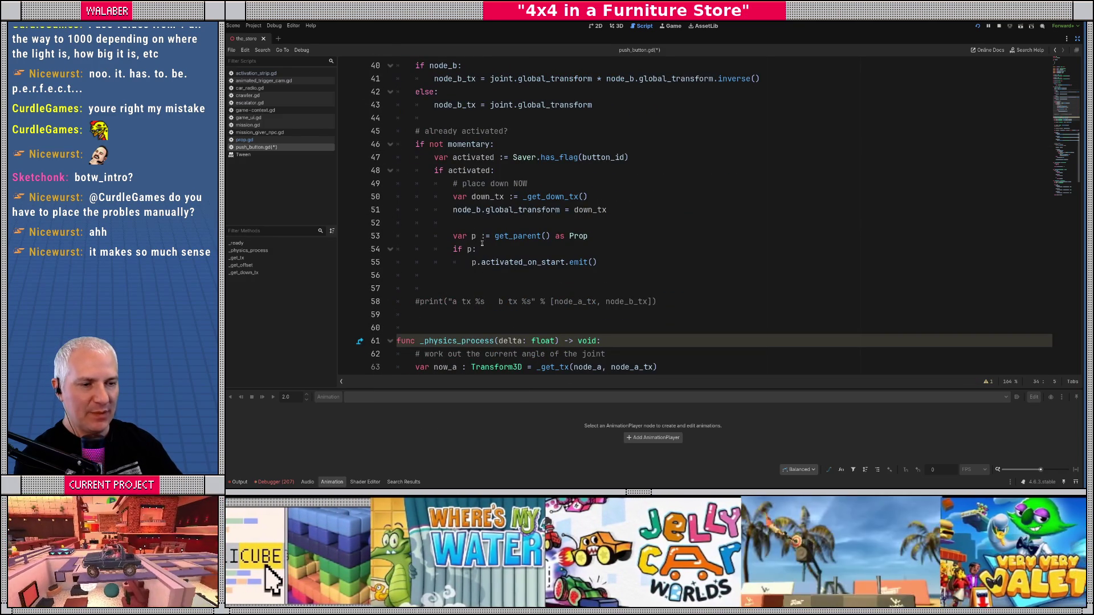
{"action": "left_click", "coordinate": [482, 249]}
{"action": "key", "text": "Return"}
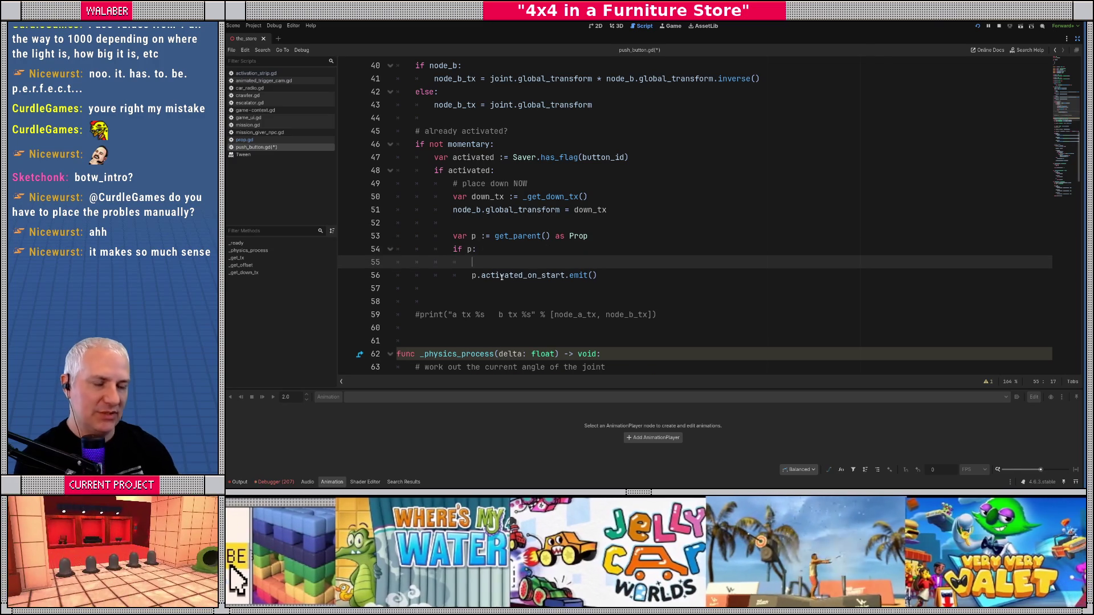
{"action": "type", "text": "_emit_acti"}
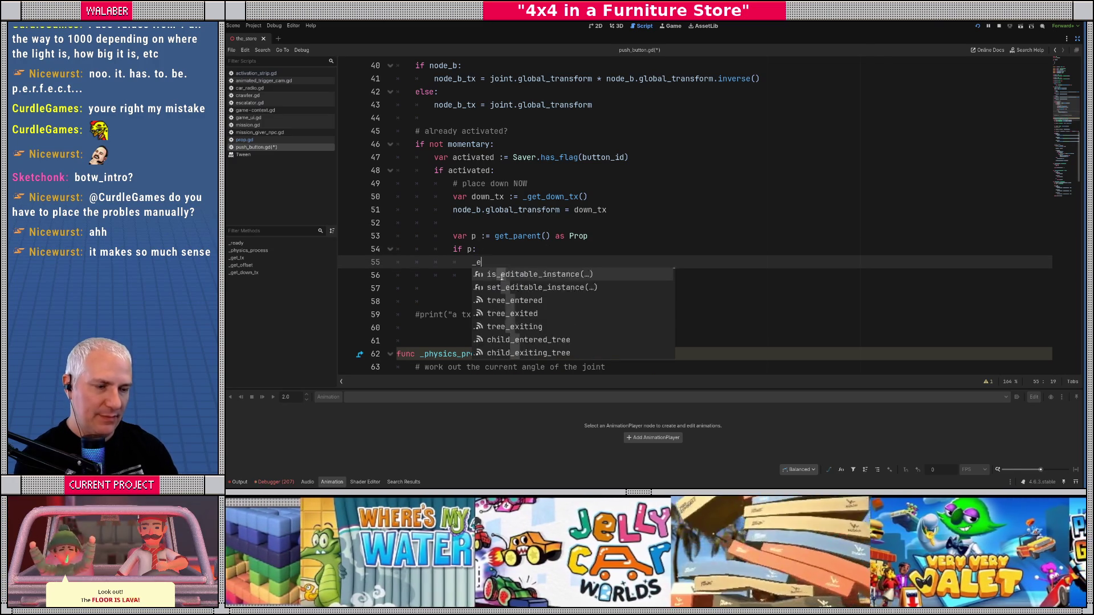
{"action": "type", "text": "vated_on_start."}
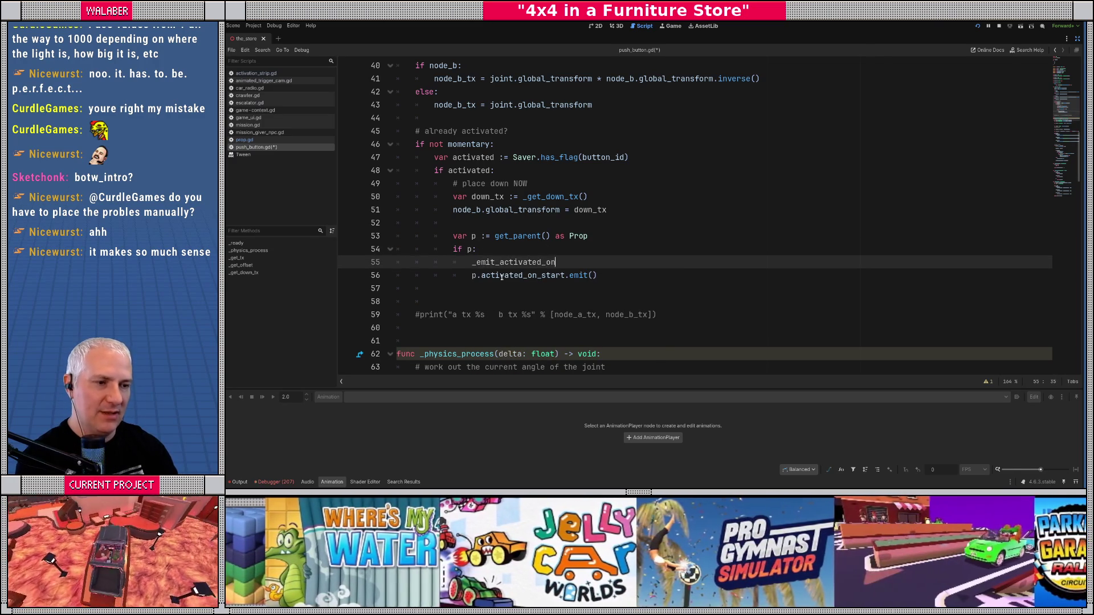
{"action": "type", "text": "call_"}
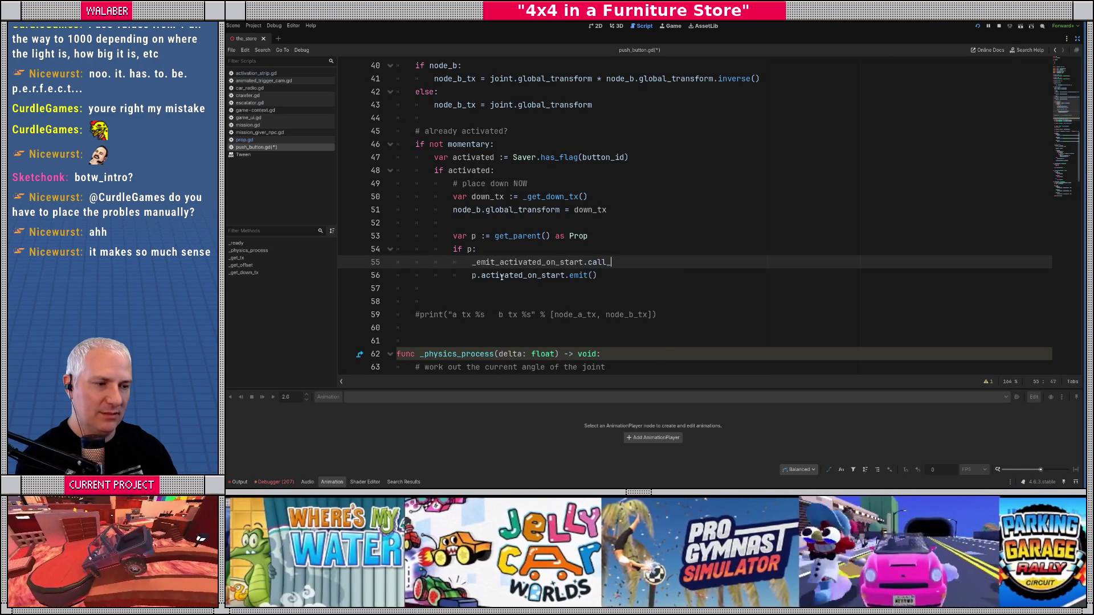
{"action": "type", "text": "deferred()"}
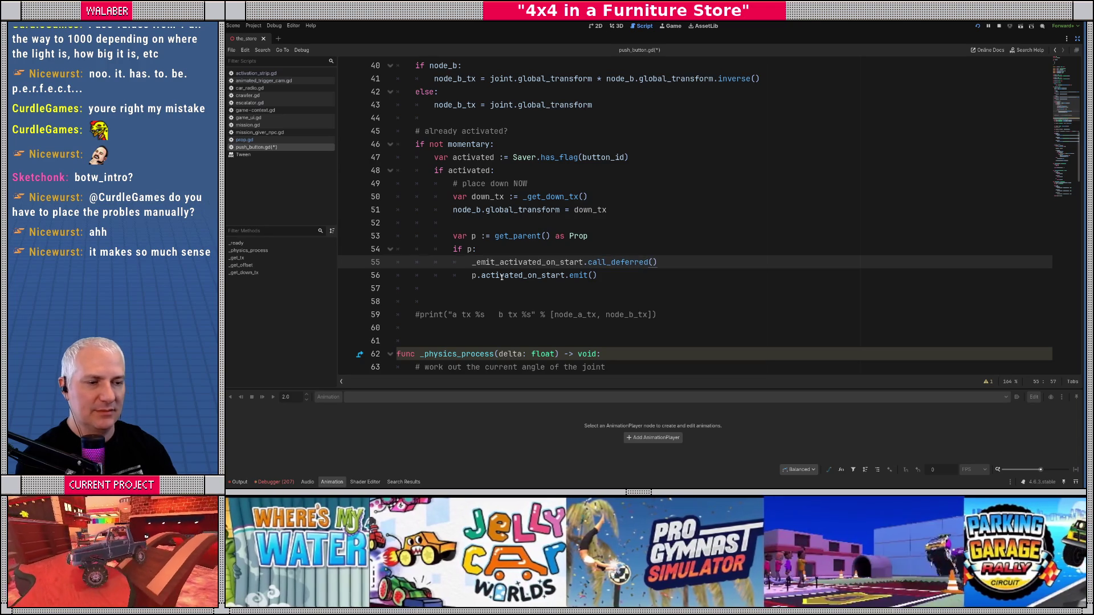
{"action": "type", "text": "p"}
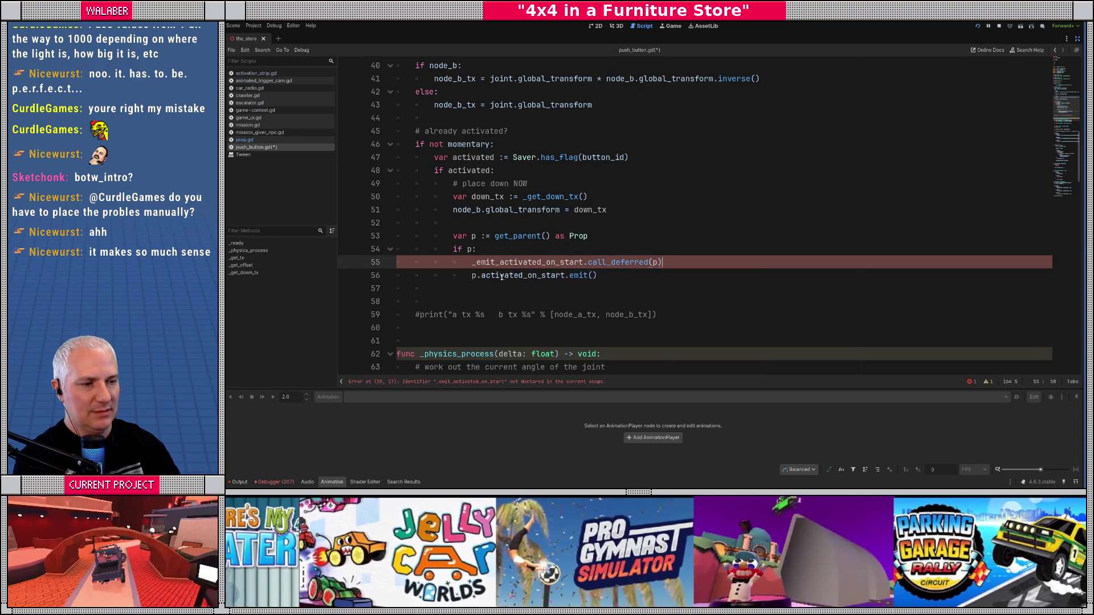
{"action": "key", "text": "Return"}
Create func _emit_activated_on_start(p:Prop) -> void and move the emit line into its body
{"action": "key", "text": "BackSpace"}
{"action": "key", "text": "Return"}
{"action": "key", "text": "Return"}
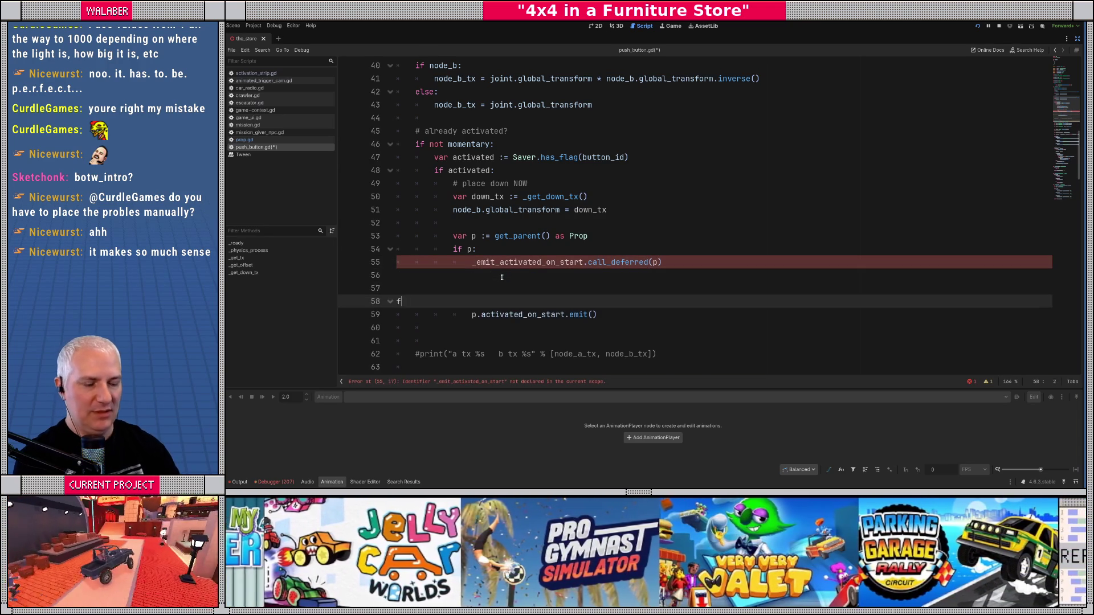
{"action": "type", "text": "func_e"}
{"action": "key", "text": "BackSpace"}
{"action": "key", "text": "BackSpace"}
{"action": "type", "text": "_emit_ac"}
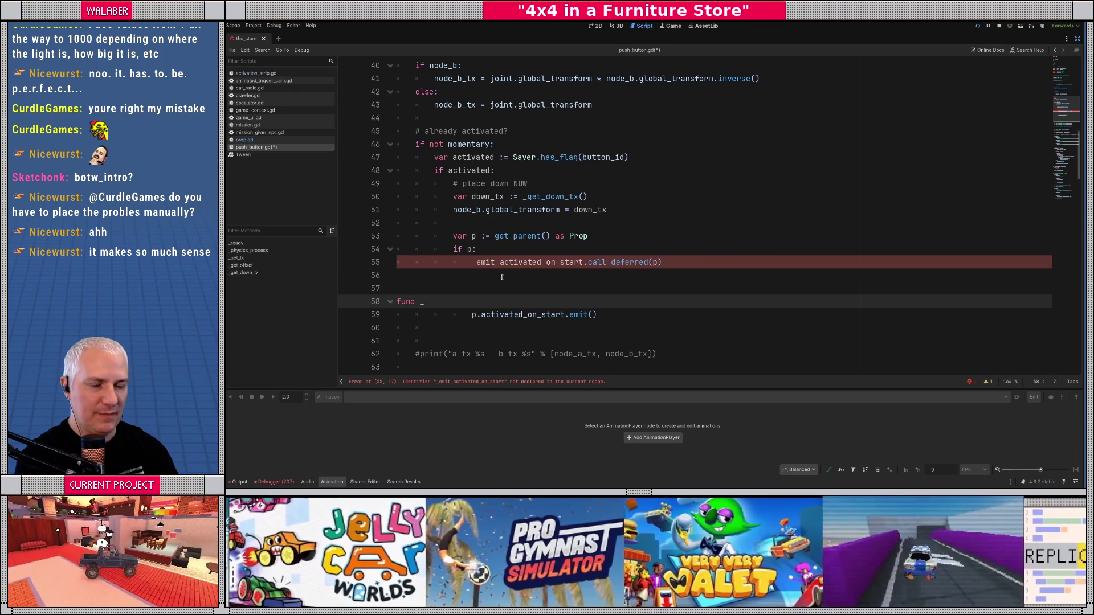
{"action": "type", "text": "tivated_on_star"}
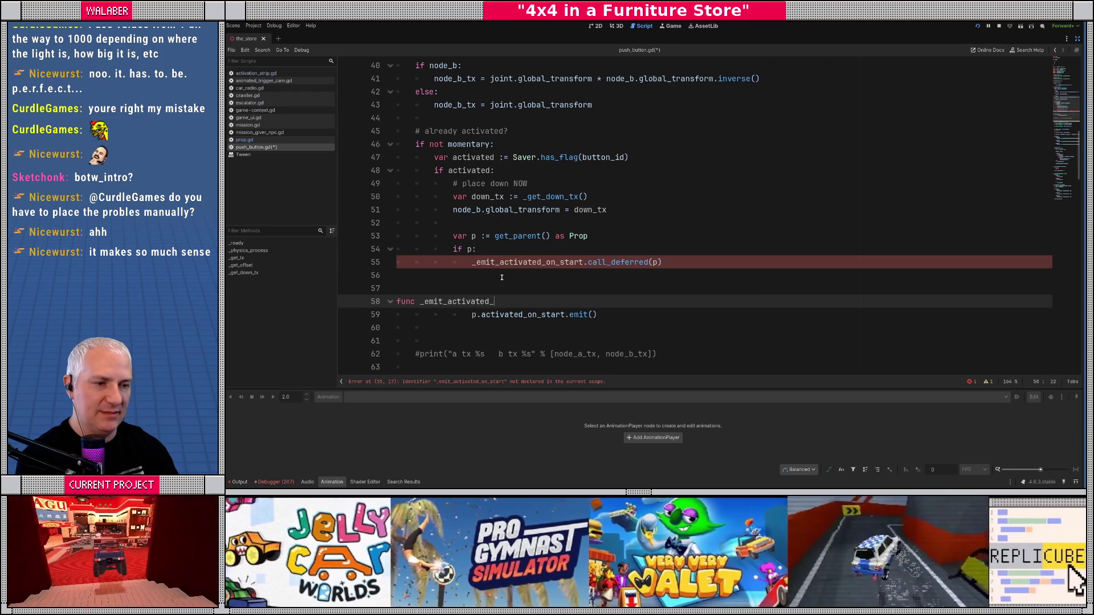
{"action": "type", "text": "t(p:Prop) -> v"}
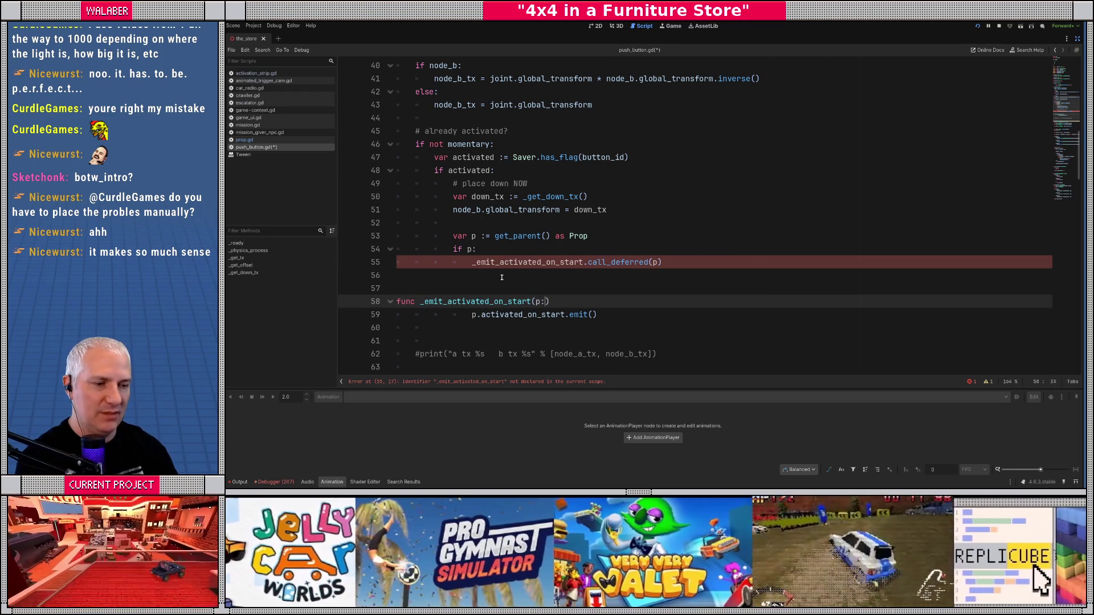
{"action": "type", "text": "oid:"}
{"action": "key", "text": "Down"}
{"action": "key", "text": "Home"}
{"action": "key", "text": "BackSpace"}
{"action": "key", "text": "BackSpace"}
{"action": "key", "text": "BackSpace"}
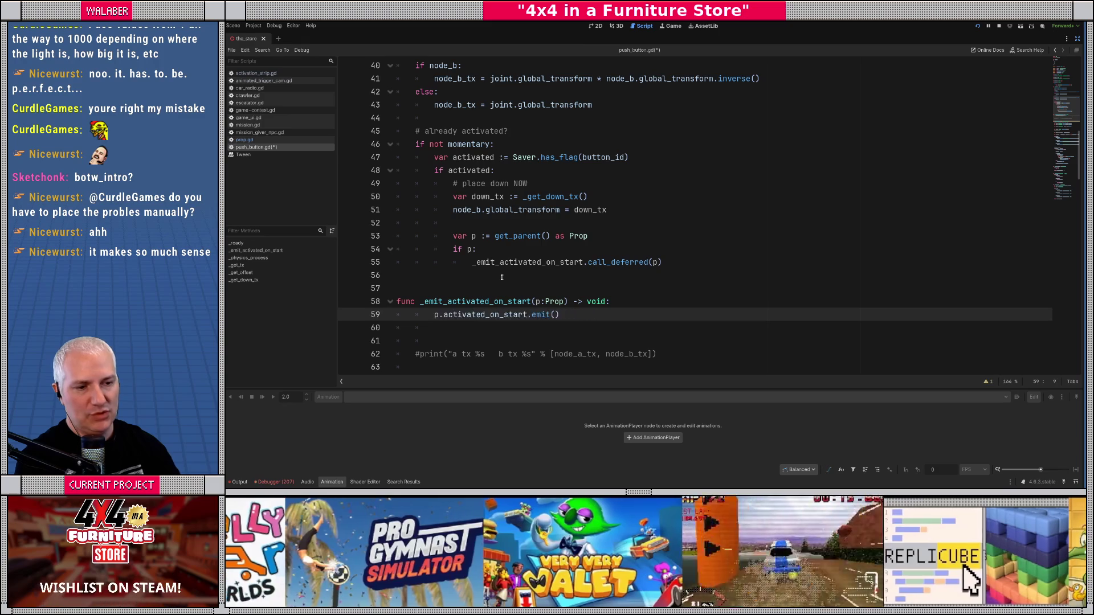
{"action": "key", "text": "Down"}
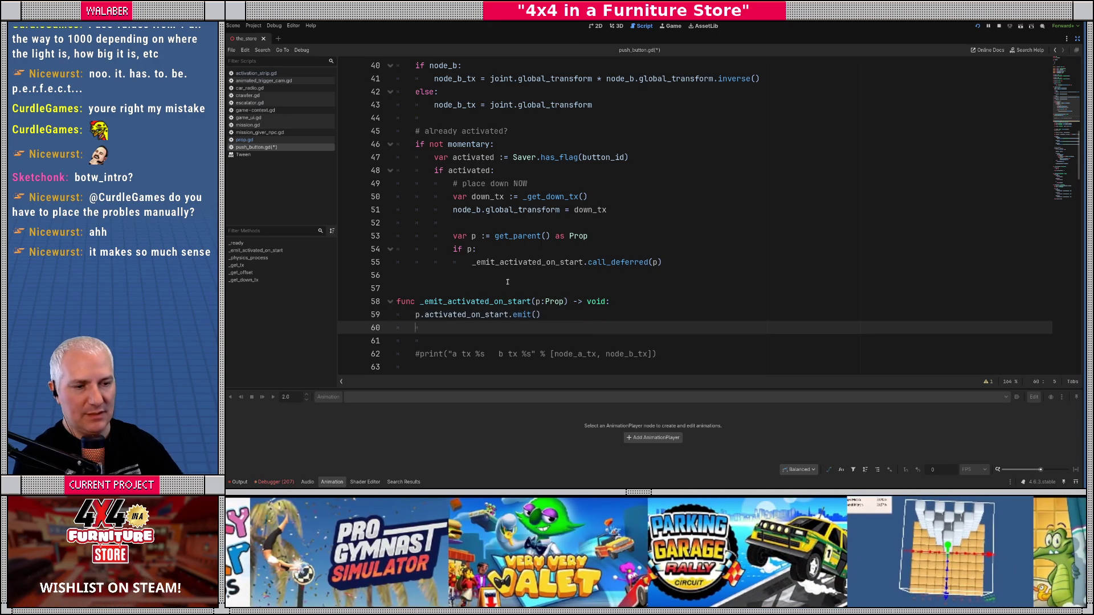
Delete the commented-out print line, save push_button.gd, and leave distraction-free mode
{"action": "scroll", "coordinate": [501, 277], "scroll_direction": "down", "scroll_amount": 2}
{"action": "key", "text": "Down"}
{"action": "key", "text": "shift+Down"}
{"action": "key", "text": "shift+End"}
{"action": "key", "text": "BackSpace"}
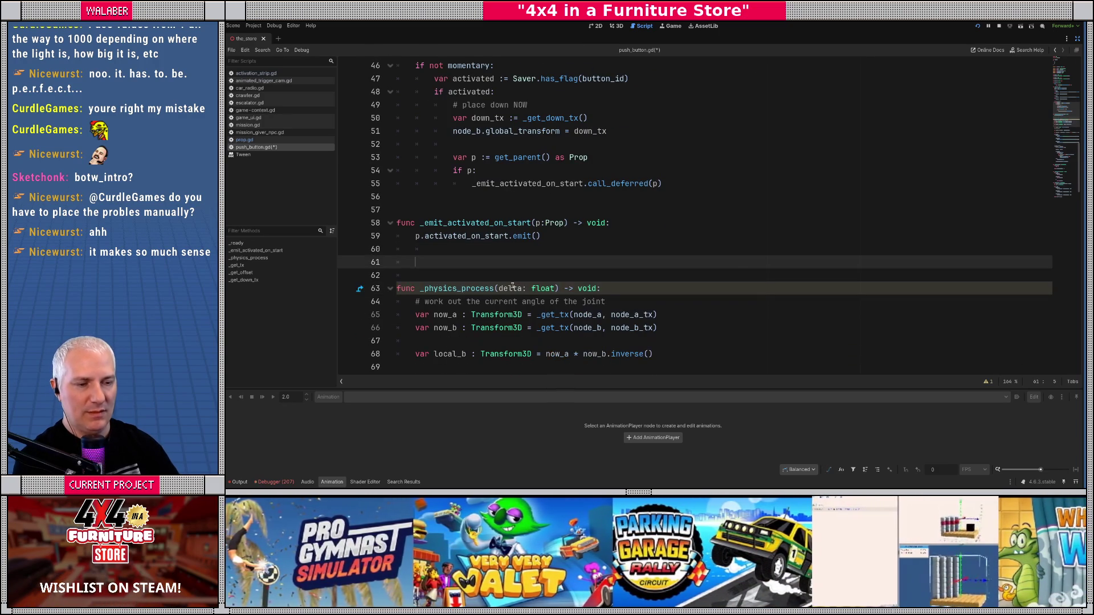
{"action": "key", "text": "ctrl+s"}
{"action": "left_click", "coordinate": [477, 197]}
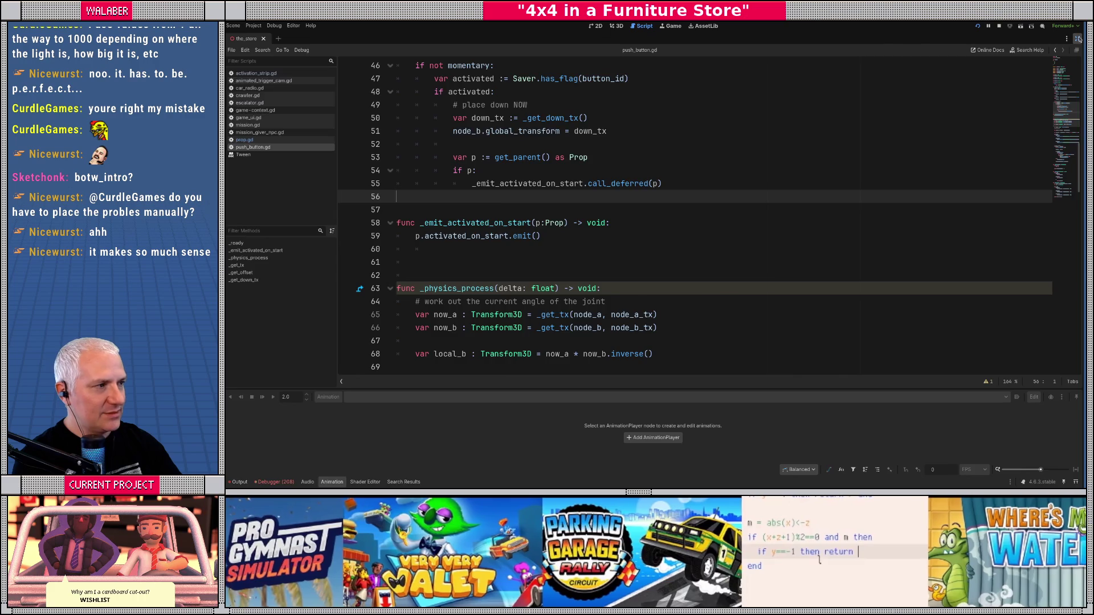
{"action": "key", "text": "ctrl+shift+F11"}
In the 3D view, set ActivationStip_BeddingEscalator's input camera to EscalatorActivationCamera
{"action": "key", "text": "ctrl+F2"}
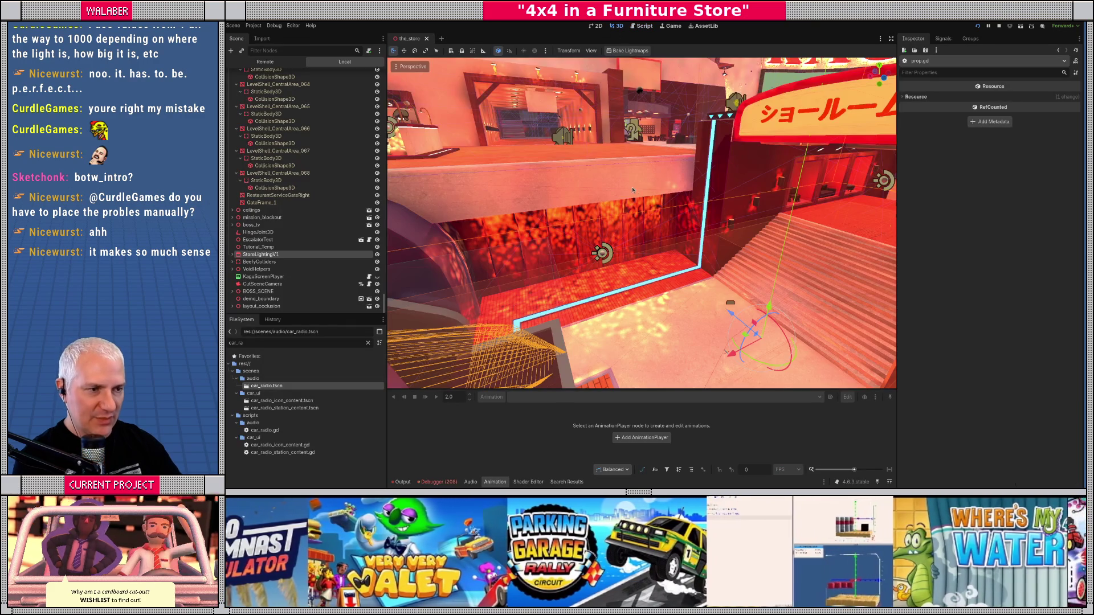
{"action": "scroll", "coordinate": [382, 292], "scroll_direction": "up", "scroll_amount": 4}
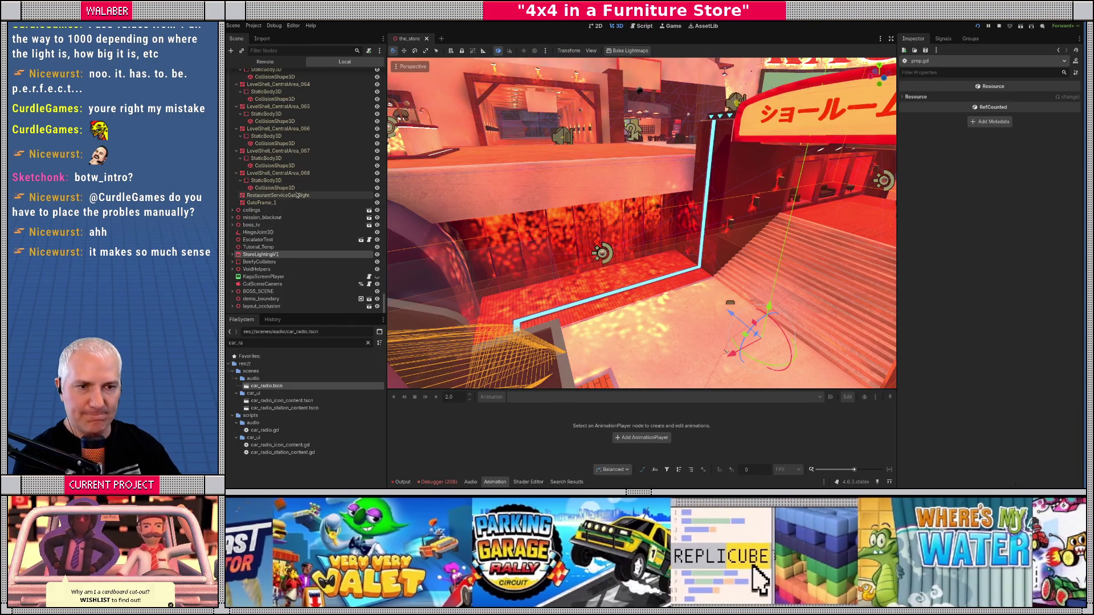
{"action": "scroll", "coordinate": [308, 177], "scroll_direction": "up", "scroll_amount": 10}
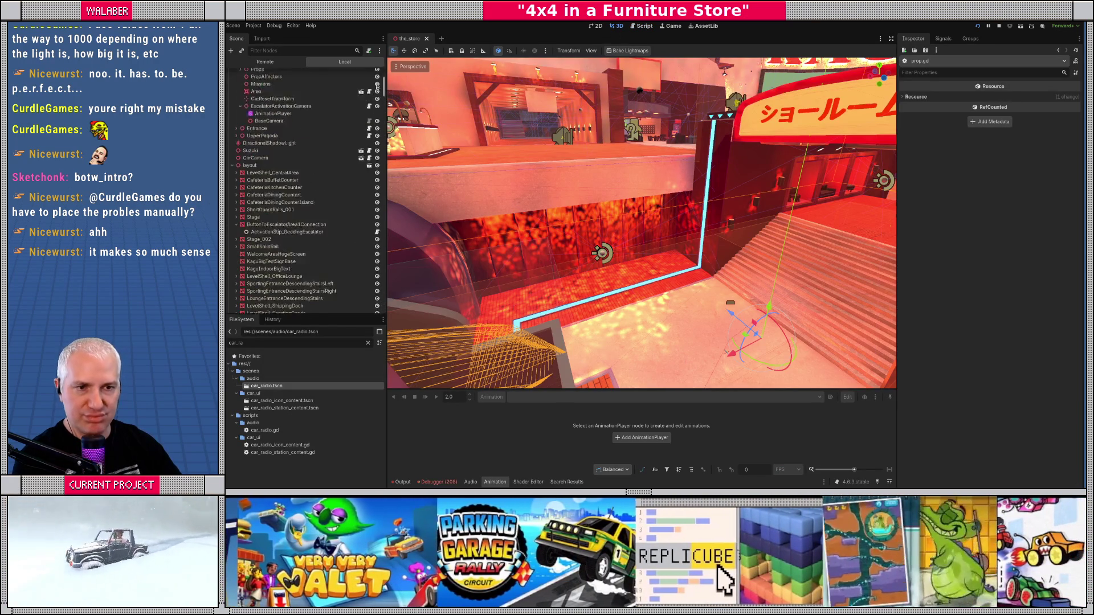
{"action": "left_click", "coordinate": [285, 242]}
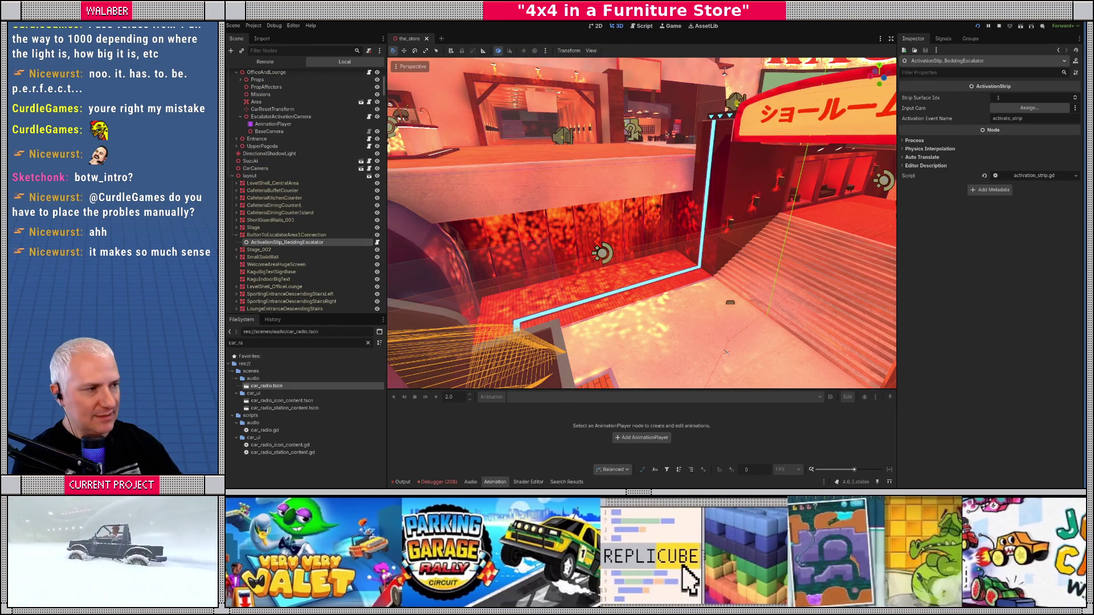
{"action": "left_click", "coordinate": [1023, 108]}
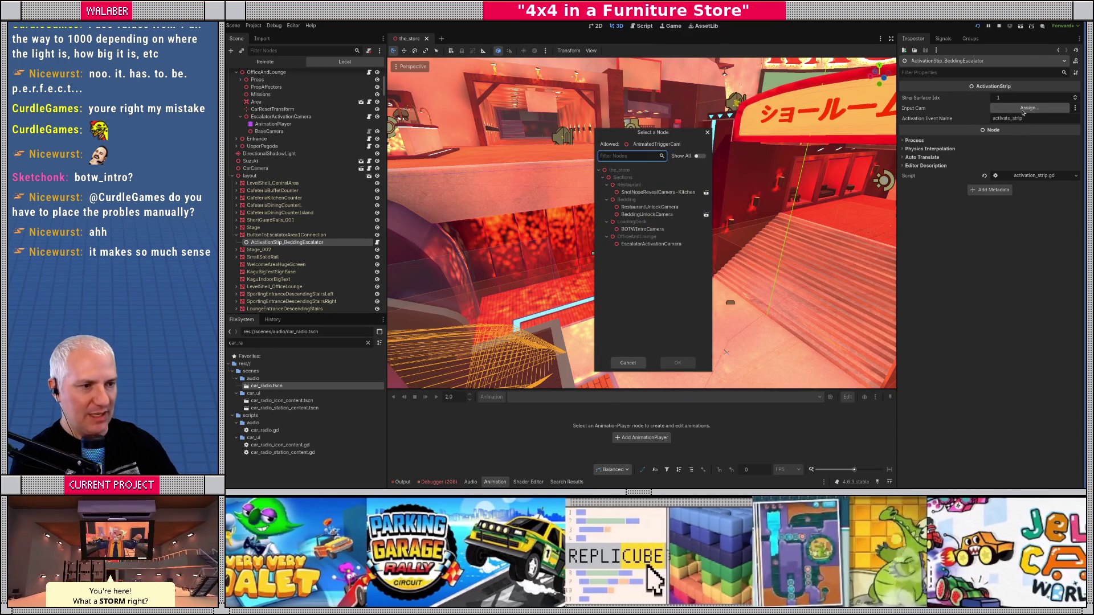
{"action": "left_click", "coordinate": [634, 245]}
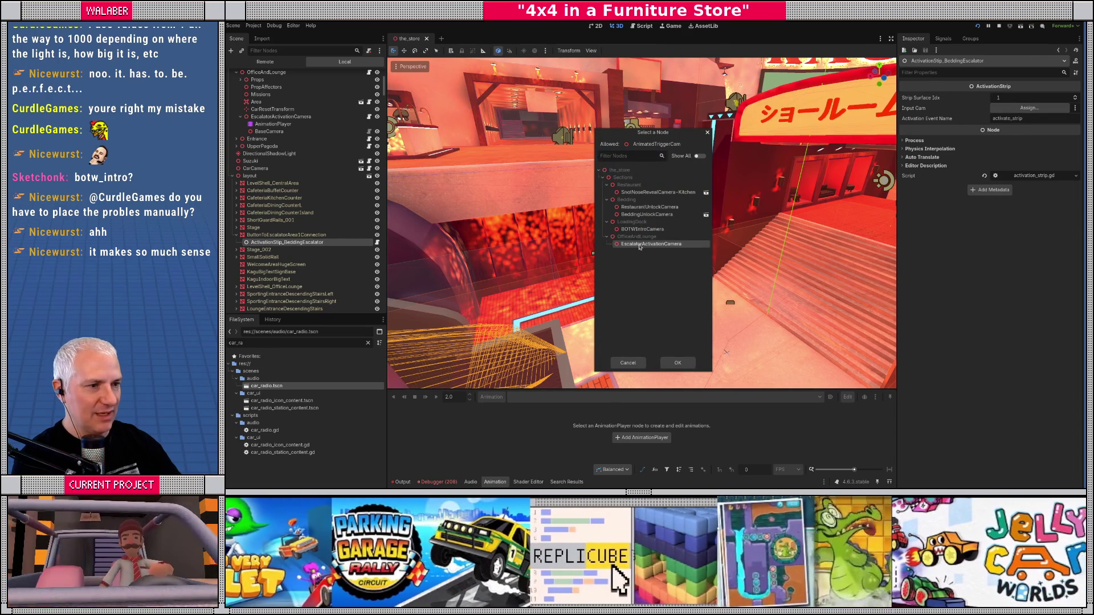
{"action": "double_click", "coordinate": [634, 245]}
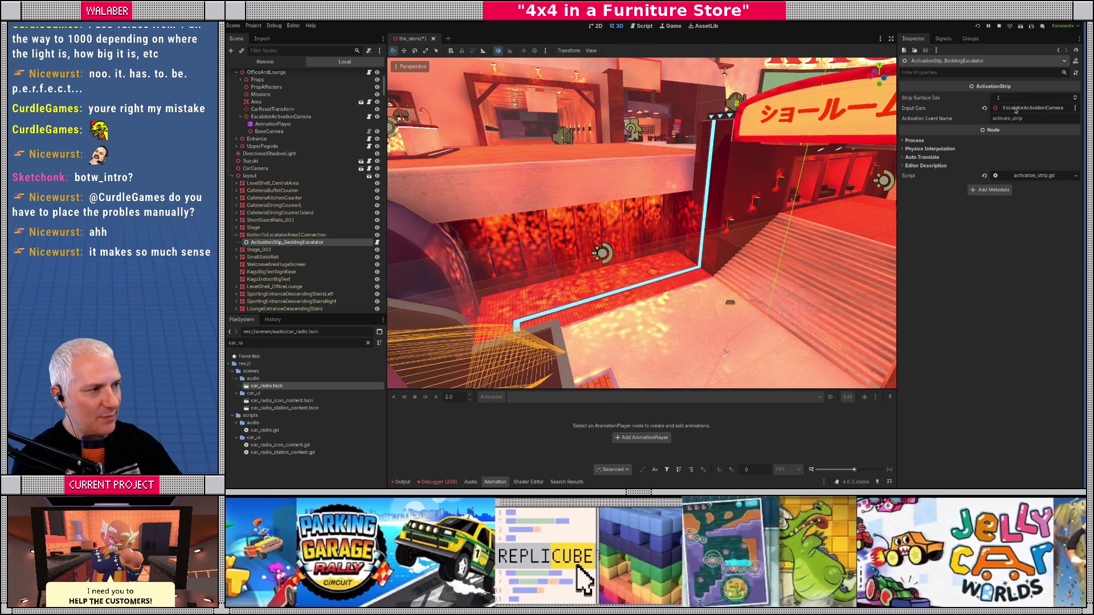
{"action": "left_click_drag", "start_coordinate": [1026, 119], "coordinate": [978, 117]}
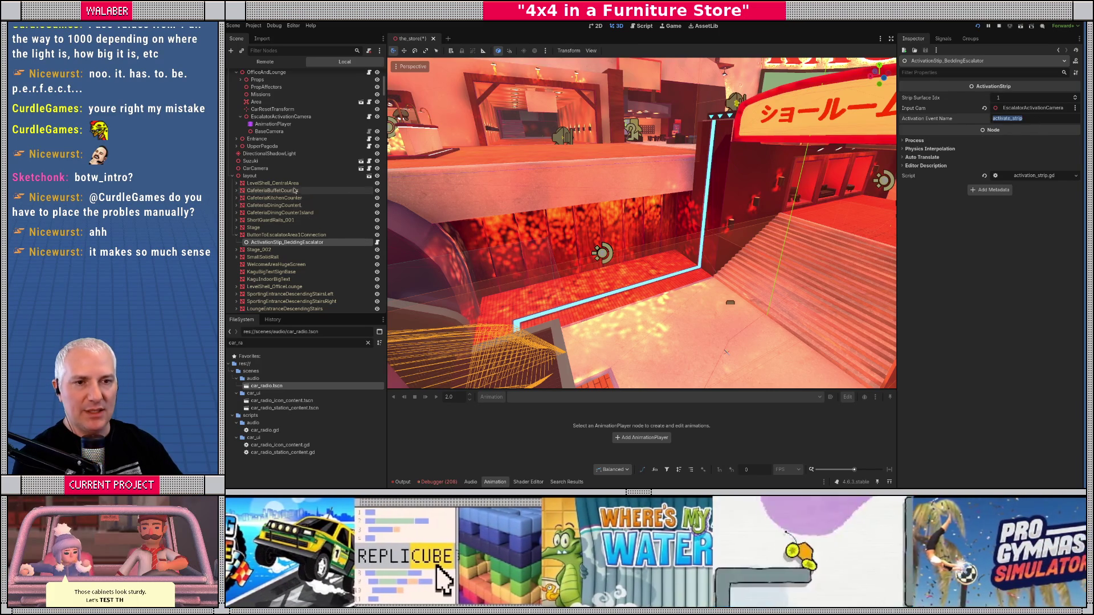
Move the view to the upper floor, select the UnlockPlate and show its signals
{"action": "scroll", "coordinate": [292, 184], "scroll_direction": "up", "scroll_amount": 2}
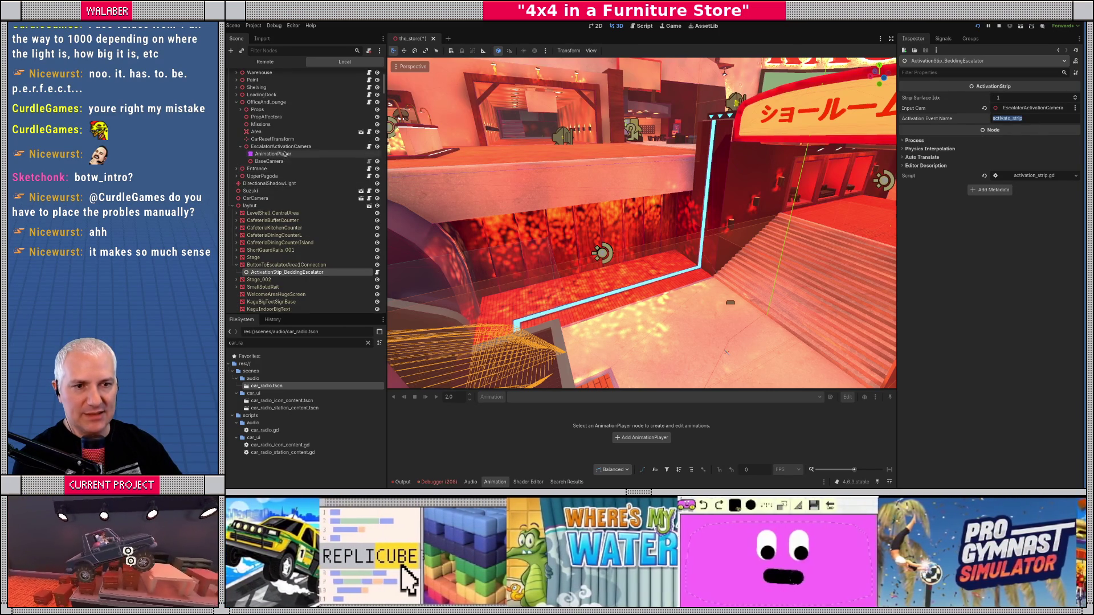
{"action": "left_click_drag", "start_coordinate": [655, 227], "coordinate": [684, 215]}
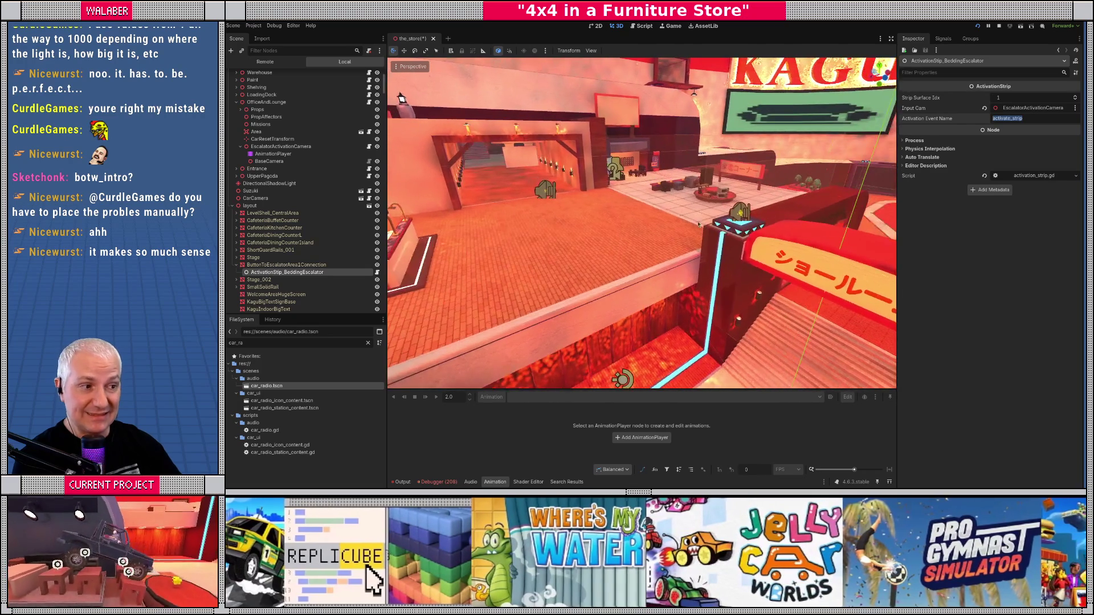
{"action": "left_click", "coordinate": [737, 225]}
{"action": "mouse_move", "coordinate": [662, 251]}
{"action": "left_mouse_down"}
{"action": "mouse_move", "coordinate": [702, 260]}
{"action": "mouse_move", "coordinate": [699, 231]}
{"action": "left_mouse_up"}
{"action": "left_click", "coordinate": [943, 39]}
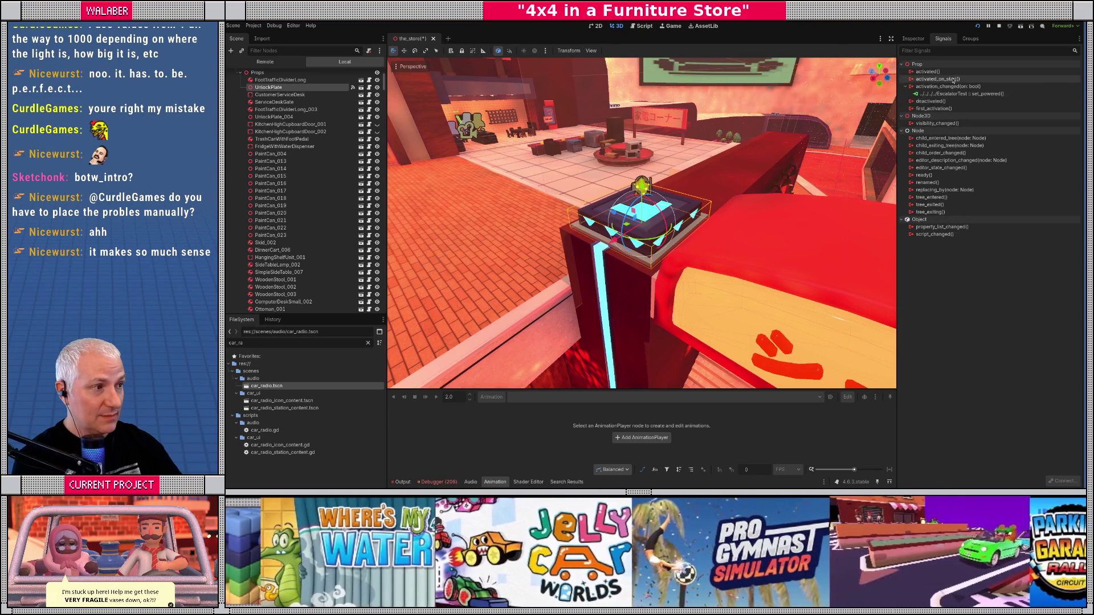
Connect activated_on_start to set_activated on ActivationStip_BeddingEscalator, found with filter 'acti'
{"action": "right_click", "coordinate": [956, 80]}
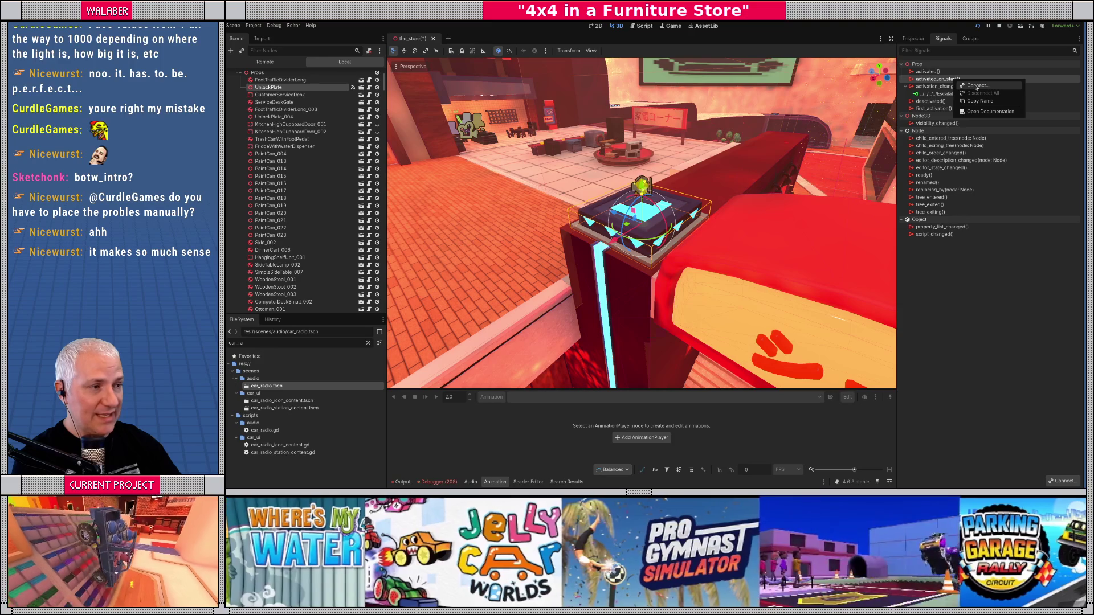
{"action": "left_click", "coordinate": [975, 86]}
{"action": "left_click", "coordinate": [611, 212]}
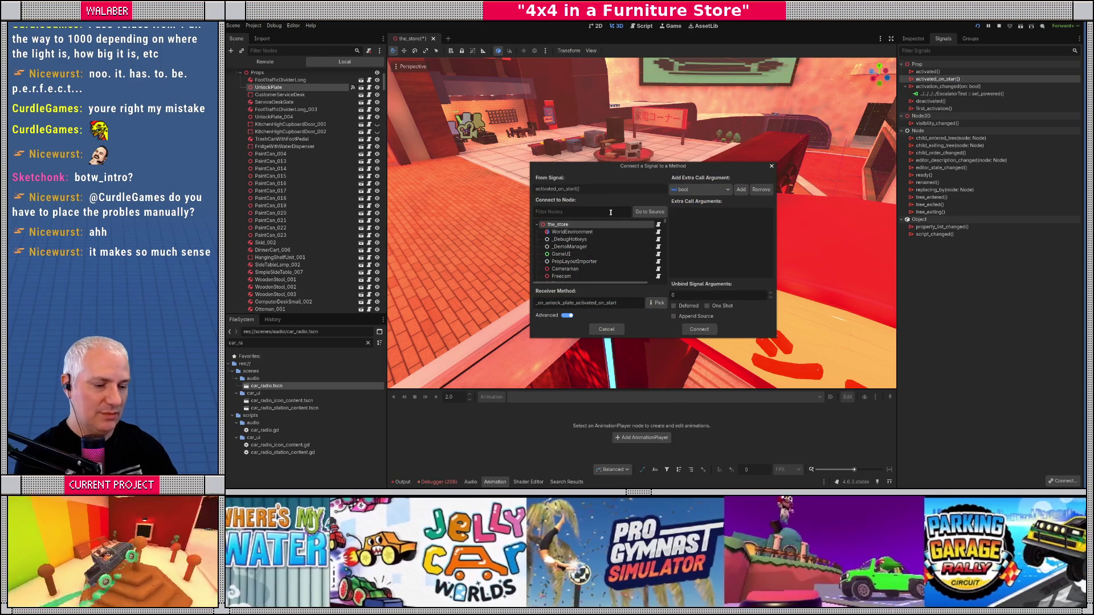
{"action": "type", "text": "strip"}
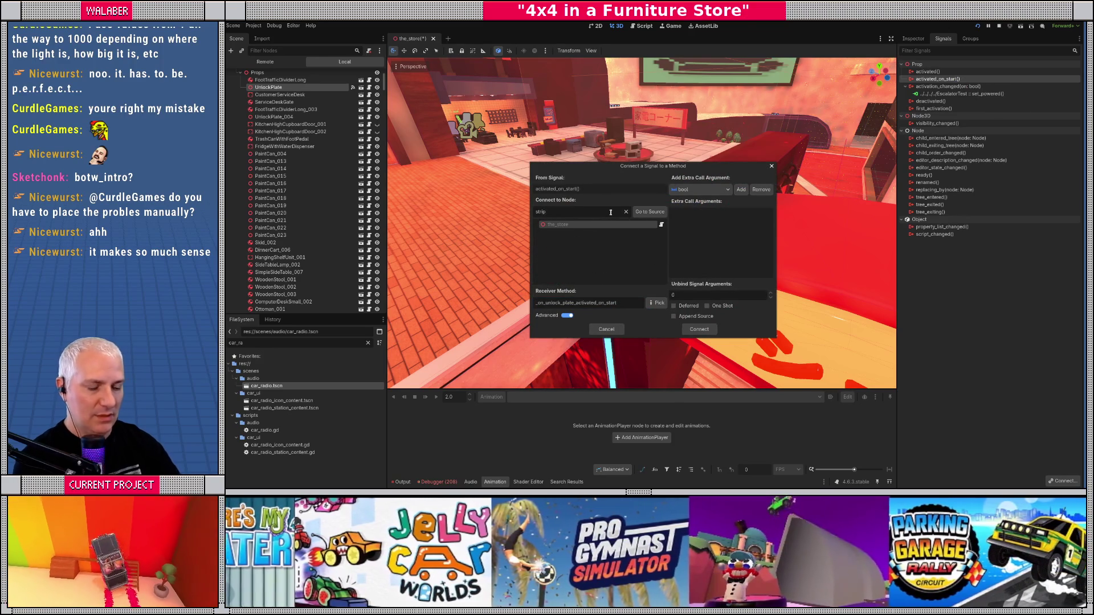
{"action": "key", "text": "ctrl+a"}
{"action": "type", "text": "acti"}
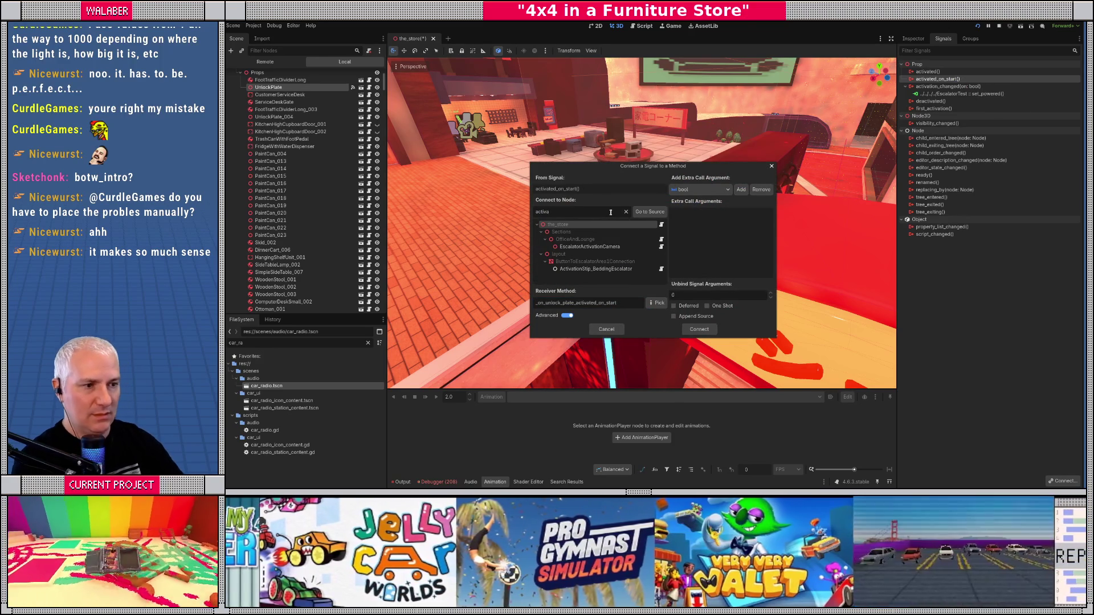
{"action": "left_click", "coordinate": [594, 269]}
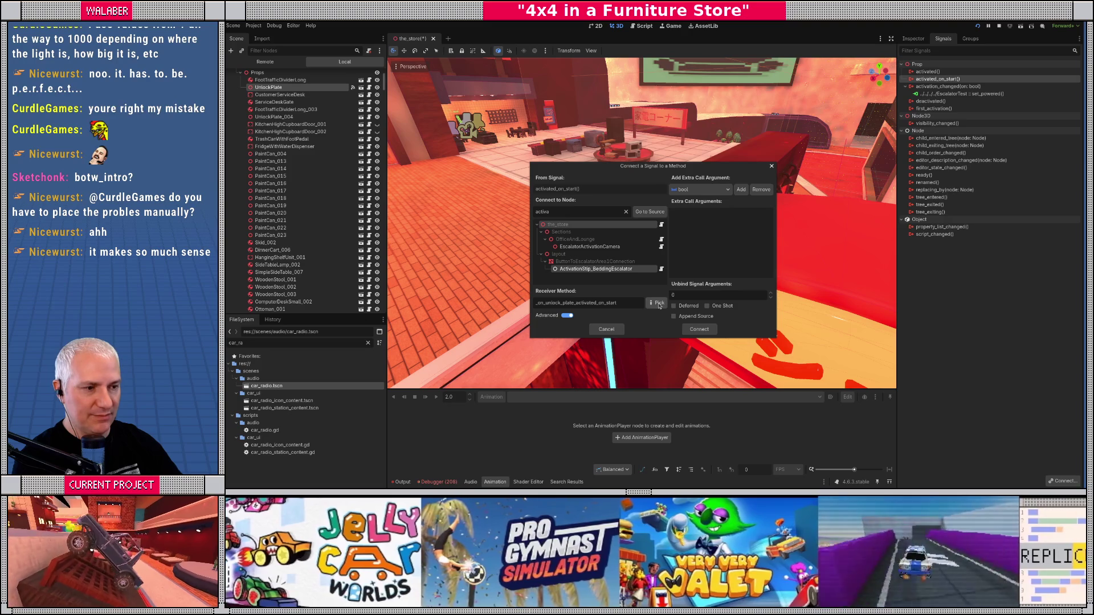
{"action": "left_click", "coordinate": [658, 303]}
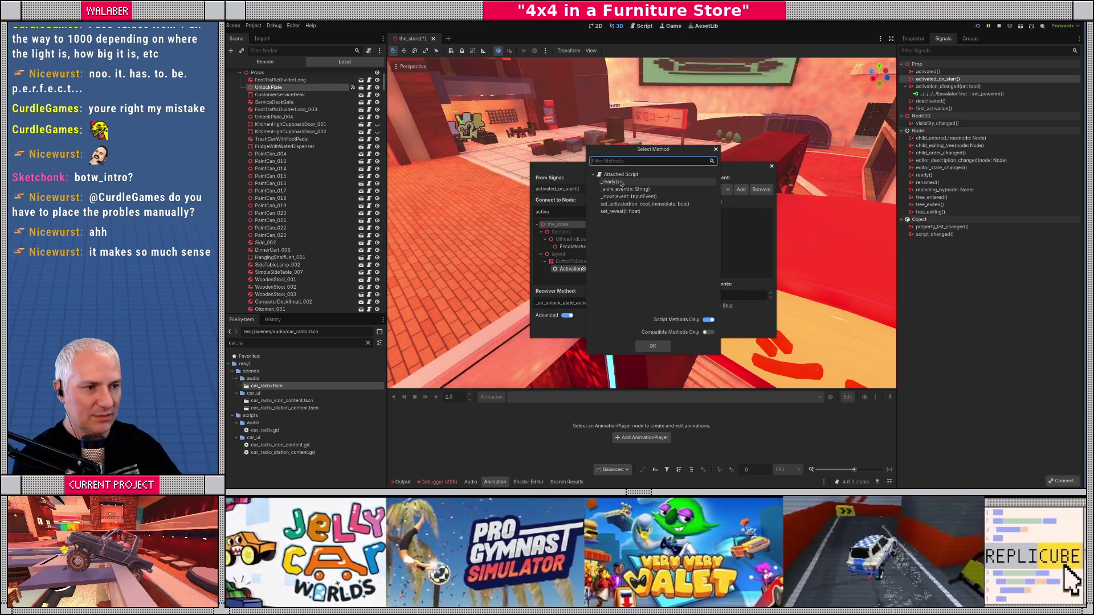
{"action": "left_click", "coordinate": [618, 205]}
{"action": "left_click", "coordinate": [655, 346]}
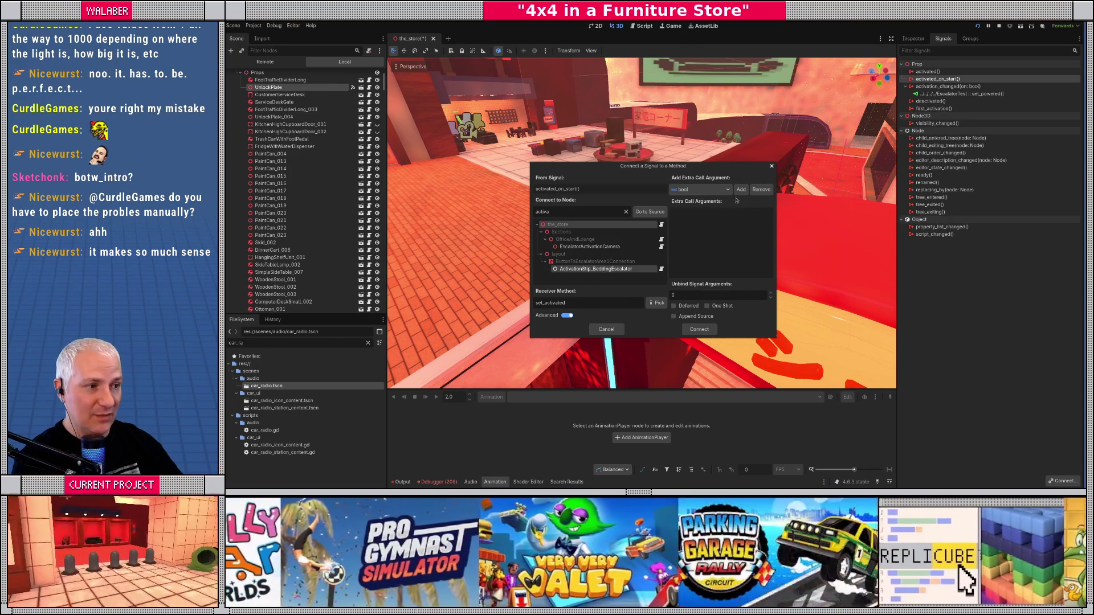
Bind two extra bool arguments set to true and create the connection
{"action": "left_click", "coordinate": [741, 190]}
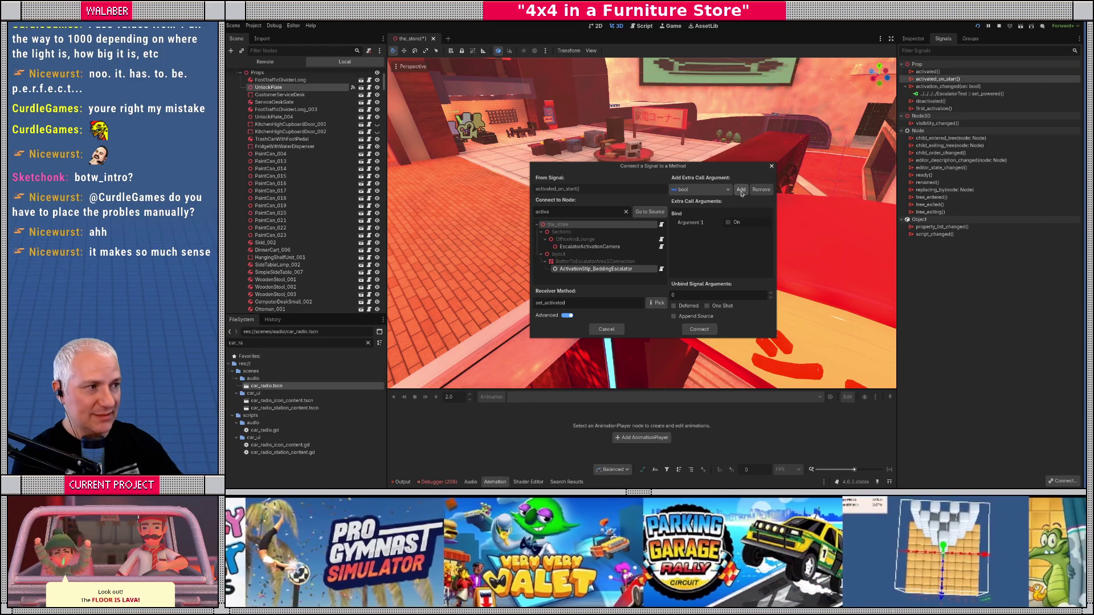
{"action": "left_click", "coordinate": [728, 222]}
{"action": "left_click", "coordinate": [741, 190]}
{"action": "left_click", "coordinate": [728, 233]}
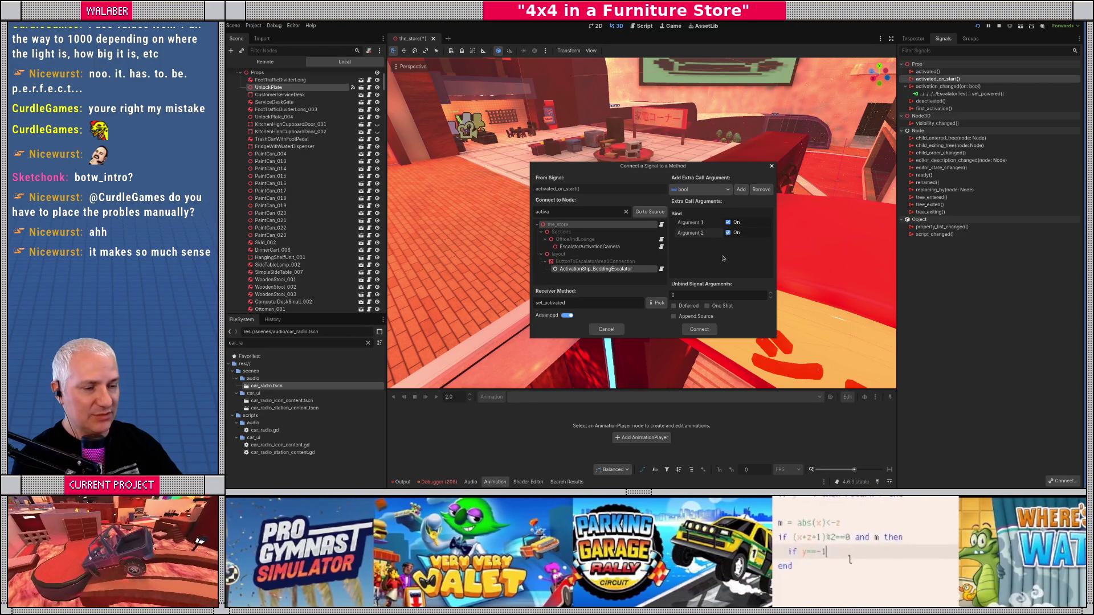
{"action": "left_click", "coordinate": [686, 330]}
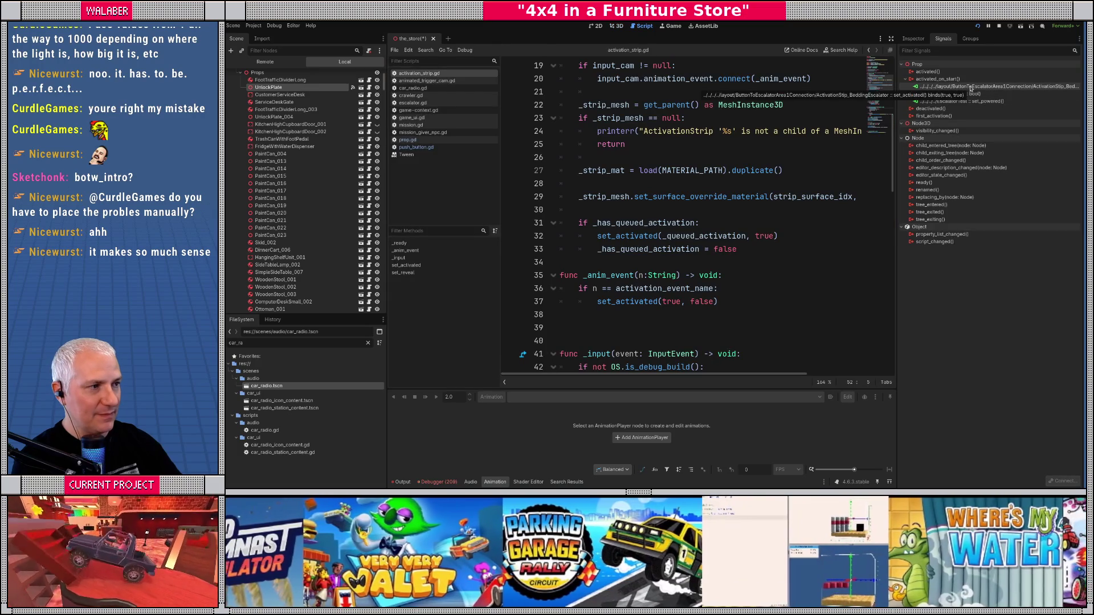
{"action": "mouse_move", "coordinate": [896, 108]}
{"action": "left_mouse_down"}
{"action": "mouse_move", "coordinate": [778, 109]}
{"action": "mouse_move", "coordinate": [871, 109]}
{"action": "mouse_move", "coordinate": [855, 108]}
{"action": "left_mouse_up"}
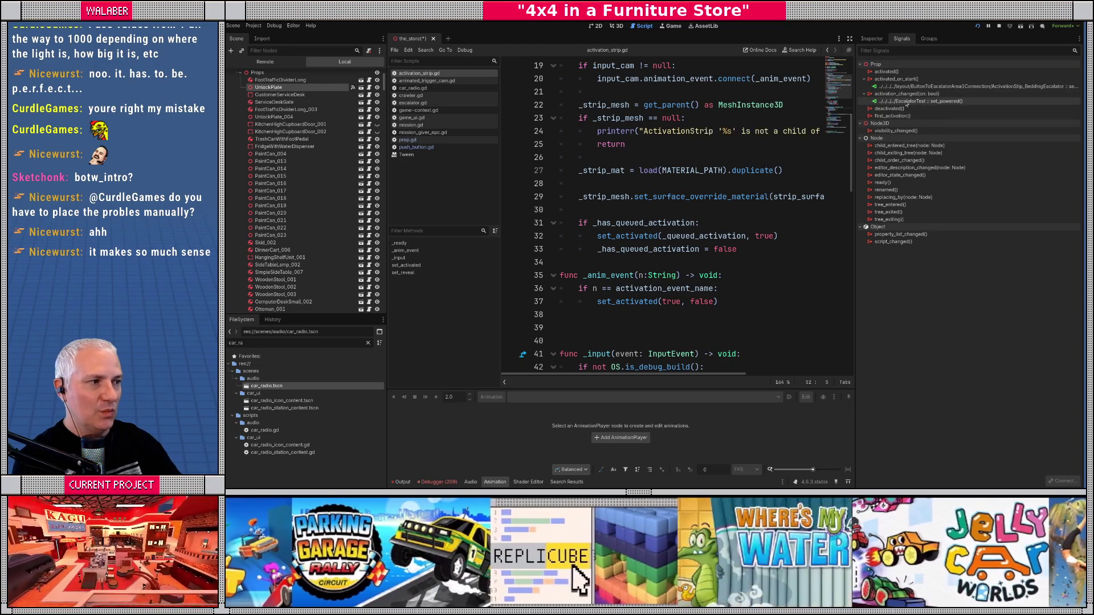
Connect first_activation to EscalatorActivationCamera's go_camera, found with filter 'cam', then return to 3D
{"action": "right_click", "coordinate": [891, 118]}
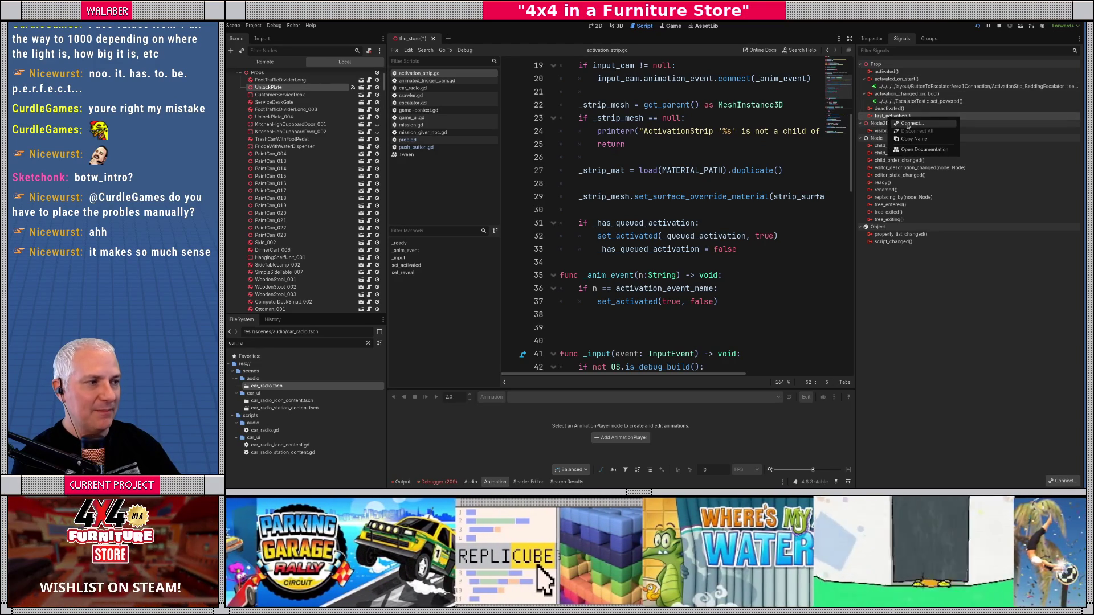
{"action": "left_click", "coordinate": [908, 124]}
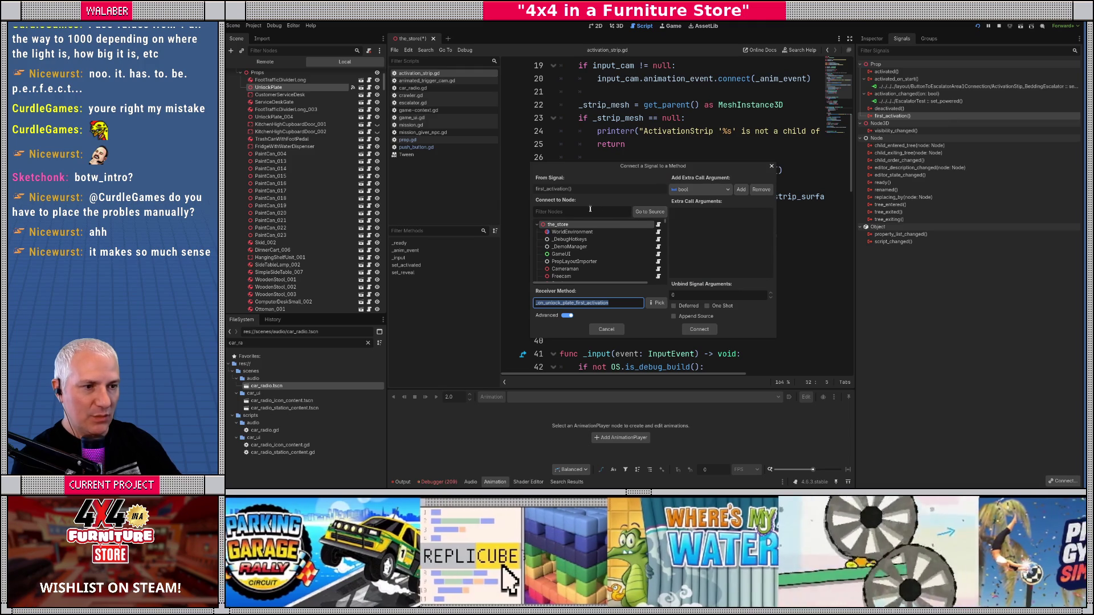
{"action": "left_click", "coordinate": [589, 211]}
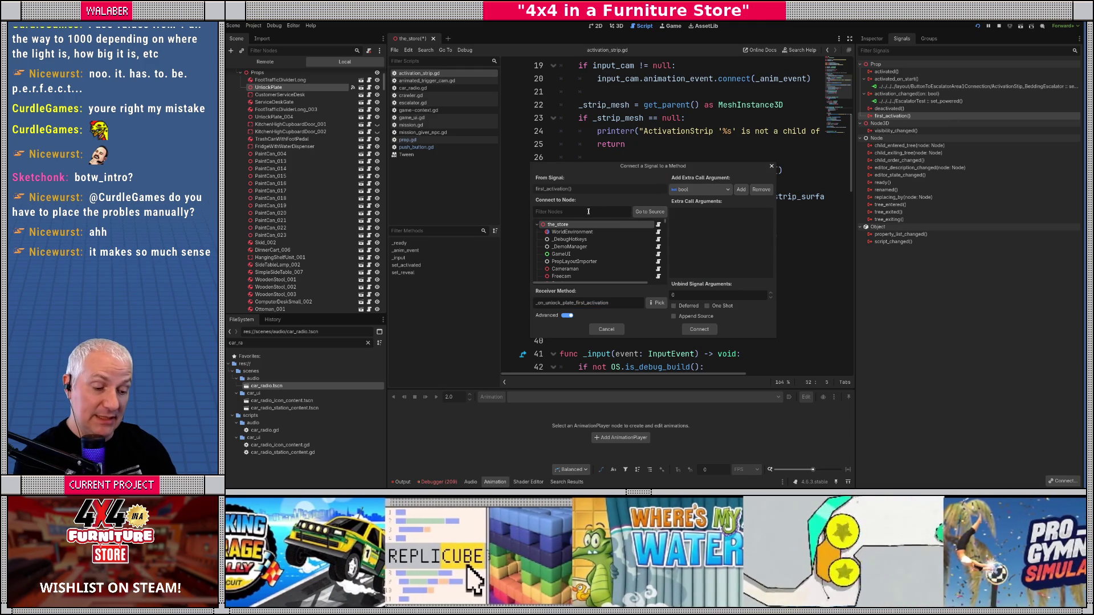
{"action": "type", "text": "cam"}
{"action": "scroll", "coordinate": [604, 261], "scroll_direction": "down", "scroll_amount": 2}
{"action": "scroll", "coordinate": [609, 271], "scroll_direction": "down", "scroll_amount": 5}
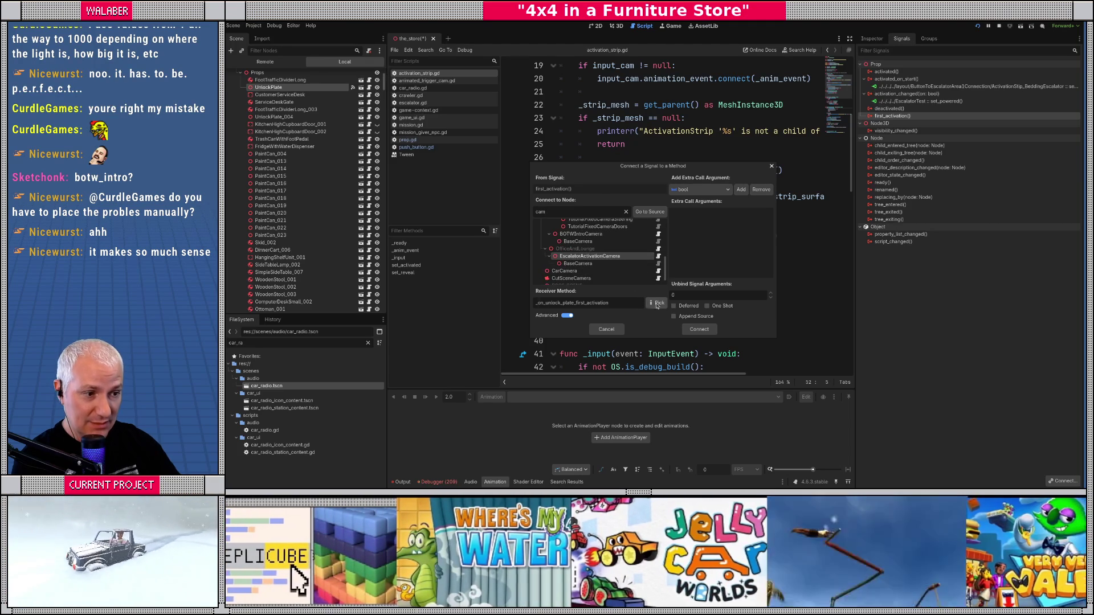
{"action": "left_click", "coordinate": [655, 303]}
{"action": "left_click", "coordinate": [621, 183]}
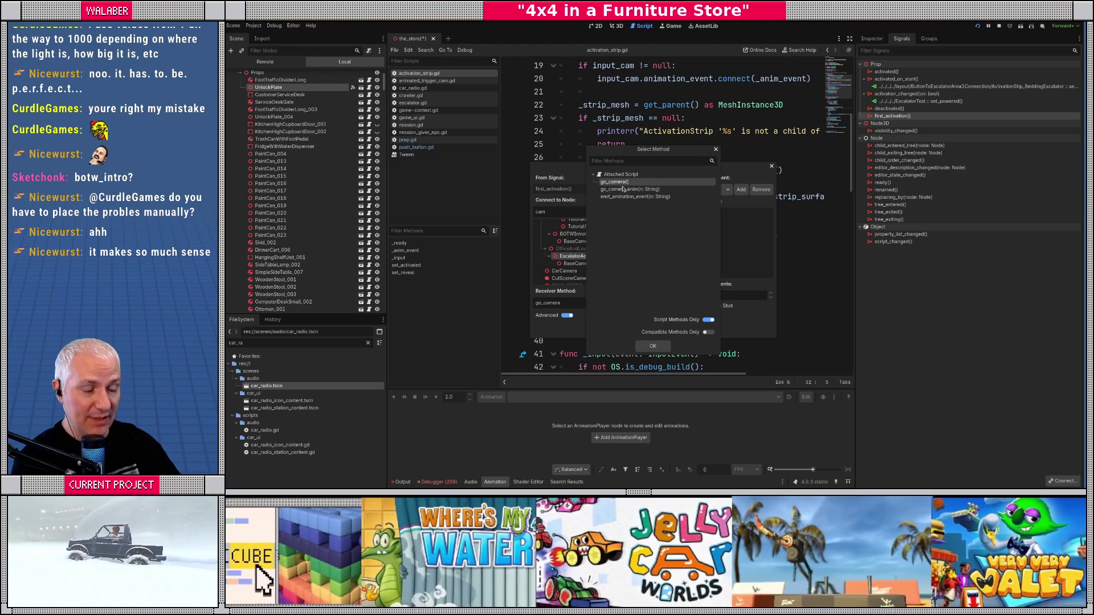
{"action": "left_click", "coordinate": [653, 346]}
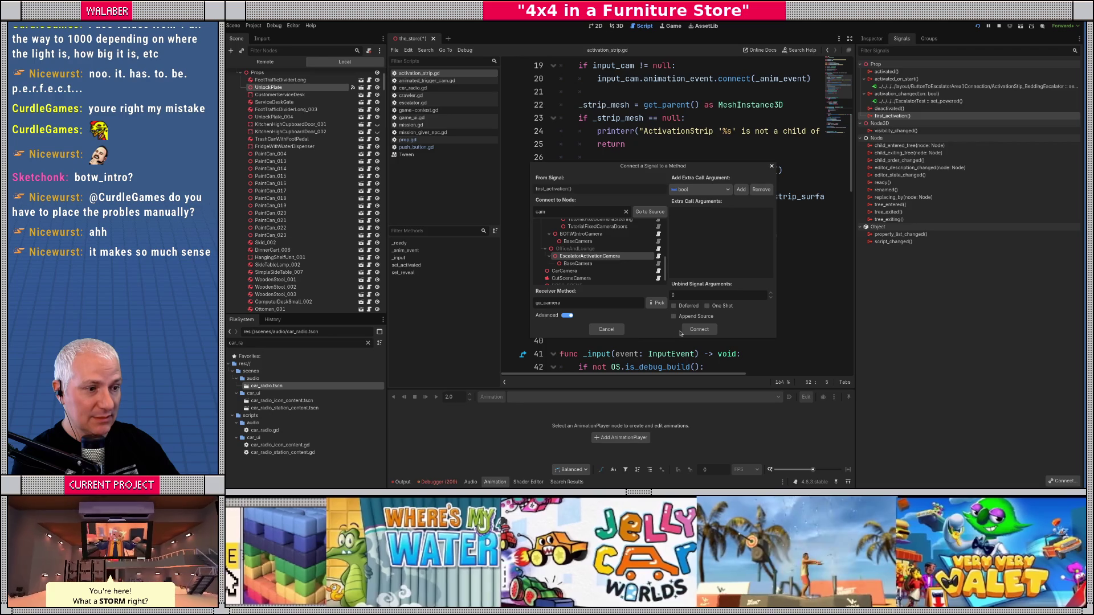
{"action": "left_click", "coordinate": [699, 330]}
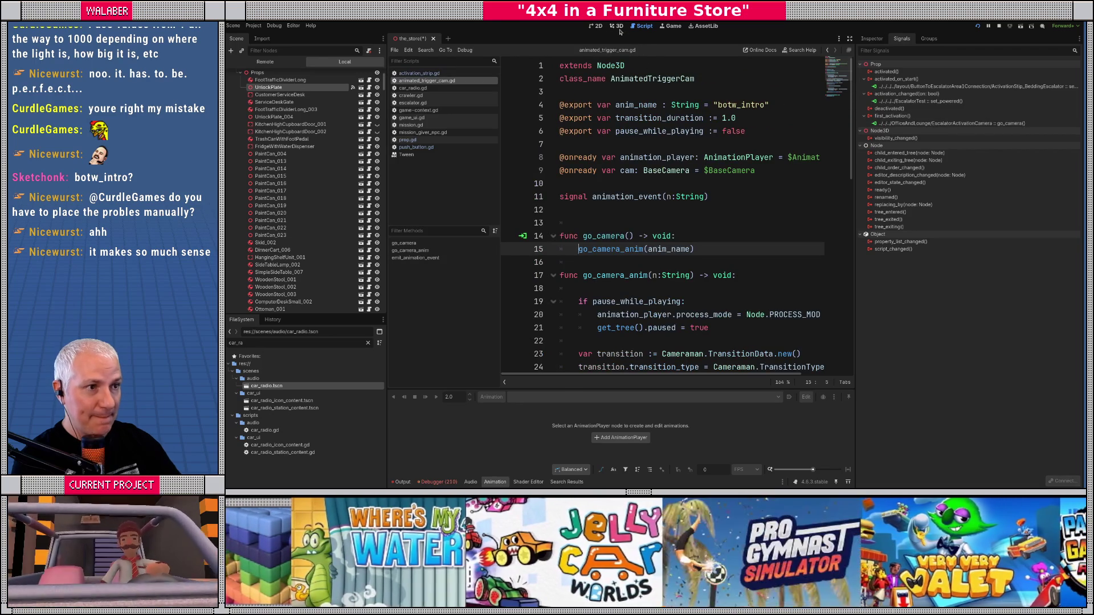
{"action": "left_click", "coordinate": [618, 29]}
{"action": "left_click_drag", "start_coordinate": [704, 230], "coordinate": [720, 228]}
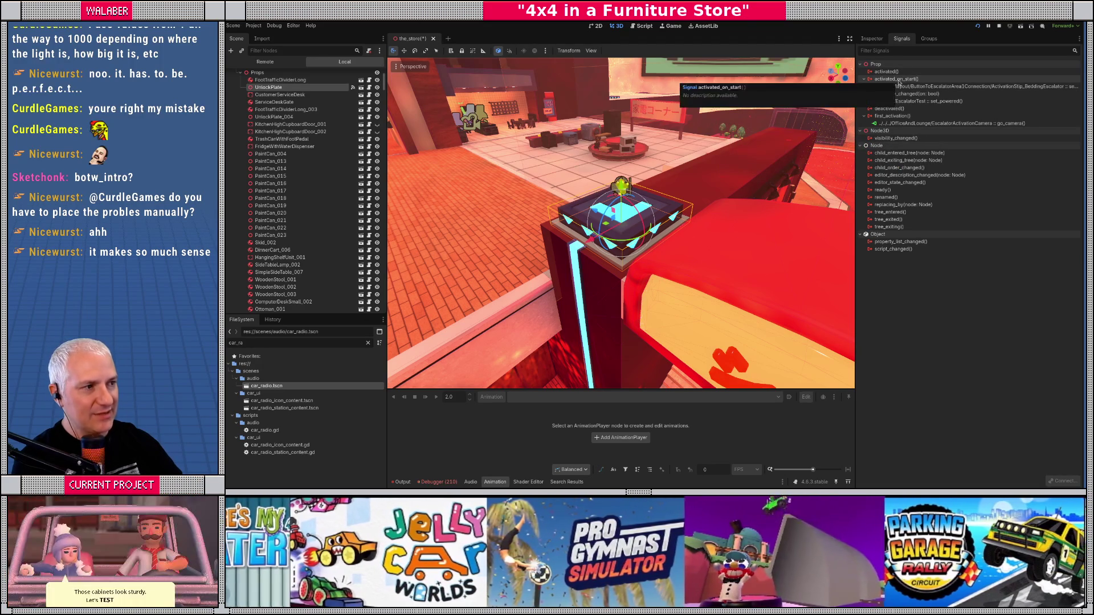
Inspect the activated_on_start connection and activation_changed signal while viewing UnlockPlate from above
{"action": "left_click", "coordinate": [934, 87]}
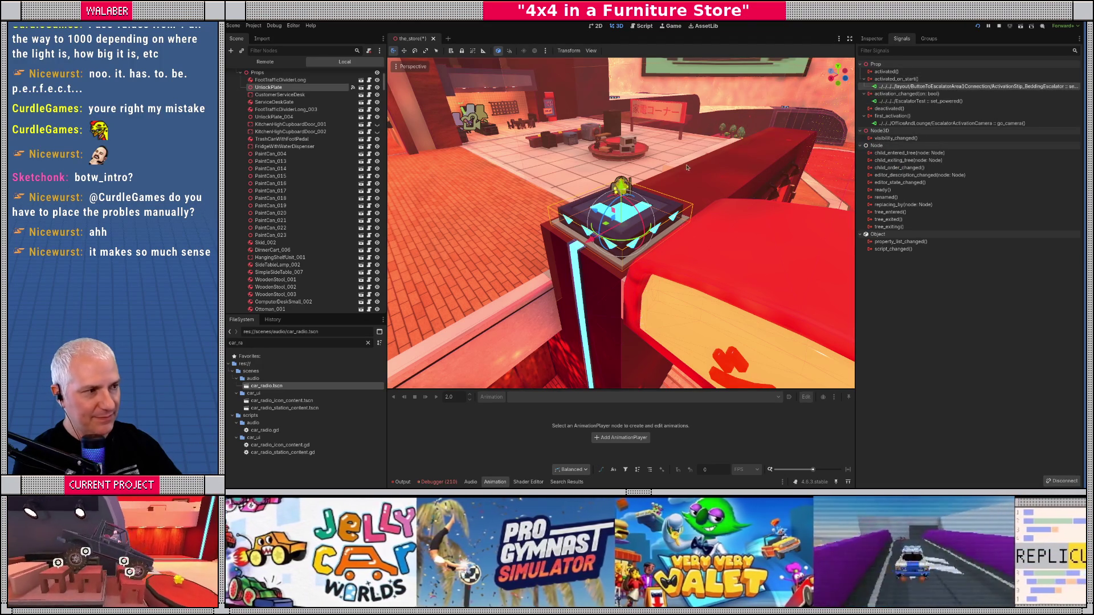
{"action": "left_click", "coordinate": [892, 95]}
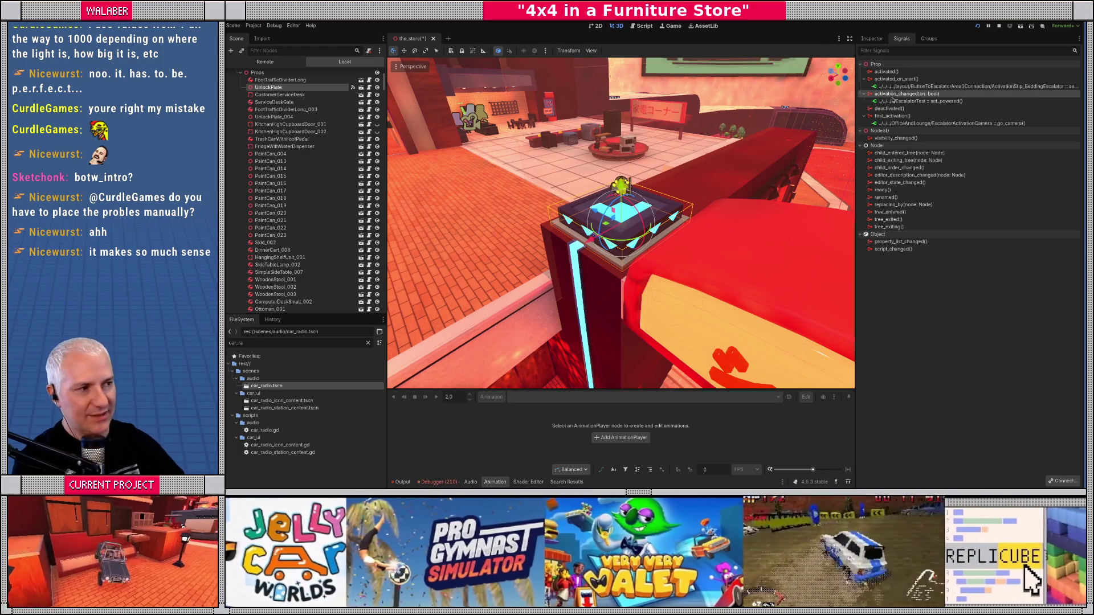
{"action": "mouse_move", "coordinate": [618, 233]}
{"action": "left_mouse_down"}
{"action": "mouse_move", "coordinate": [587, 266]}
{"action": "mouse_move", "coordinate": [513, 240]}
{"action": "left_mouse_up"}
{"action": "scroll", "coordinate": [268, 156], "scroll_direction": "up", "scroll_amount": 3}
Open EscalatorActivationCamera's bedding_escalator_activate animation in an enlarged timeline, scrubbed to about 0.53 s
{"action": "left_click", "coordinate": [237, 156]}
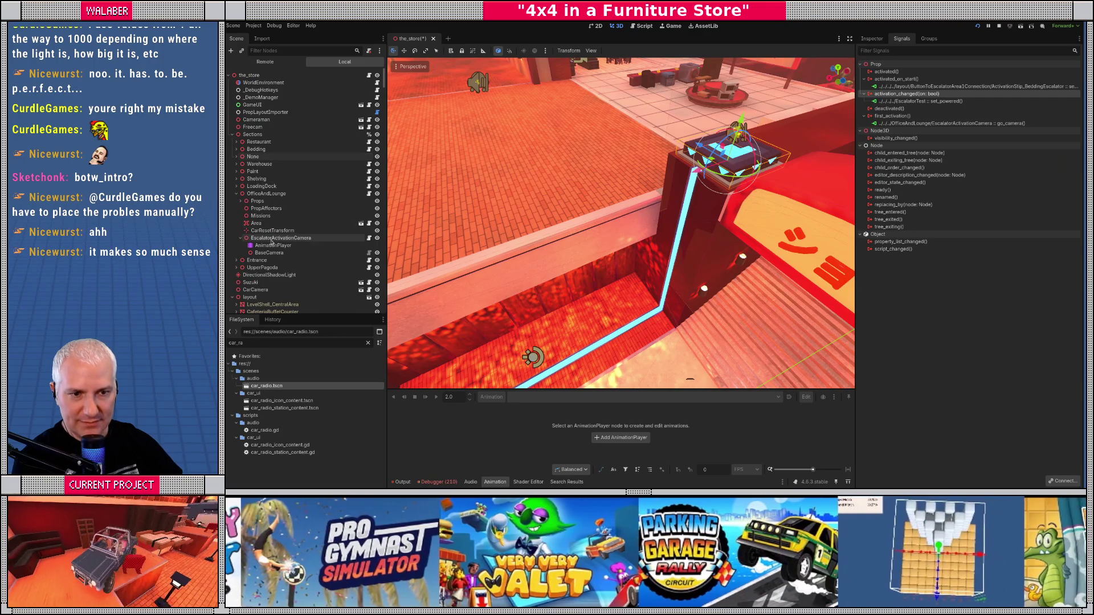
{"action": "left_click", "coordinate": [271, 239]}
{"action": "left_click", "coordinate": [273, 246]}
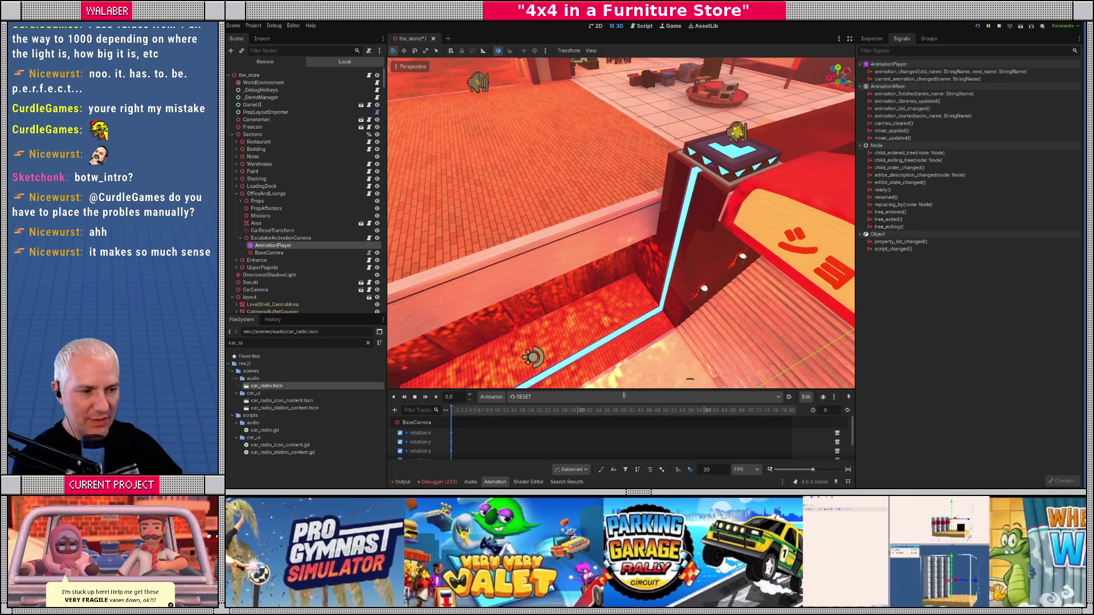
{"action": "left_click_drag", "start_coordinate": [612, 390], "coordinate": [613, 265]}
{"action": "left_click", "coordinate": [569, 271]}
{"action": "left_click", "coordinate": [541, 289]}
{"action": "left_click_drag", "start_coordinate": [451, 286], "coordinate": [467, 287]}
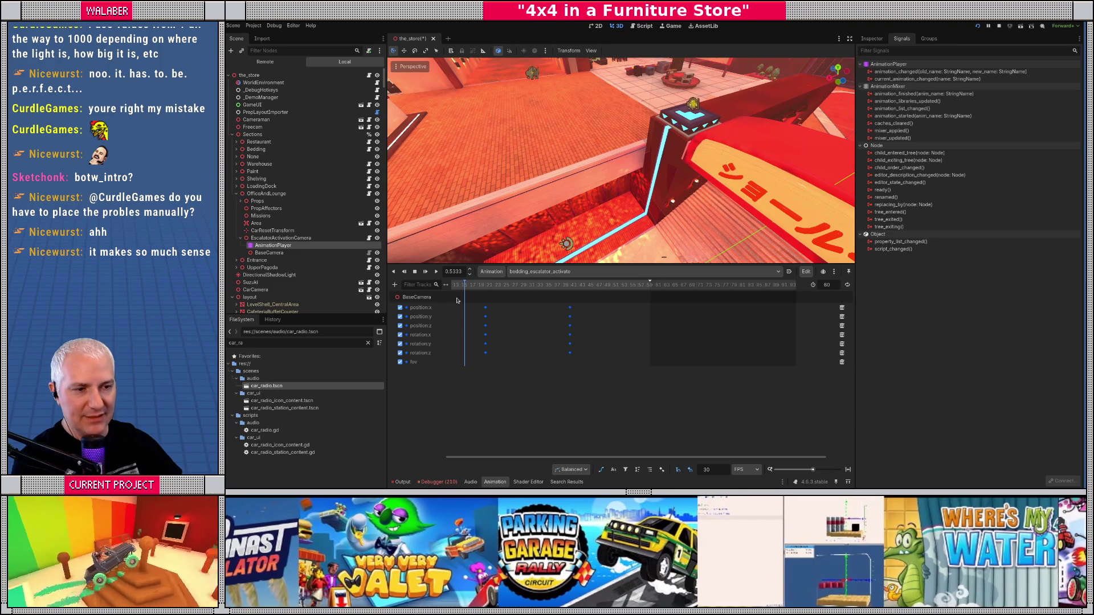
Add a Call Method track targeting the EscalatorActivationCamera node
{"action": "left_click", "coordinate": [395, 284]}
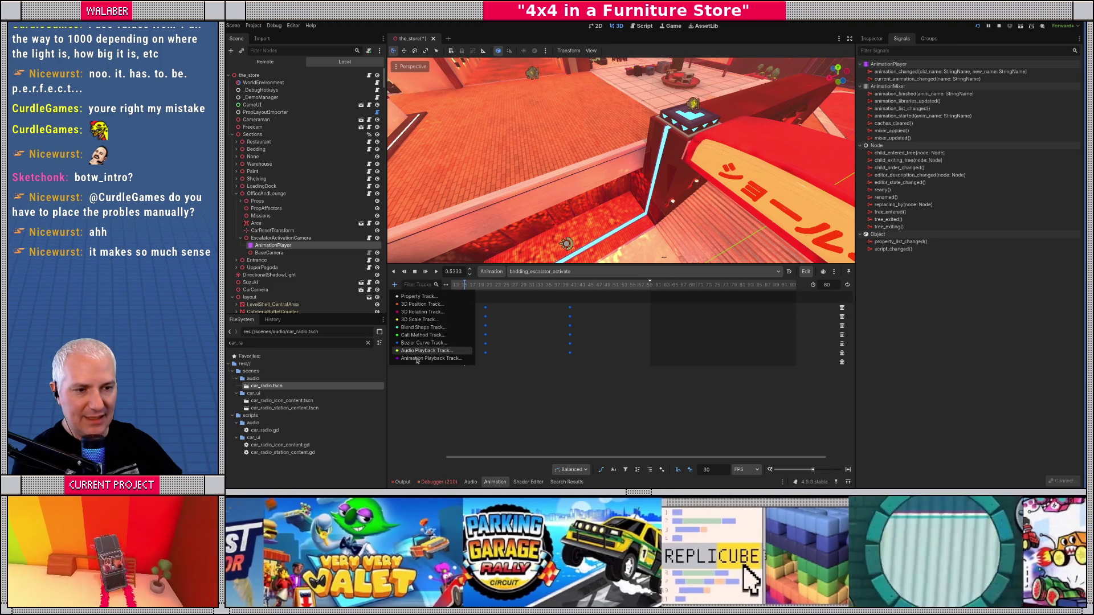
{"action": "left_click", "coordinate": [422, 335]}
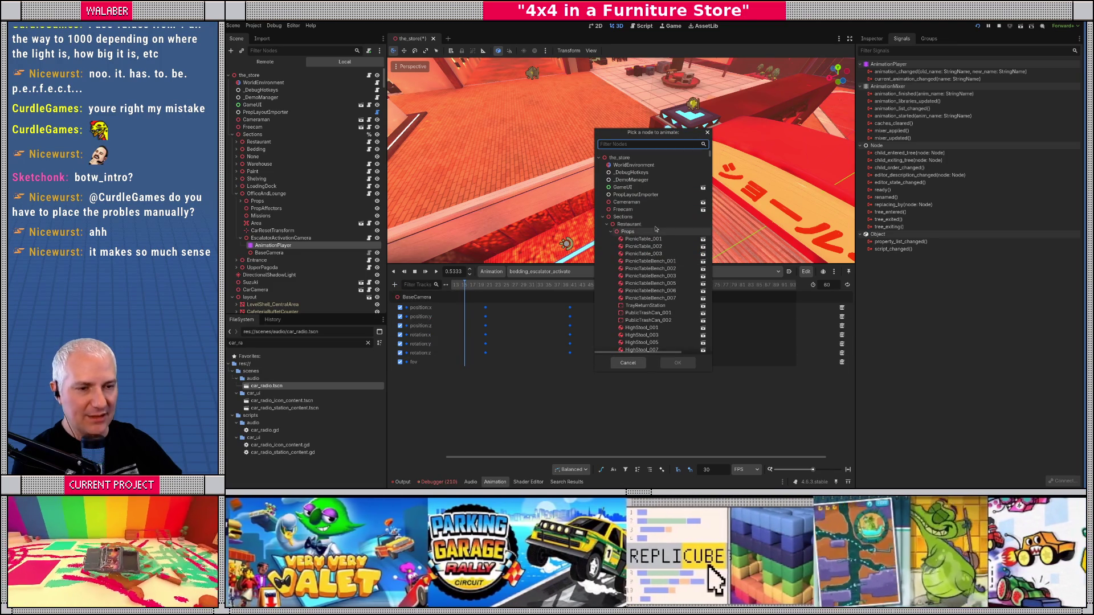
{"action": "type", "text": "escala"}
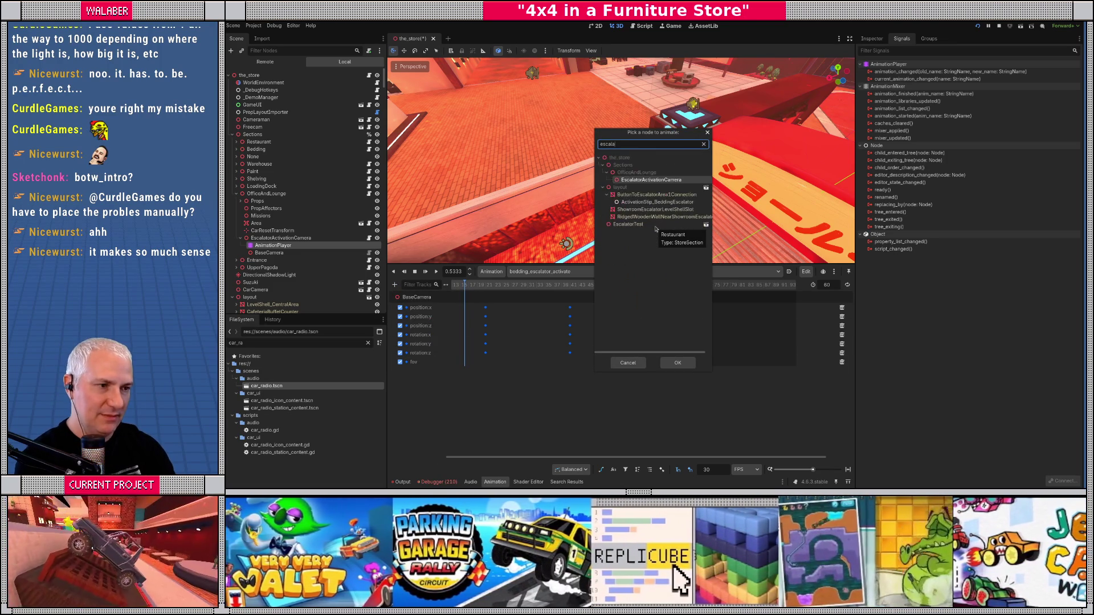
{"action": "key", "text": "Return"}
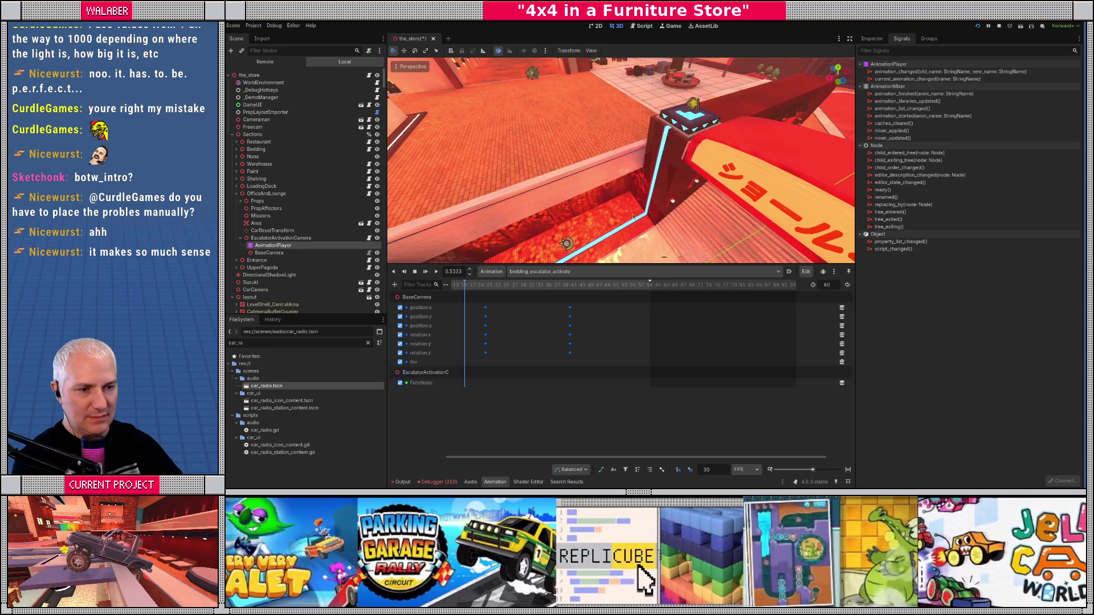
Insert an emit_animation_event key with argument activate_strip, save the scene, and stop the game
{"action": "right_click", "coordinate": [464, 385]}
{"action": "left_click", "coordinate": [467, 387]}
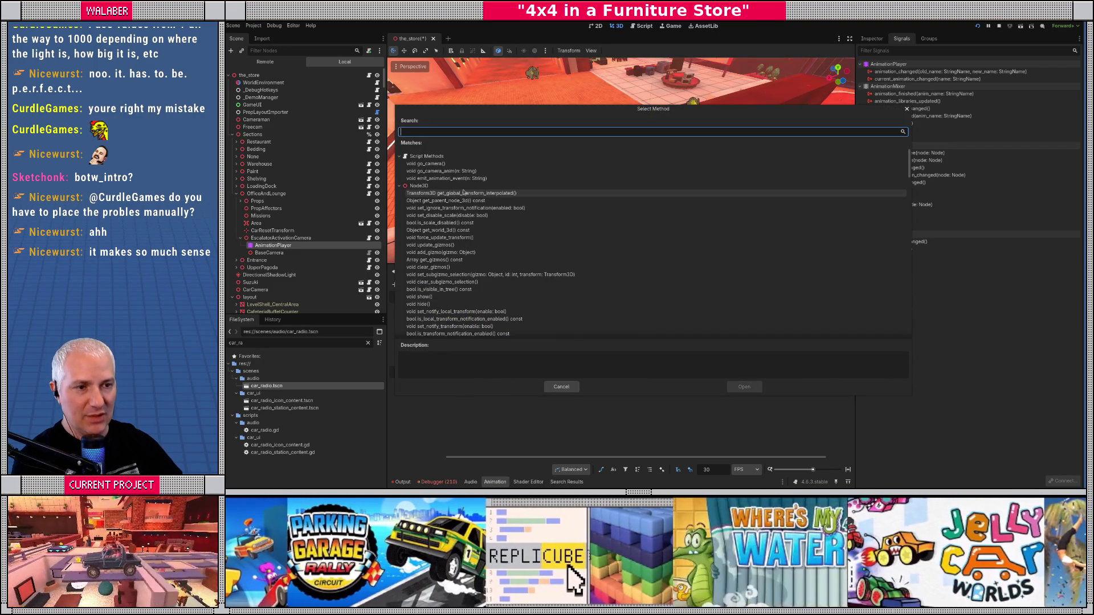
{"action": "double_click", "coordinate": [439, 179]}
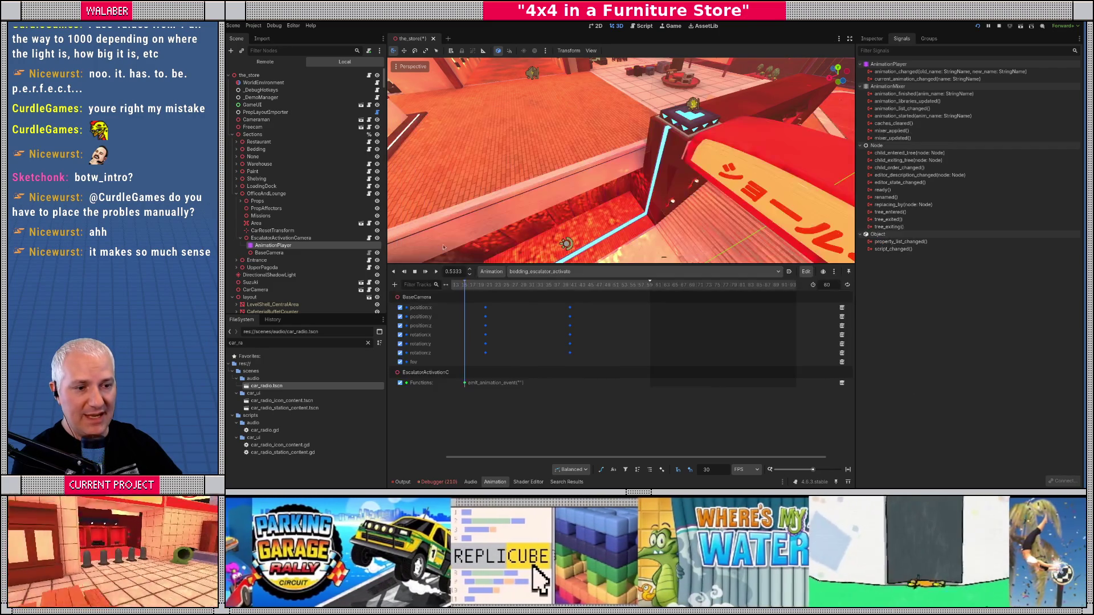
{"action": "left_click", "coordinate": [465, 384]}
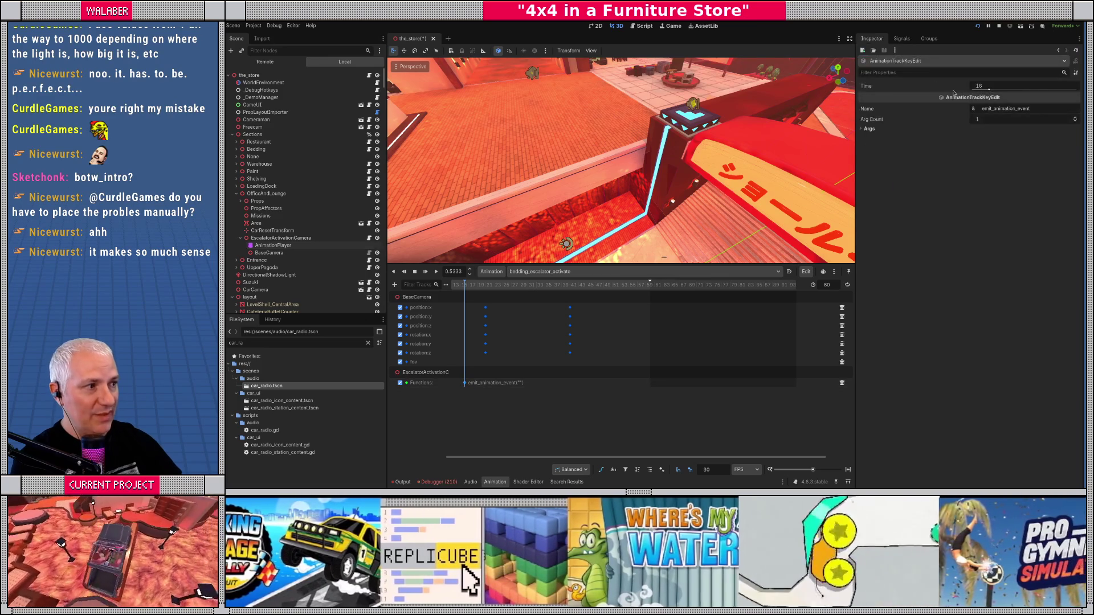
{"action": "left_click", "coordinate": [866, 129]}
{"action": "left_click", "coordinate": [869, 138]}
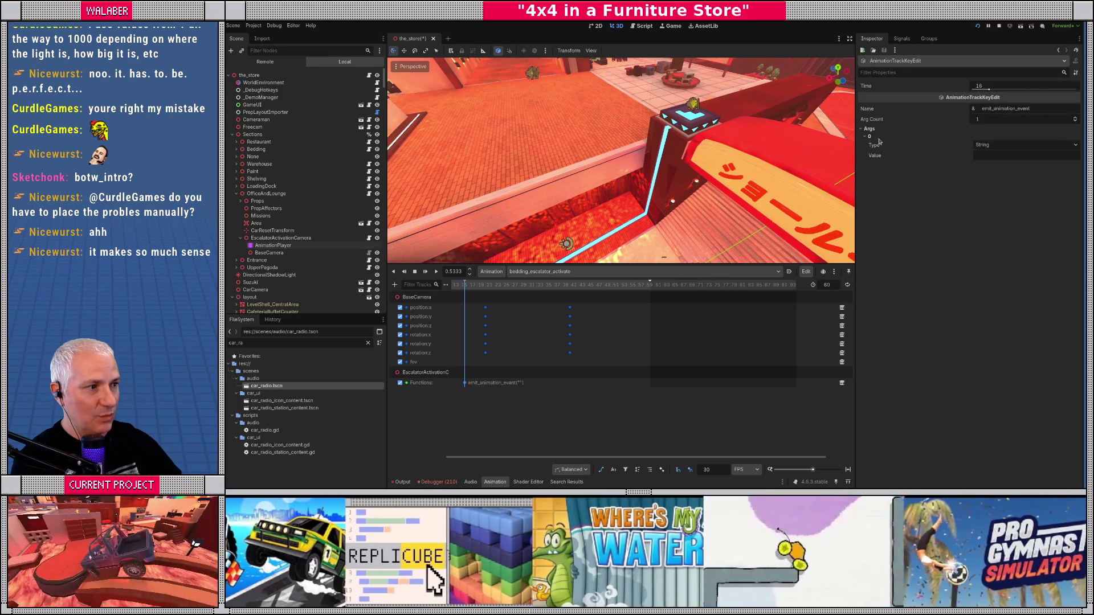
{"action": "left_click", "coordinate": [993, 155]}
{"action": "type", "text": "activate_strip"}
{"action": "key", "text": "Return"}
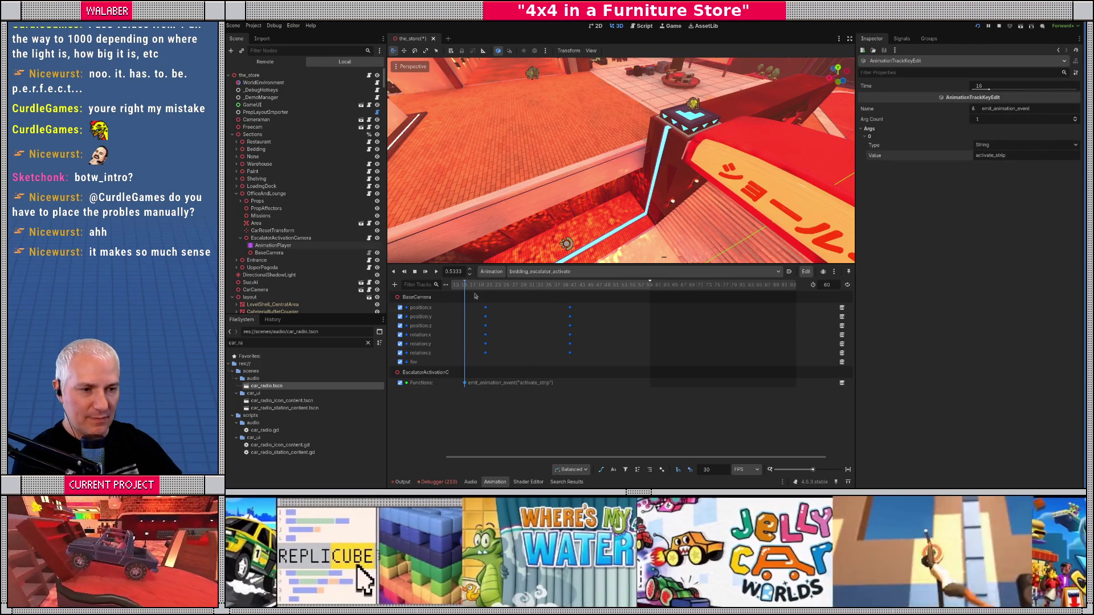
{"action": "key", "text": "ctrl+s"}
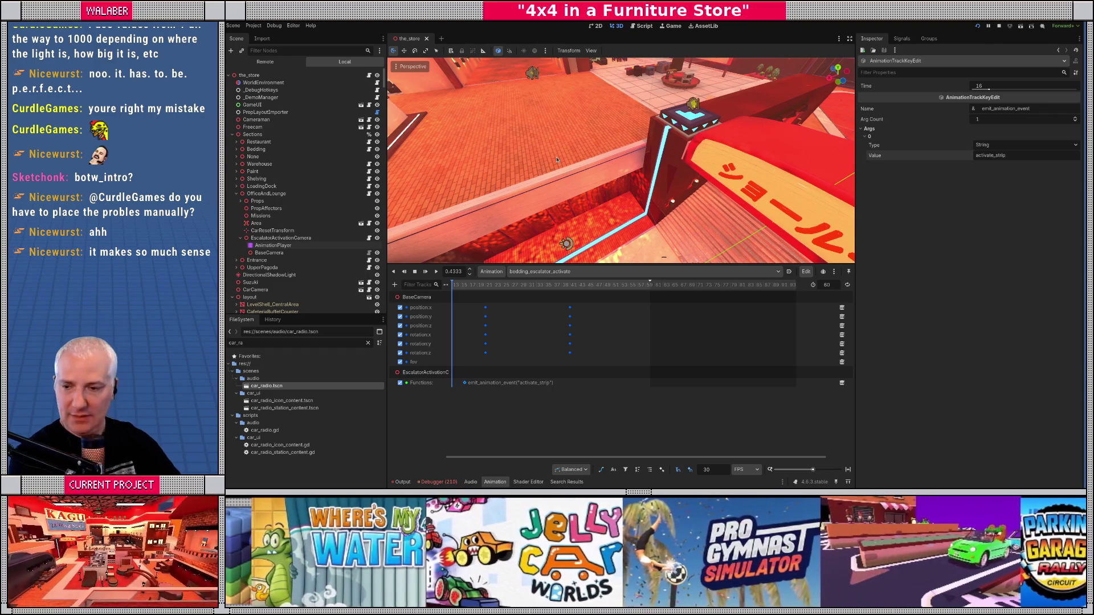
{"action": "key", "text": "F8"}
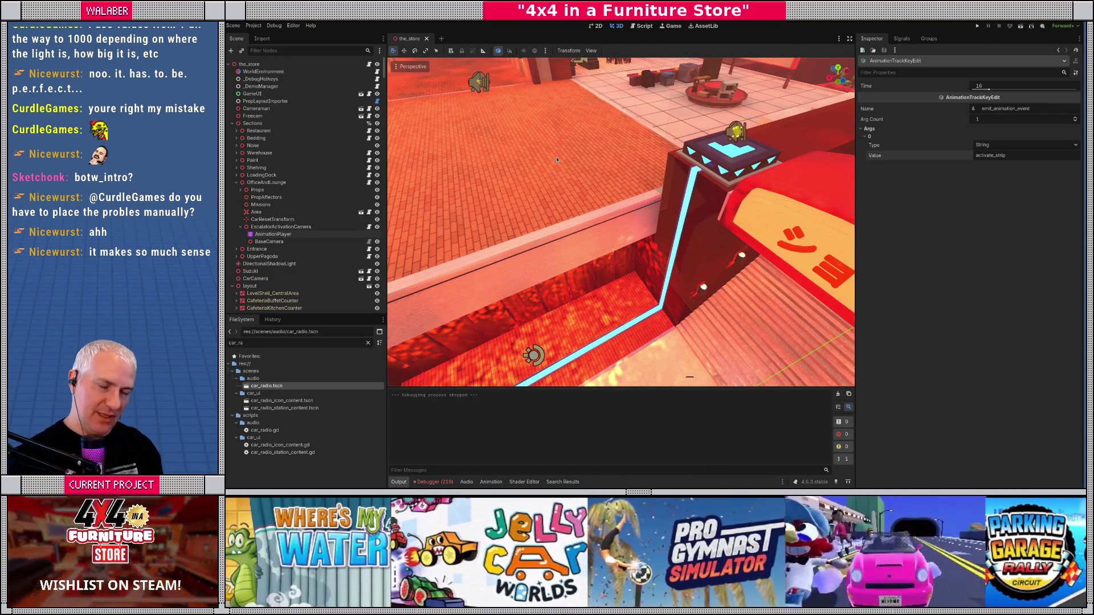
{"action": "key", "text": "F5"}
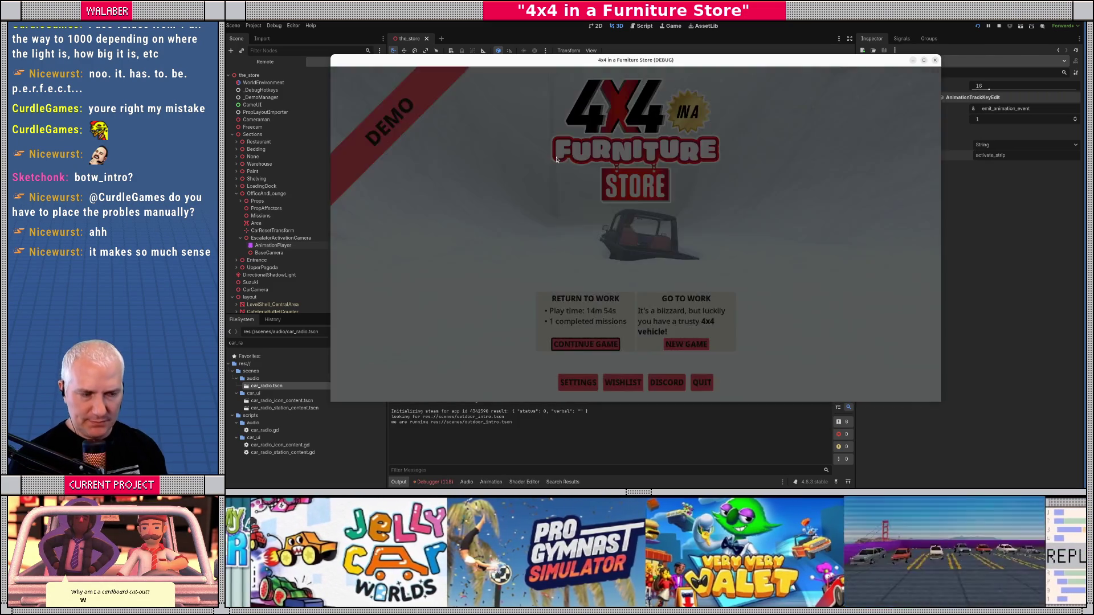
{"action": "key", "text": "Return"}
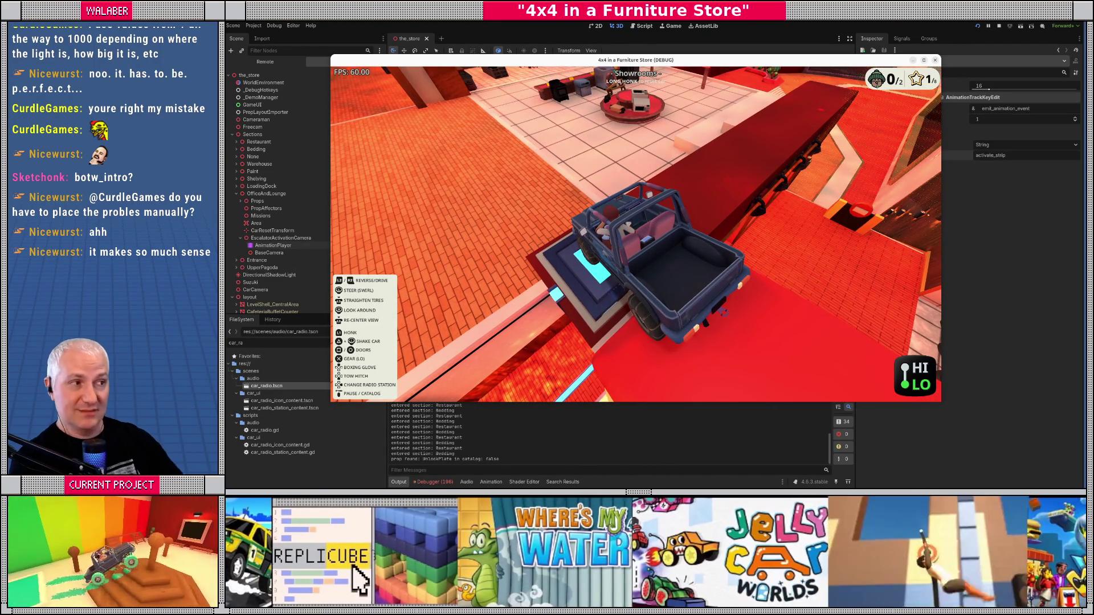
{"action": "key", "text": "F8"}
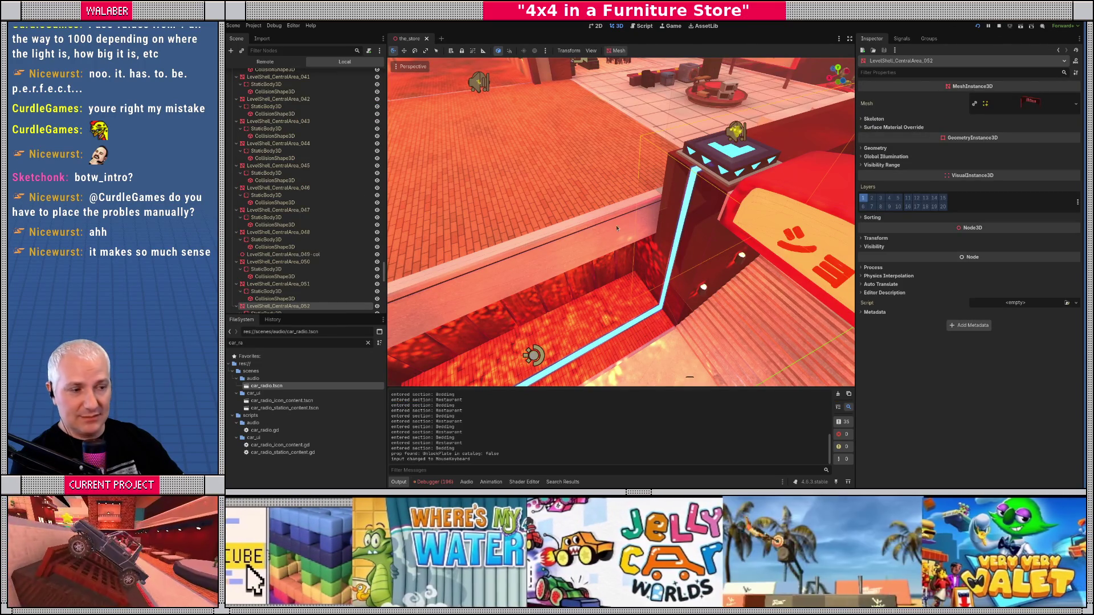
{"action": "left_click", "coordinate": [687, 208]}
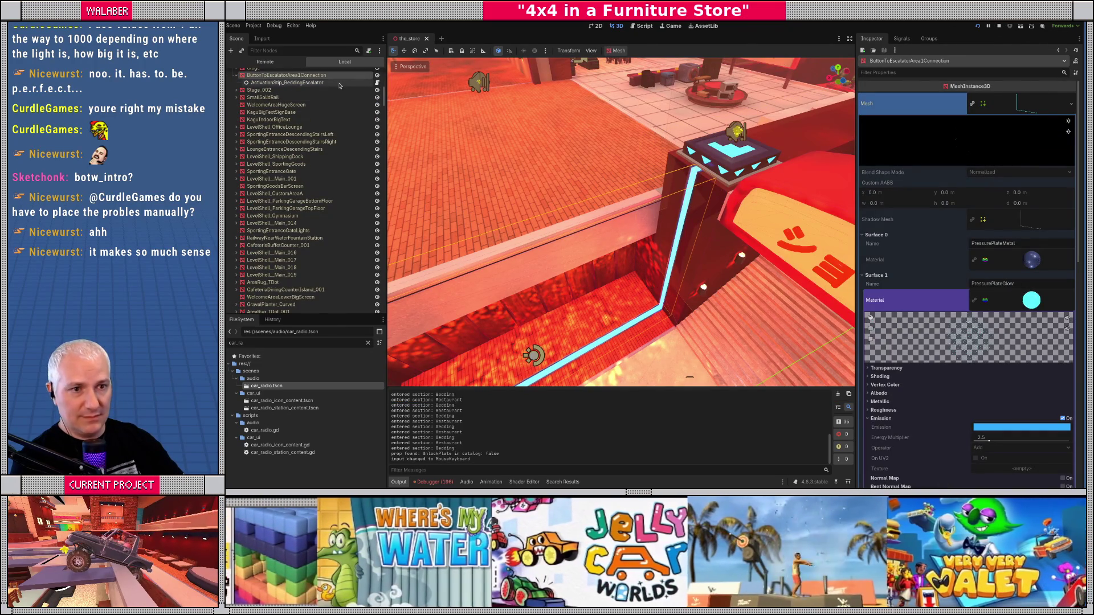
{"action": "left_click", "coordinate": [373, 82]}
{"action": "left_click", "coordinate": [377, 83]}
{"action": "scroll", "coordinate": [620, 182], "scroll_direction": "up", "scroll_amount": 5}
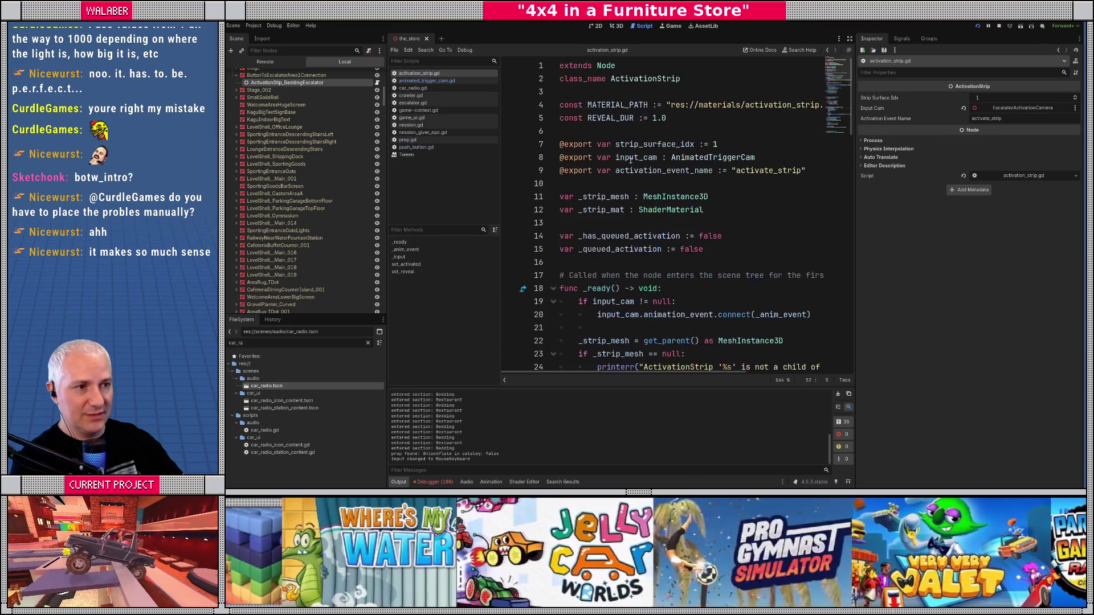
{"action": "left_click", "coordinate": [622, 182]}
{"action": "type", "text": "@export var start_a"}
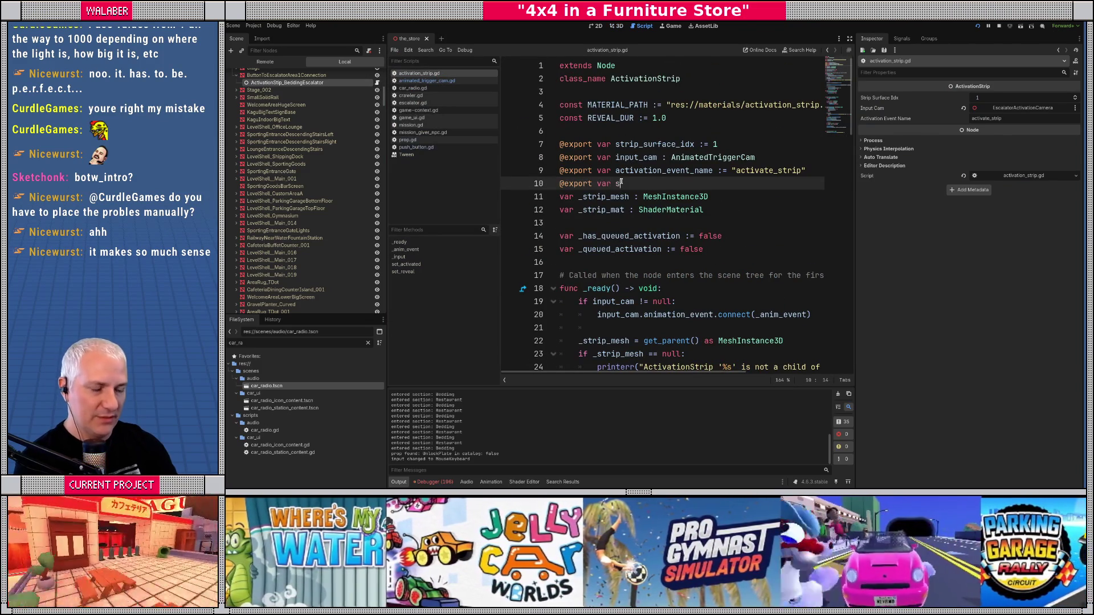
{"action": "type", "text": "ctiva"}
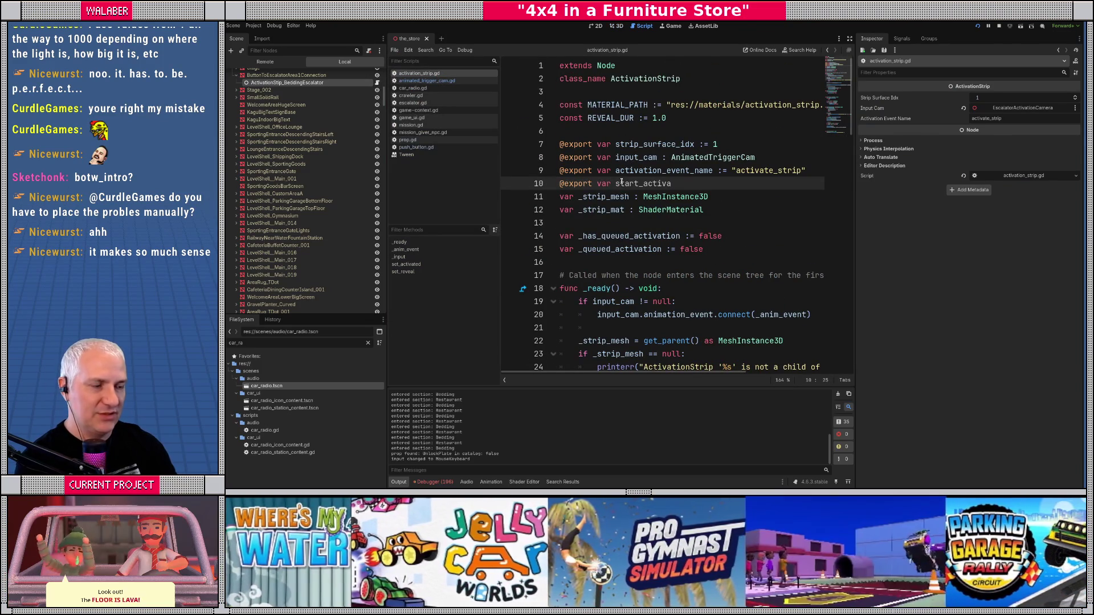
{"action": "type", "text": "ted := fal"}
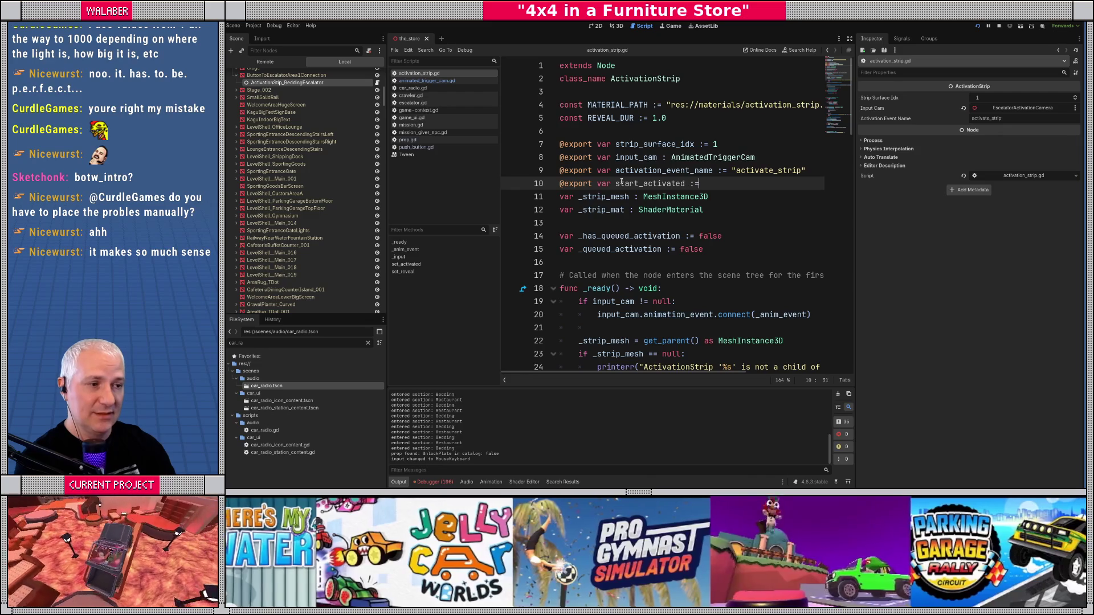
{"action": "type", "text": "se"}
{"action": "key", "text": "Return"}
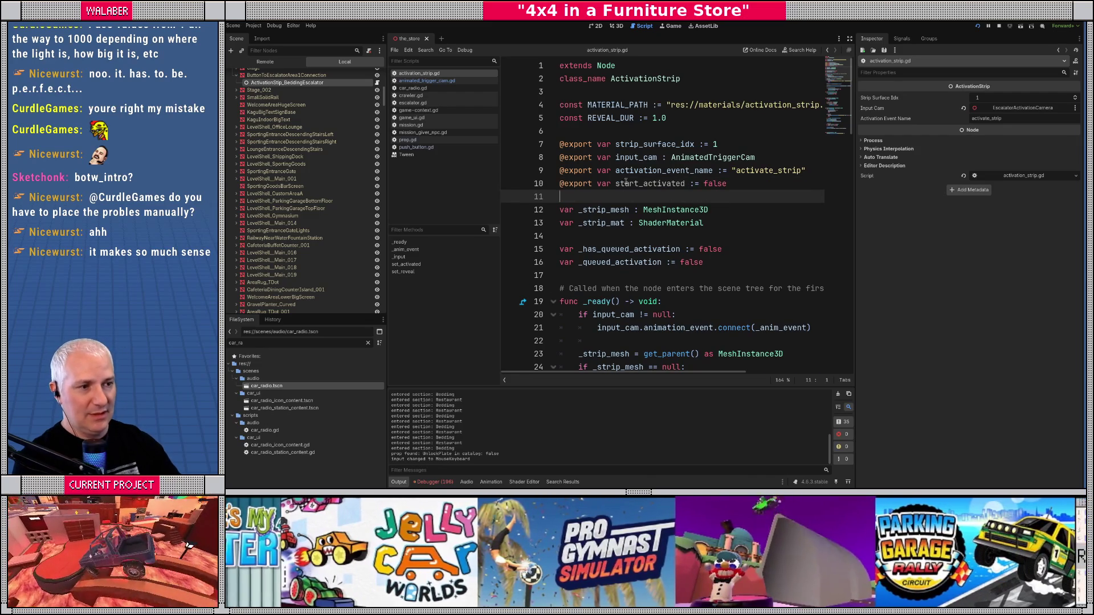
{"action": "double_click", "coordinate": [626, 183]}
Call set_activated(start_activated, true) in _ready after the material setup and save the script
{"action": "scroll", "coordinate": [644, 199], "scroll_direction": "down", "scroll_amount": 5}
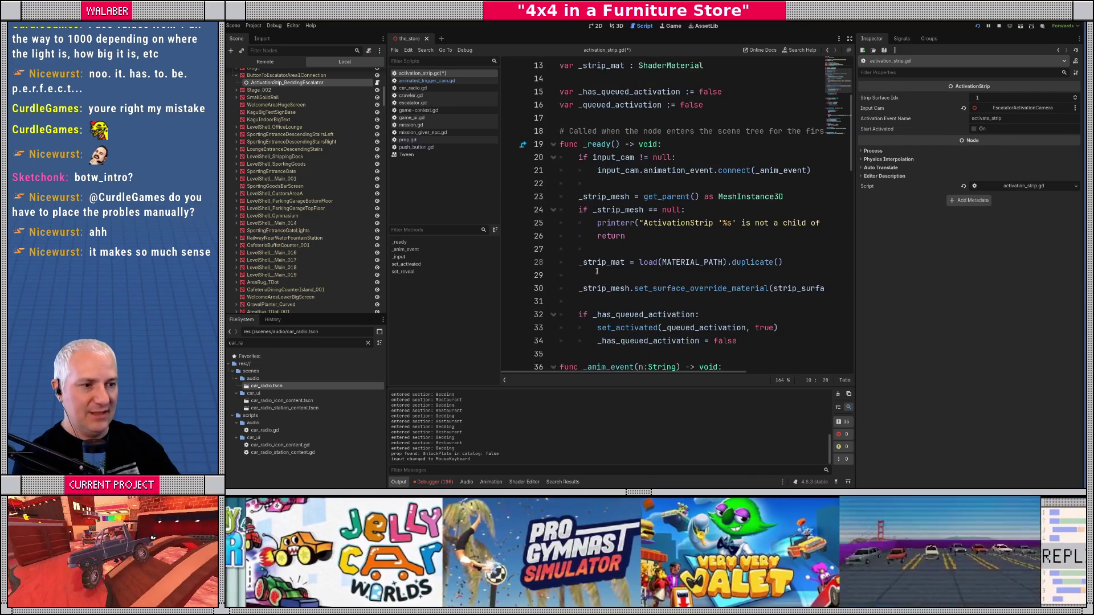
{"action": "key", "text": "ctrl+shift+F11"}
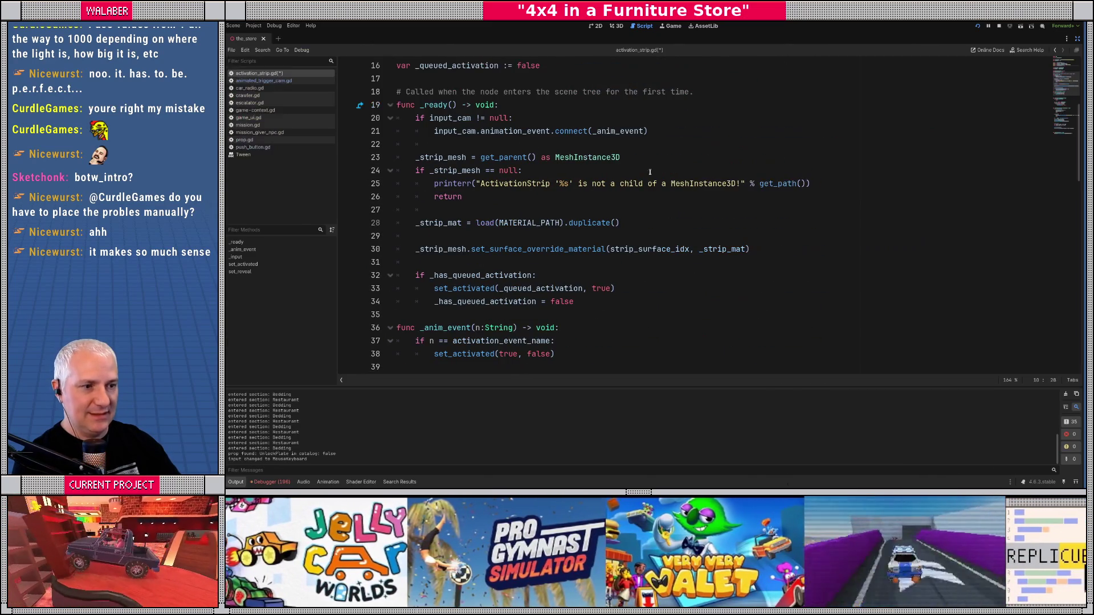
{"action": "left_click", "coordinate": [485, 266]}
{"action": "key", "text": "Return"}
{"action": "key", "text": "Return"}
{"action": "key", "text": "Up"}
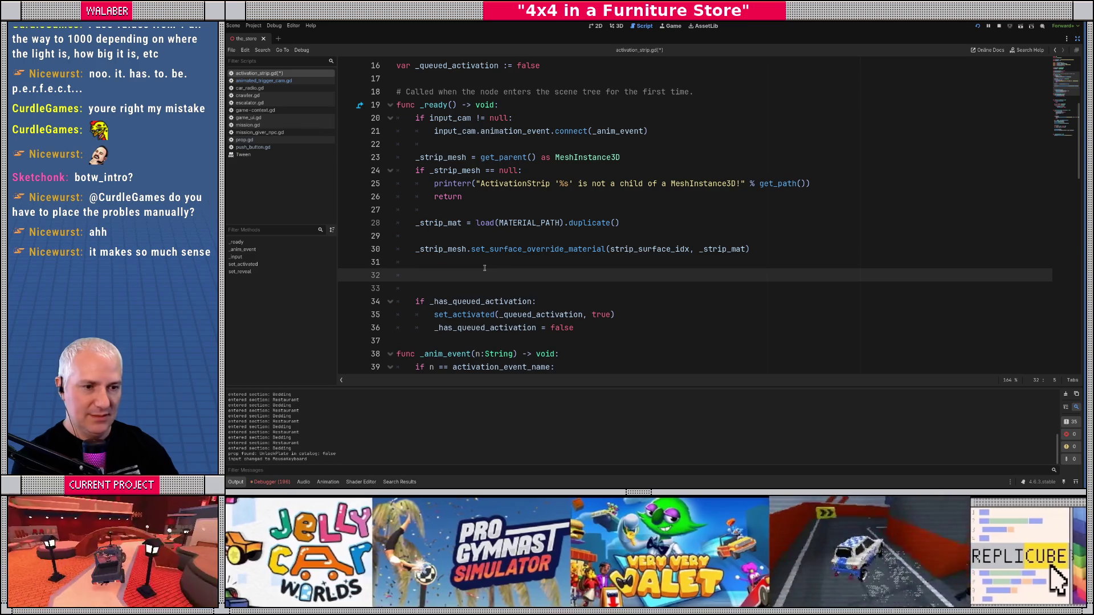
{"action": "type", "text": "set_"}
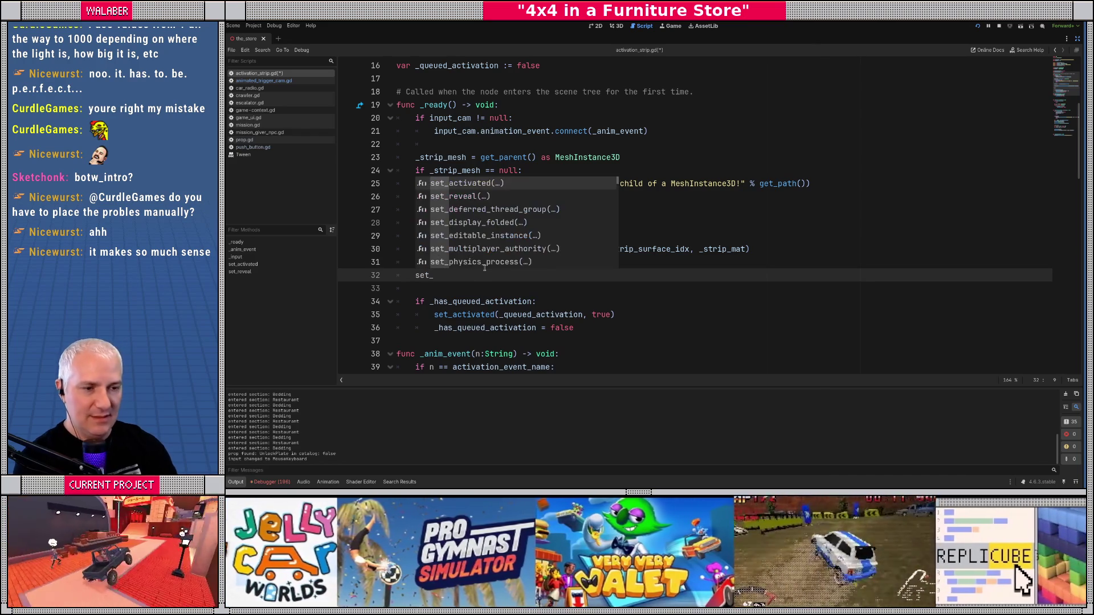
{"action": "key", "text": "Return"}
{"action": "type", "text": "start"}
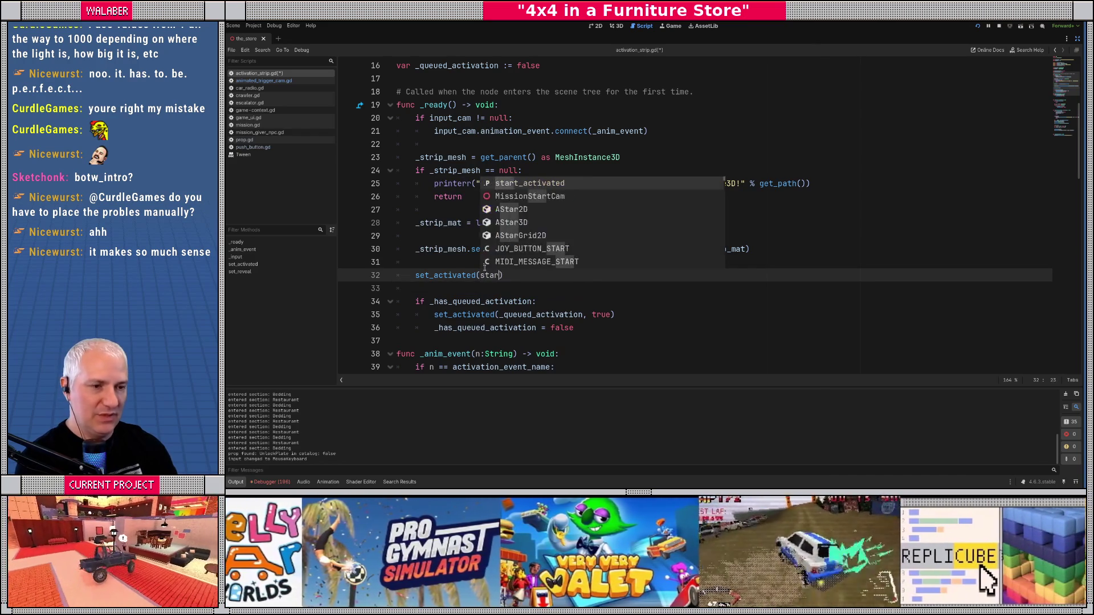
{"action": "key", "text": "Return"}
{"action": "type", "text": ", "}
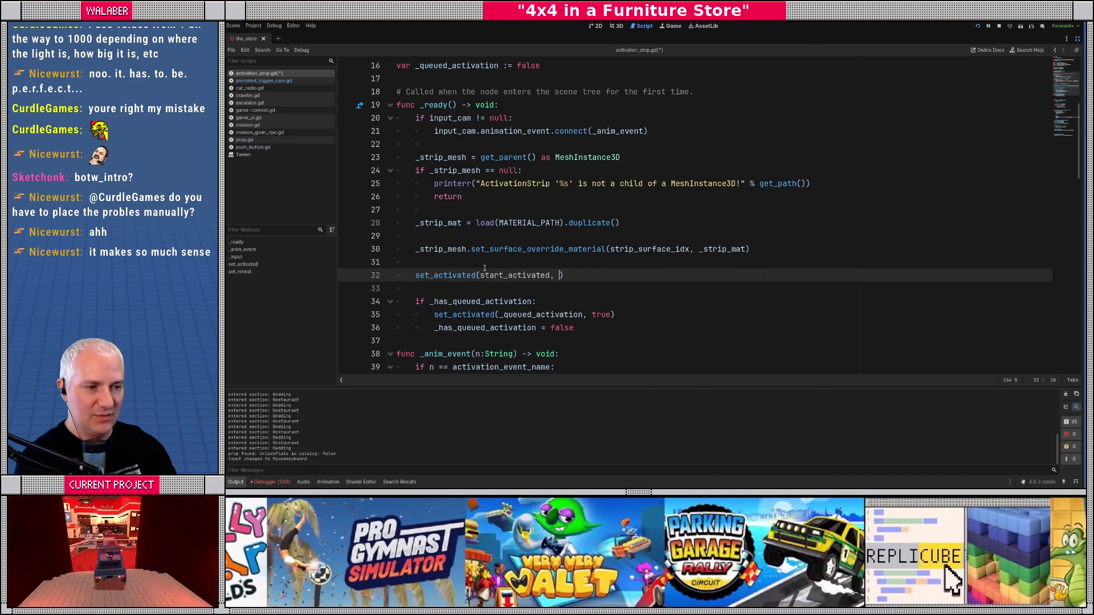
{"action": "type", "text": "true)"}
{"action": "key", "text": "ctrl+s"}
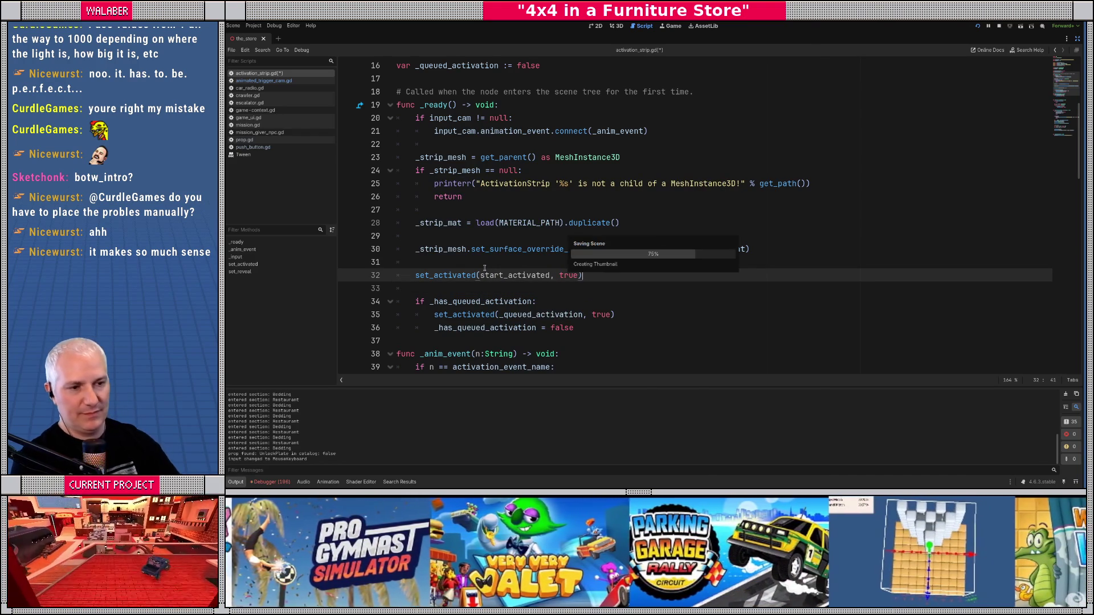
Stop the running game and relaunch it with F5 to test the change
{"action": "left_click", "coordinate": [531, 204]}
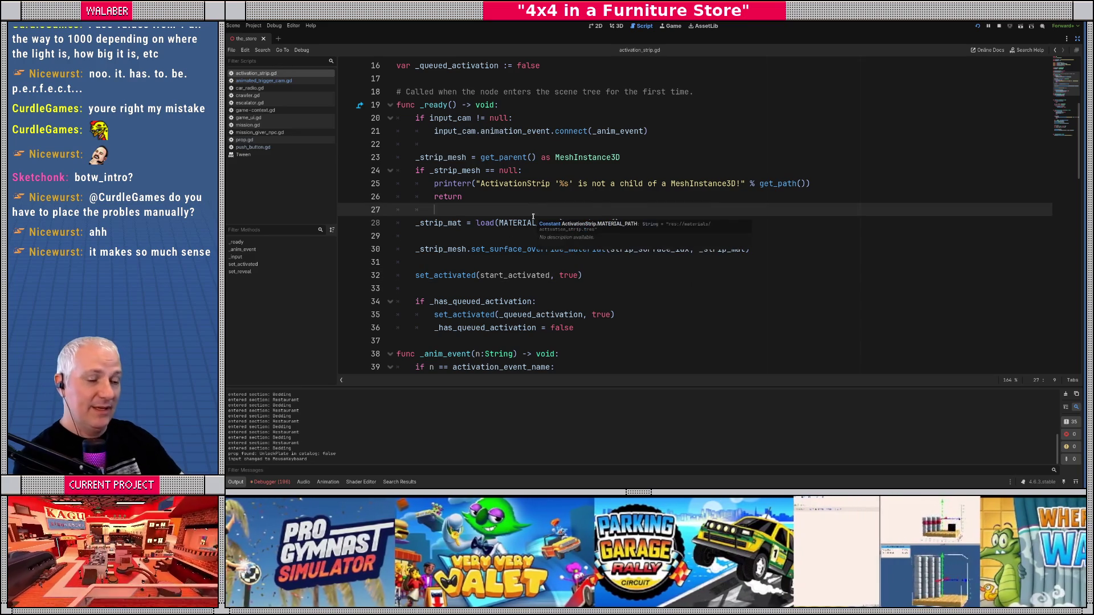
{"action": "key", "text": "F8"}
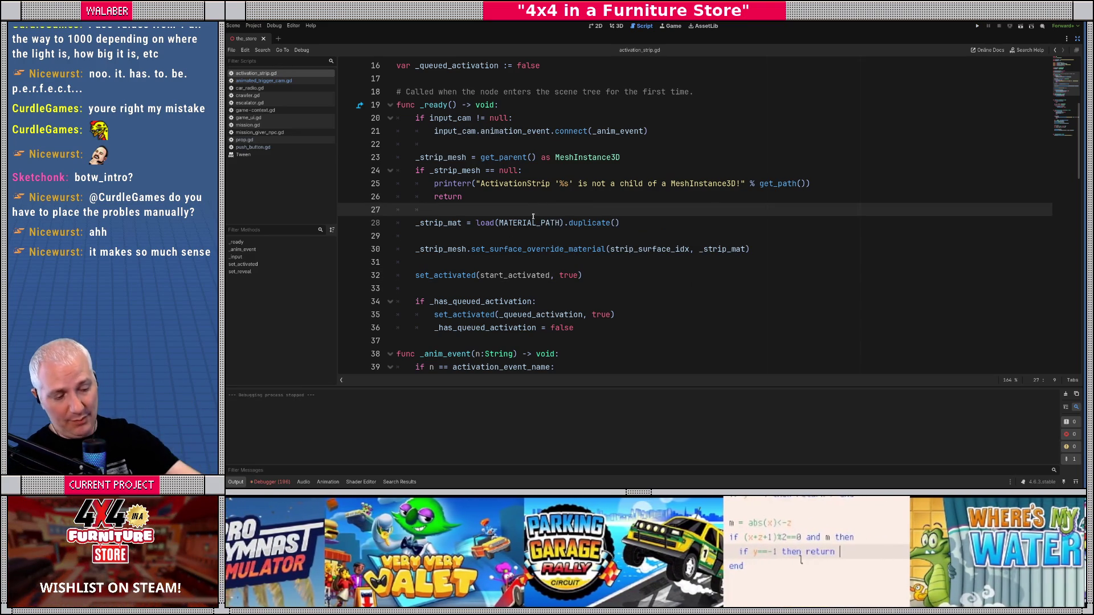
{"action": "key", "text": "F5"}
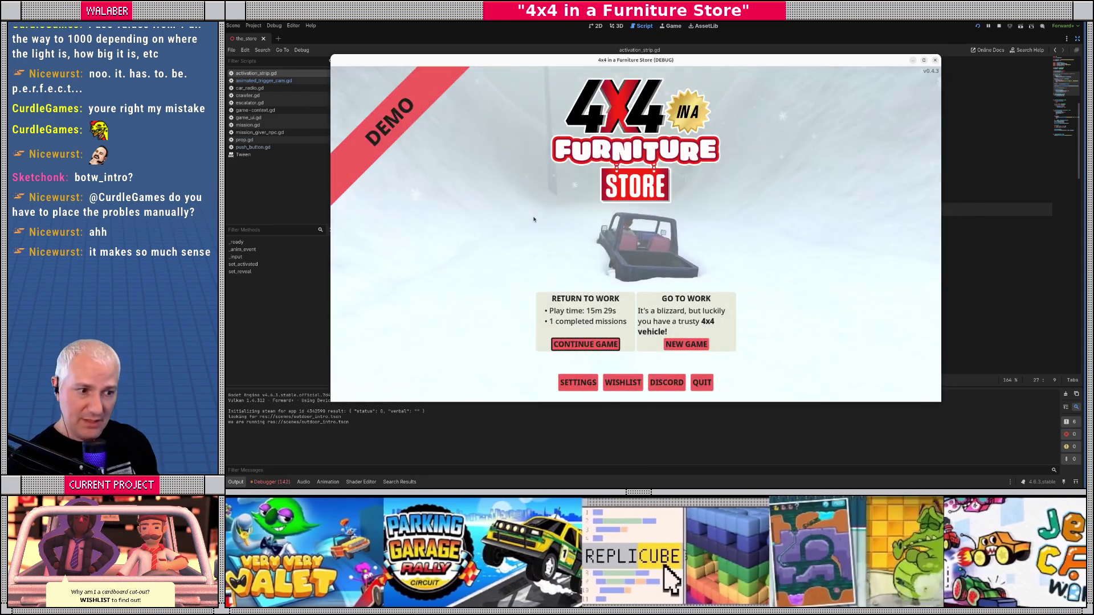
Continue the saved game, then stop the test run and bring up save.dat in VS Code
{"action": "key", "text": "Return"}
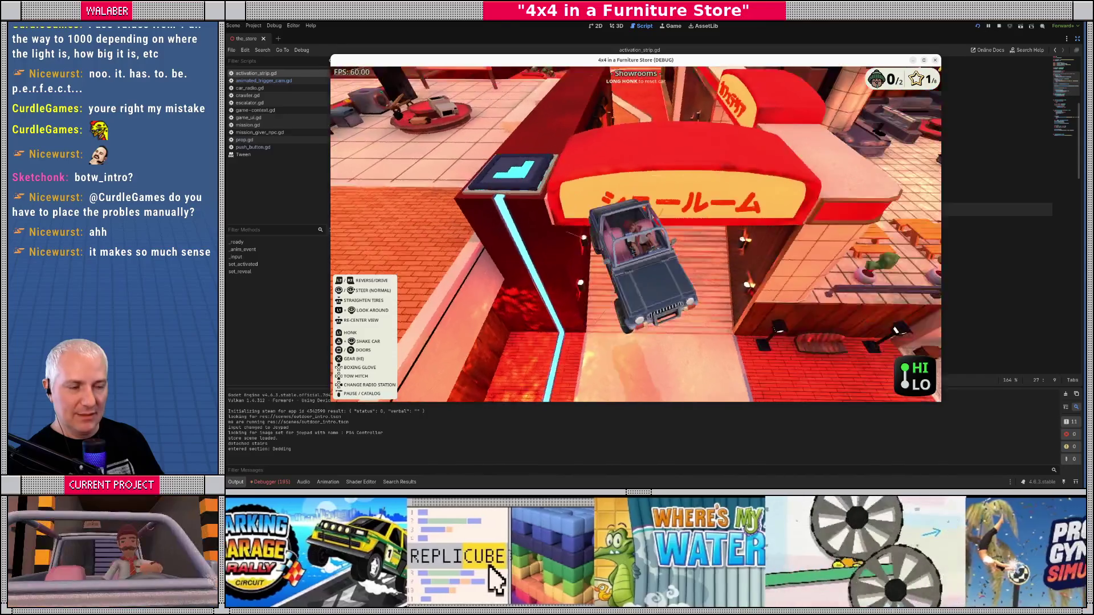
{"action": "key", "text": "alt+Tab"}
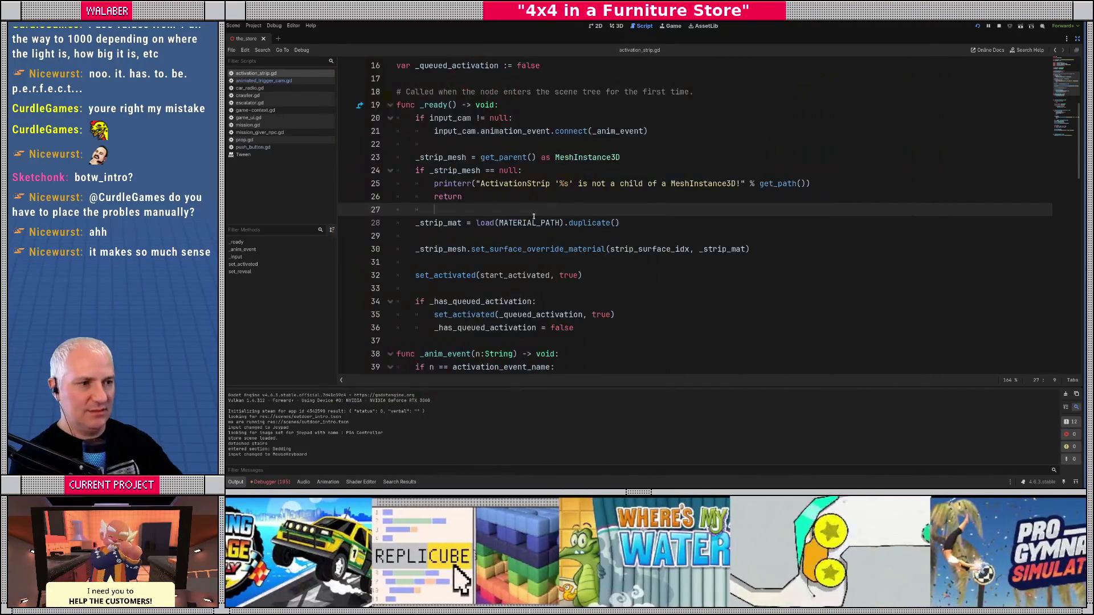
{"action": "key", "text": "F8"}
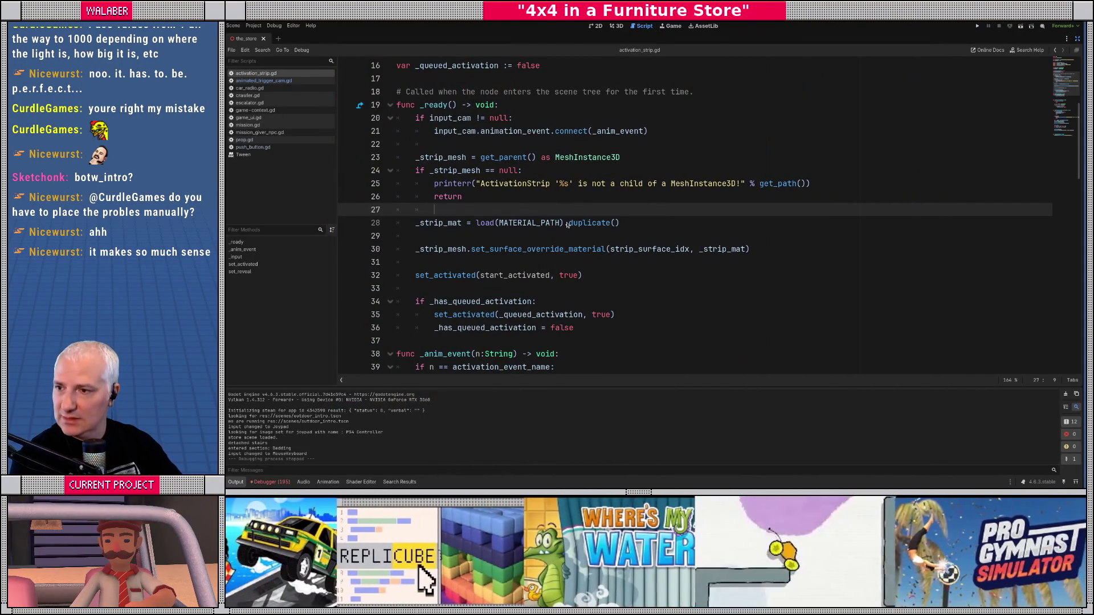
{"action": "key", "text": "alt+Tab"}
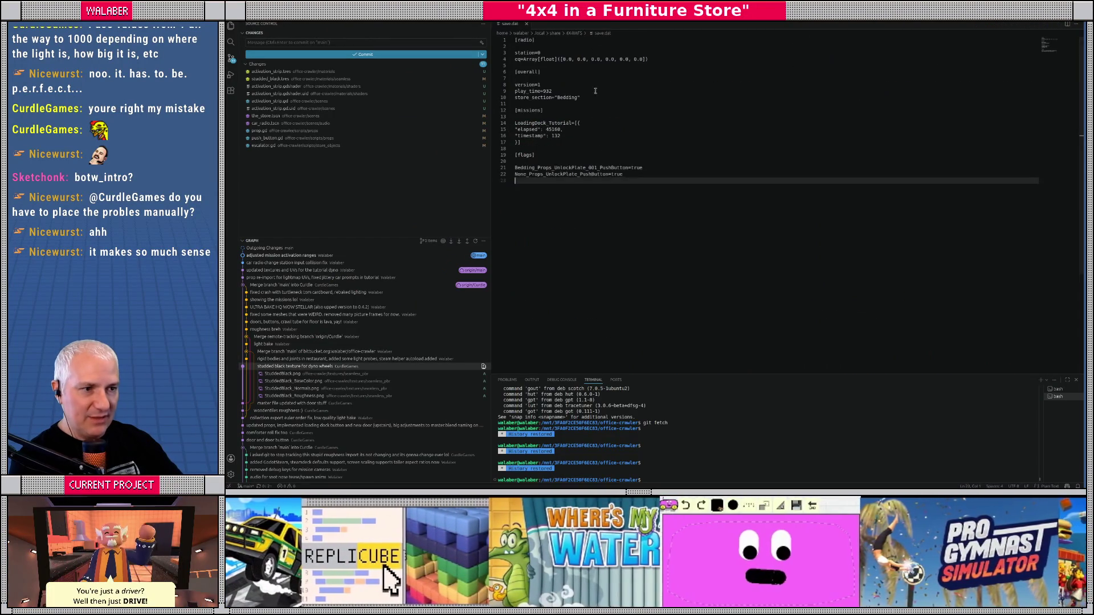
Delete the Bedding unlock flag on line 21 by mistake, then restore it with undo
{"action": "left_click", "coordinate": [623, 176]}
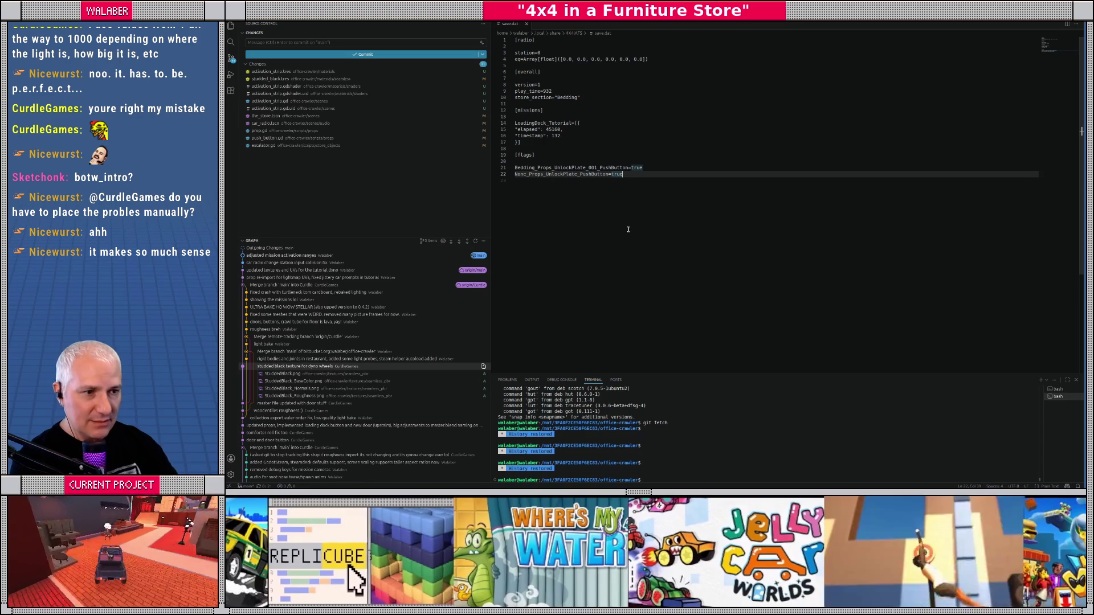
{"action": "key", "text": "Up"}
{"action": "key", "text": "End"}
{"action": "key", "text": "shift+Home"}
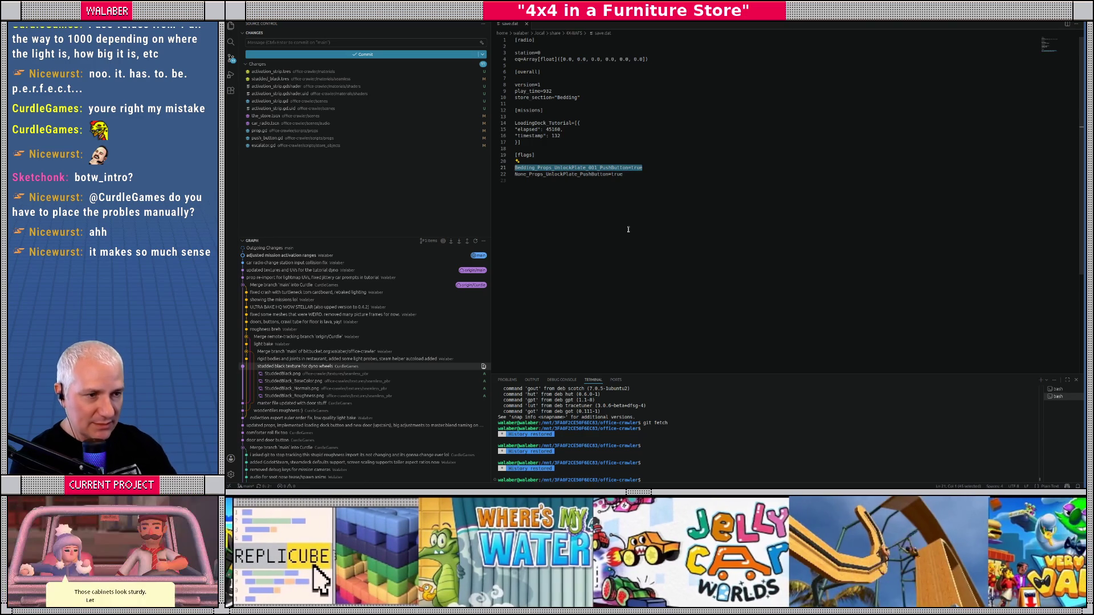
{"action": "key", "text": "BackSpace"}
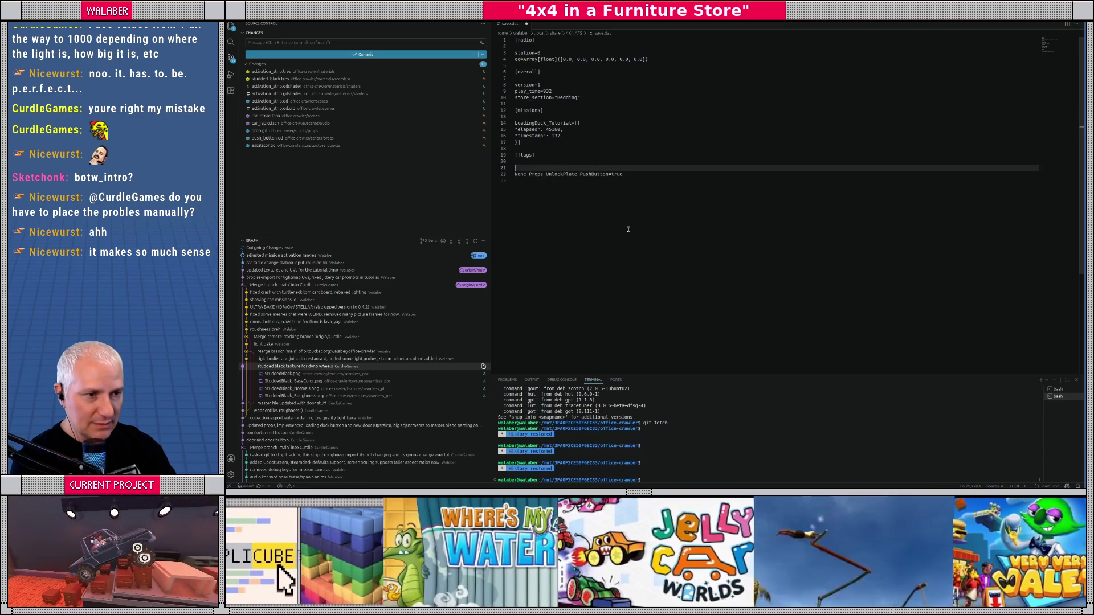
{"action": "key", "text": "Down"}
{"action": "key", "text": "shift+End"}
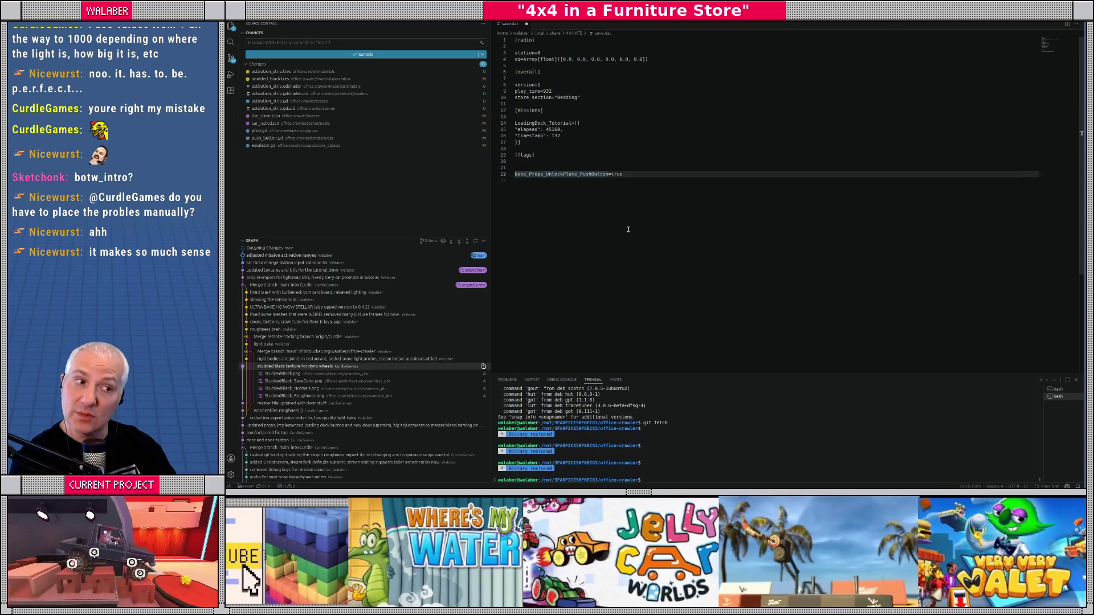
{"action": "key", "text": "ctrl+z"}
Delete the None_Props_UnlockPlate_PushButton=true line 22 and return to Godot
{"action": "key", "text": "Down"}
{"action": "key", "text": "End"}
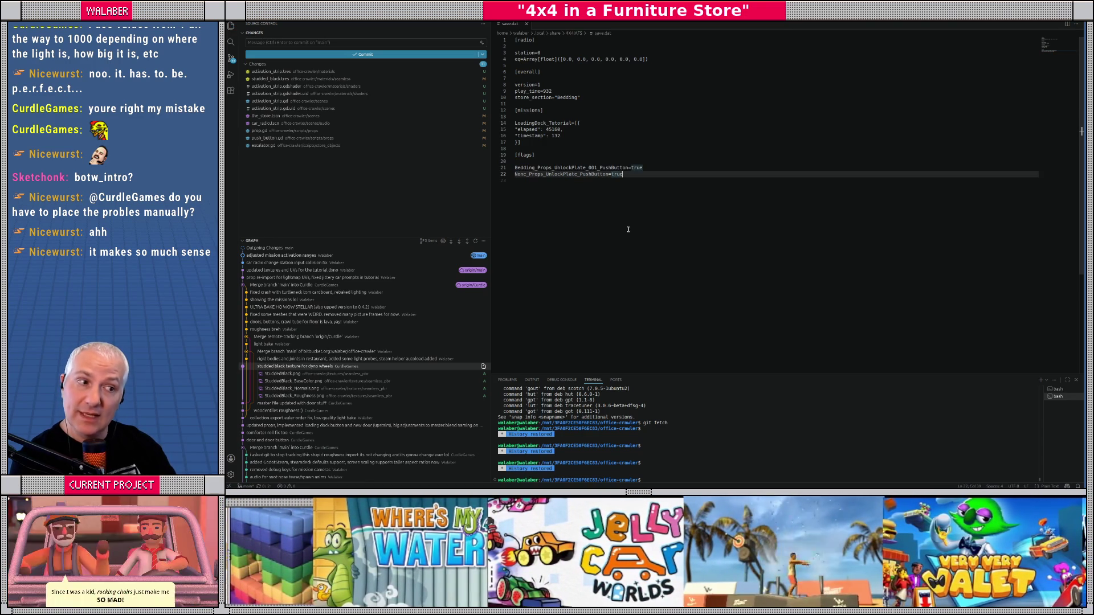
{"action": "key", "text": "shift+Home"}
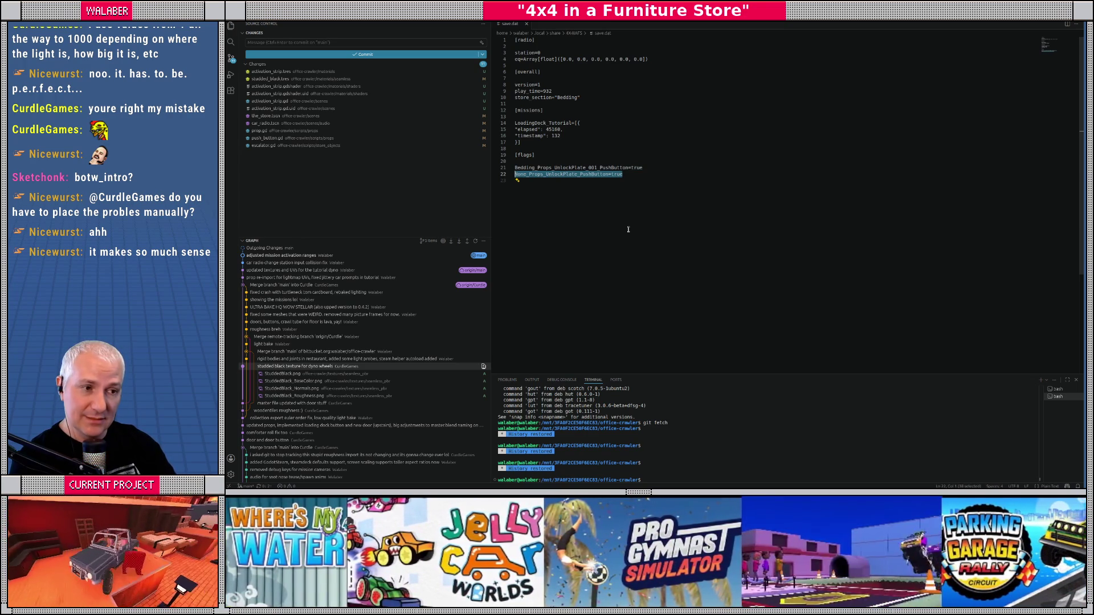
{"action": "key", "text": "BackSpace"}
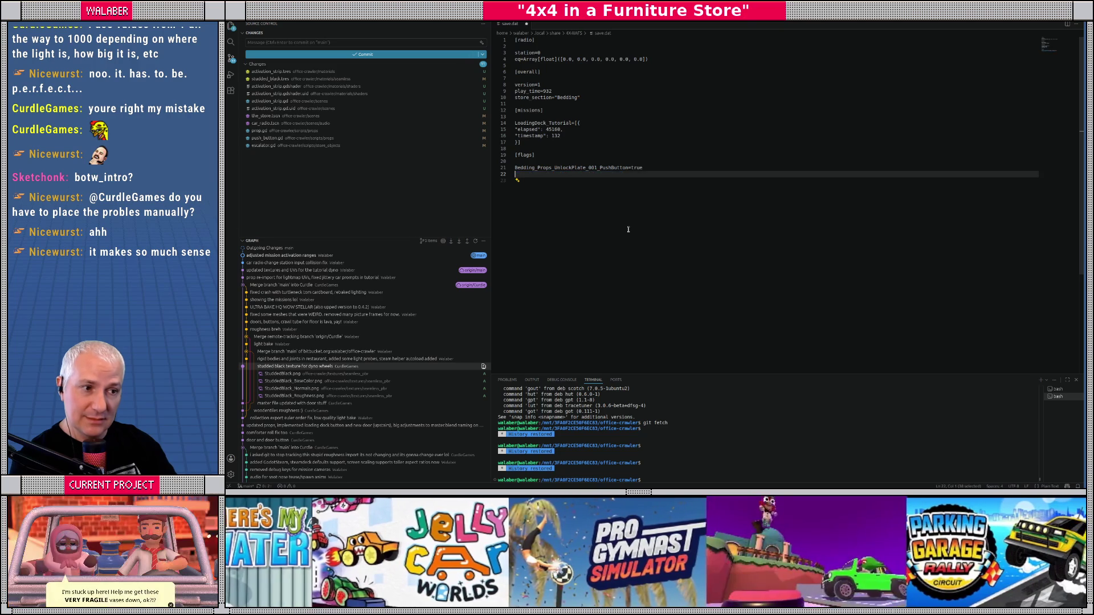
{"action": "key", "text": "alt+Tab"}
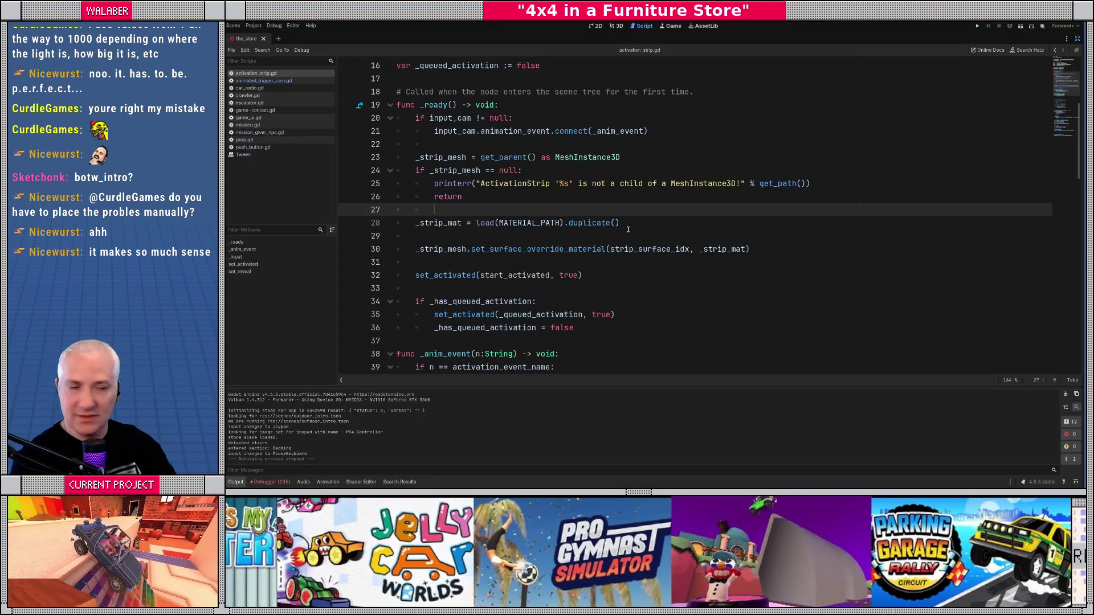
Play-test the game from the continued save, then stop it with F8
{"action": "key", "text": "F5"}
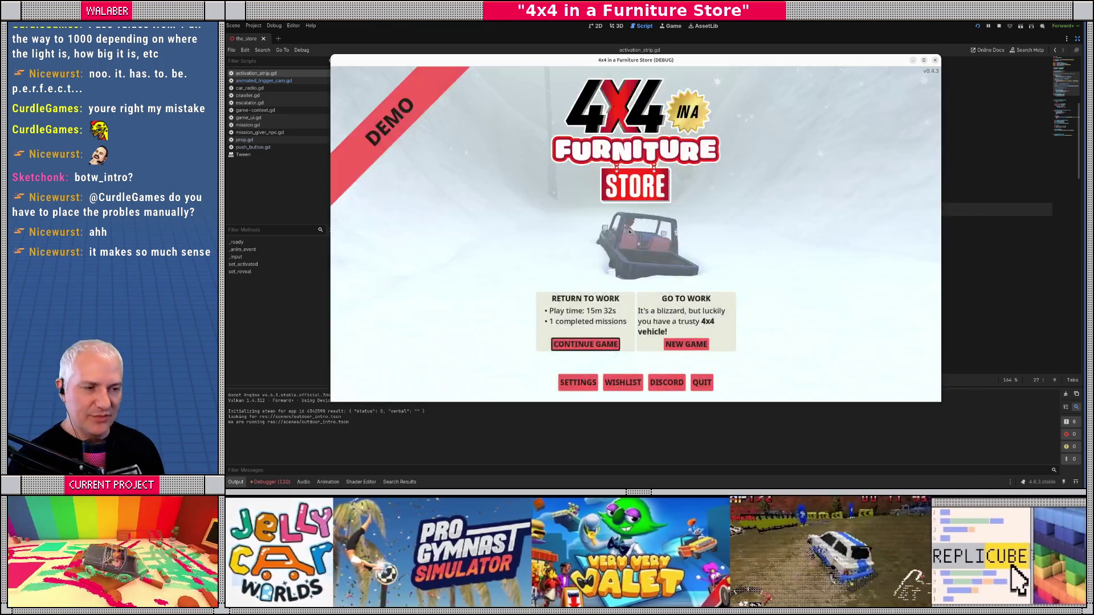
{"action": "key", "text": "Return"}
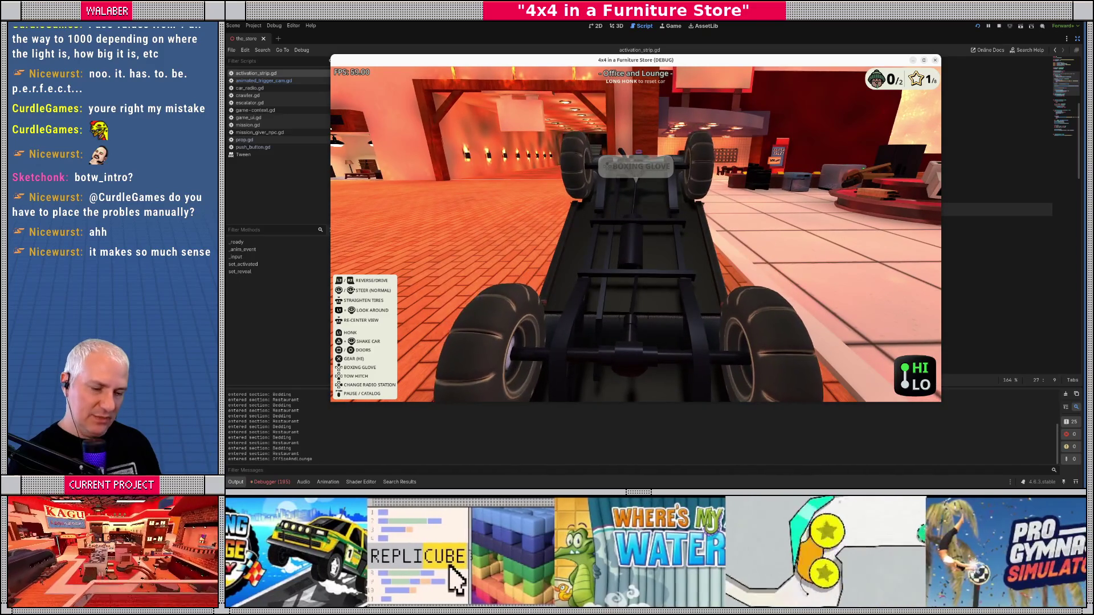
{"action": "key", "text": "F8"}
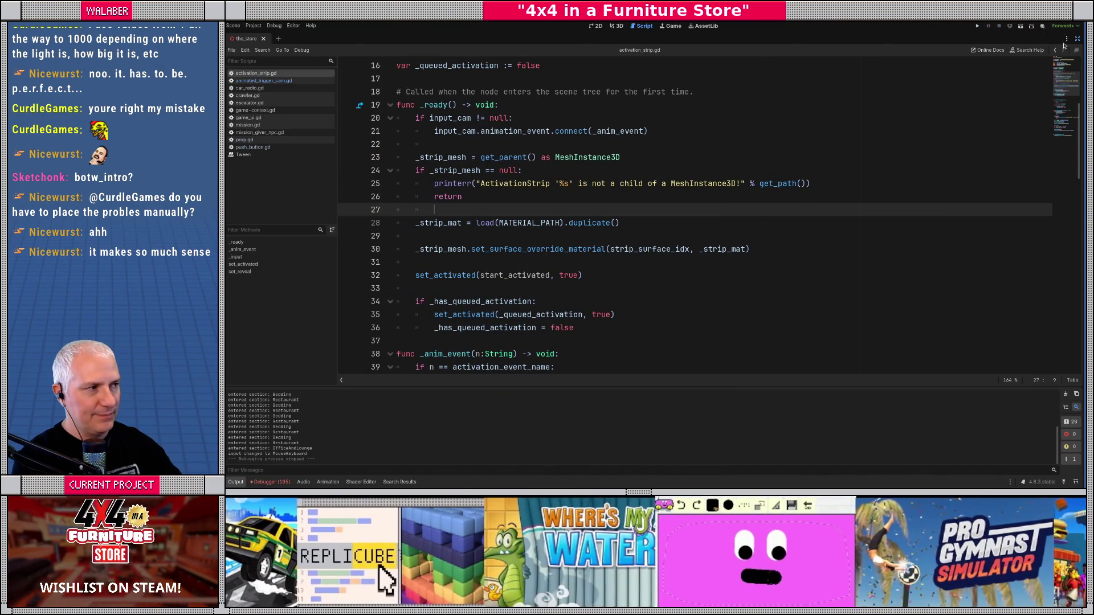
Restore the editor docks, switch to the 3D view, and select and frame BaseCamera
{"action": "left_click", "coordinate": [1076, 40]}
{"action": "left_click", "coordinate": [618, 25]}
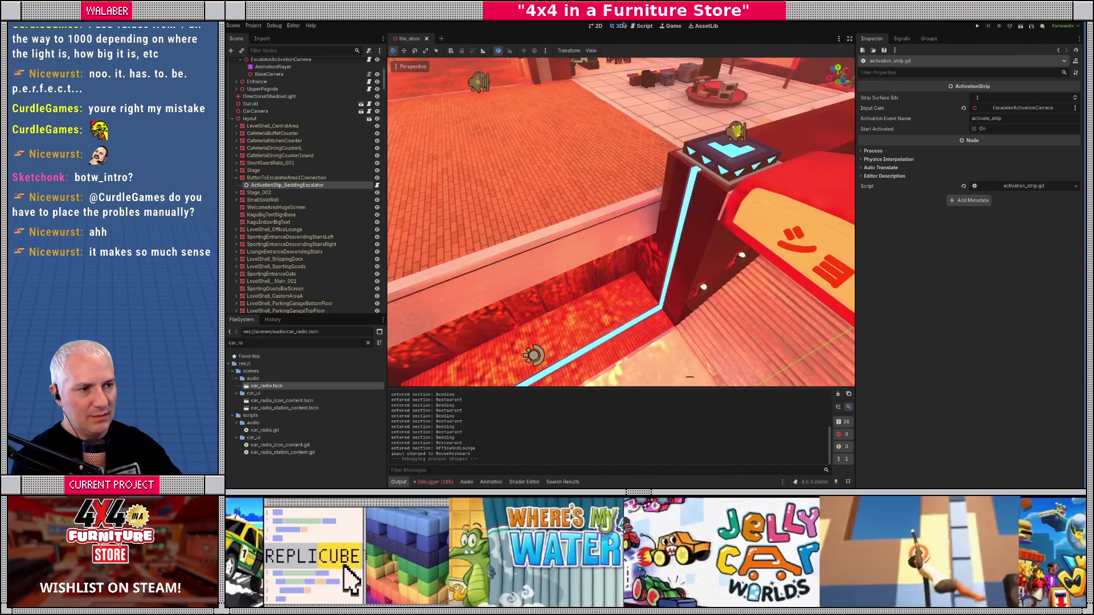
{"action": "scroll", "coordinate": [286, 176], "scroll_direction": "up", "scroll_amount": 5}
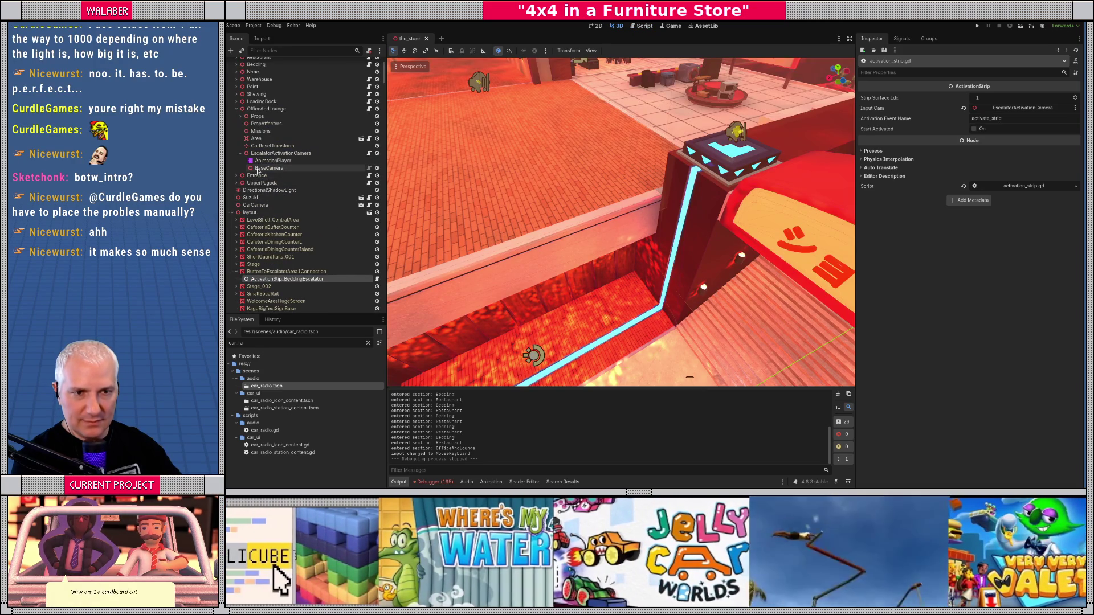
{"action": "left_click", "coordinate": [268, 168]}
{"action": "key", "text": "f"}
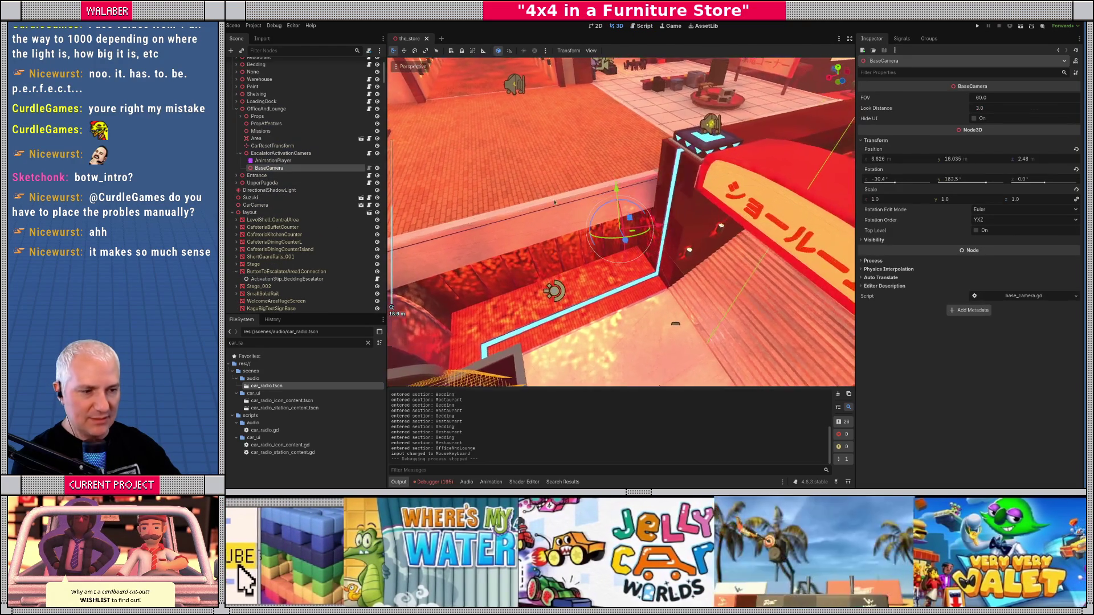
Load bedding_escalator_activate on the AnimationPlayer and scrub to about 0.47 seconds
{"action": "scroll", "coordinate": [549, 206], "scroll_direction": "down", "scroll_amount": 3}
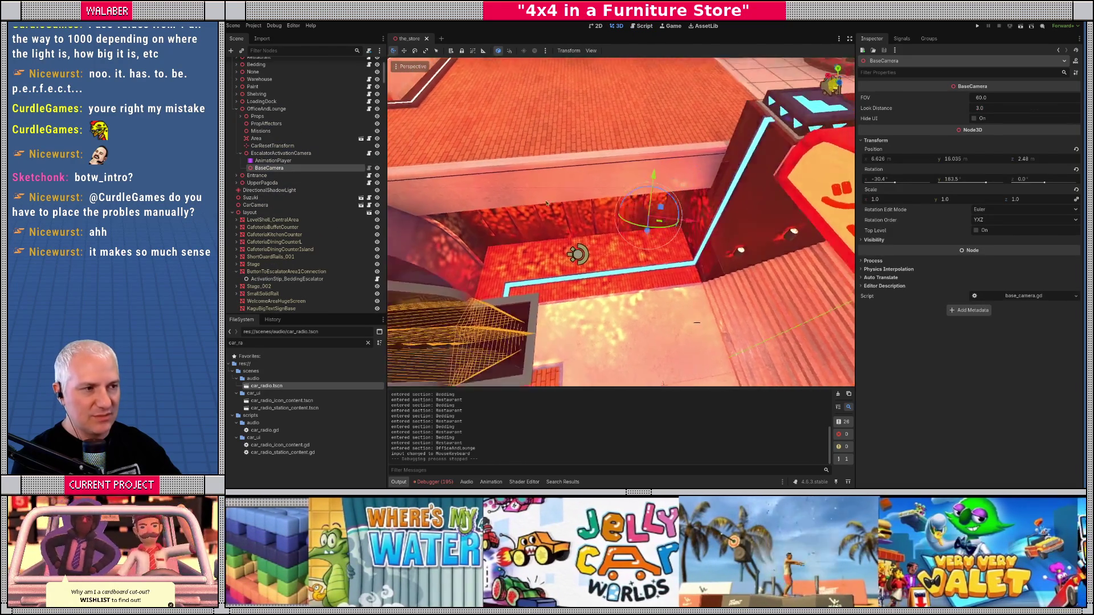
{"action": "scroll", "coordinate": [548, 210], "scroll_direction": "up", "scroll_amount": 1}
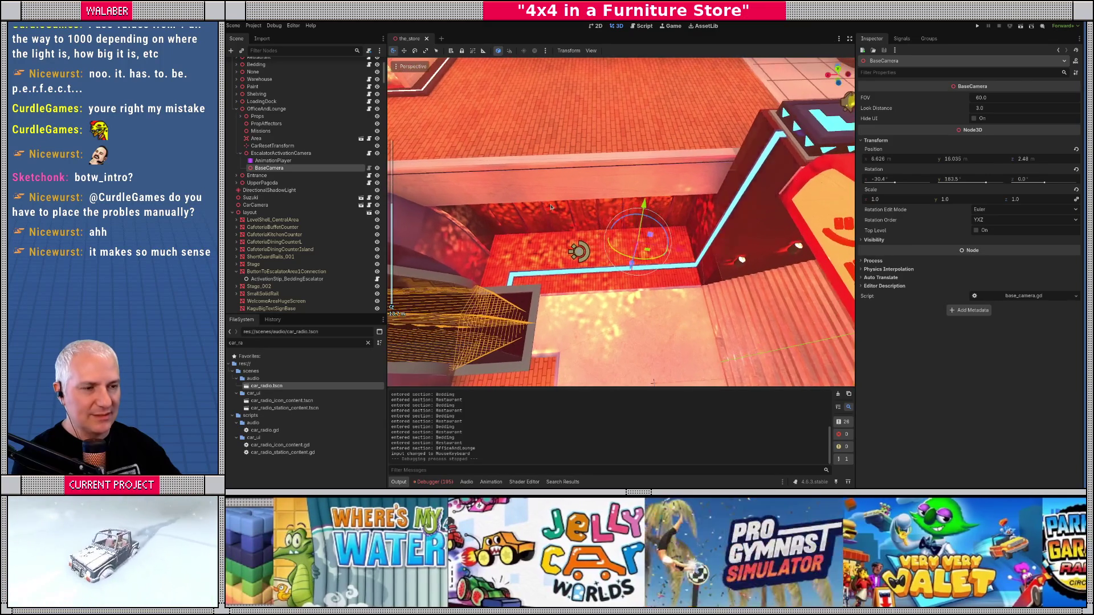
{"action": "scroll", "coordinate": [550, 208], "scroll_direction": "up", "scroll_amount": 1}
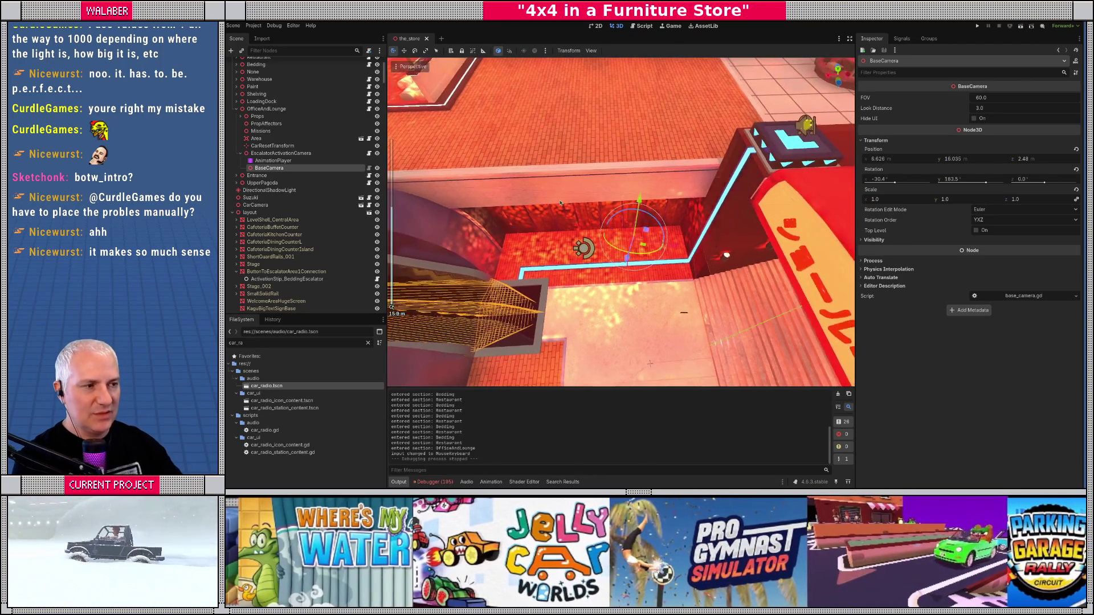
{"action": "scroll", "coordinate": [561, 206], "scroll_direction": "down", "scroll_amount": 2}
{"action": "scroll", "coordinate": [568, 205], "scroll_direction": "down", "scroll_amount": 2}
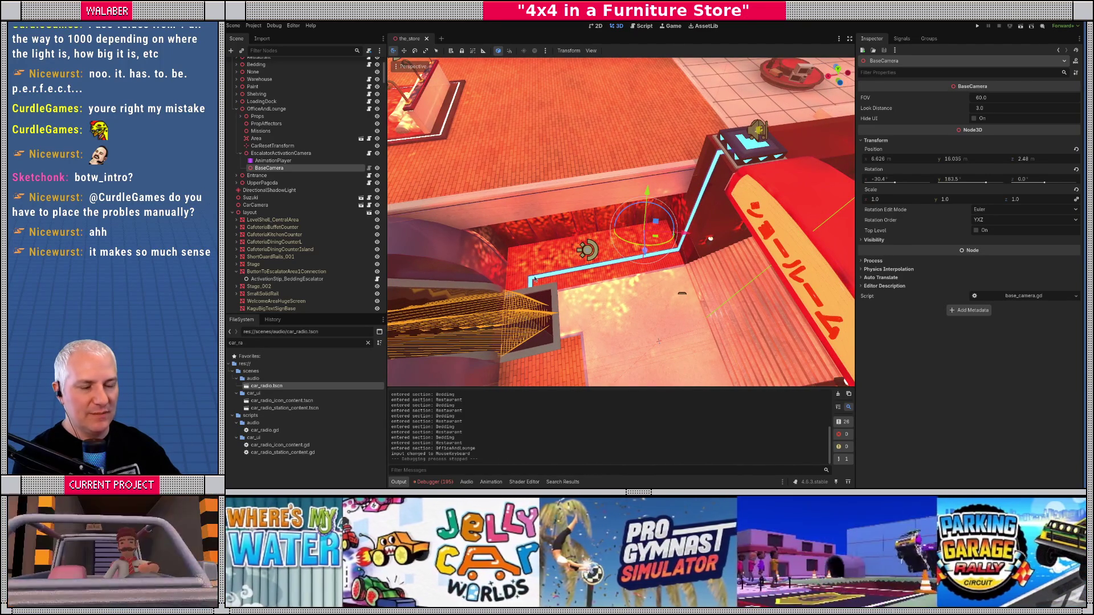
{"action": "left_click", "coordinate": [273, 160]}
{"action": "left_click", "coordinate": [532, 271]}
{"action": "left_click", "coordinate": [558, 292]}
{"action": "left_click_drag", "start_coordinate": [456, 285], "coordinate": [453, 287]}
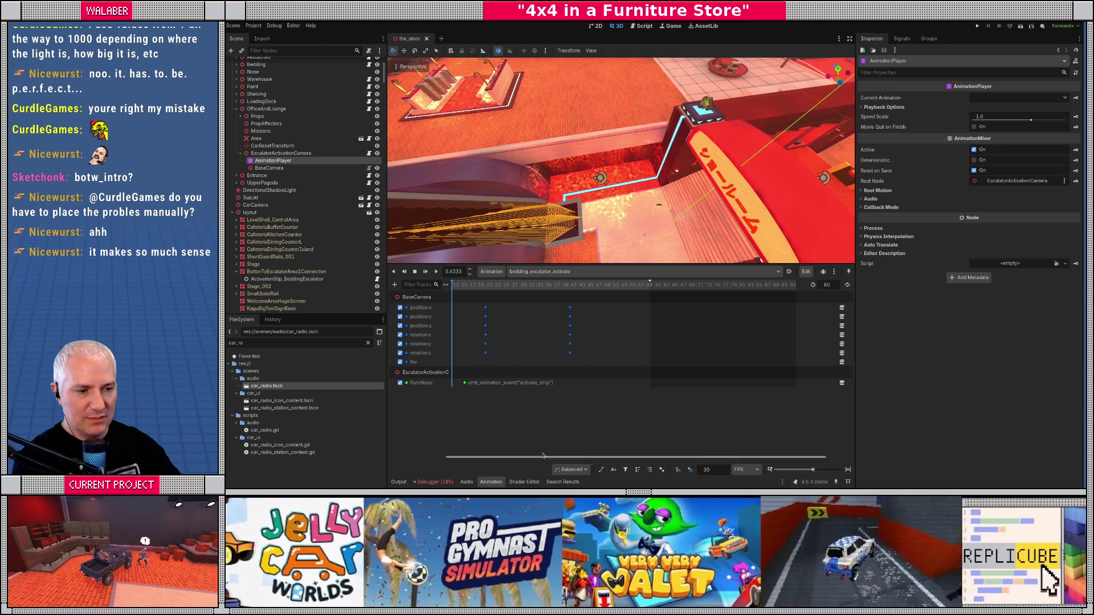
At the animation start, align BaseCamera's transform with the current viewport view
{"action": "left_click_drag", "start_coordinate": [483, 456], "coordinate": [424, 456]}
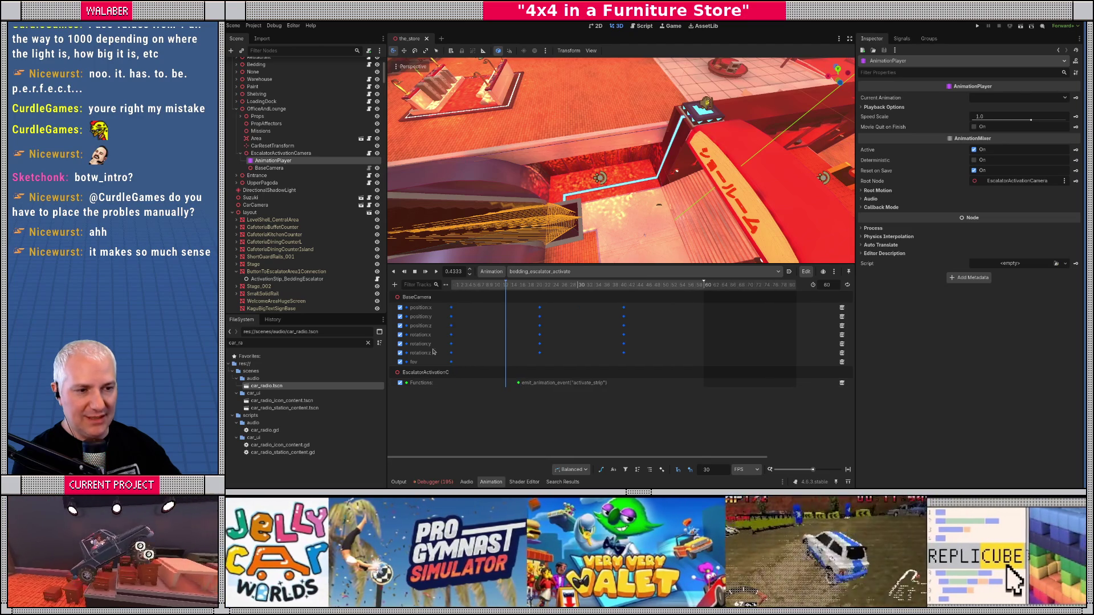
{"action": "left_click", "coordinate": [452, 286]}
{"action": "left_click", "coordinate": [269, 168]}
{"action": "left_click", "coordinate": [411, 66]}
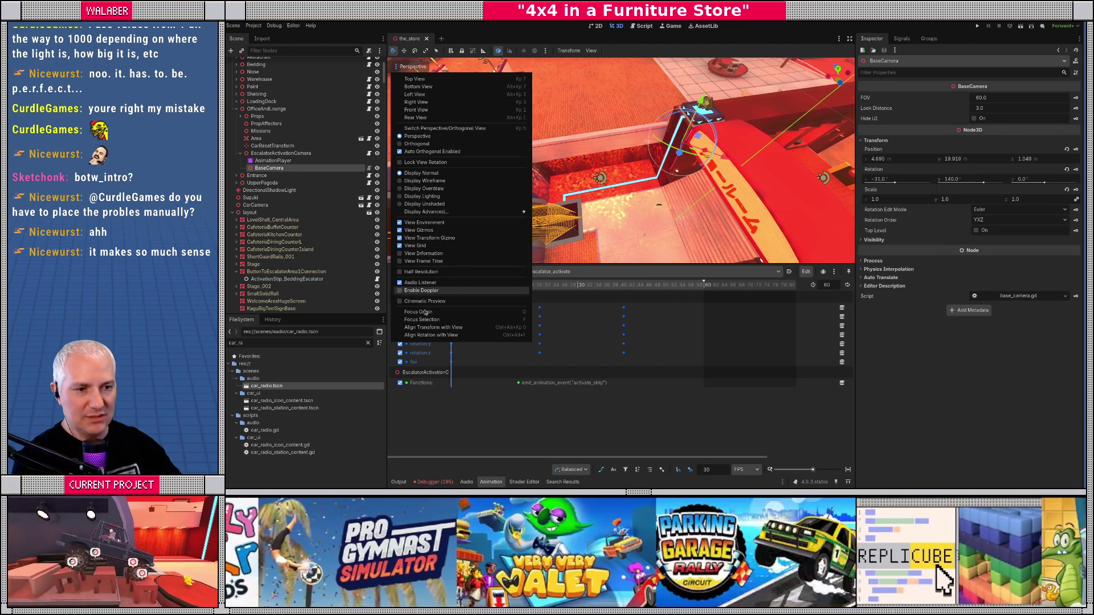
{"action": "left_click", "coordinate": [423, 328]}
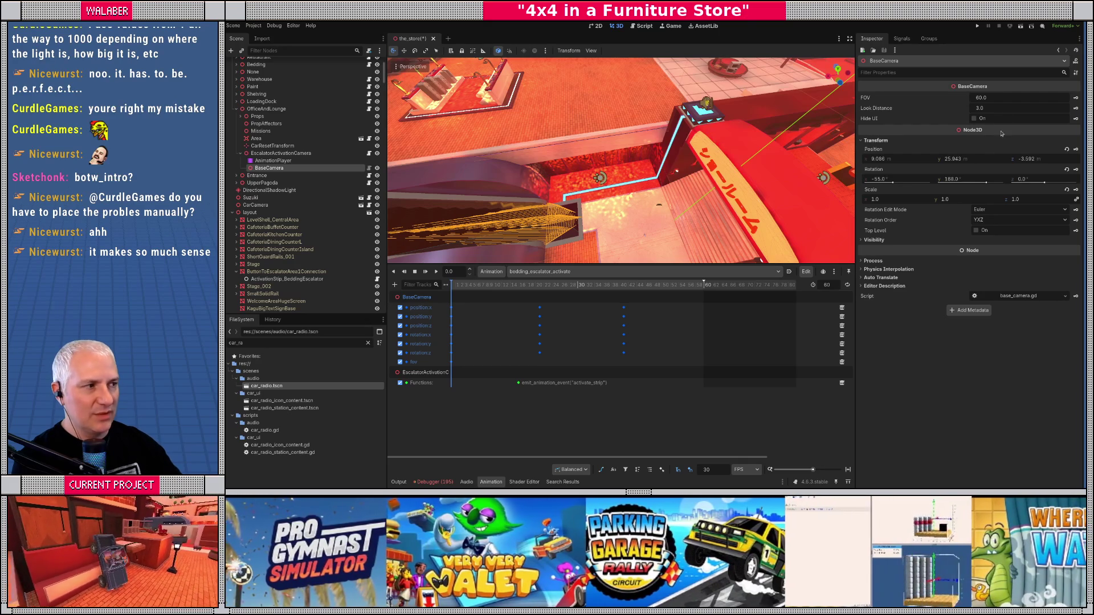
Reframe the view on the escalator, realign BaseCamera to it, and box-select its later keyframes
{"action": "scroll", "coordinate": [604, 143], "scroll_direction": "up", "scroll_amount": 3}
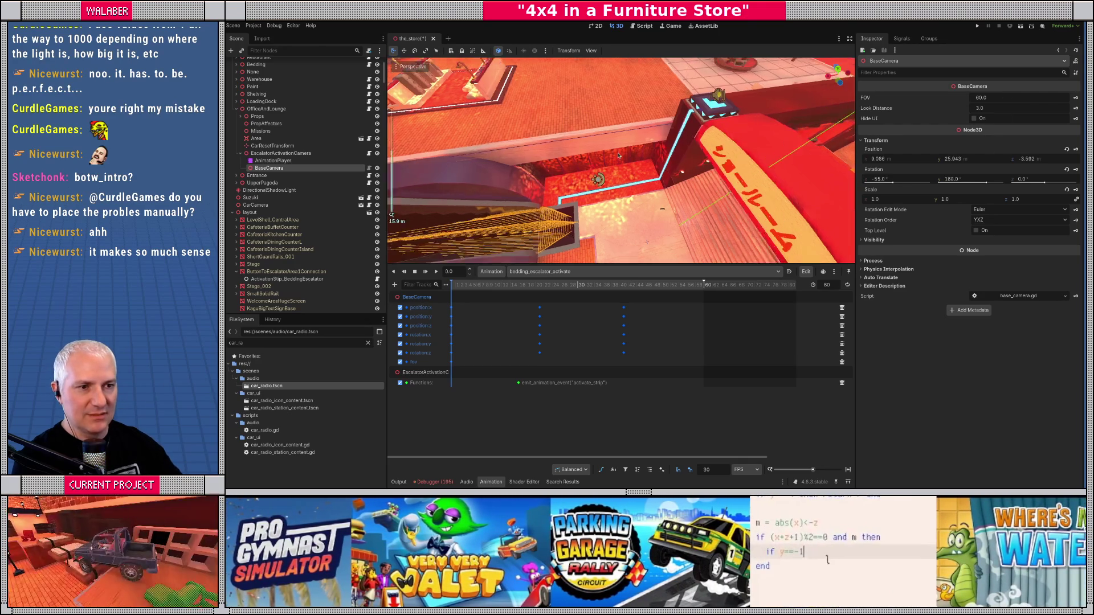
{"action": "scroll", "coordinate": [618, 157], "scroll_direction": "down", "scroll_amount": 3}
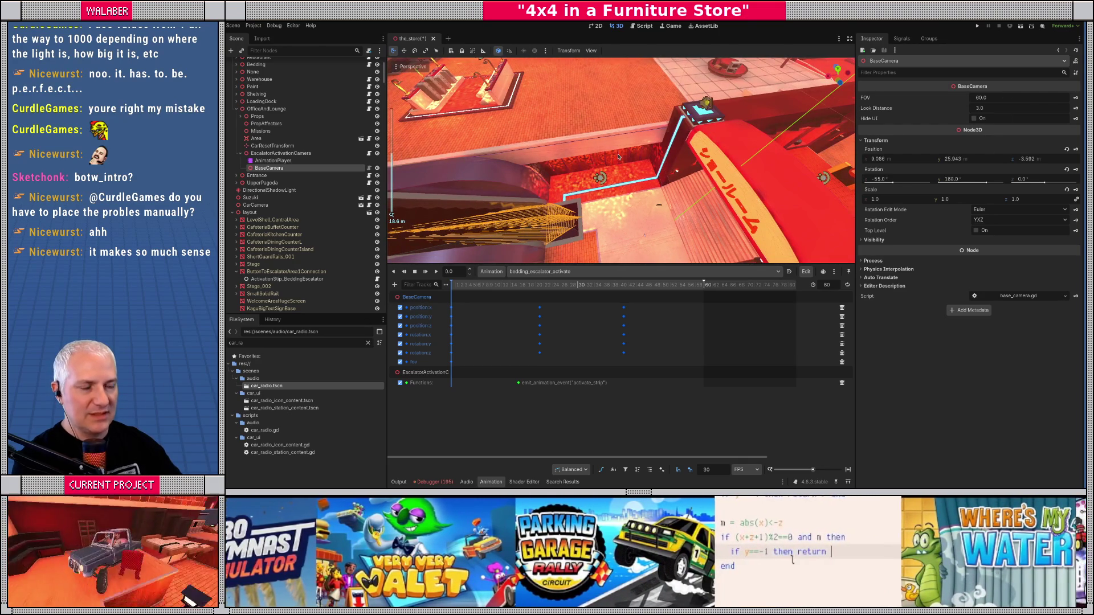
{"action": "scroll", "coordinate": [618, 157], "scroll_direction": "up", "scroll_amount": 8}
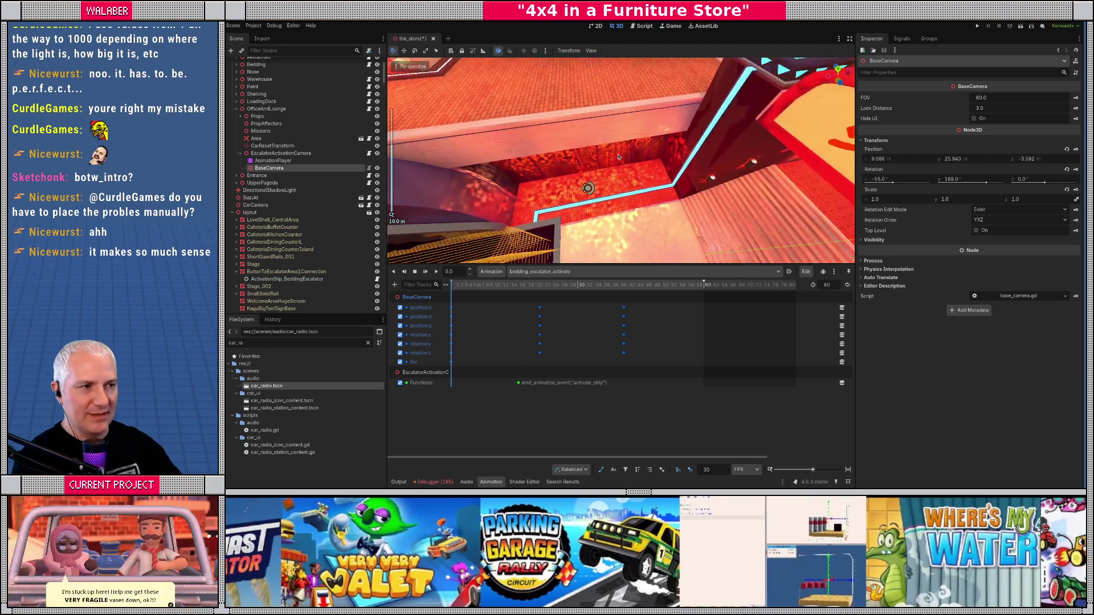
{"action": "key", "text": "s"}
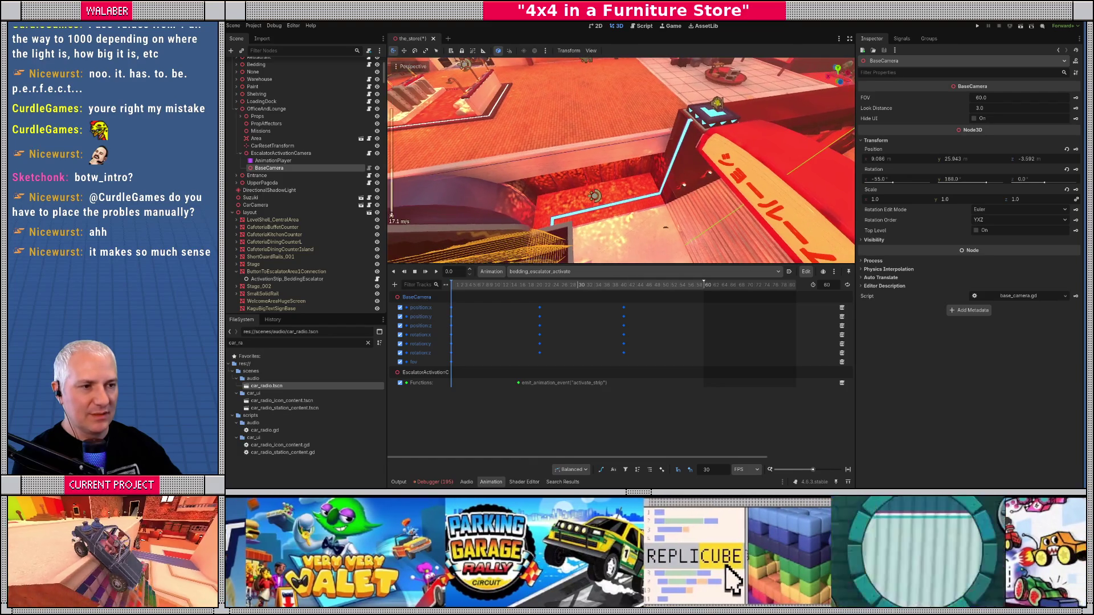
{"action": "key", "text": "w"}
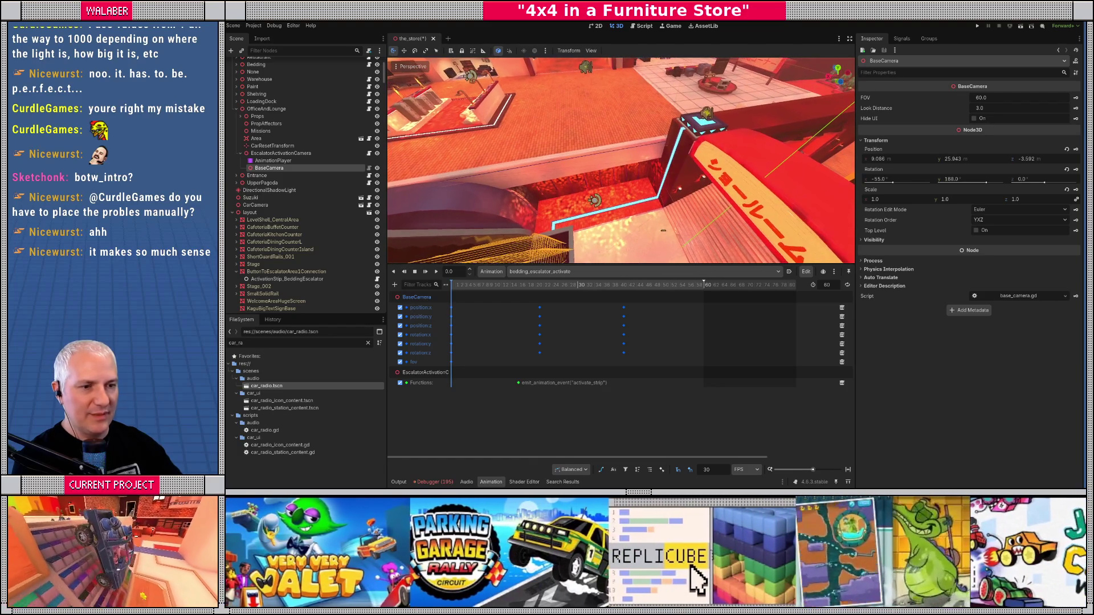
{"action": "left_click", "coordinate": [412, 66]}
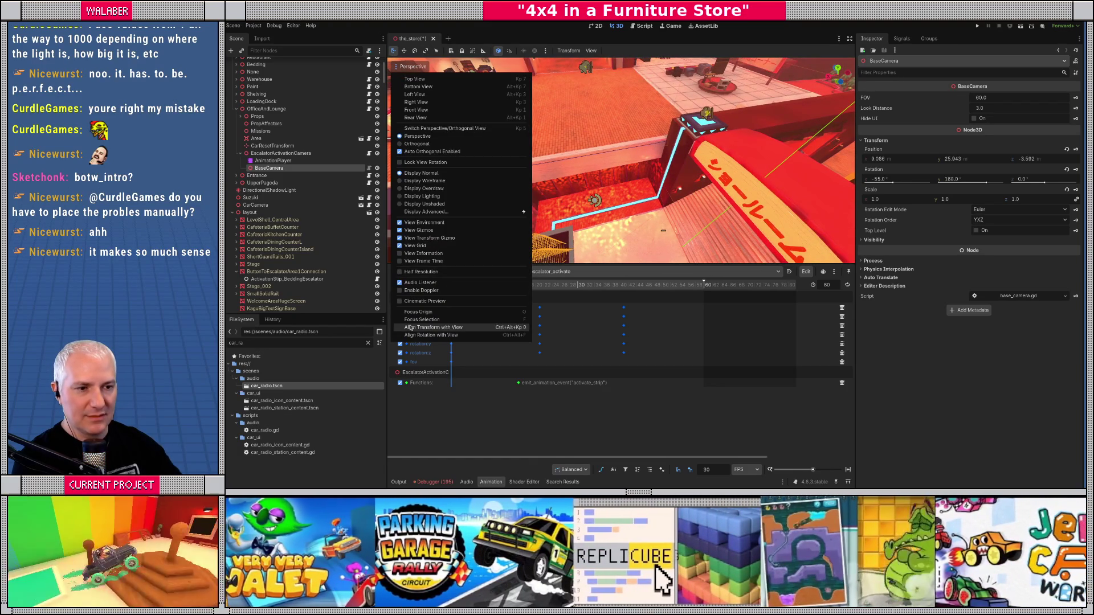
{"action": "left_click", "coordinate": [439, 327]}
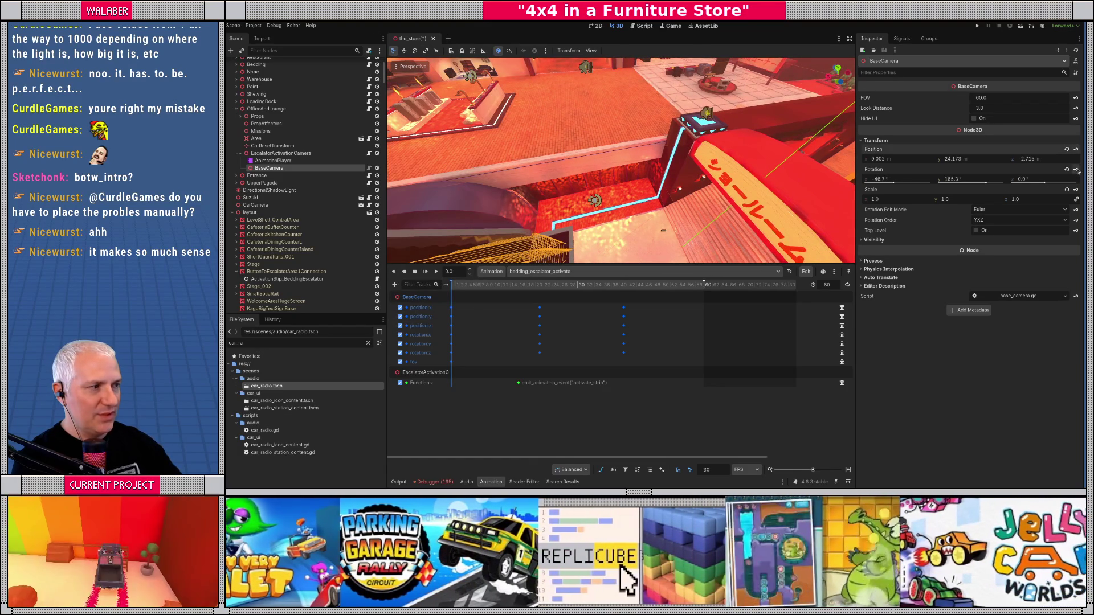
{"action": "left_click_drag", "start_coordinate": [533, 306], "coordinate": [667, 362]}
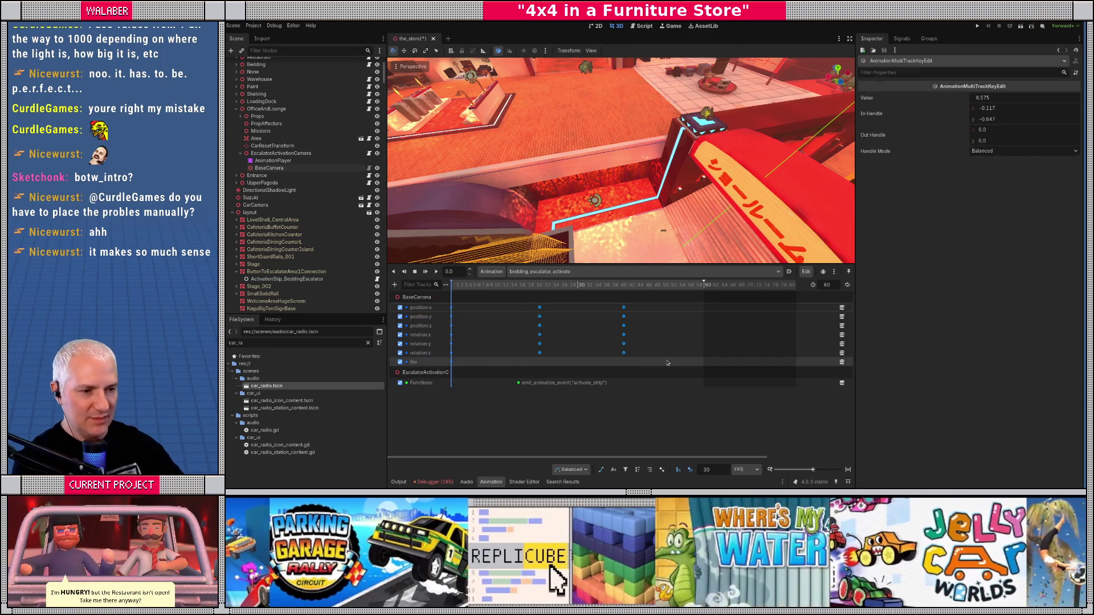
Delete the later camera keys and move the activate_strip method key to 0.7 seconds
{"action": "key", "text": "Delete"}
{"action": "left_click_drag", "start_coordinate": [519, 383], "coordinate": [502, 384]}
{"action": "left_click", "coordinate": [463, 285]}
{"action": "left_click_drag", "start_coordinate": [471, 287], "coordinate": [539, 290]}
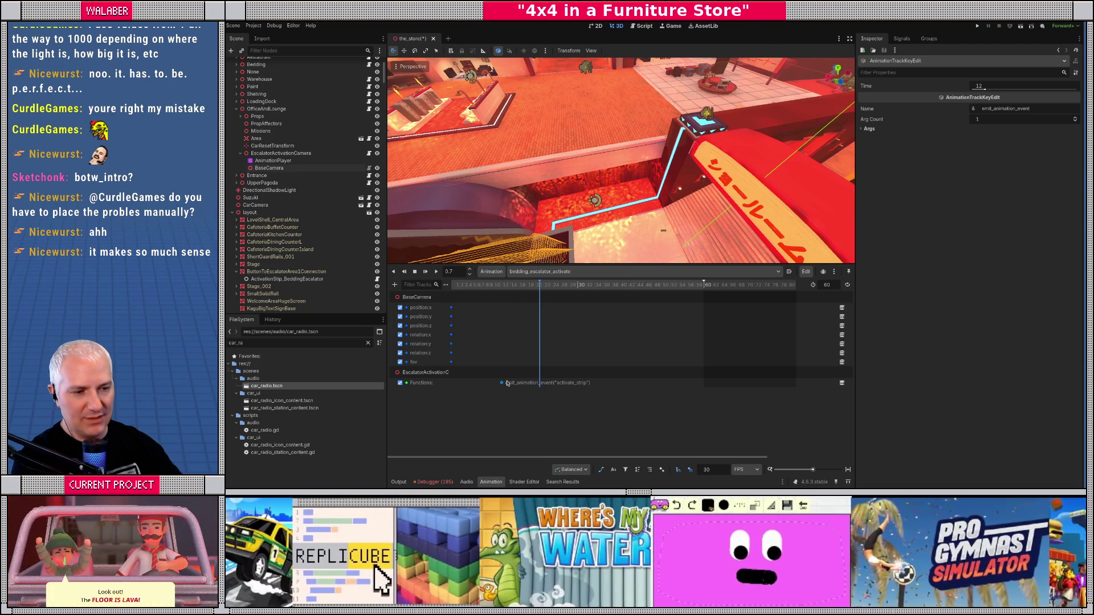
{"action": "left_click_drag", "start_coordinate": [502, 383], "coordinate": [541, 385]}
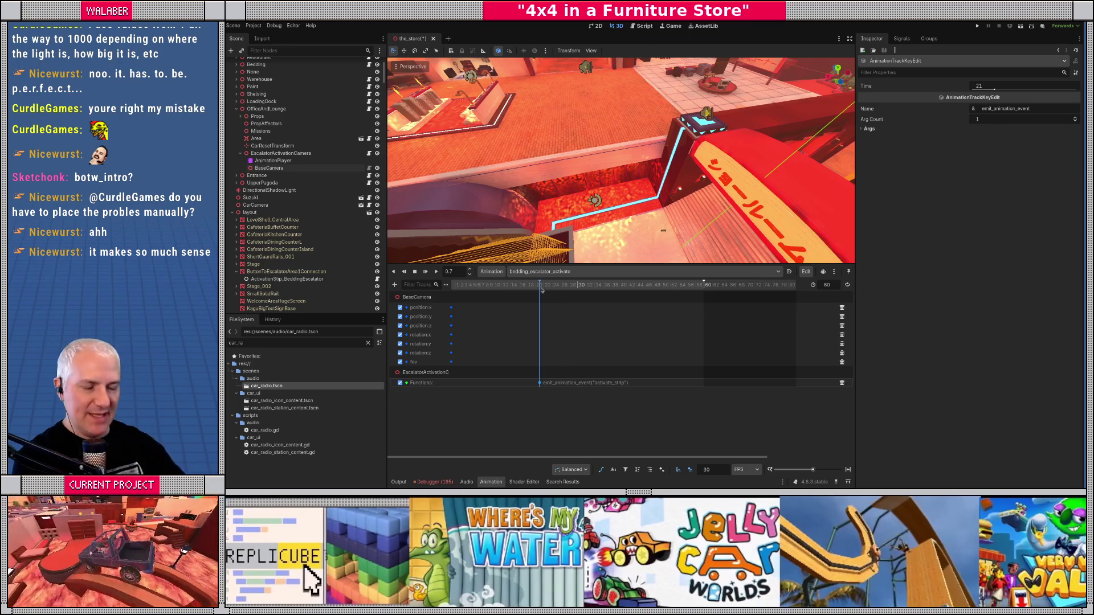
{"action": "mouse_move", "coordinate": [541, 289]}
{"action": "left_mouse_down"}
{"action": "mouse_move", "coordinate": [679, 292]}
{"action": "mouse_move", "coordinate": [618, 289]}
{"action": "left_mouse_up"}
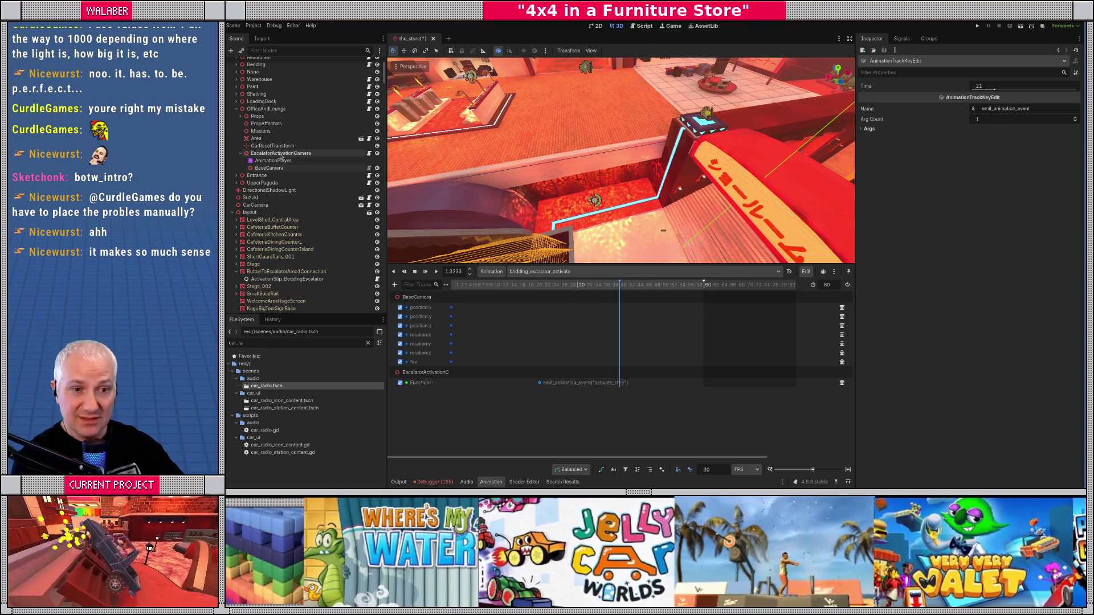
{"action": "left_click", "coordinate": [268, 168]}
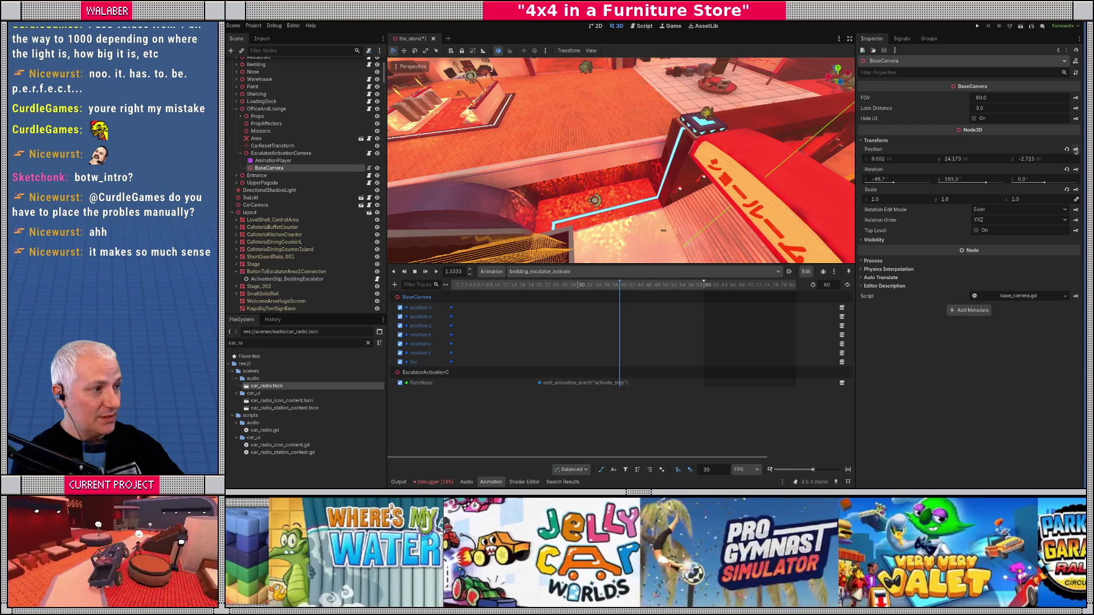
Key BaseCamera's position and rotation at 1.3333 s, then orbit into the escalator pit
{"action": "left_click", "coordinate": [1075, 149]}
{"action": "left_click", "coordinate": [1076, 169]}
{"action": "scroll", "coordinate": [672, 186], "scroll_direction": "up", "scroll_amount": 5}
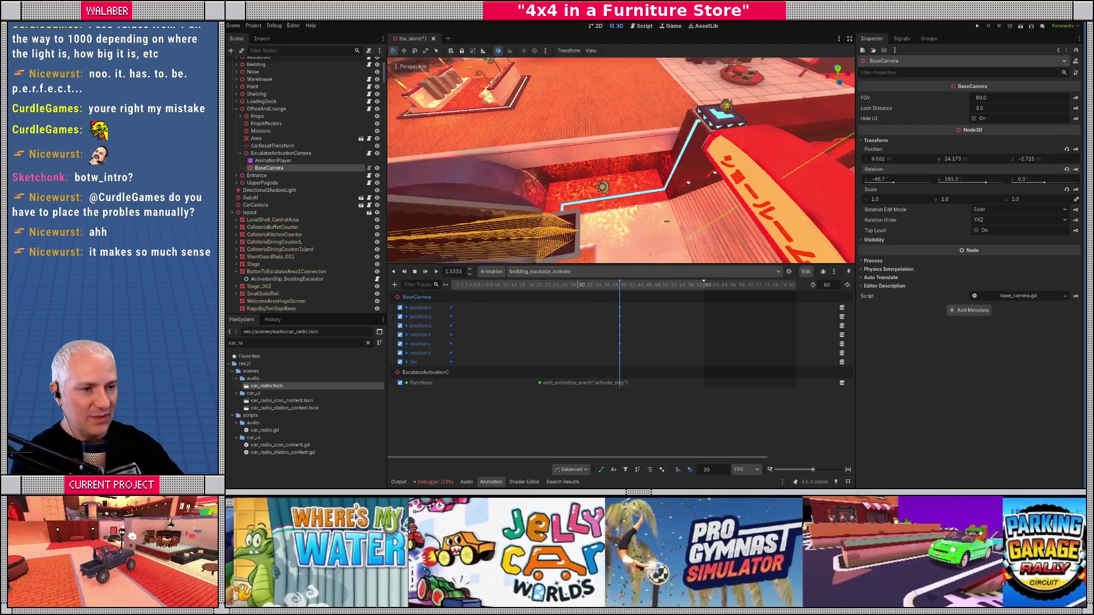
{"action": "mouse_move", "coordinate": [621, 159]}
{"action": "left_mouse_down"}
{"action": "mouse_move", "coordinate": [592, 171]}
{"action": "mouse_move", "coordinate": [609, 171]}
{"action": "left_mouse_up"}
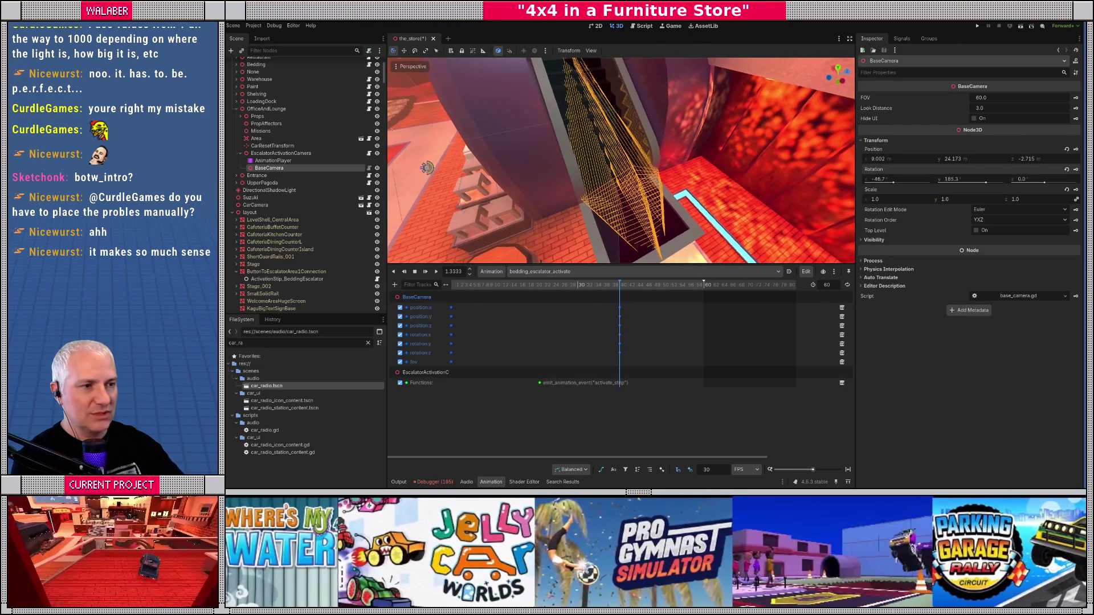
{"action": "key", "text": "k"}
Key BaseCamera's position and rotation again at 1.8333 s and view the pit end-on
{"action": "left_click_drag", "start_coordinate": [655, 285], "coordinate": [683, 291]}
{"action": "left_click", "coordinate": [1076, 149]}
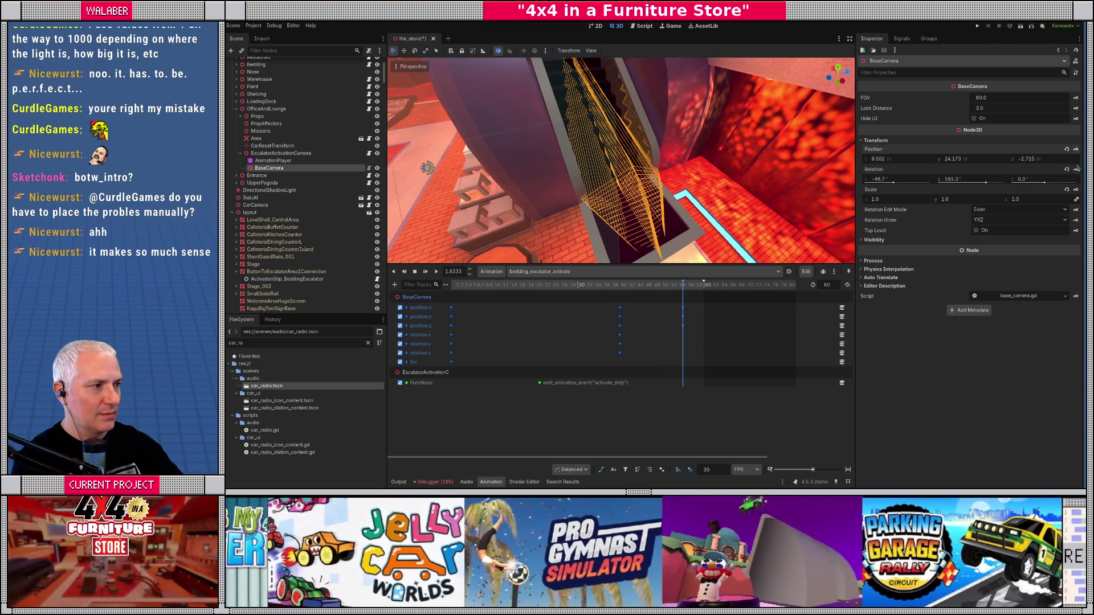
{"action": "left_click", "coordinate": [1076, 169]}
{"action": "scroll", "coordinate": [677, 203], "scroll_direction": "down", "scroll_amount": 5}
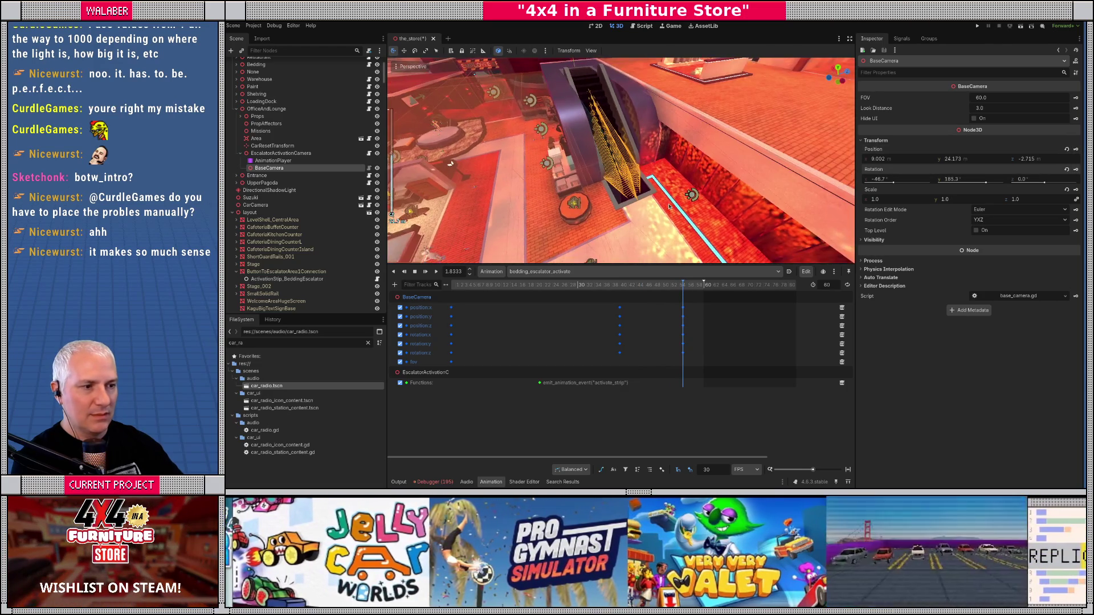
{"action": "scroll", "coordinate": [670, 207], "scroll_direction": "down", "scroll_amount": 4}
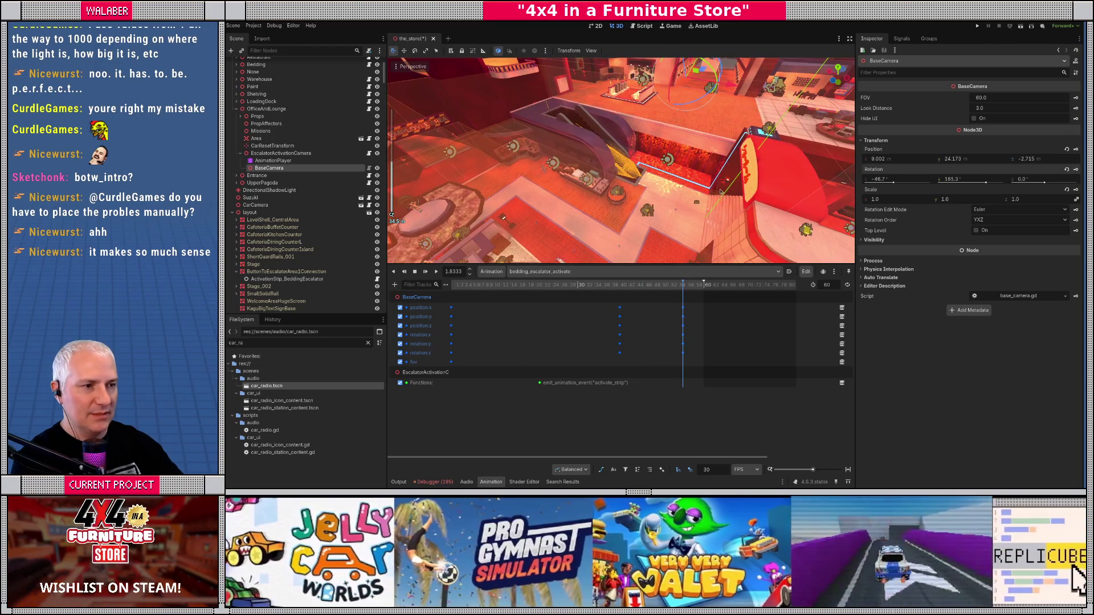
{"action": "scroll", "coordinate": [721, 192], "scroll_direction": "up", "scroll_amount": 4}
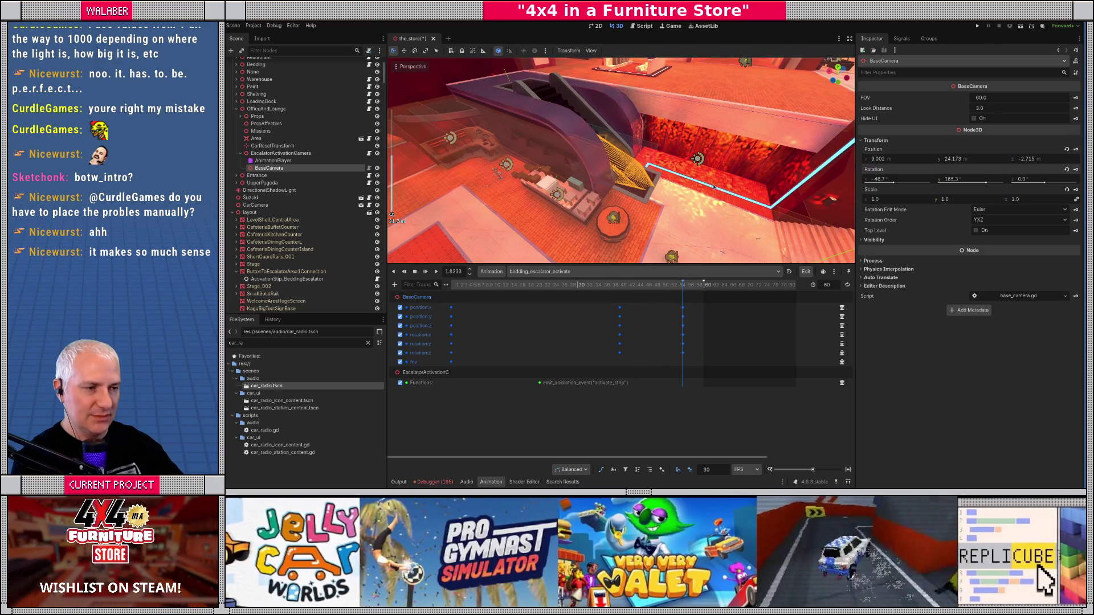
{"action": "mouse_move", "coordinate": [713, 186]}
{"action": "left_mouse_down"}
{"action": "mouse_move", "coordinate": [442, 76]}
{"action": "mouse_move", "coordinate": [709, 186]}
{"action": "left_mouse_up"}
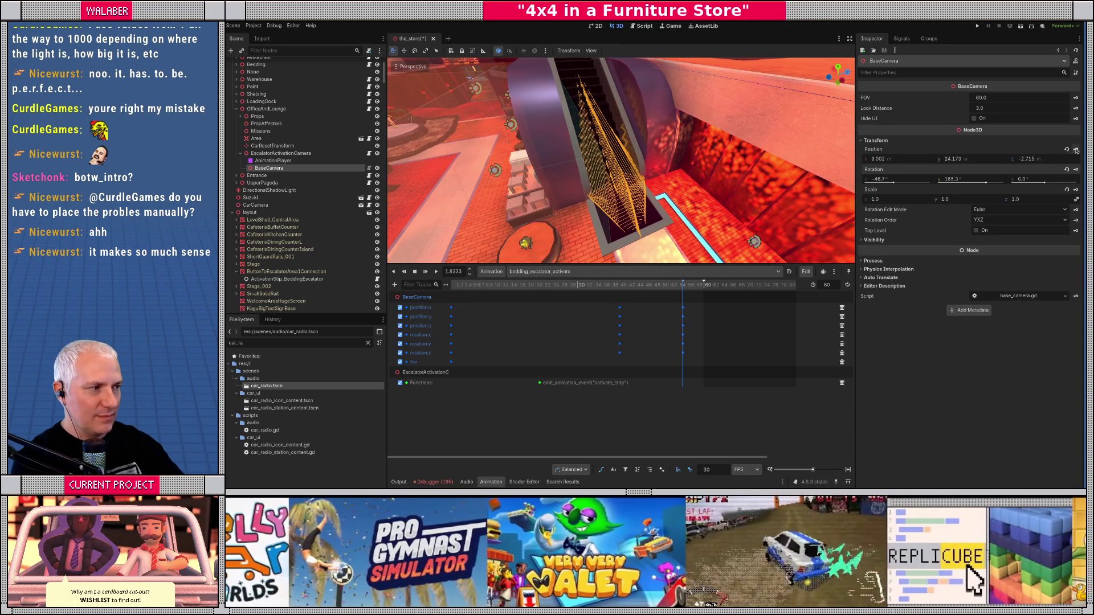
Add a Camera3D child under BaseCamera with FOV 60
{"action": "right_click", "coordinate": [270, 169]}
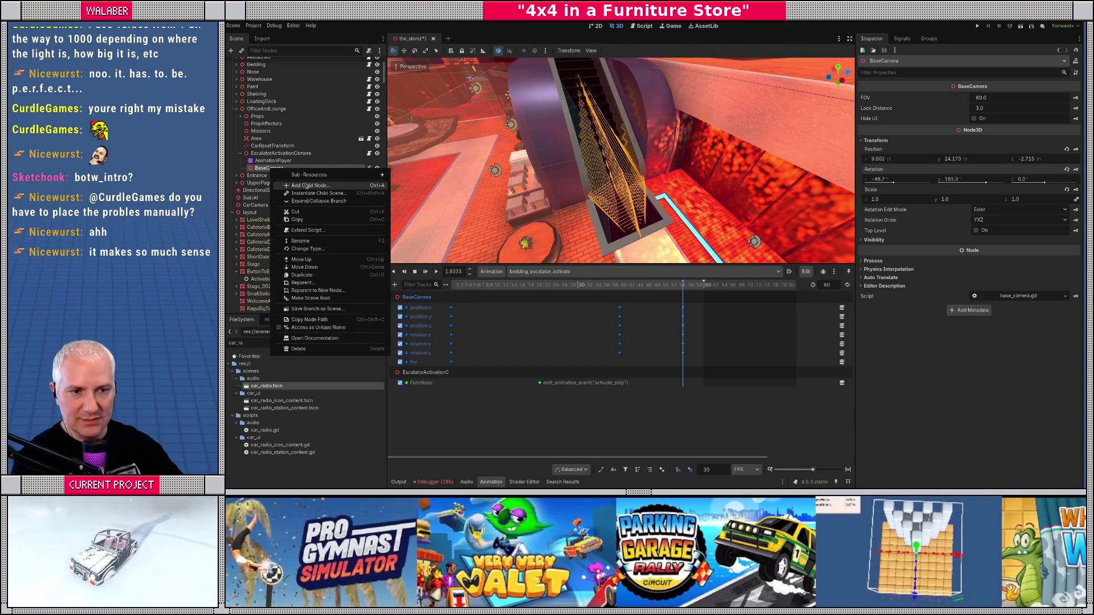
{"action": "left_click", "coordinate": [306, 186]}
{"action": "type", "text": "camera3d"}
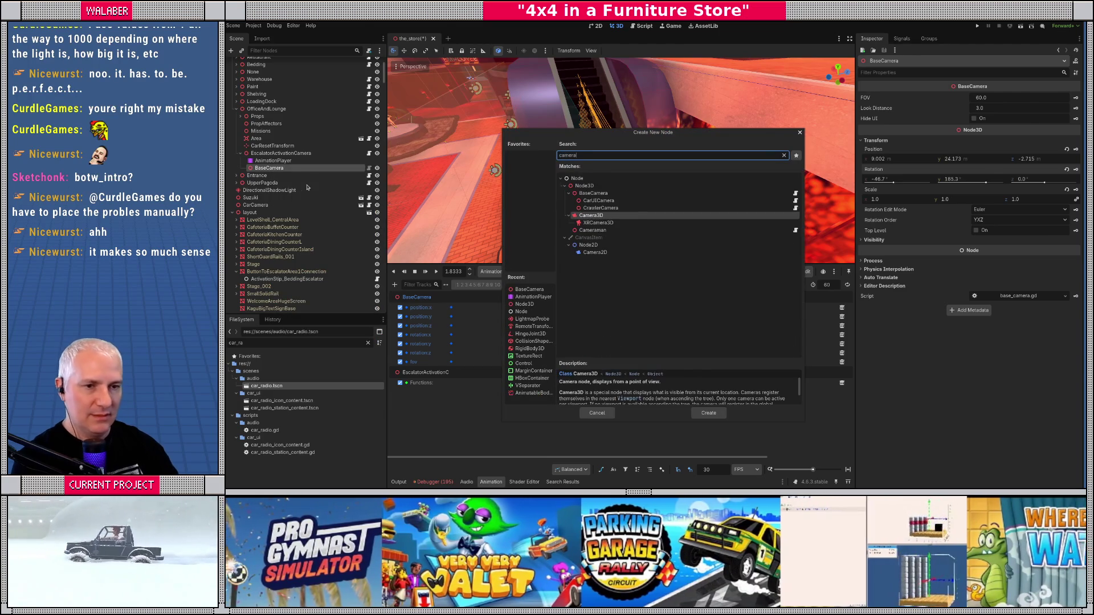
{"action": "key", "text": "Return"}
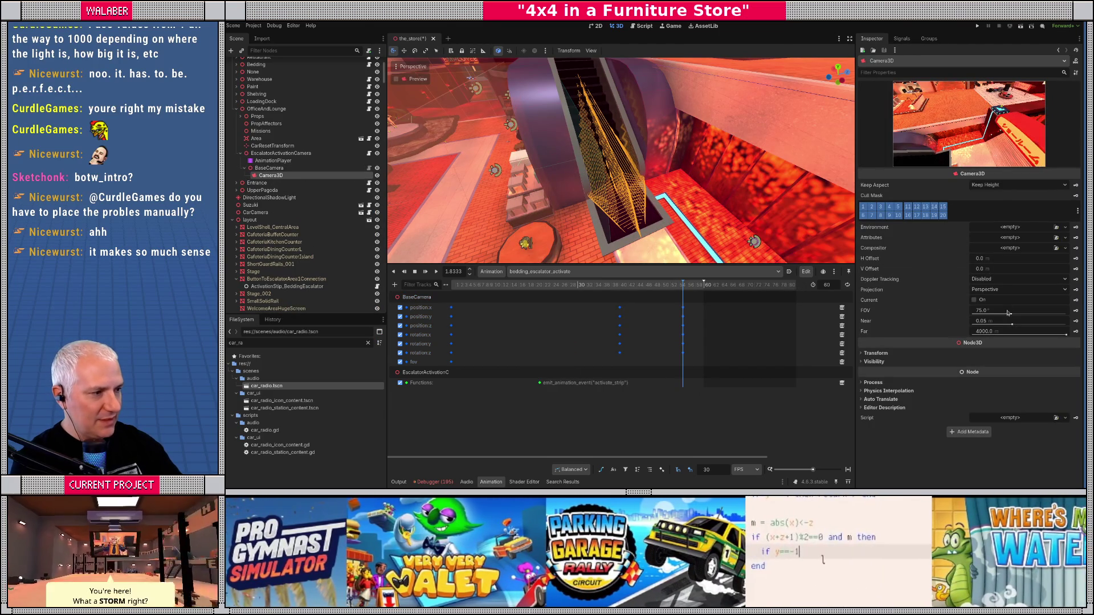
{"action": "left_click_drag", "start_coordinate": [1007, 312], "coordinate": [1006, 313]}
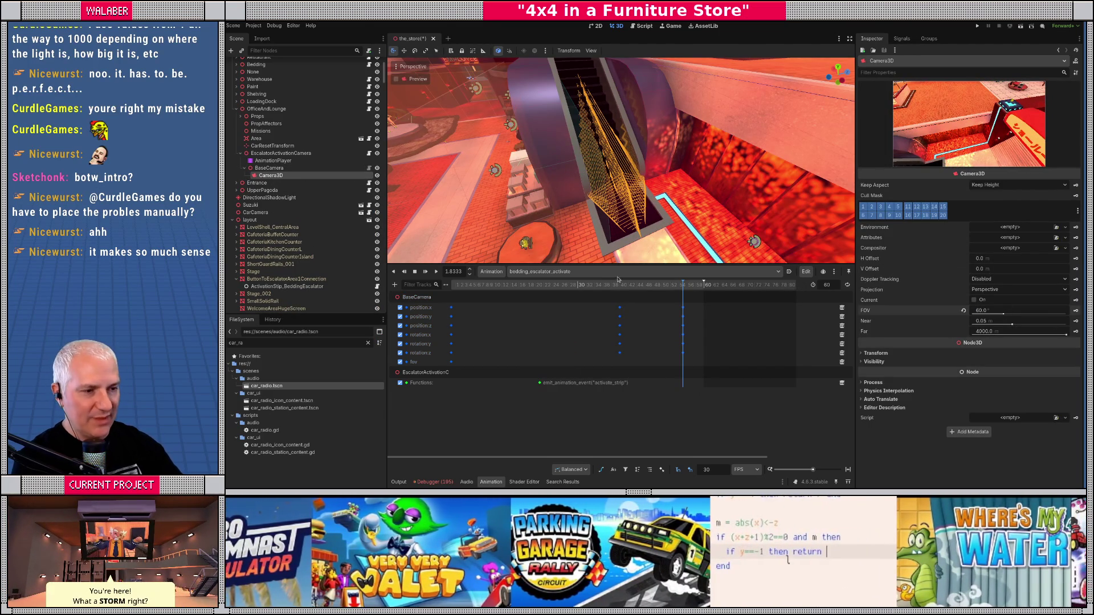
{"action": "mouse_move", "coordinate": [456, 285]}
{"action": "left_mouse_down"}
{"action": "mouse_move", "coordinate": [443, 290]}
{"action": "mouse_move", "coordinate": [682, 293]}
{"action": "left_mouse_up"}
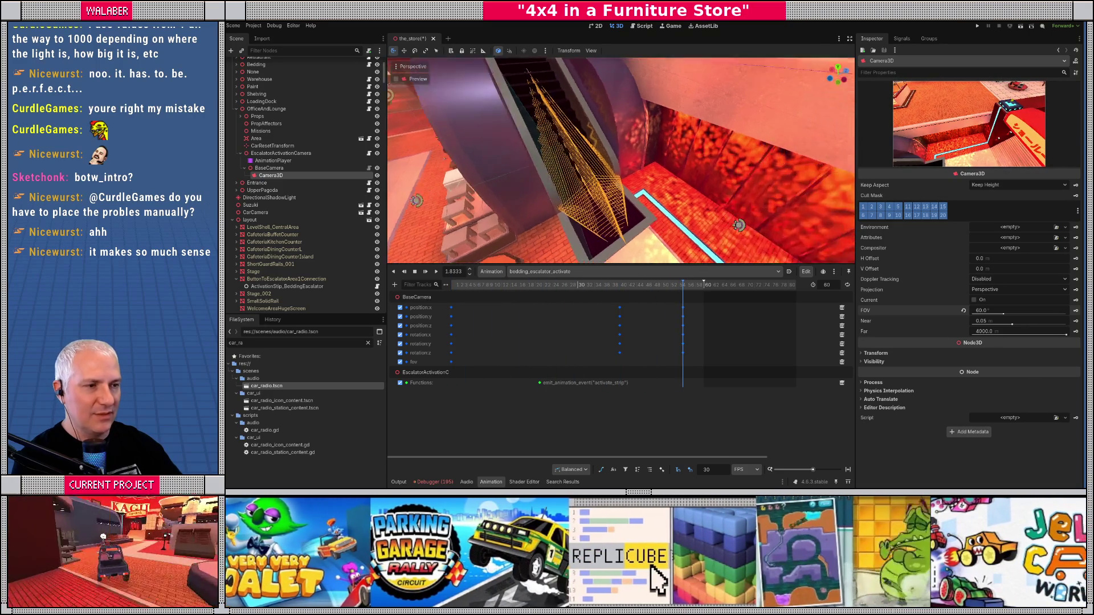
Align BaseCamera with the view, preview the animation through Camera3D, and show Bezier curves
{"action": "left_click", "coordinate": [269, 168]}
{"action": "left_click", "coordinate": [410, 66]}
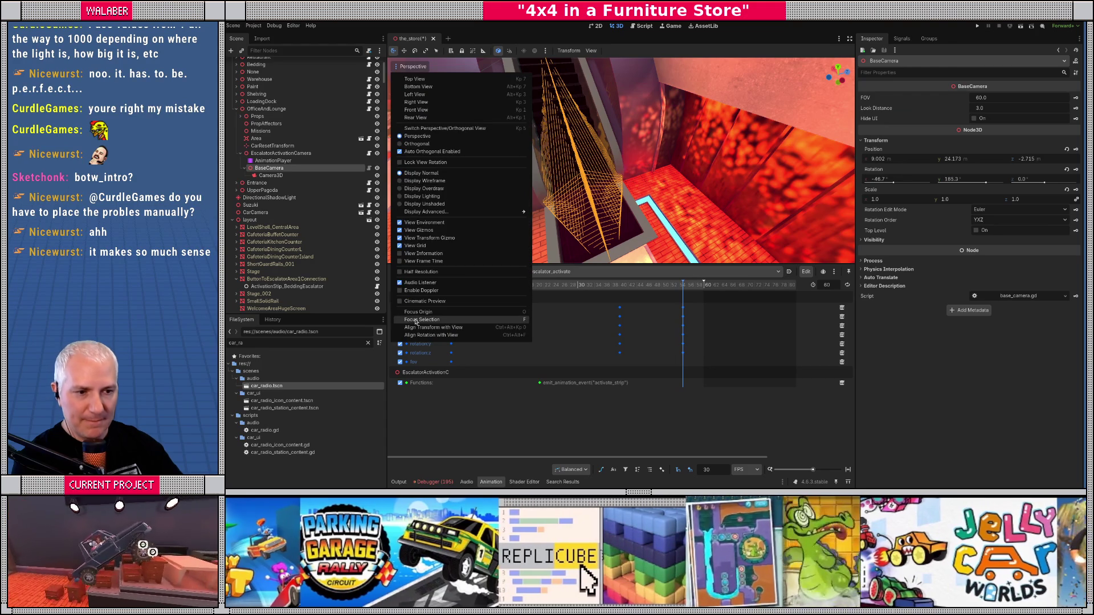
{"action": "left_click", "coordinate": [416, 328]}
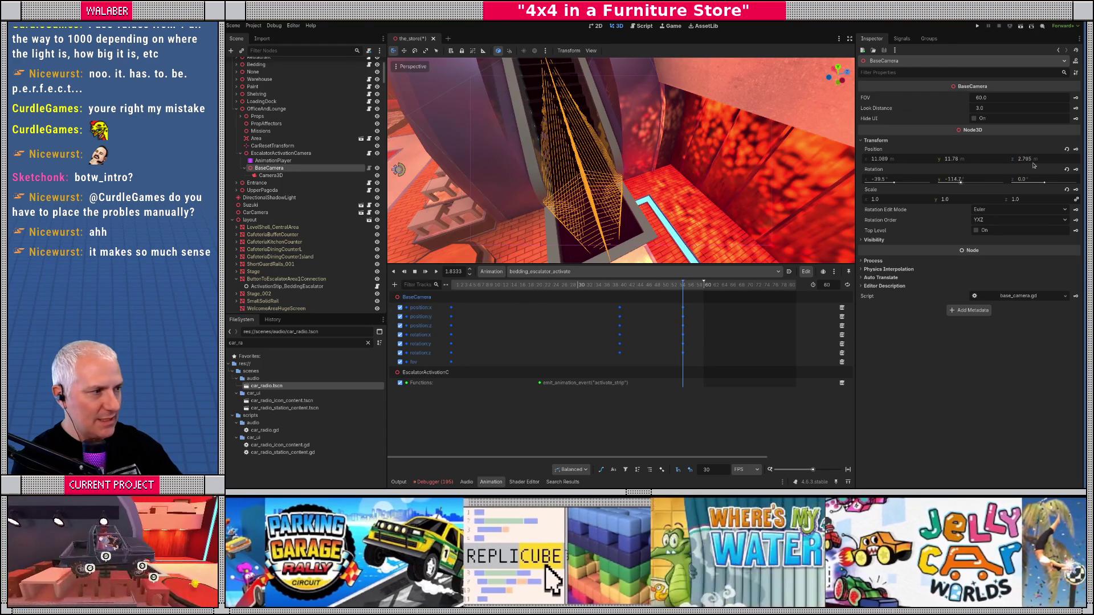
{"action": "left_click_drag", "start_coordinate": [652, 297], "coordinate": [454, 288]}
{"action": "left_click", "coordinate": [270, 175]}
{"action": "left_click", "coordinate": [436, 271]}
{"action": "left_click_drag", "start_coordinate": [702, 298], "coordinate": [684, 296]}
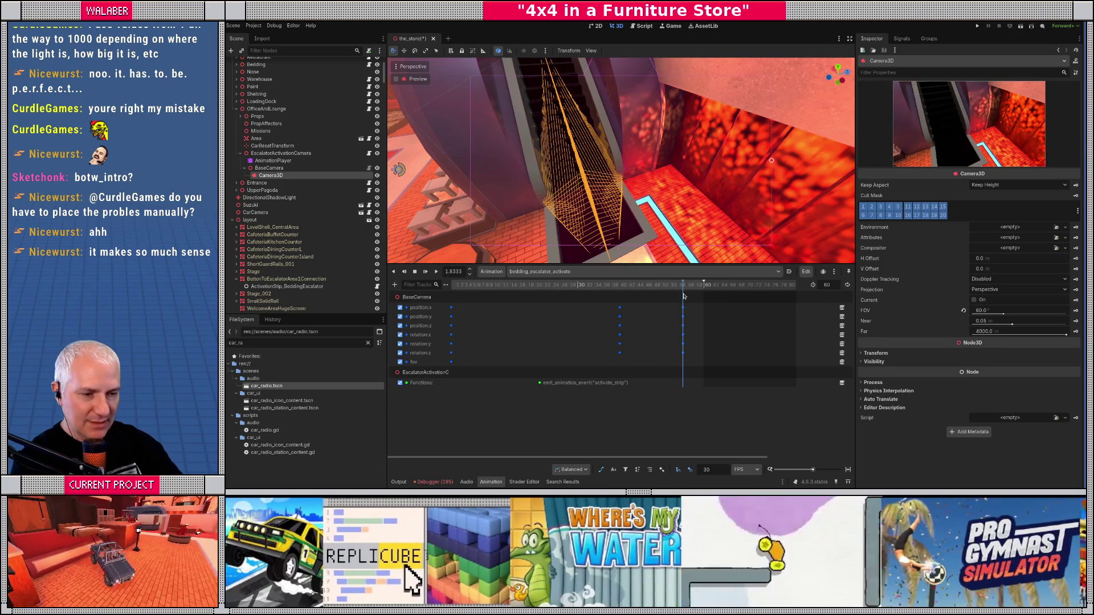
{"action": "left_click", "coordinate": [601, 470]}
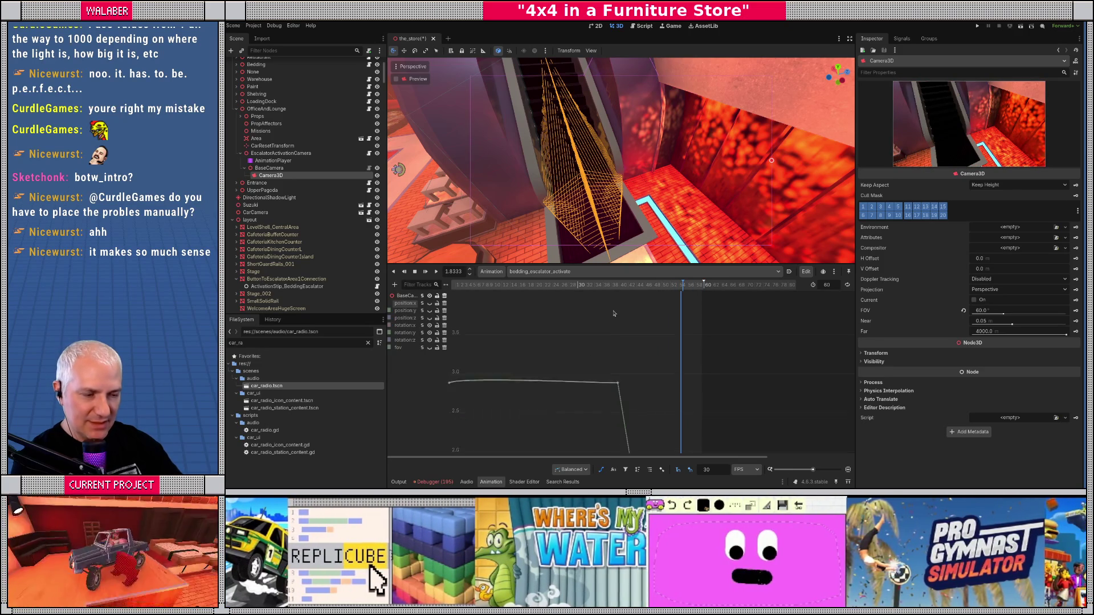
Frame all BaseCamera curves and inspect the rotation:y keys, with the final key reading -2.003
{"action": "scroll", "coordinate": [570, 387], "scroll_direction": "down", "scroll_amount": 2}
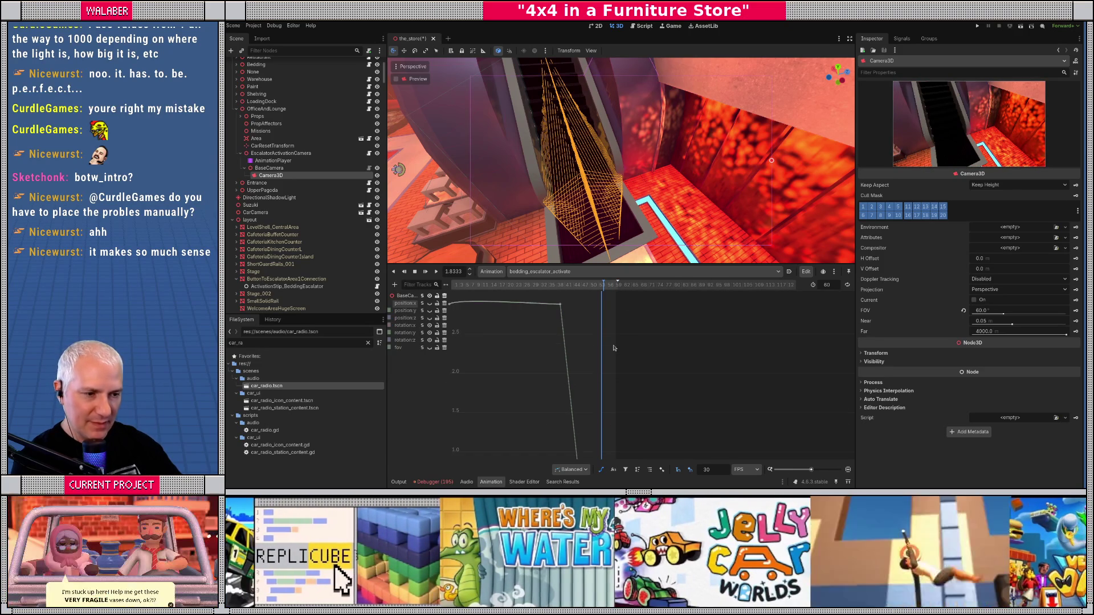
{"action": "scroll", "coordinate": [552, 387], "scroll_direction": "down", "scroll_amount": 2}
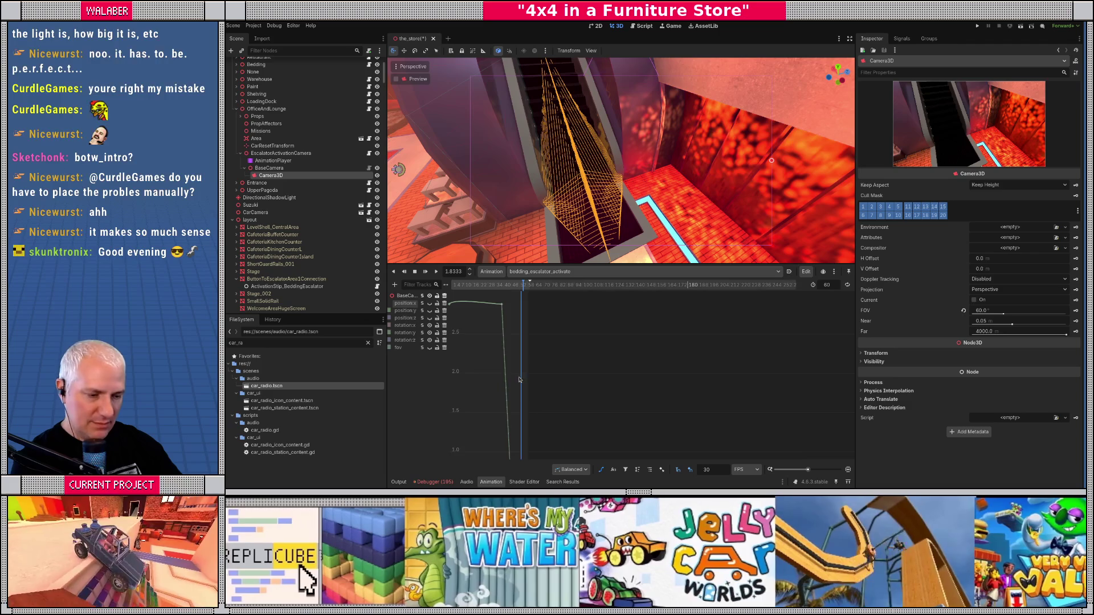
{"action": "key", "text": "f"}
{"action": "left_click", "coordinate": [773, 444]}
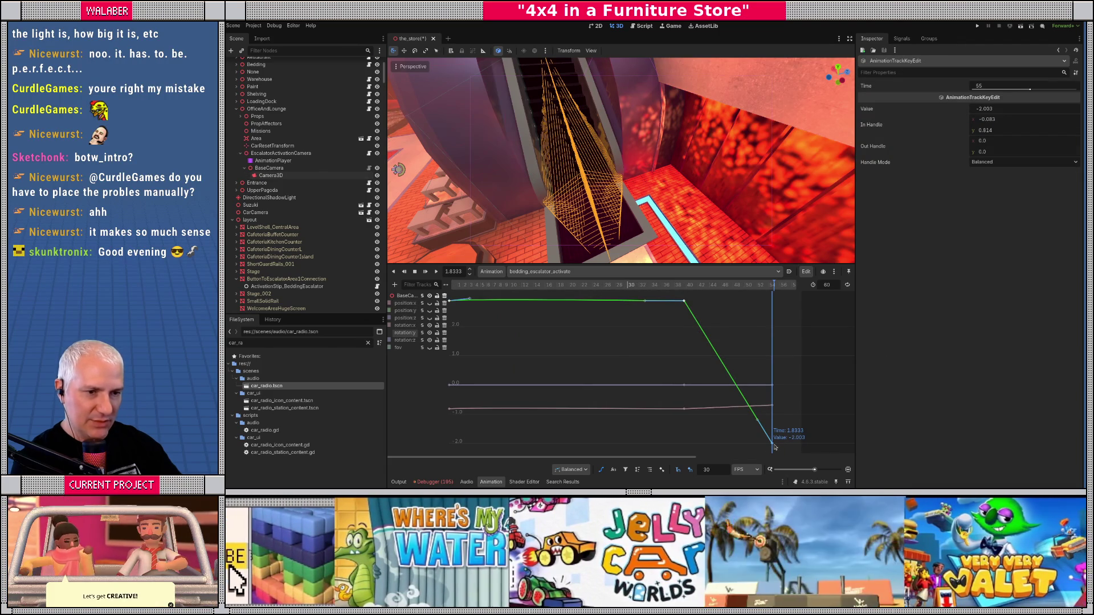
{"action": "left_click", "coordinate": [684, 301]}
{"action": "left_click", "coordinate": [773, 444]}
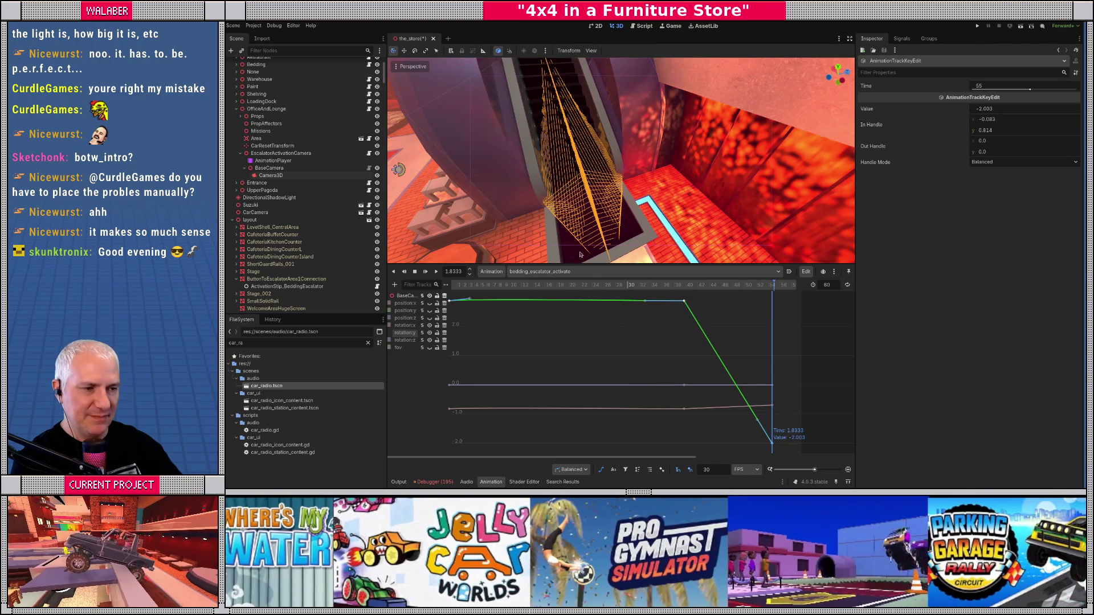
Set BaseCamera's Rotation y to 245.3 and key it into the animation
{"action": "scroll", "coordinate": [584, 258], "scroll_direction": "down", "scroll_amount": 10}
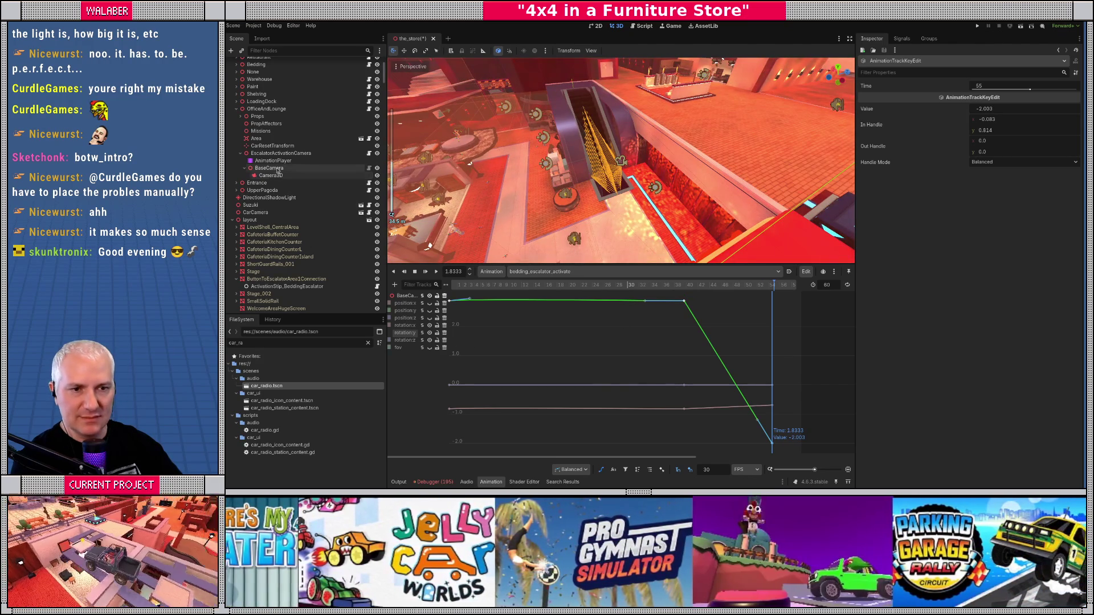
{"action": "left_click", "coordinate": [269, 168]}
{"action": "mouse_move", "coordinate": [466, 285]}
{"action": "left_mouse_down"}
{"action": "mouse_move", "coordinate": [643, 288]}
{"action": "mouse_move", "coordinate": [740, 313]}
{"action": "mouse_move", "coordinate": [665, 317]}
{"action": "mouse_move", "coordinate": [772, 317]}
{"action": "left_mouse_up"}
{"action": "key", "text": "f"}
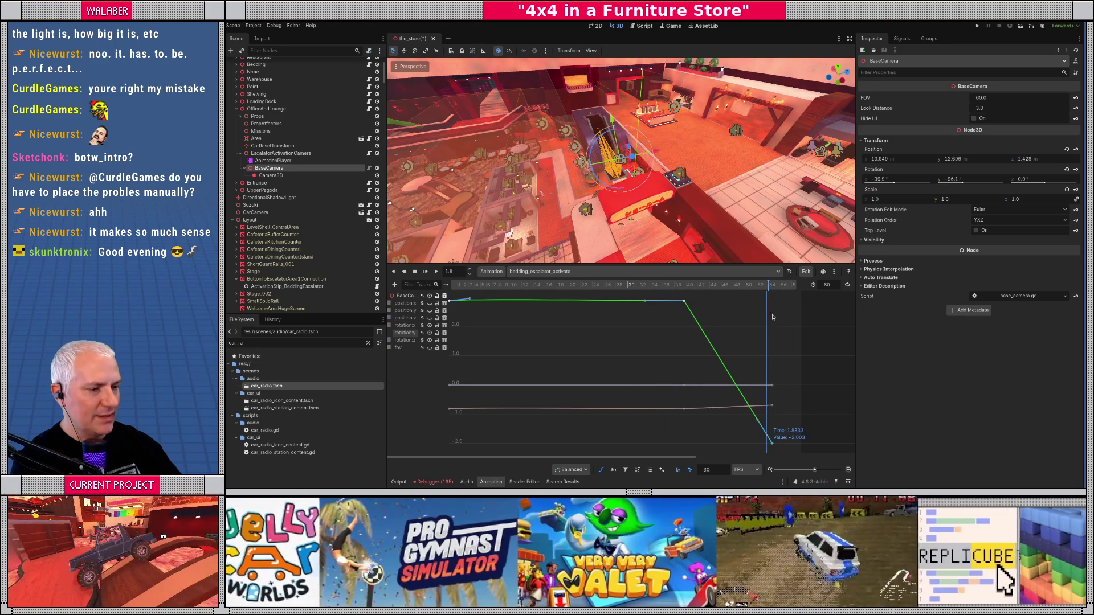
{"action": "left_click", "coordinate": [982, 178]}
{"action": "left_click", "coordinate": [988, 178]}
{"action": "key", "text": "Return"}
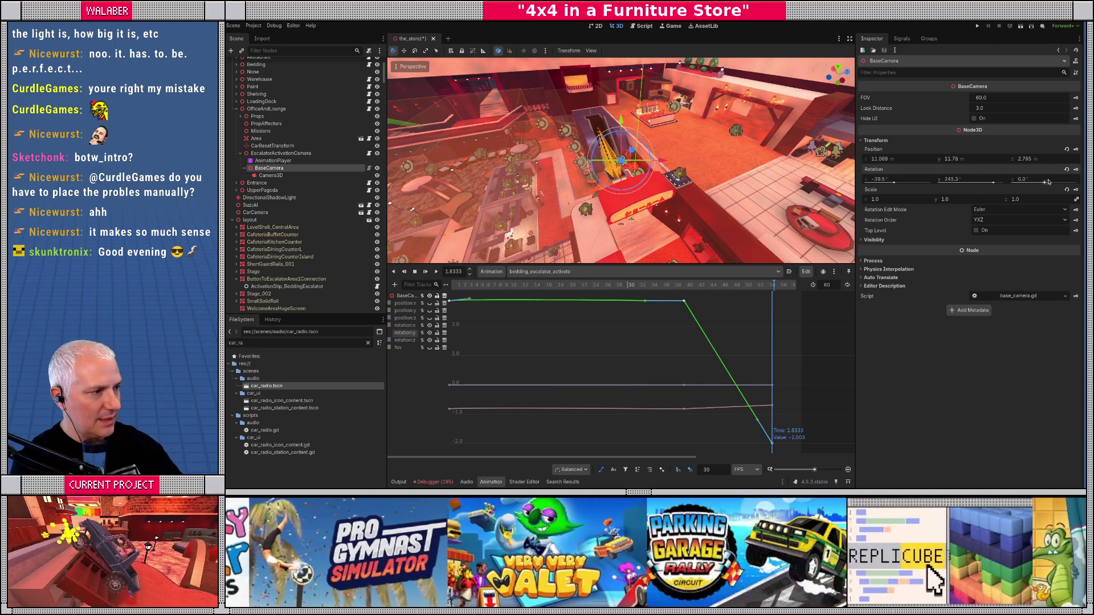
{"action": "left_click", "coordinate": [1076, 170]}
Preview the escalator camera animation from the start through Camera3D
{"action": "left_click_drag", "start_coordinate": [682, 287], "coordinate": [738, 288]}
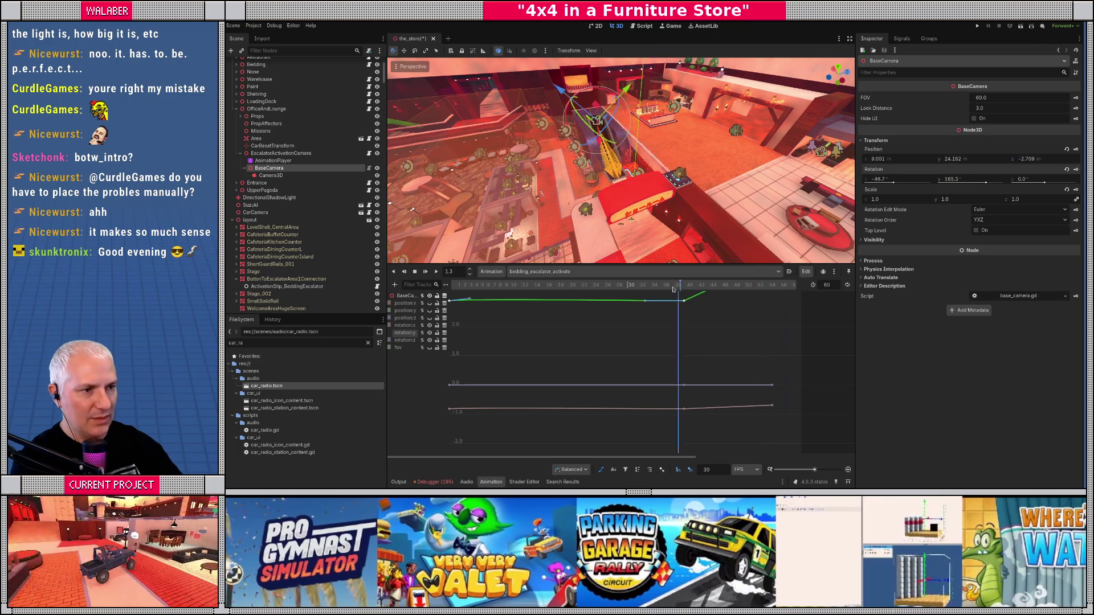
{"action": "key", "text": "f"}
{"action": "left_click_drag", "start_coordinate": [731, 285], "coordinate": [455, 294]}
{"action": "left_click", "coordinate": [270, 175]}
{"action": "left_click", "coordinate": [434, 272]}
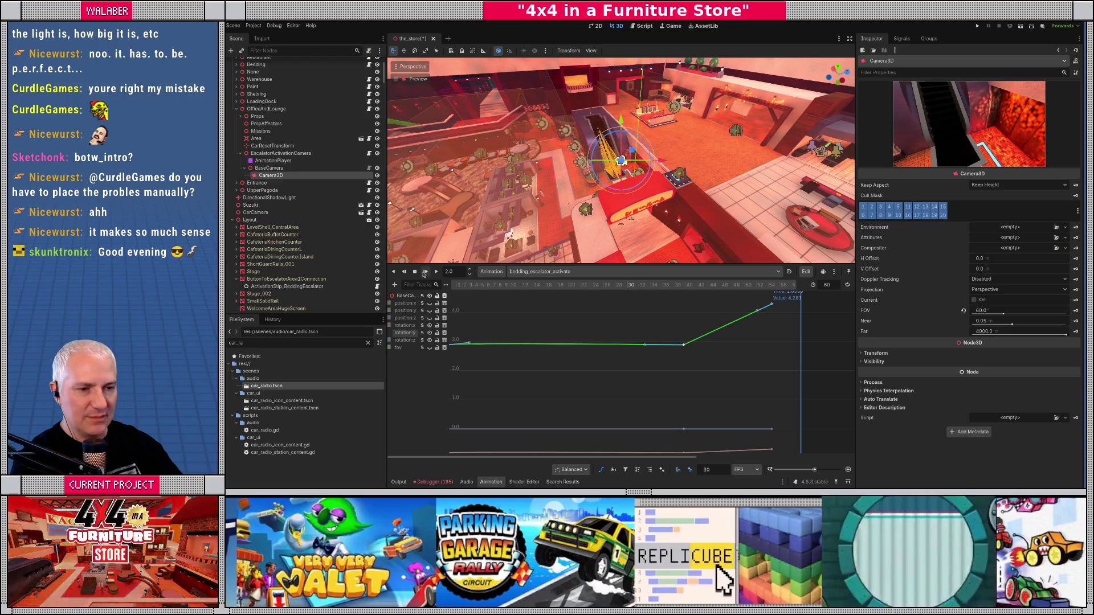
{"action": "left_click", "coordinate": [436, 273]}
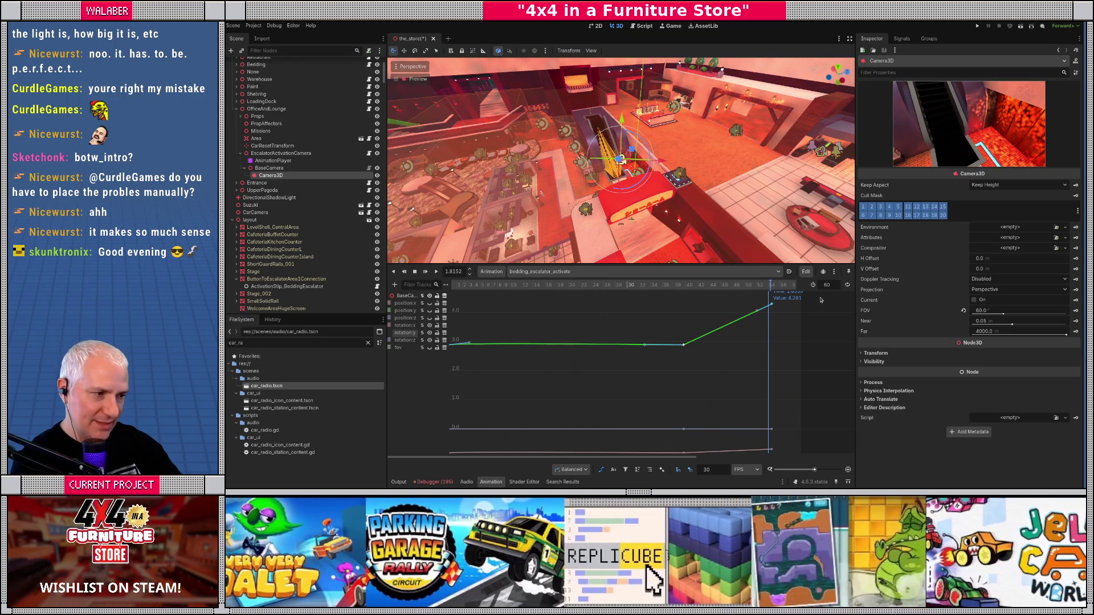
In track view, box-select every track's final keyframes and drag them later in time
{"action": "scroll", "coordinate": [620, 437], "scroll_direction": "down", "scroll_amount": 5}
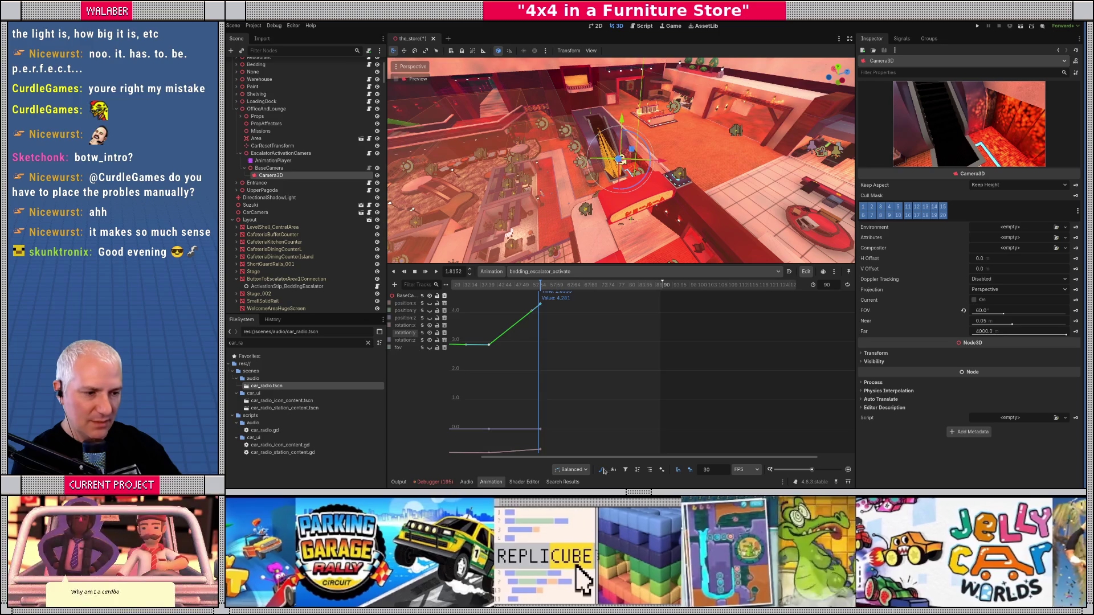
{"action": "left_click", "coordinate": [602, 470]}
{"action": "left_click_drag", "start_coordinate": [532, 305], "coordinate": [552, 361]}
{"action": "left_click_drag", "start_coordinate": [543, 309], "coordinate": [583, 309]}
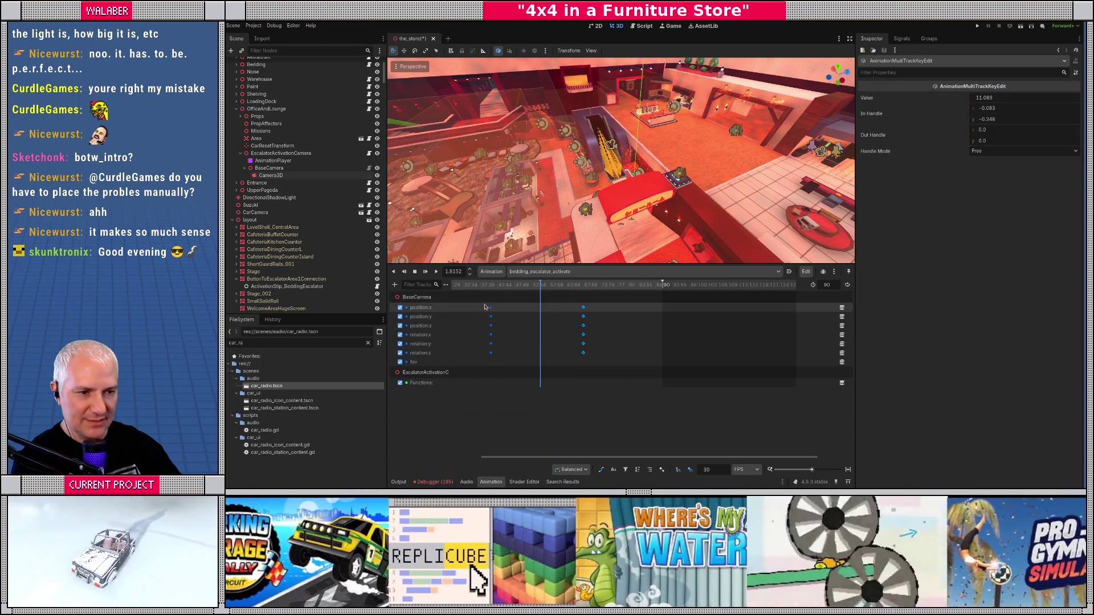
Play the animation from the start while previewing through Camera3D
{"action": "left_click_drag", "start_coordinate": [473, 286], "coordinate": [464, 287]}
{"action": "left_click_drag", "start_coordinate": [565, 455], "coordinate": [471, 456]}
{"action": "left_click", "coordinate": [451, 285]}
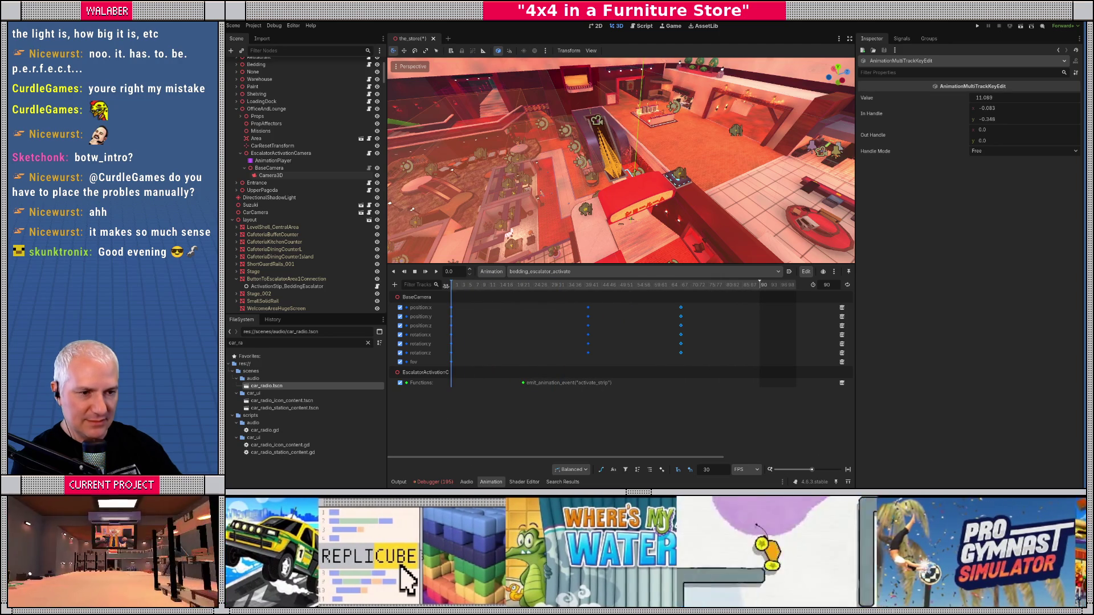
{"action": "left_click", "coordinate": [270, 175]}
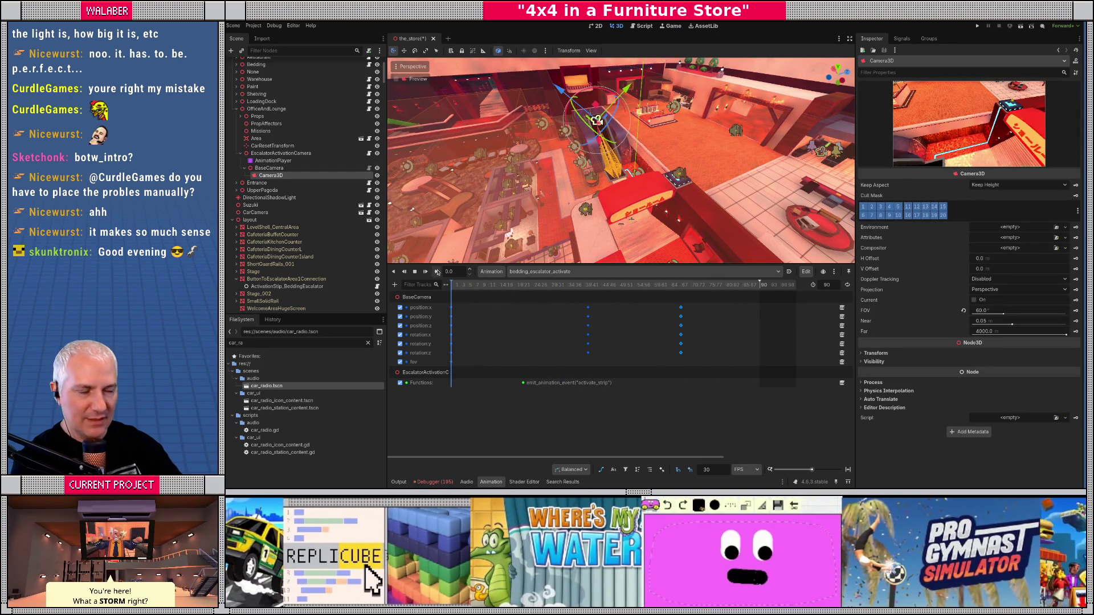
{"action": "left_click", "coordinate": [437, 273]}
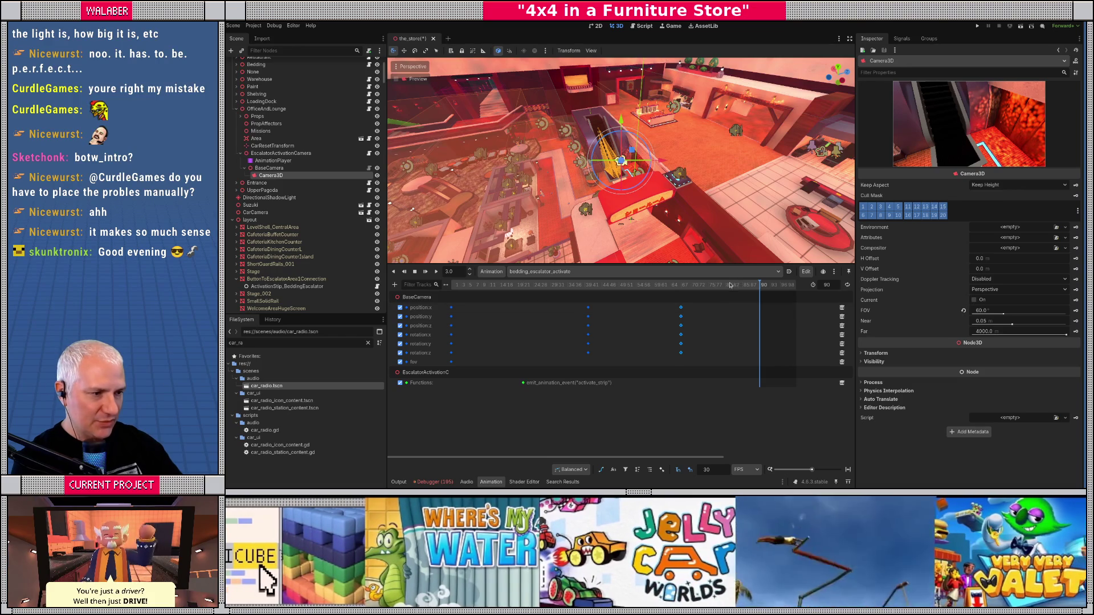
Set the animation length to 80 frames
{"action": "type", "text": "80"}
{"action": "key", "text": "Return"}
{"action": "left_click", "coordinate": [587, 308]}
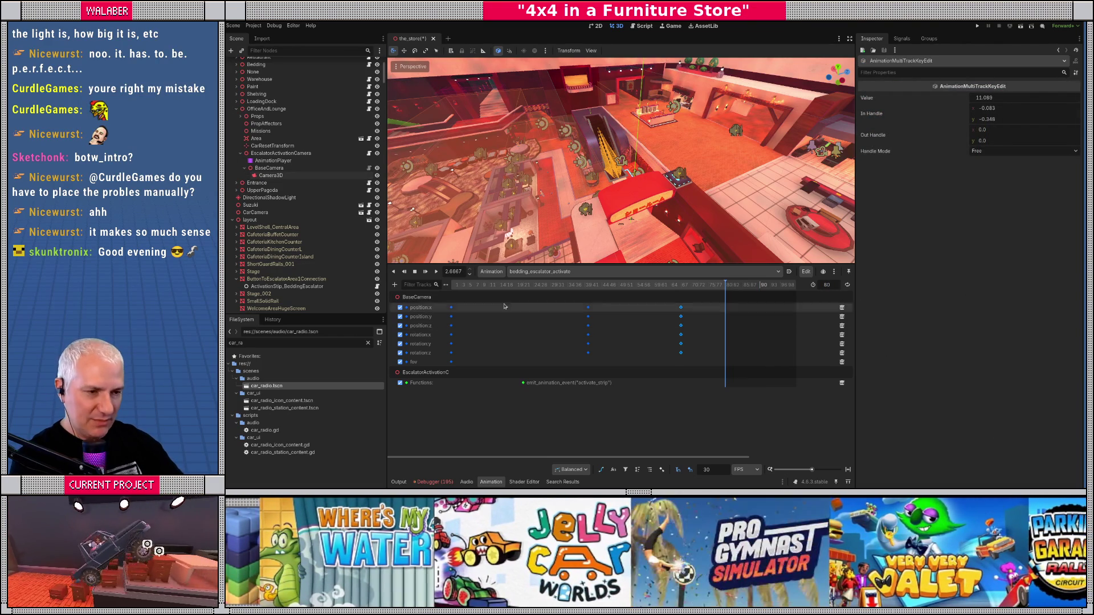
Show the bezier curve editor, play the animation, and box-select all keys in the graph
{"action": "left_click_drag", "start_coordinate": [461, 286], "coordinate": [550, 285]}
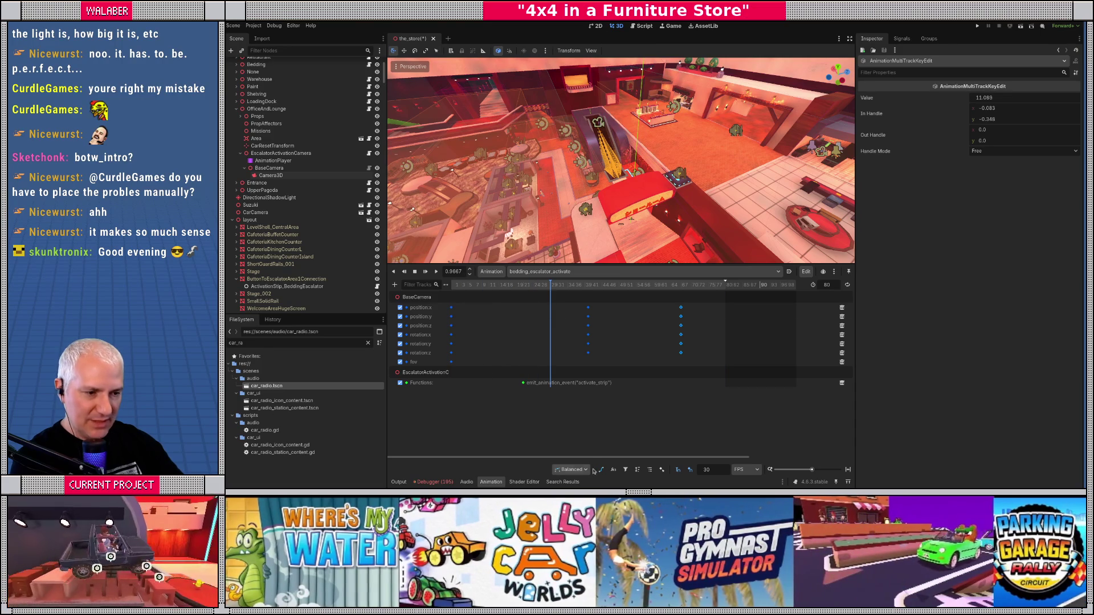
{"action": "left_click", "coordinate": [602, 470]}
{"action": "mouse_move", "coordinate": [601, 322]}
{"action": "left_mouse_down"}
{"action": "mouse_move", "coordinate": [578, 354]}
{"action": "mouse_move", "coordinate": [486, 372]}
{"action": "left_mouse_up"}
{"action": "key", "text": "a"}
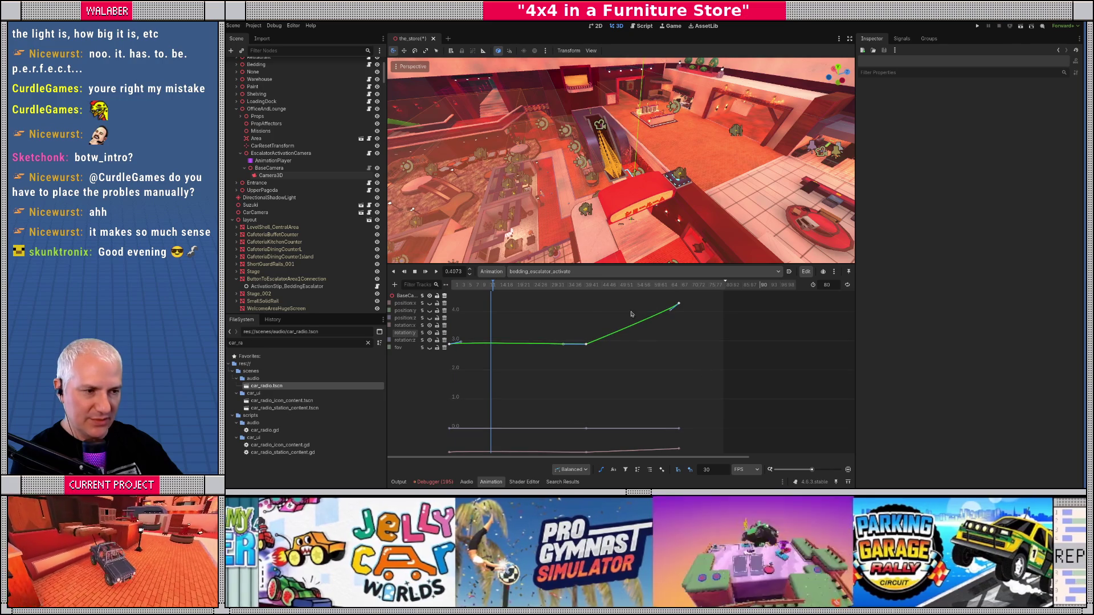
{"action": "mouse_move", "coordinate": [691, 302]}
{"action": "left_mouse_down"}
{"action": "mouse_move", "coordinate": [615, 455]}
{"action": "mouse_move", "coordinate": [444, 455]}
{"action": "left_mouse_up"}
Make all selected keys' handles balanced and play the animation to check the easing
{"action": "right_click", "coordinate": [588, 347]}
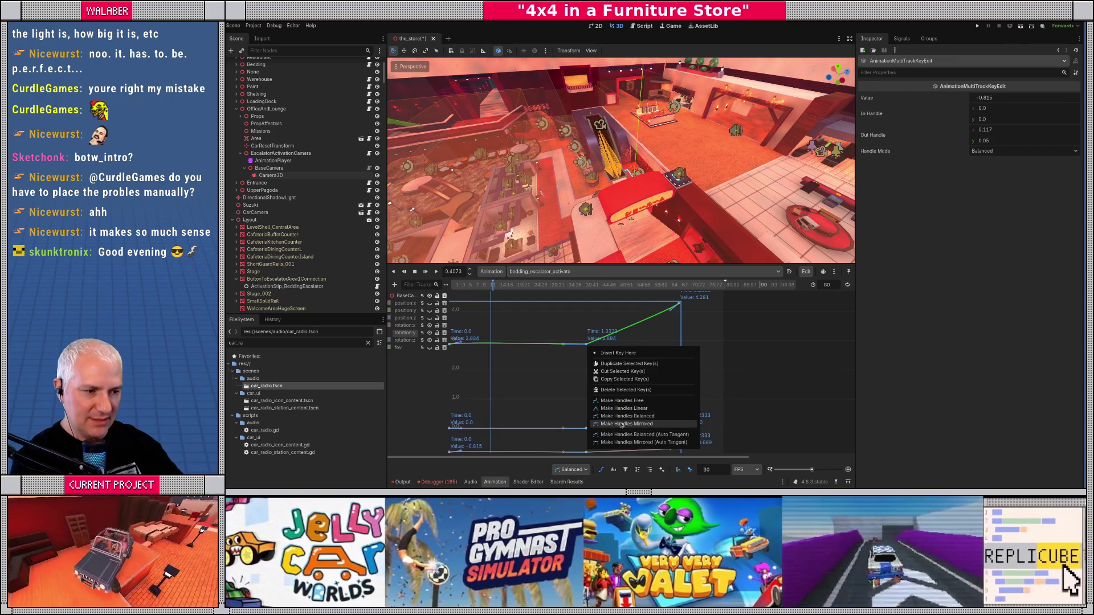
{"action": "left_click", "coordinate": [623, 416]}
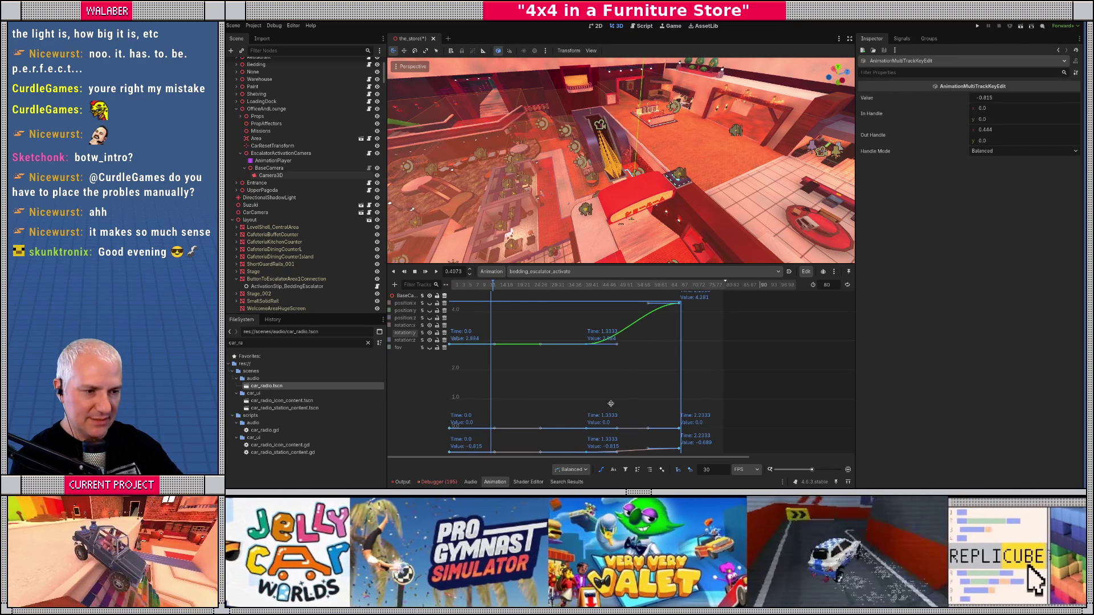
{"action": "left_click_drag", "start_coordinate": [481, 285], "coordinate": [447, 284]}
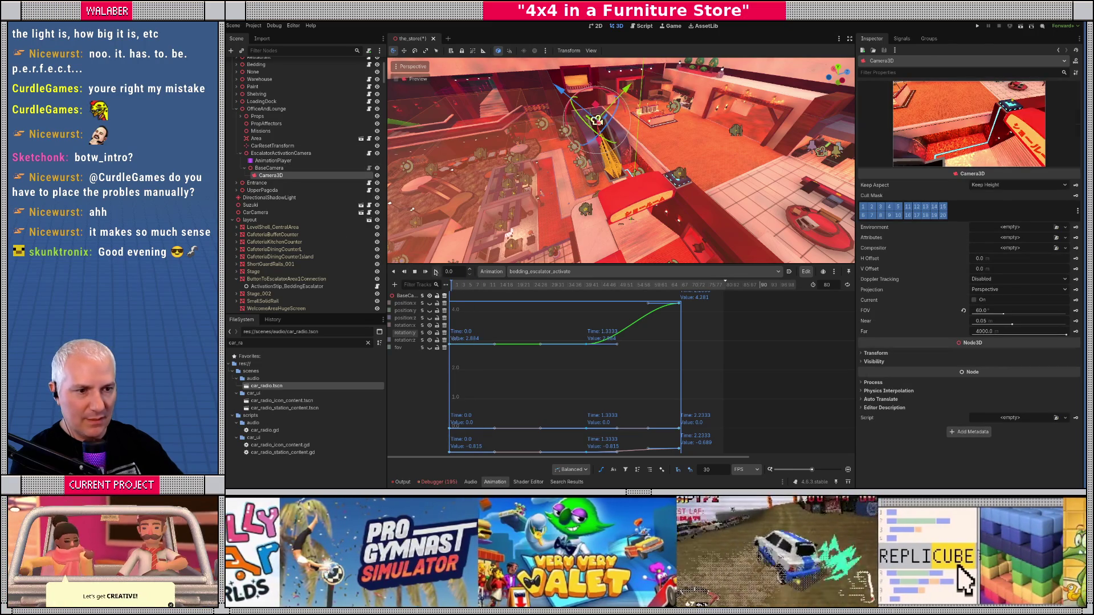
{"action": "left_click", "coordinate": [436, 272]}
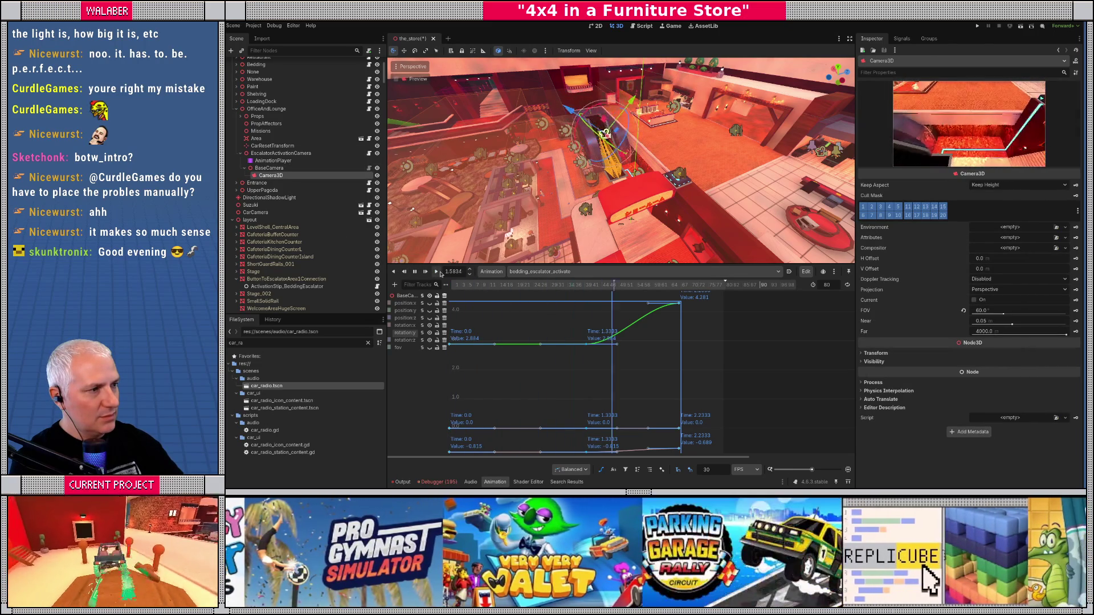
{"action": "left_click", "coordinate": [415, 272]}
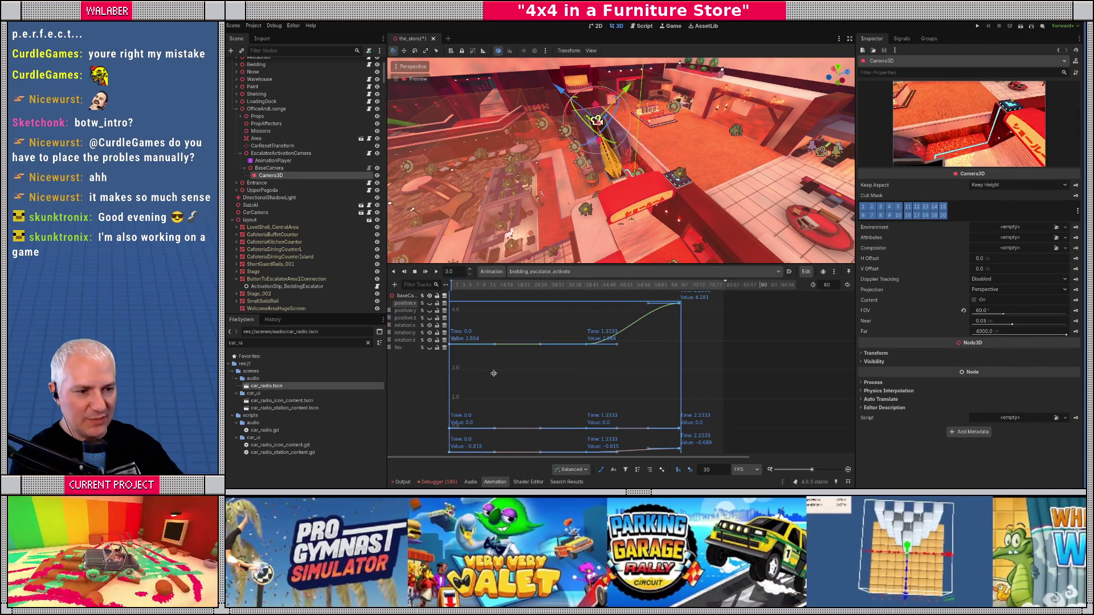
{"action": "mouse_move", "coordinate": [484, 285]}
{"action": "left_mouse_down"}
{"action": "mouse_move", "coordinate": [553, 285]}
{"action": "mouse_move", "coordinate": [491, 286]}
{"action": "left_mouse_up"}
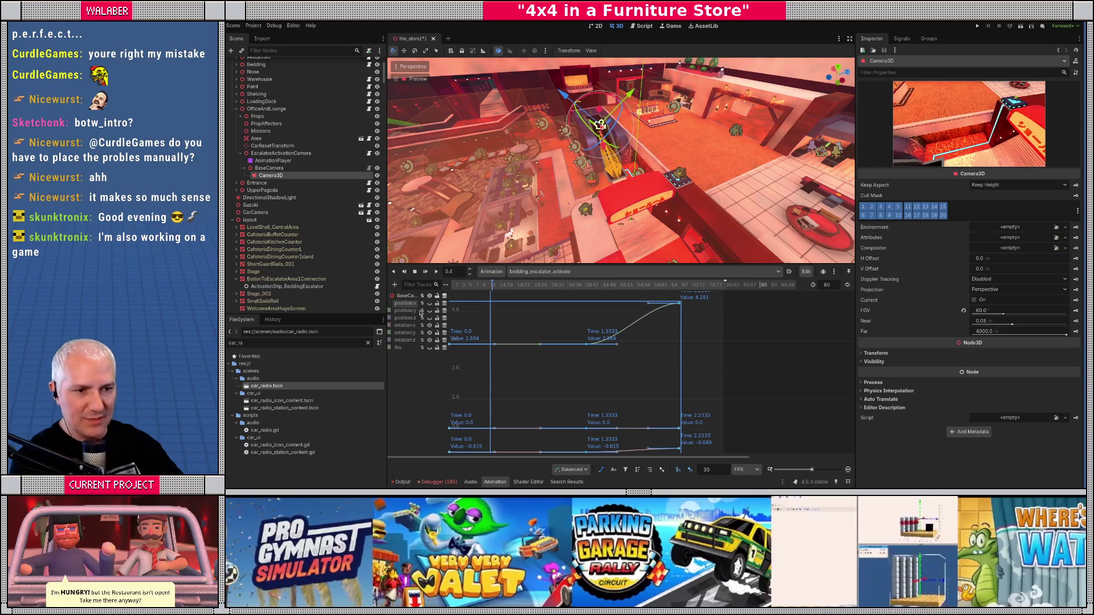
Show the position z curve, hide rotation x/y/z, and frame the remaining curves
{"action": "left_click", "coordinate": [430, 318]}
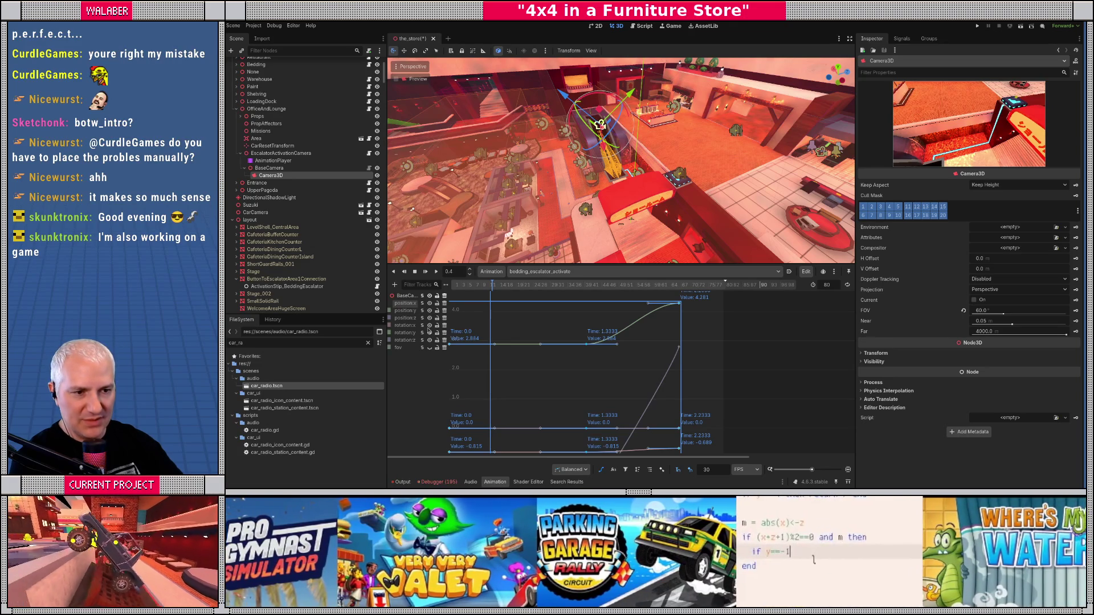
{"action": "left_click", "coordinate": [429, 340]}
{"action": "left_click", "coordinate": [430, 332]}
{"action": "left_click", "coordinate": [430, 325]}
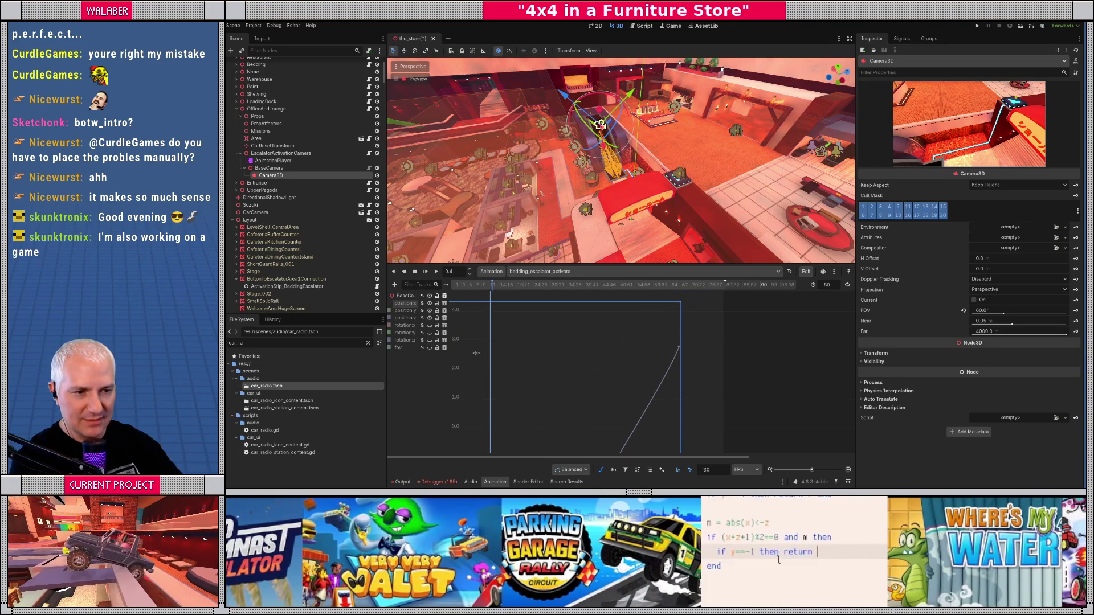
{"action": "key", "text": "f"}
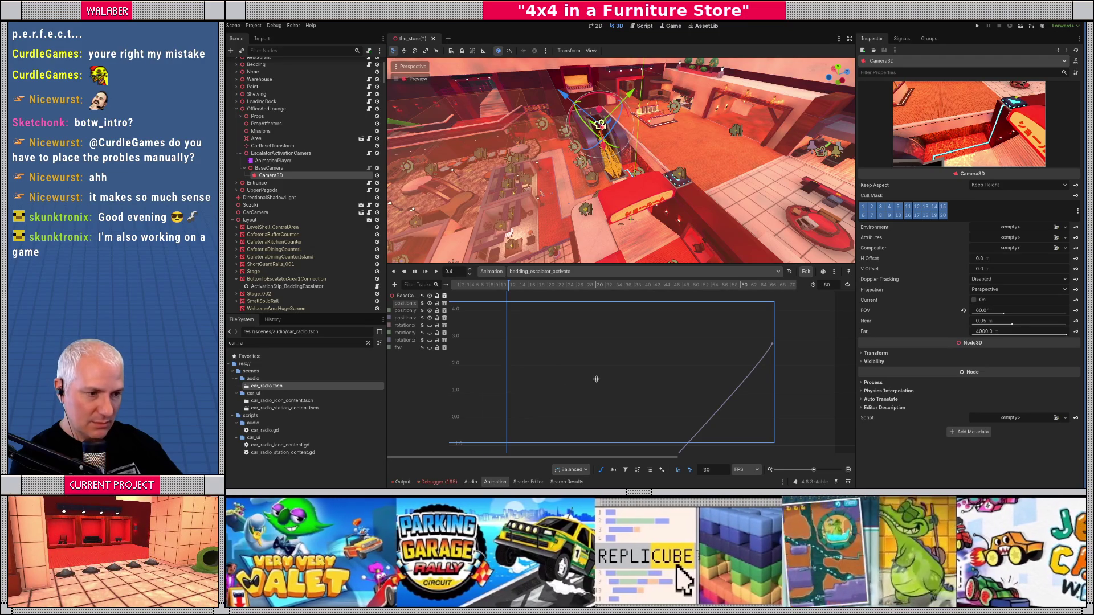
Give all position keys balanced handles and preview the motion through Camera3D
{"action": "left_click", "coordinate": [747, 362]}
{"action": "key", "text": "f"}
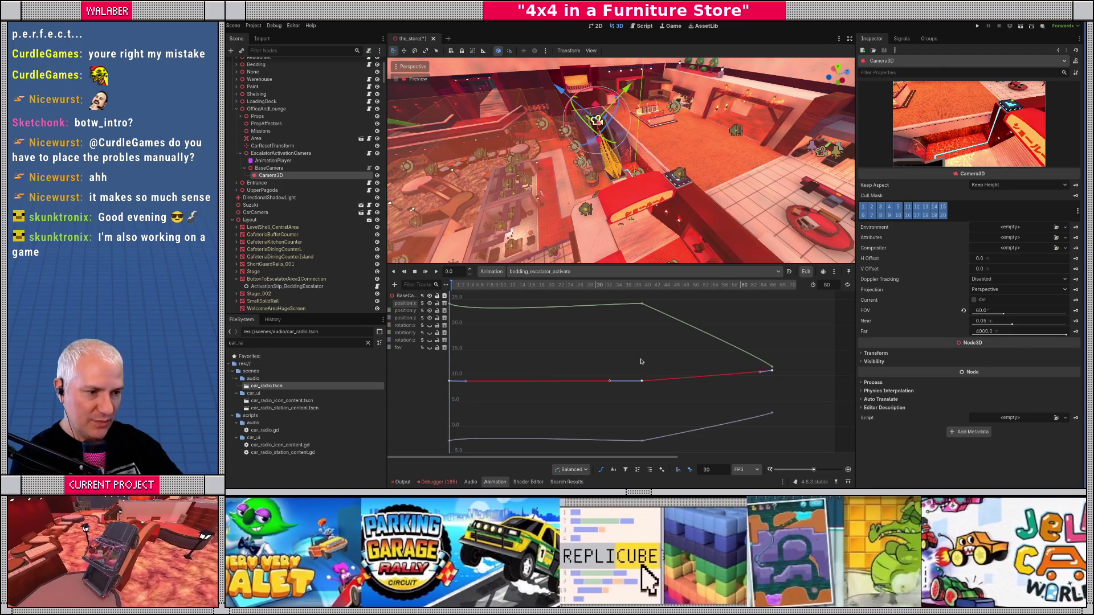
{"action": "key", "text": "ctrl+a"}
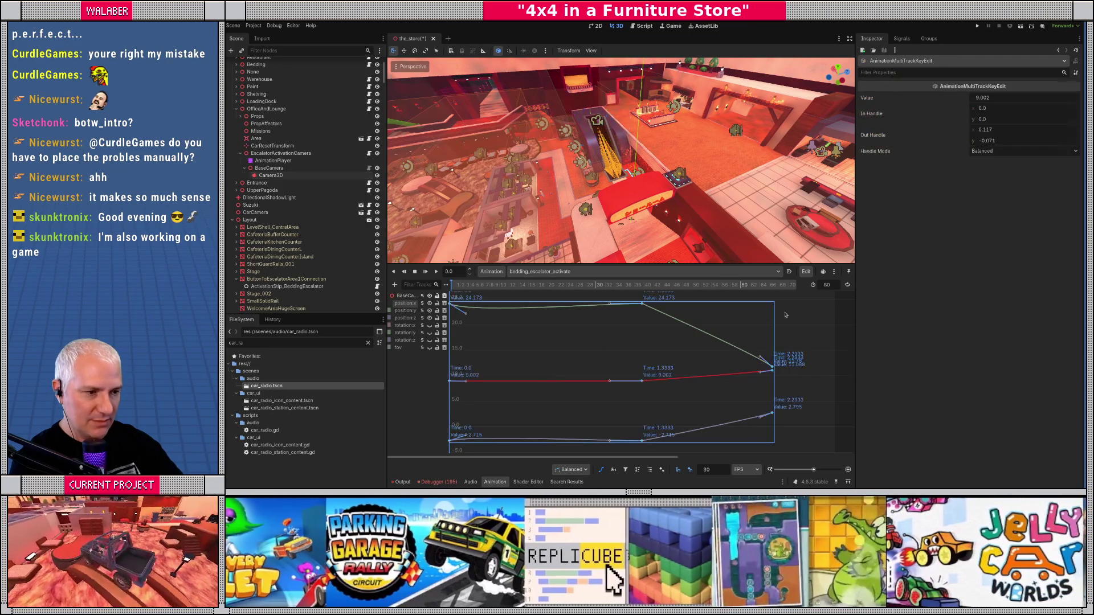
{"action": "right_click", "coordinate": [706, 328]}
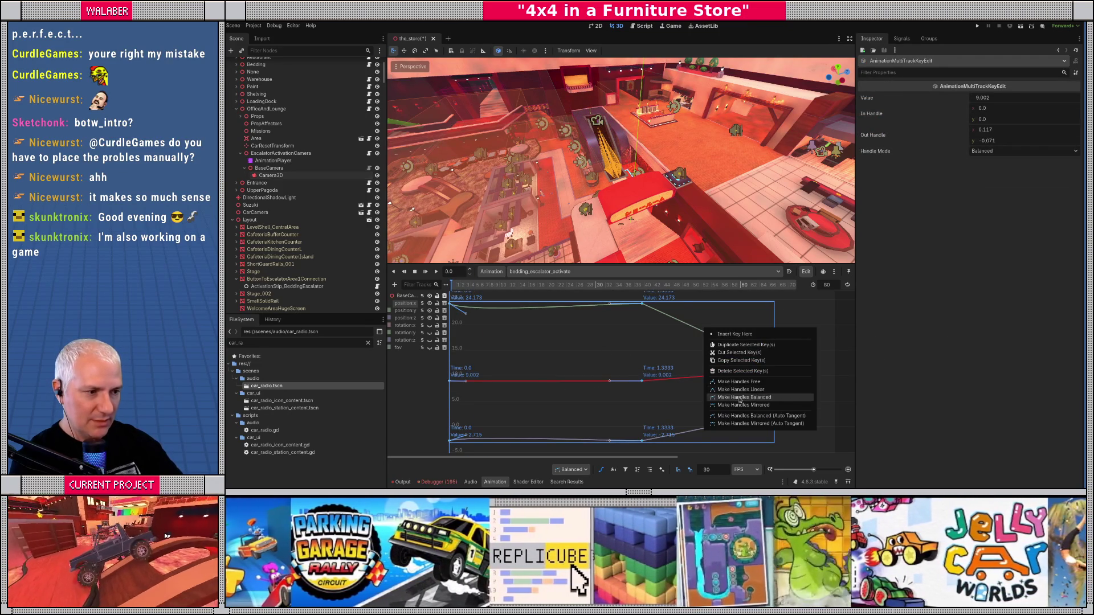
{"action": "left_click", "coordinate": [740, 397]}
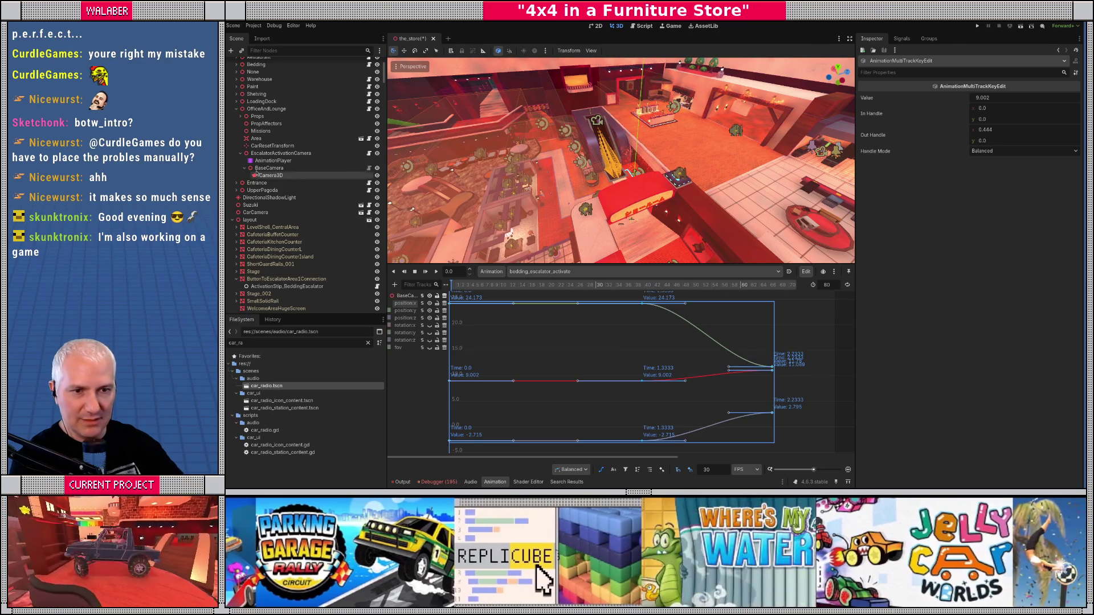
{"action": "left_click", "coordinate": [257, 175]}
{"action": "left_click", "coordinate": [437, 272]}
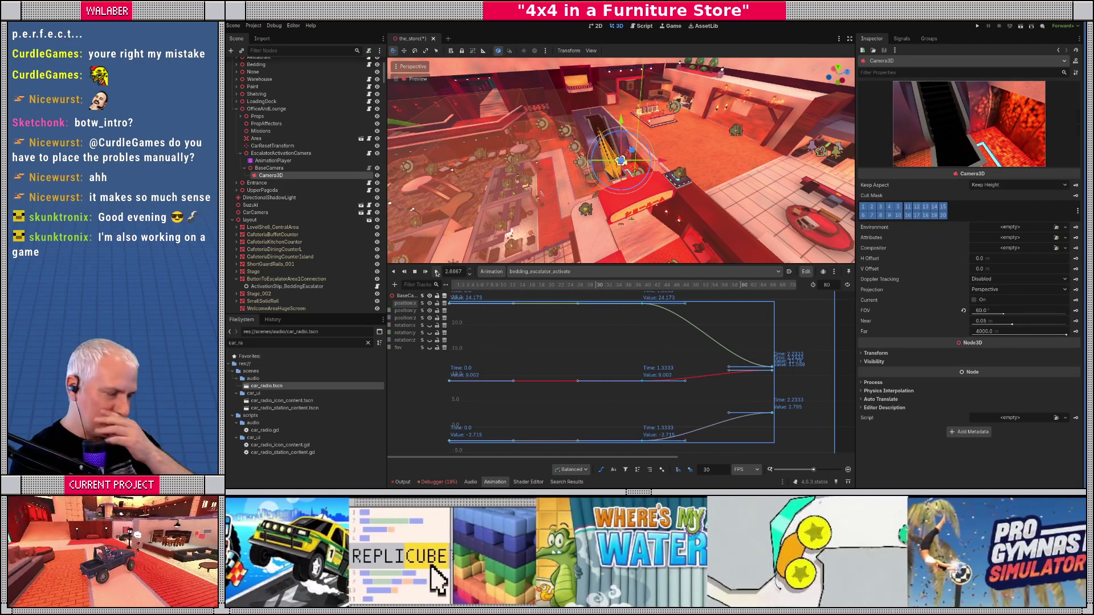
{"action": "left_click_drag", "start_coordinate": [486, 286], "coordinate": [449, 287]}
Delete BaseCamera's Camera3D preview child and save the_store scene
{"action": "left_click", "coordinate": [270, 168]}
{"action": "left_click", "coordinate": [277, 176]}
{"action": "key", "text": "Delete"}
{"action": "key", "text": "Return"}
{"action": "key", "text": "ctrl+s"}
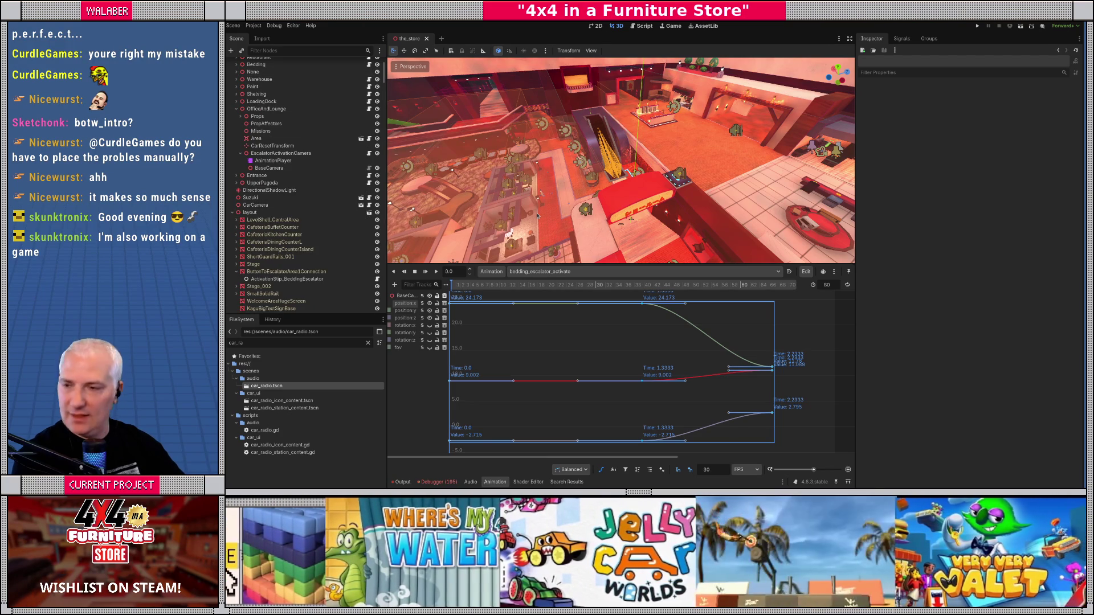
Remove the None_Props_UnlockPlate_PushButton flag line from save.dat in the code editor
{"action": "key", "text": "alt+Tab"}
{"action": "left_click", "coordinate": [626, 174]}
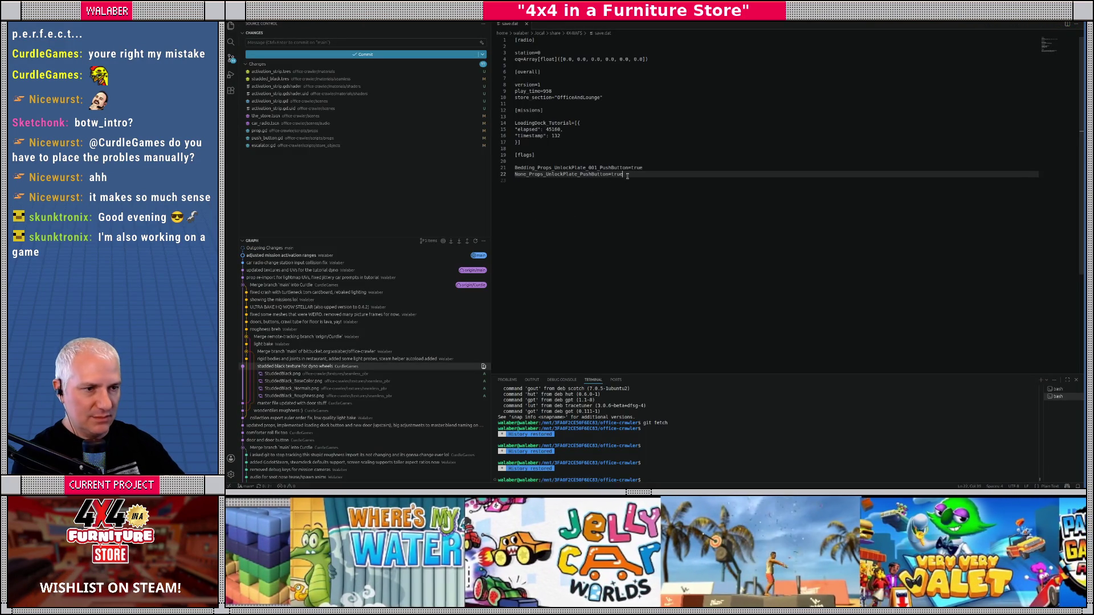
{"action": "key", "text": "shift+Home"}
{"action": "key", "text": "BackSpace"}
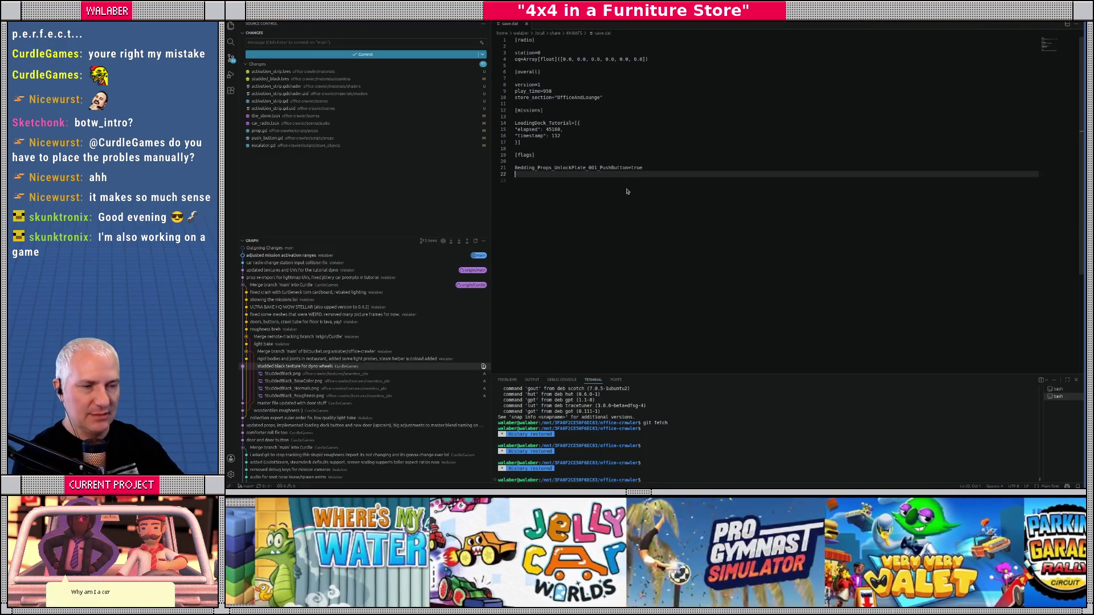
{"action": "key", "text": "alt+Tab"}
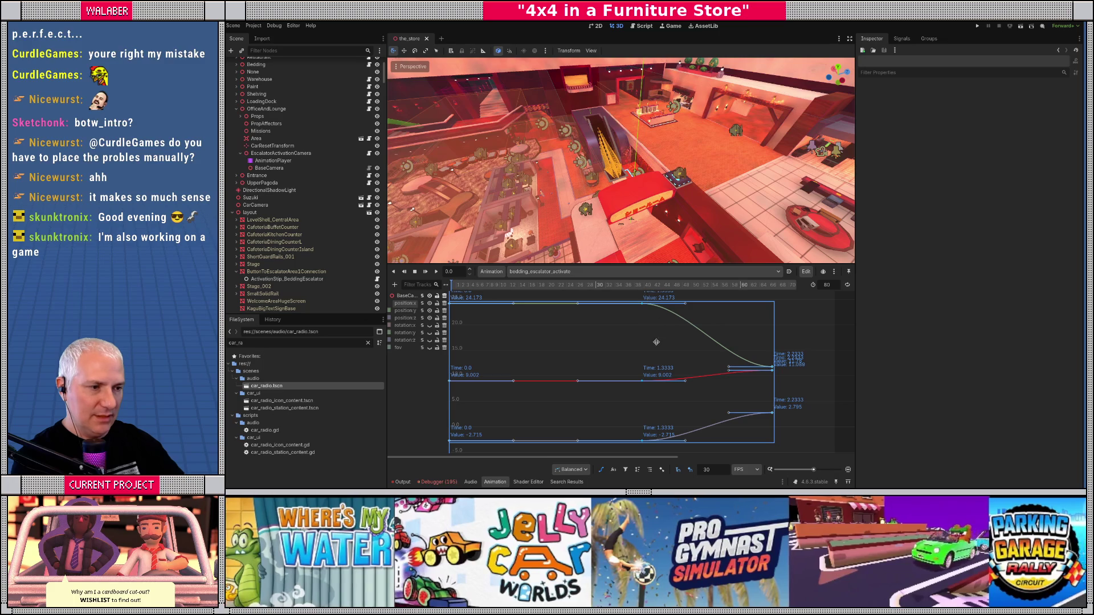
Deselect the keys, run the game, drive the truck around the store, then stop it
{"action": "left_click", "coordinate": [641, 331]}
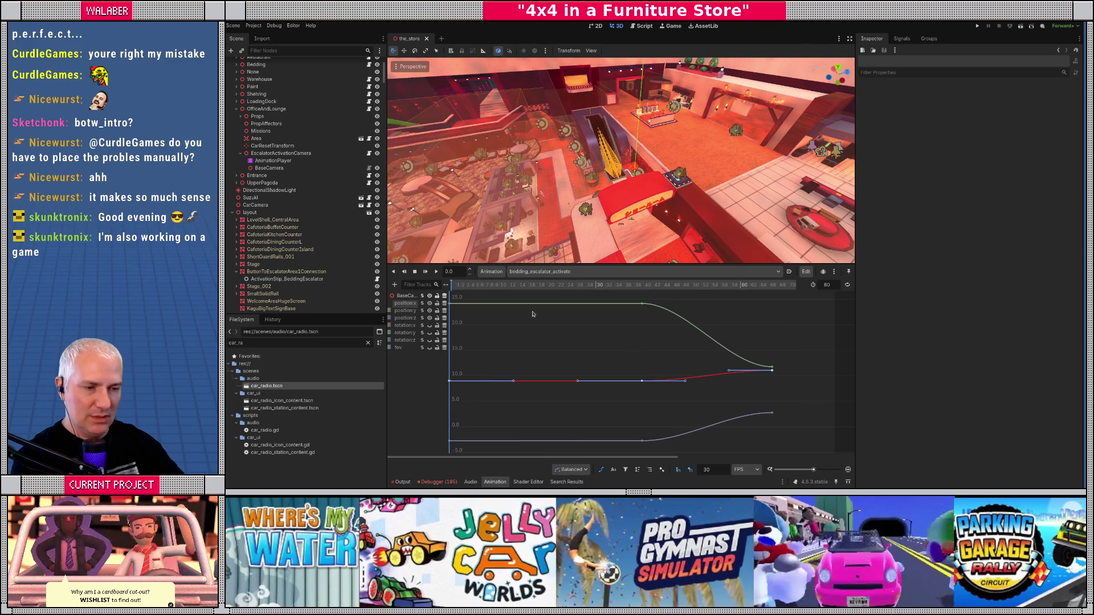
{"action": "key", "text": "F5"}
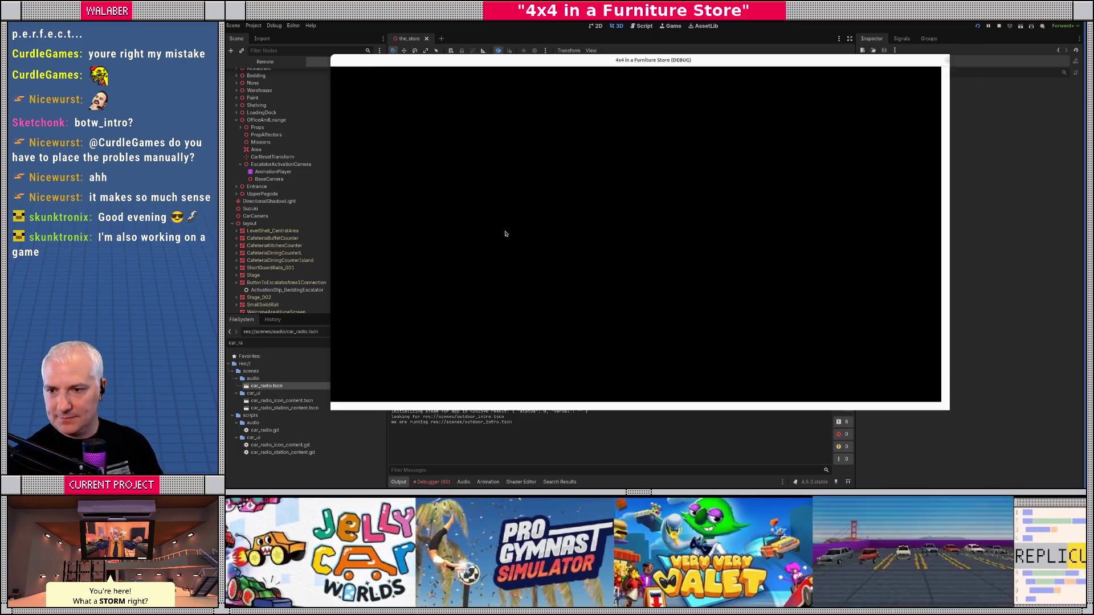
{"action": "key", "text": "Return"}
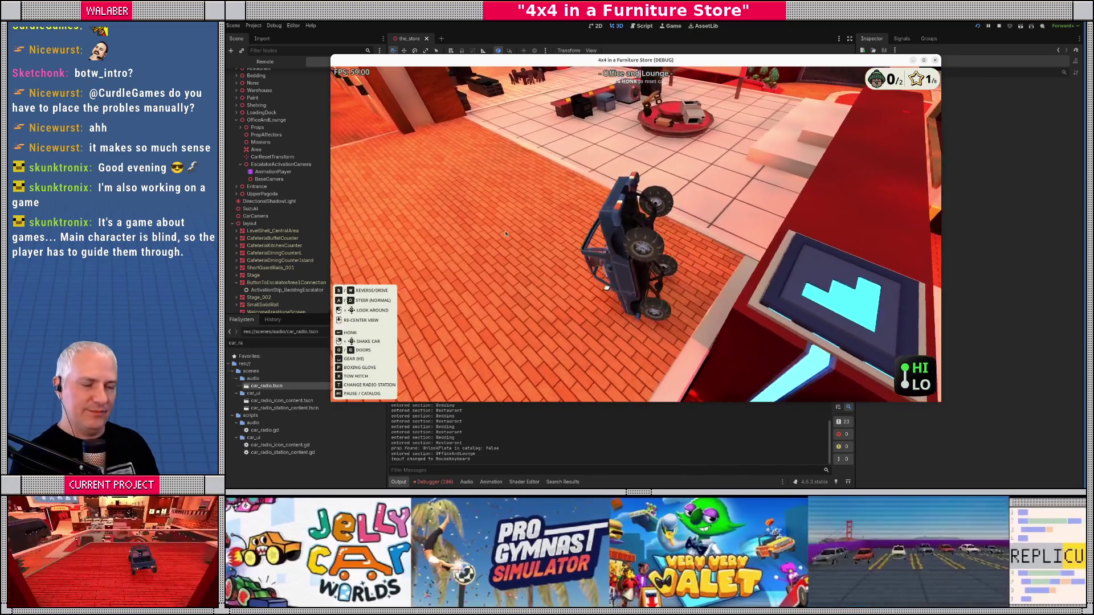
{"action": "key", "text": "F8"}
{"action": "left_click_drag", "start_coordinate": [534, 242], "coordinate": [393, 205]}
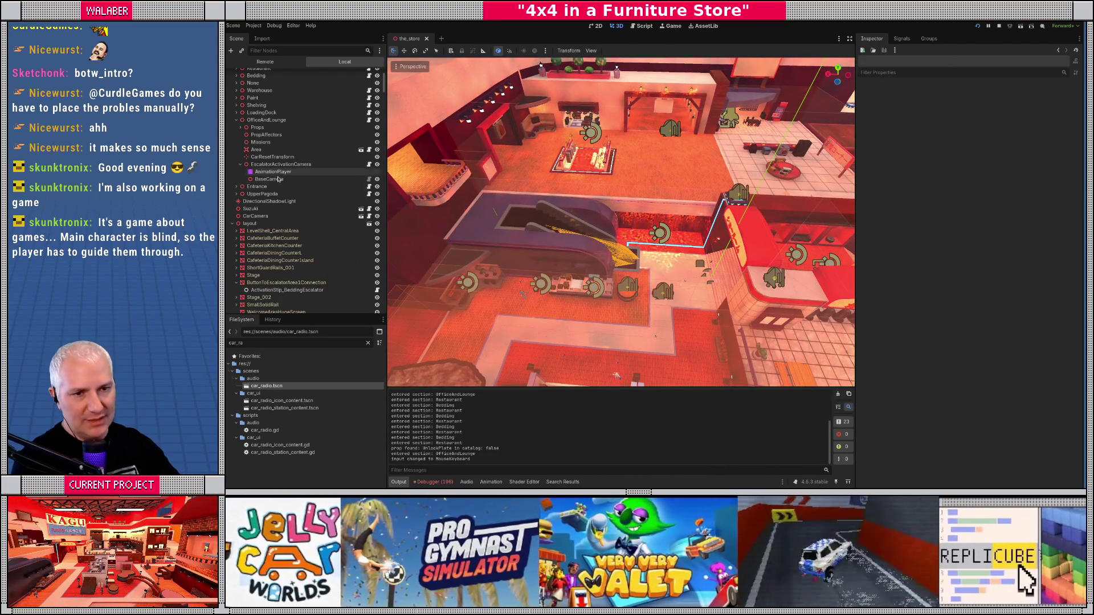
Centre the view on BaseCamera near the escalator and scrub the camera animation
{"action": "left_click", "coordinate": [268, 179]}
{"action": "key", "text": "f"}
{"action": "left_click_drag", "start_coordinate": [658, 269], "coordinate": [393, 279]}
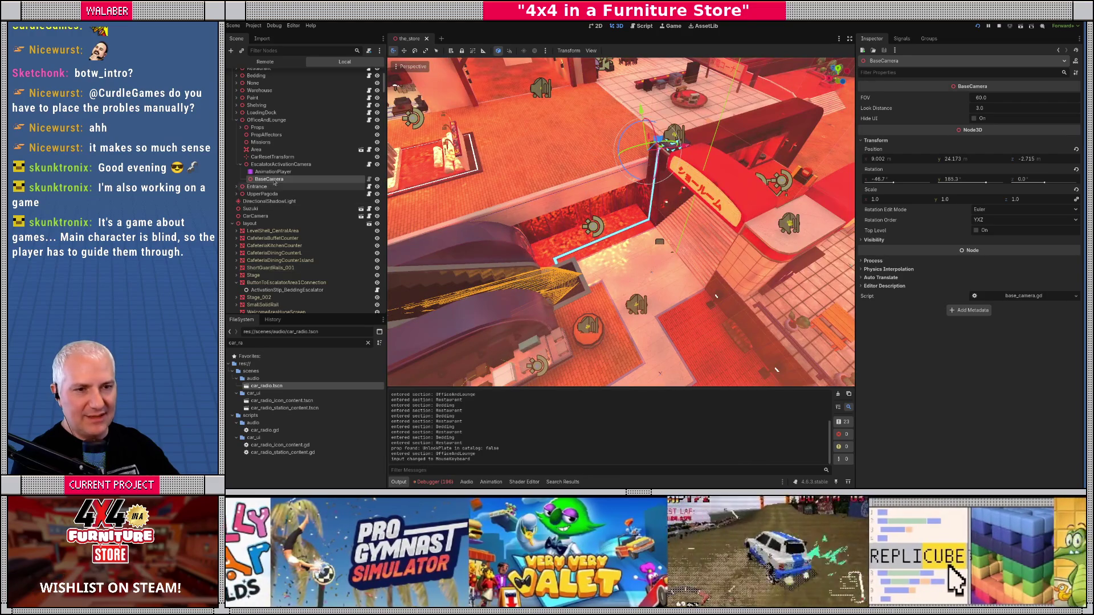
{"action": "left_click", "coordinate": [279, 172]}
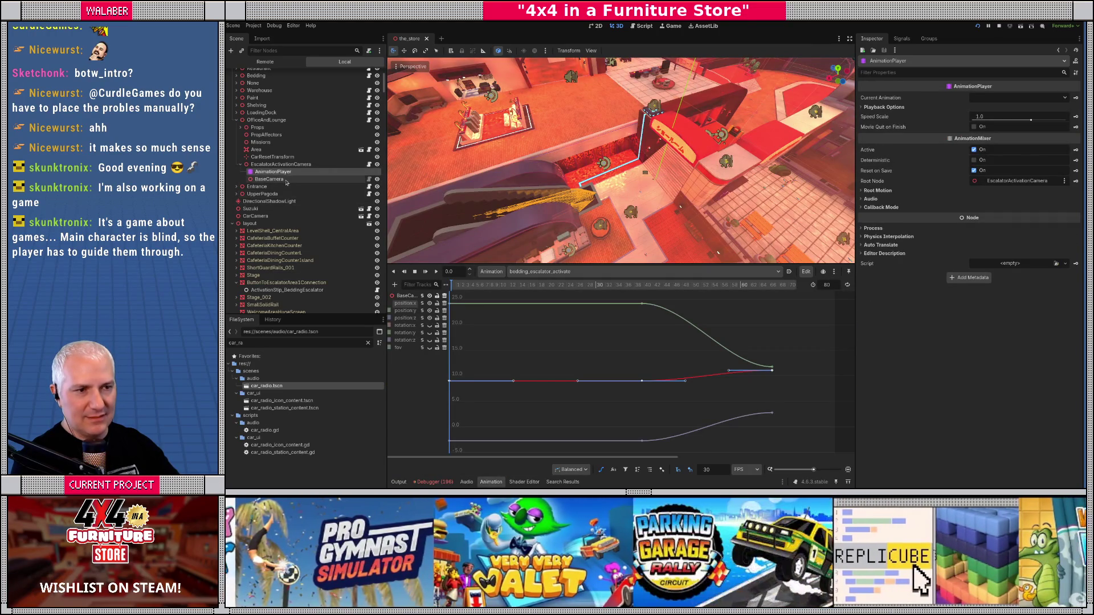
{"action": "left_click", "coordinate": [287, 179]}
{"action": "mouse_move", "coordinate": [451, 286]}
{"action": "left_mouse_down"}
{"action": "mouse_move", "coordinate": [503, 285]}
{"action": "mouse_move", "coordinate": [450, 285]}
{"action": "left_mouse_up"}
Load the RESET animation in the track list and delete its rotation:x track
{"action": "left_click", "coordinate": [569, 271]}
{"action": "left_click", "coordinate": [513, 281]}
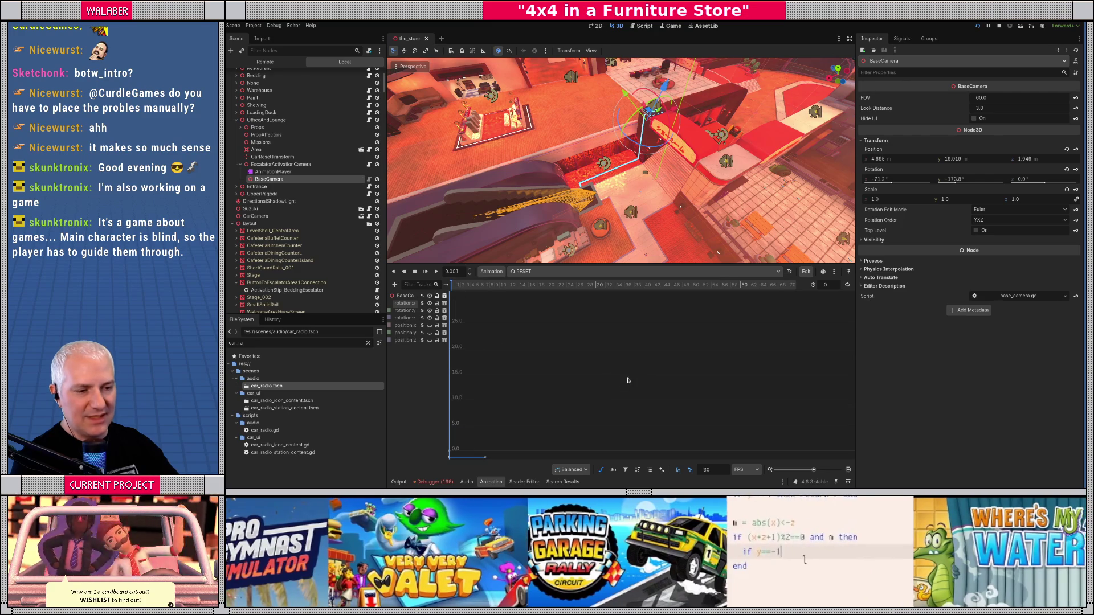
{"action": "left_click", "coordinate": [600, 470]}
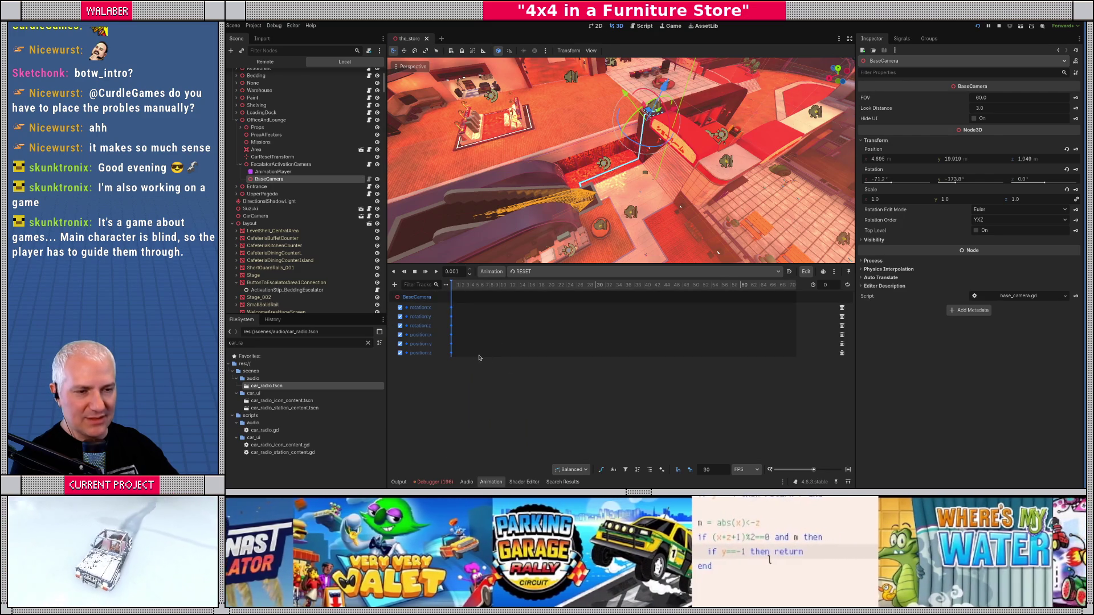
{"action": "left_click", "coordinate": [841, 307]}
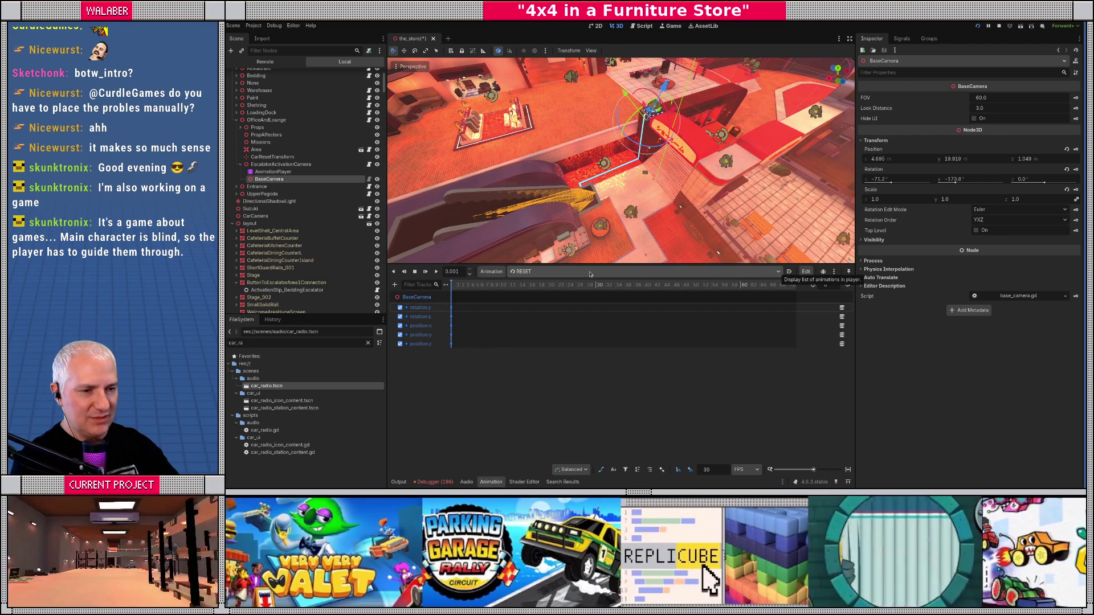
{"action": "left_click", "coordinate": [491, 271]}
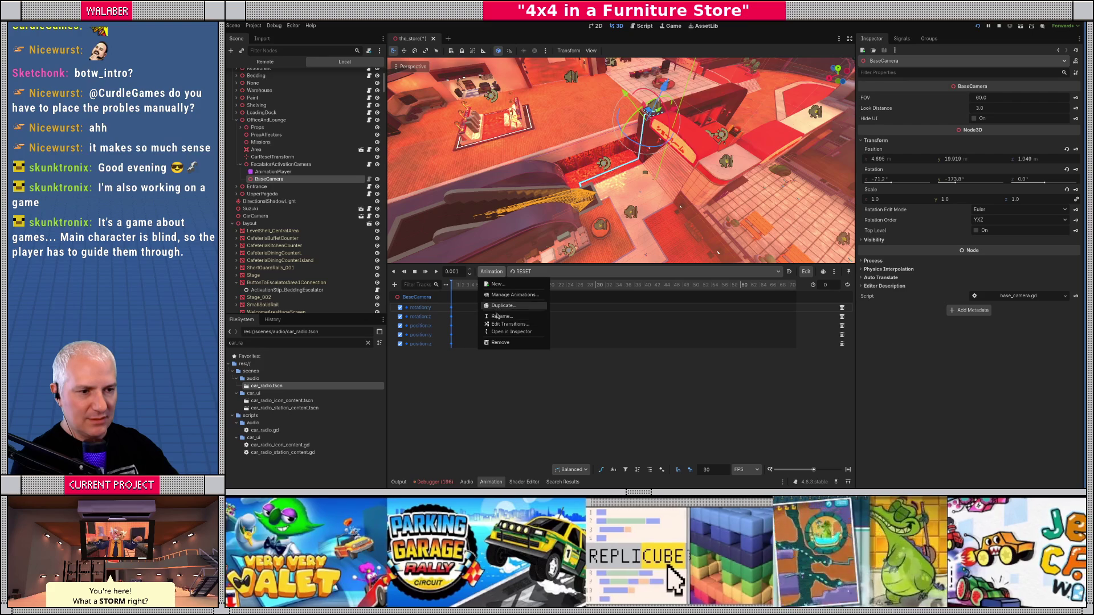
Cancel removing RESET, select bedding_escalator_activate's frame-0 keys, then return to RESET
{"action": "left_click", "coordinate": [500, 342]}
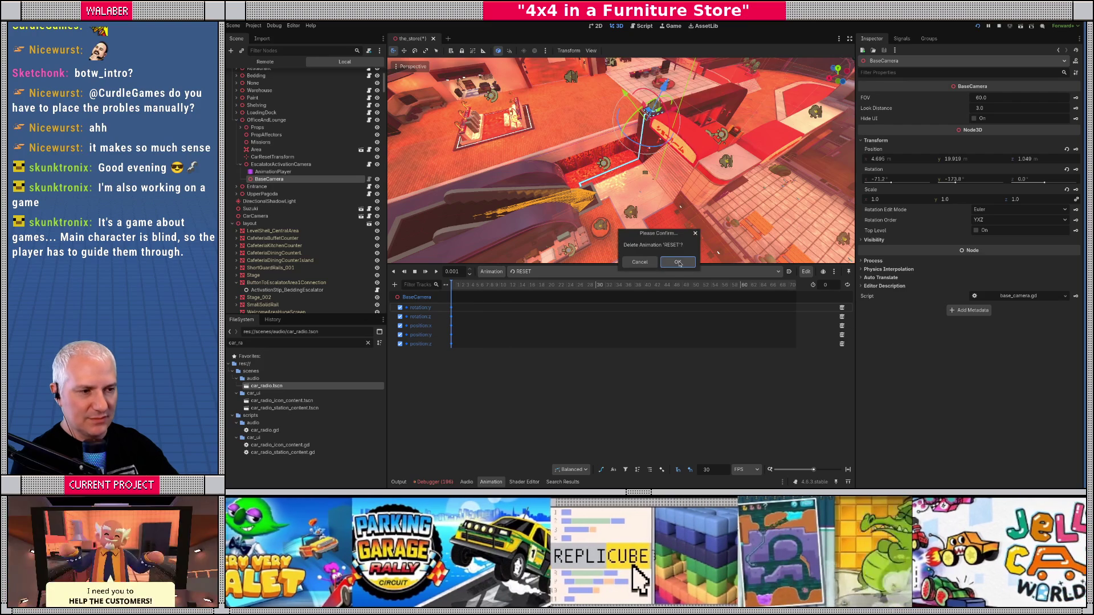
{"action": "left_click", "coordinate": [639, 262]}
{"action": "left_click", "coordinate": [538, 272]}
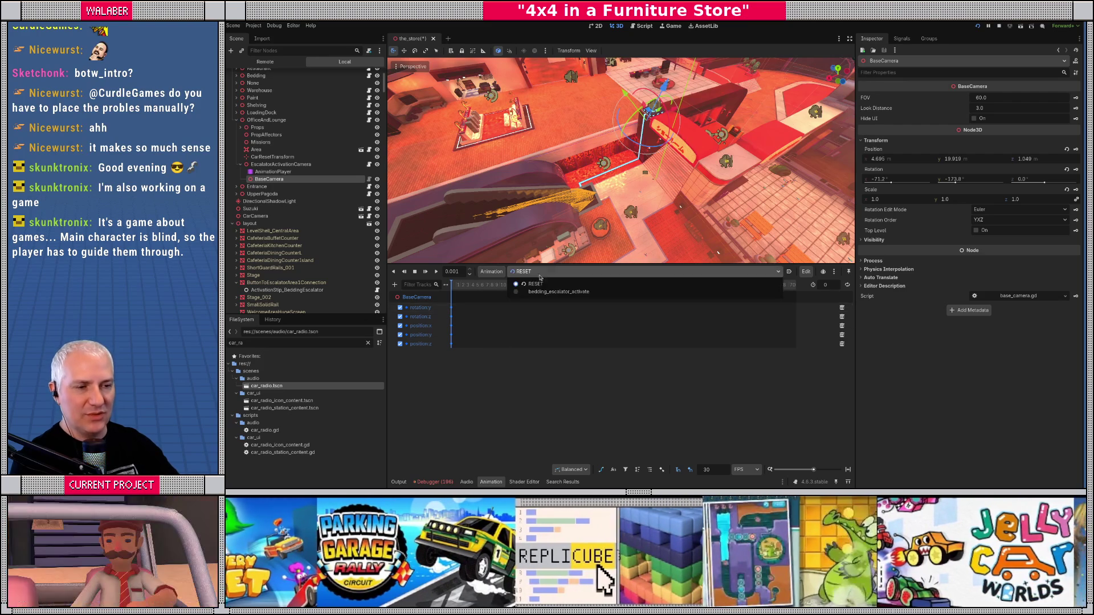
{"action": "left_click", "coordinate": [539, 291]}
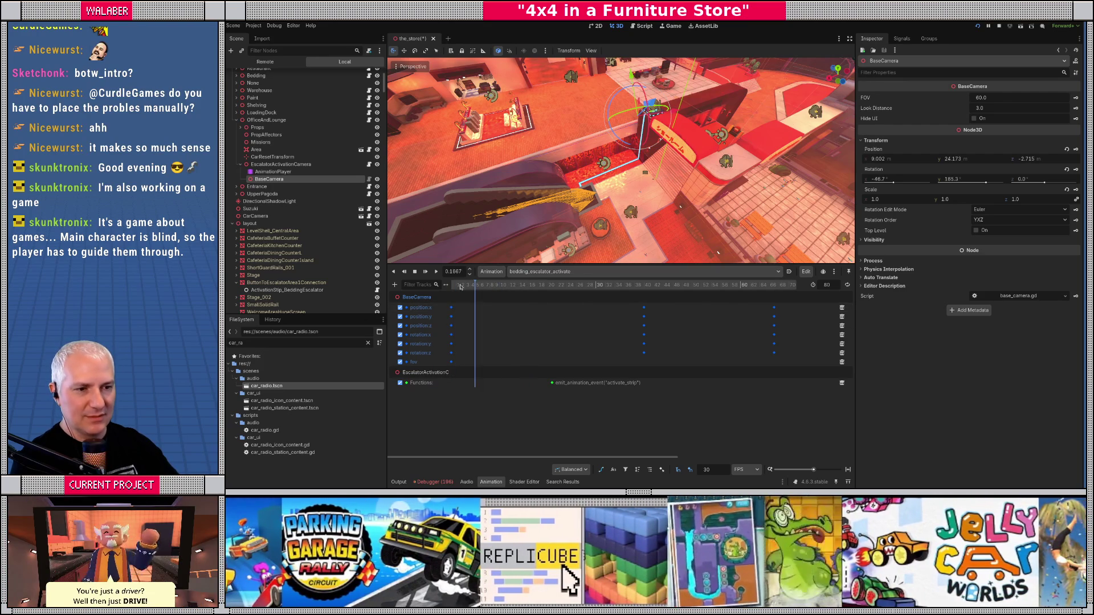
{"action": "left_click_drag", "start_coordinate": [466, 306], "coordinate": [450, 367]}
{"action": "left_click", "coordinate": [535, 271]}
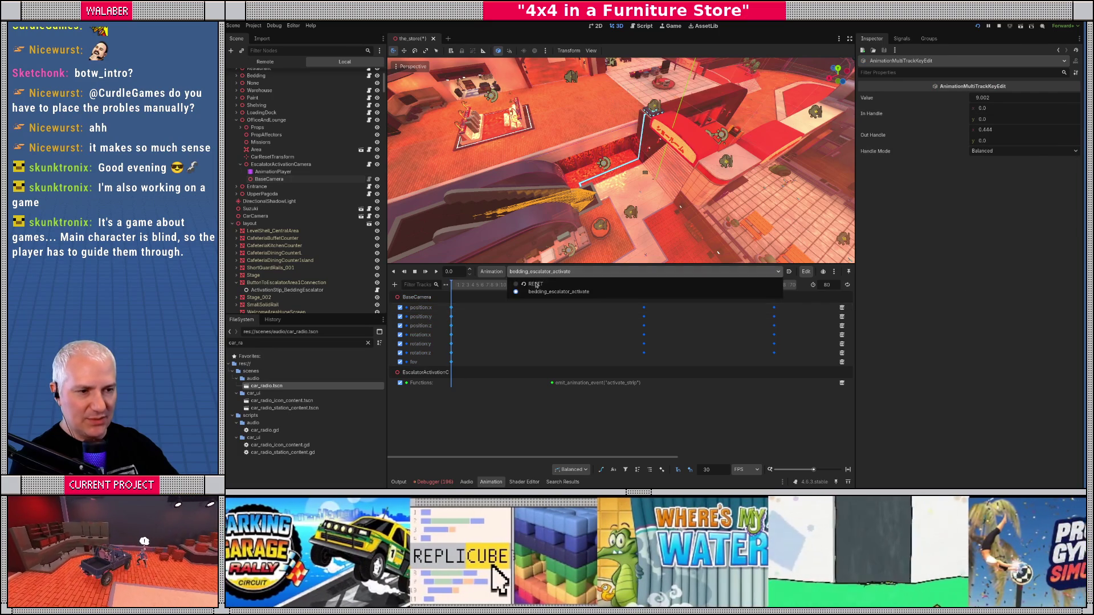
{"action": "left_click", "coordinate": [535, 284]}
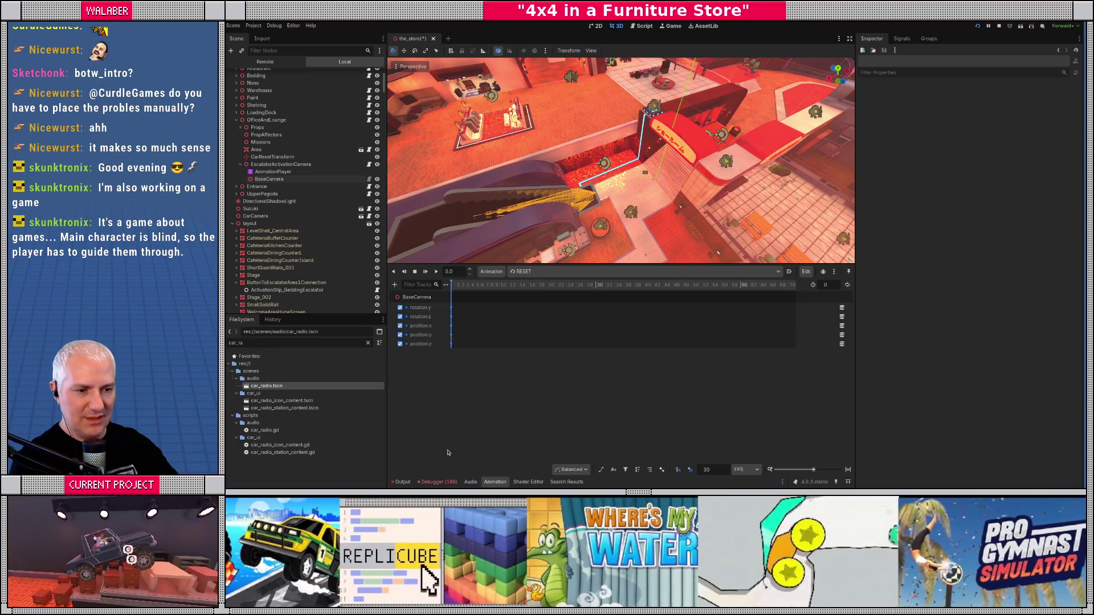
Open the debugger's Errors list
{"action": "left_click", "coordinate": [437, 482]}
{"action": "left_click", "coordinate": [447, 315]}
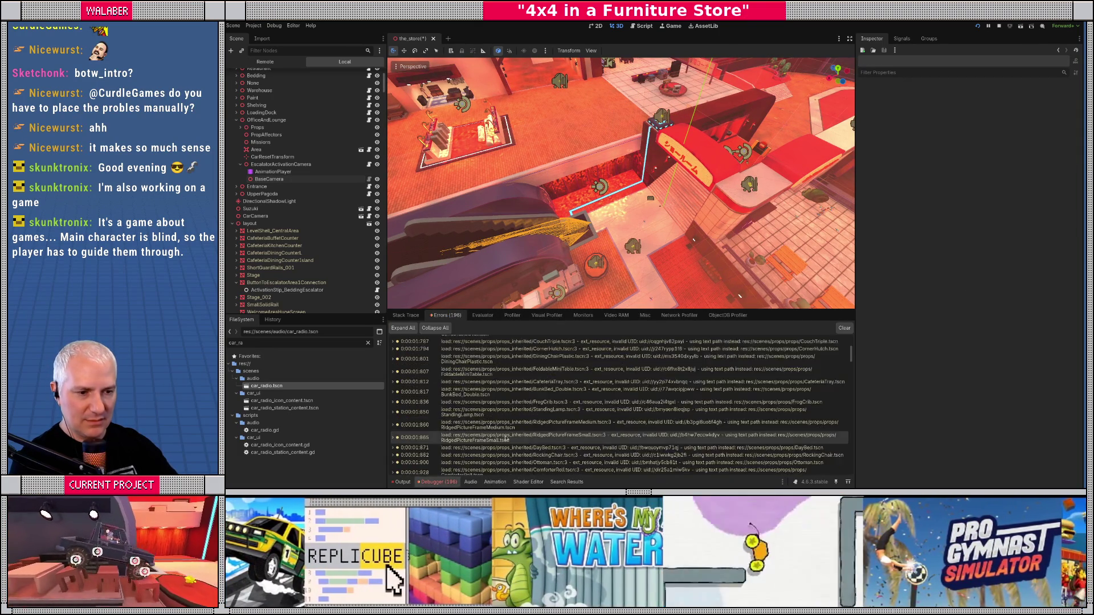
{"action": "left_click_drag", "start_coordinate": [850, 374], "coordinate": [851, 483]}
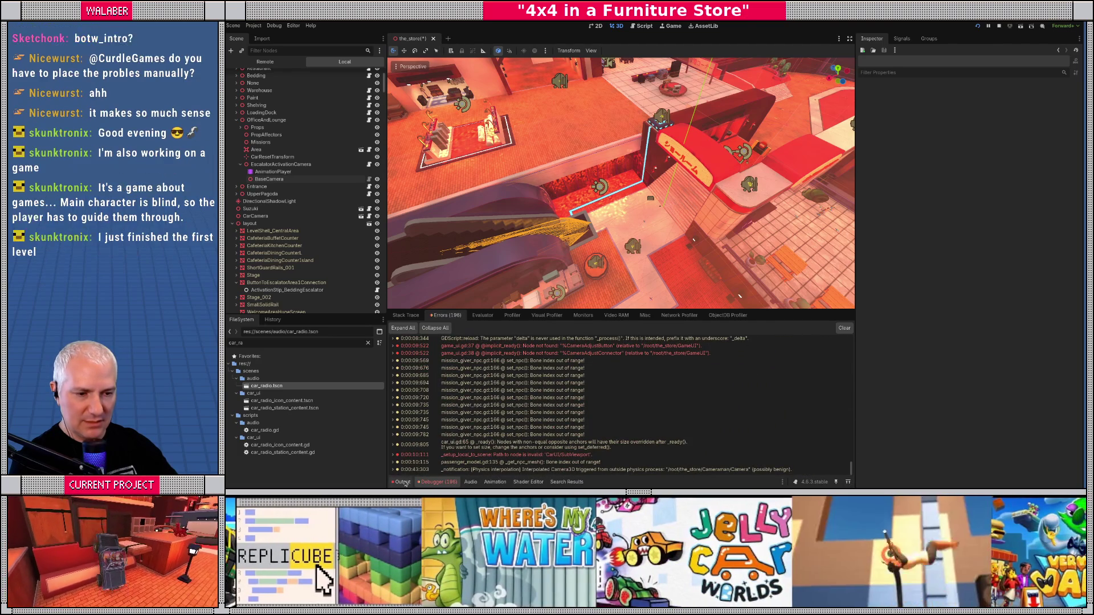
Return to the Output log and view bedding_escalator_activate for BaseCamera at time 0
{"action": "left_click", "coordinate": [402, 482]}
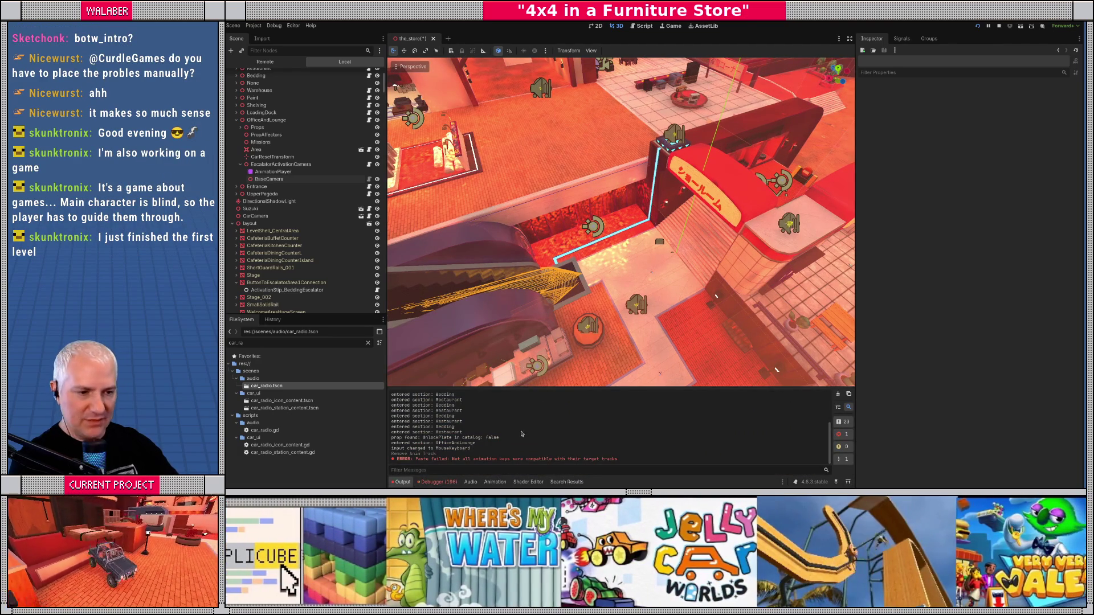
{"action": "left_click", "coordinate": [273, 171]}
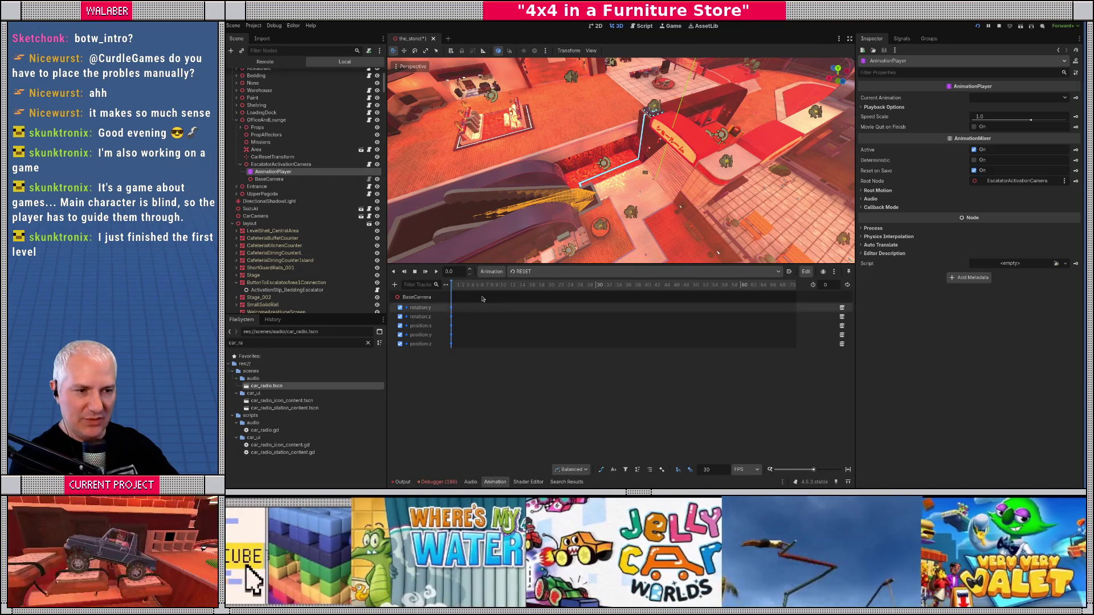
{"action": "left_click", "coordinate": [457, 287]}
{"action": "left_click_drag", "start_coordinate": [455, 288], "coordinate": [453, 288]}
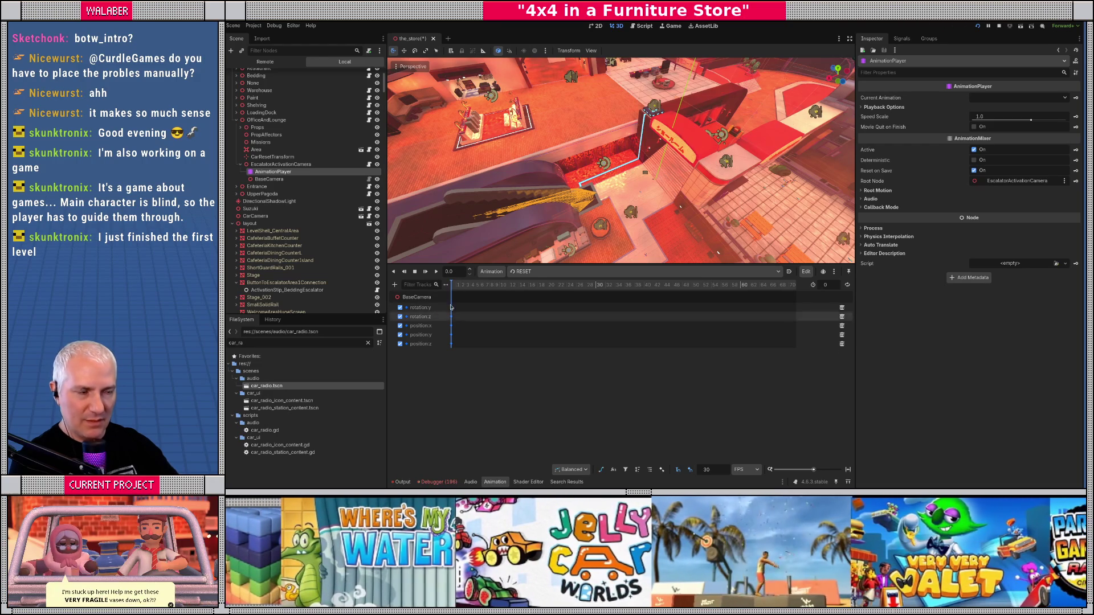
{"action": "left_click", "coordinate": [269, 179]}
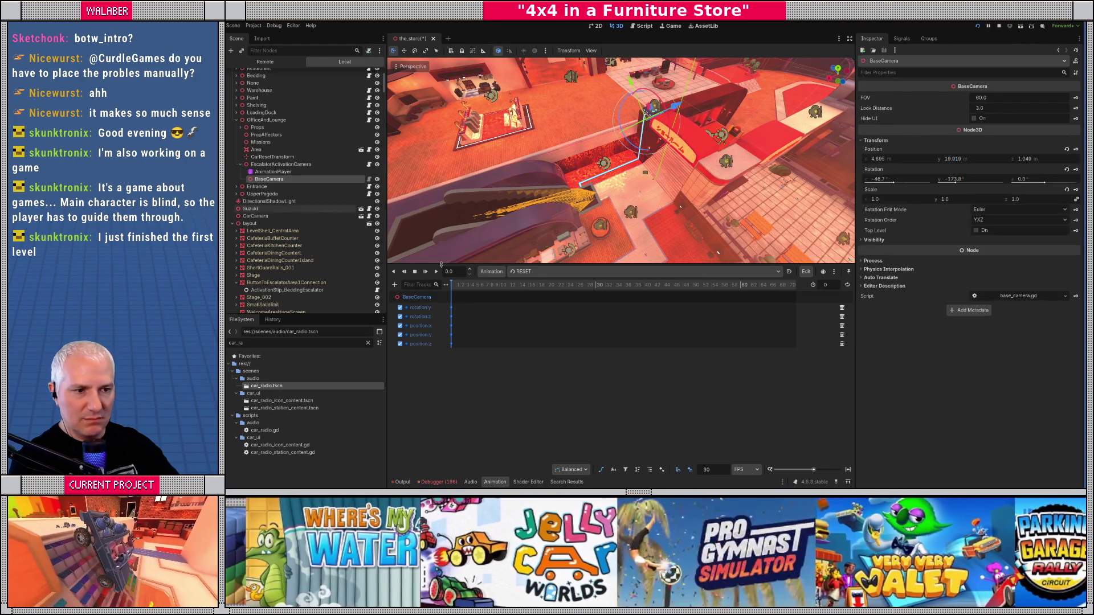
{"action": "left_click", "coordinate": [532, 271]}
{"action": "left_click", "coordinate": [533, 291]}
{"action": "left_click_drag", "start_coordinate": [456, 288], "coordinate": [462, 311]}
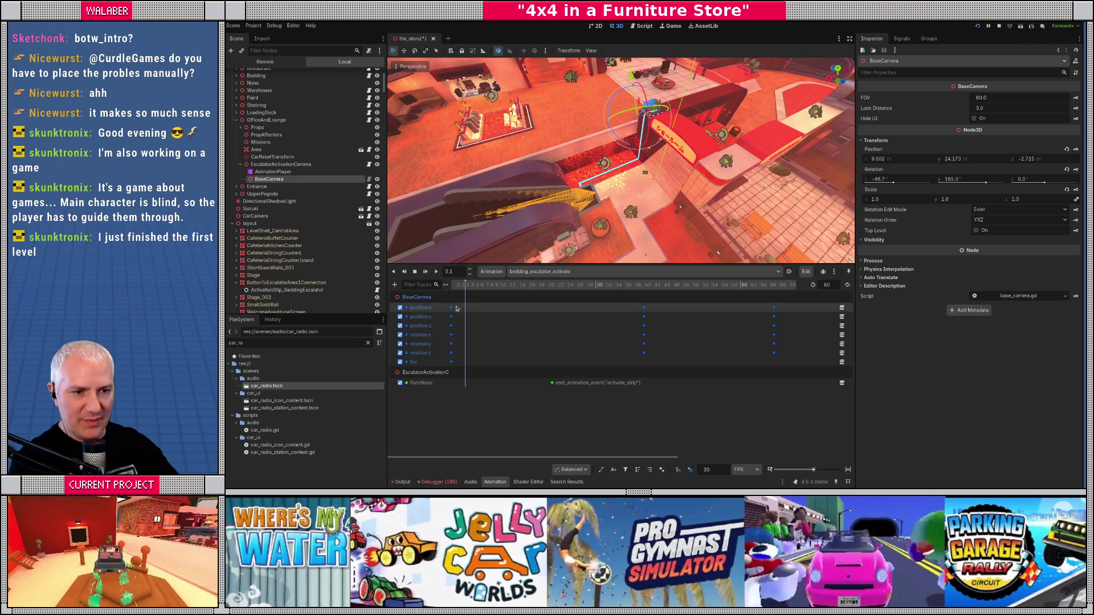
{"action": "left_click_drag", "start_coordinate": [473, 285], "coordinate": [449, 289]}
In RESET, delete the rotation:y, rotation:z and position:x tracks, then key the camera position
{"action": "left_click", "coordinate": [541, 273]}
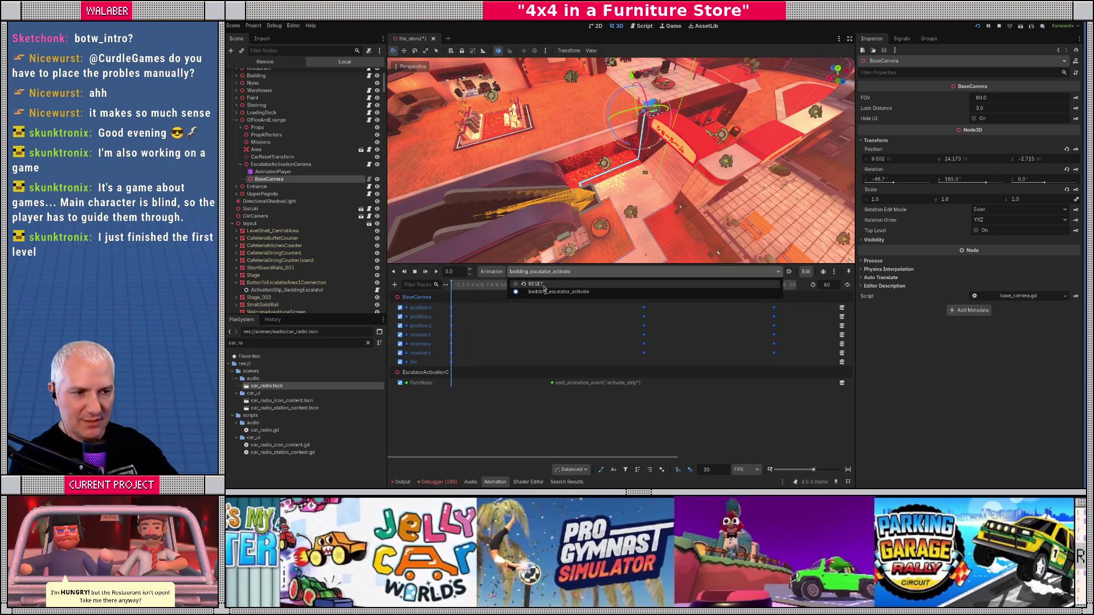
{"action": "left_click", "coordinate": [538, 284]}
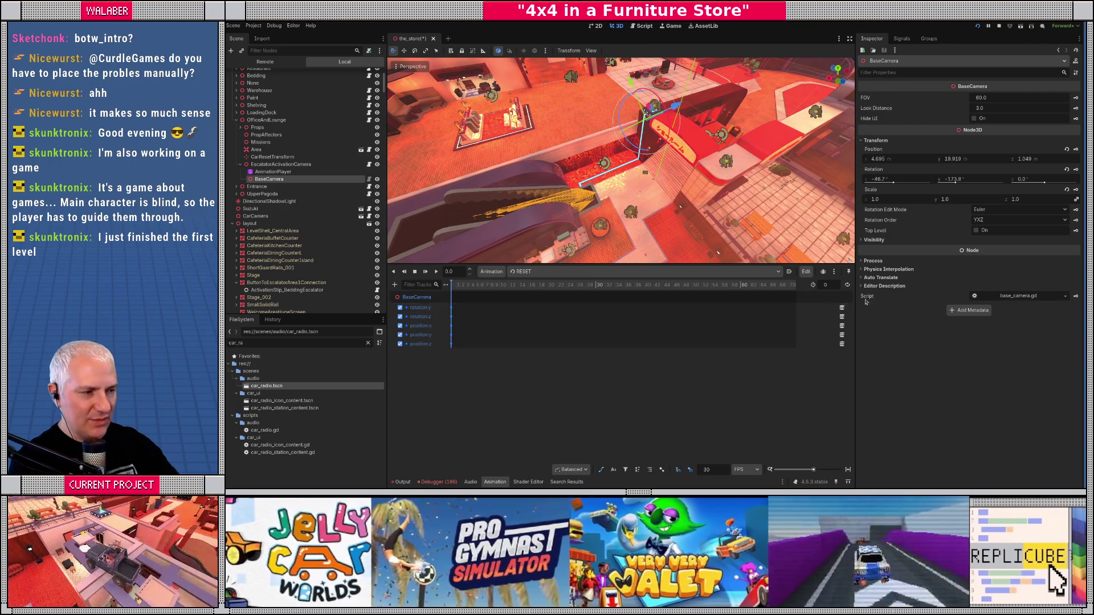
{"action": "left_click", "coordinate": [842, 308]}
{"action": "left_click", "coordinate": [841, 307]}
{"action": "left_click", "coordinate": [842, 308]}
{"action": "left_click", "coordinate": [841, 307]}
{"action": "left_click", "coordinate": [841, 307]}
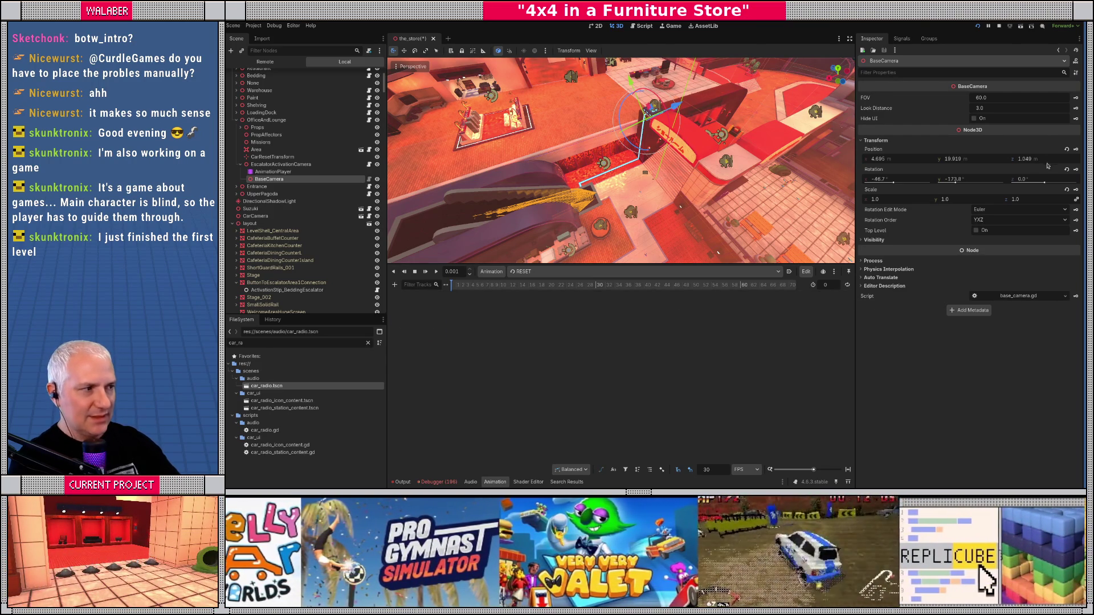
{"action": "left_click", "coordinate": [1075, 150]}
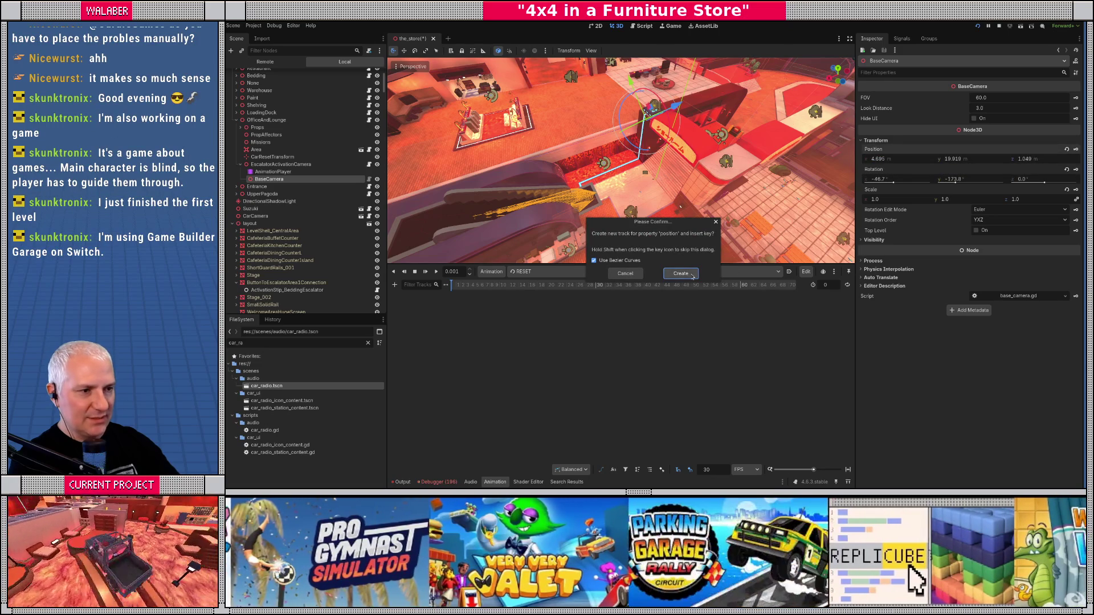
Add BaseCamera position, rotation and fov tracks to the RESET animation
{"action": "left_click", "coordinate": [680, 273]}
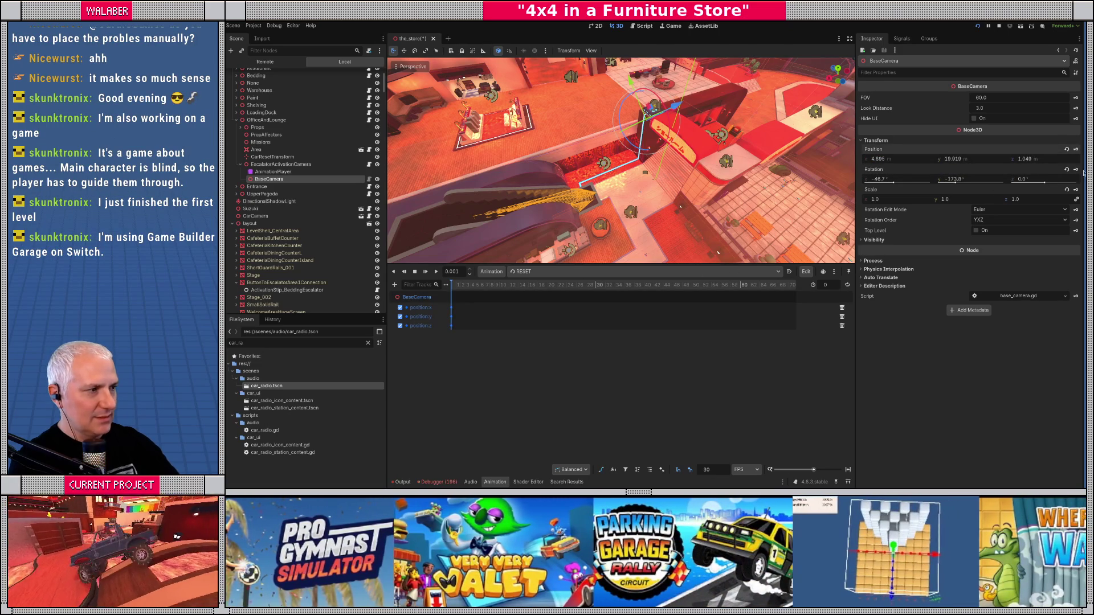
{"action": "left_click", "coordinate": [1076, 169]}
{"action": "left_click", "coordinate": [680, 275]}
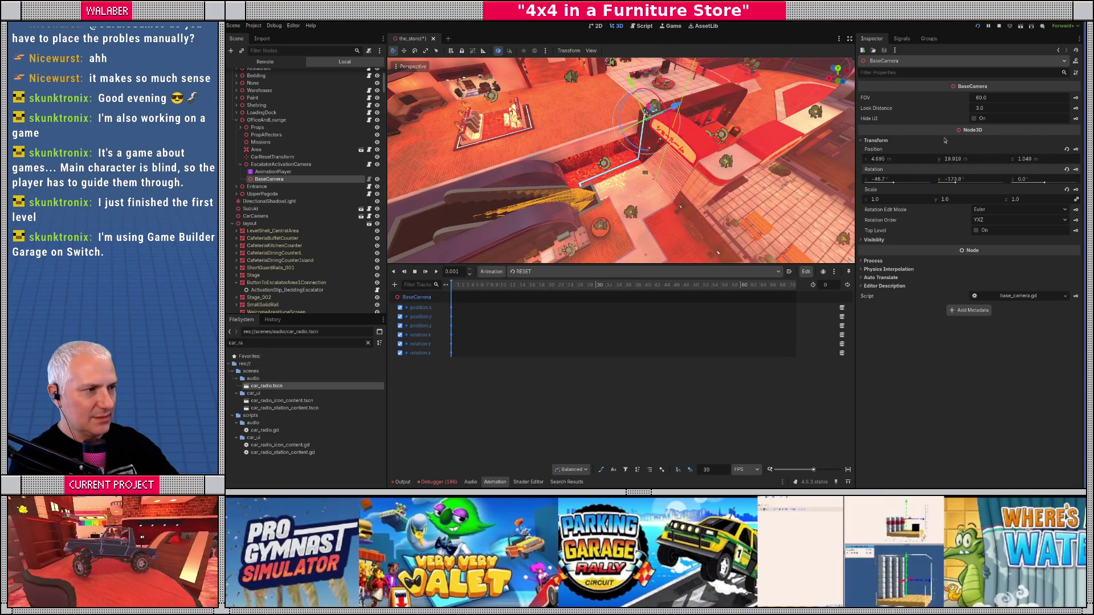
{"action": "left_click", "coordinate": [1075, 98]}
{"action": "left_click", "coordinate": [681, 273]}
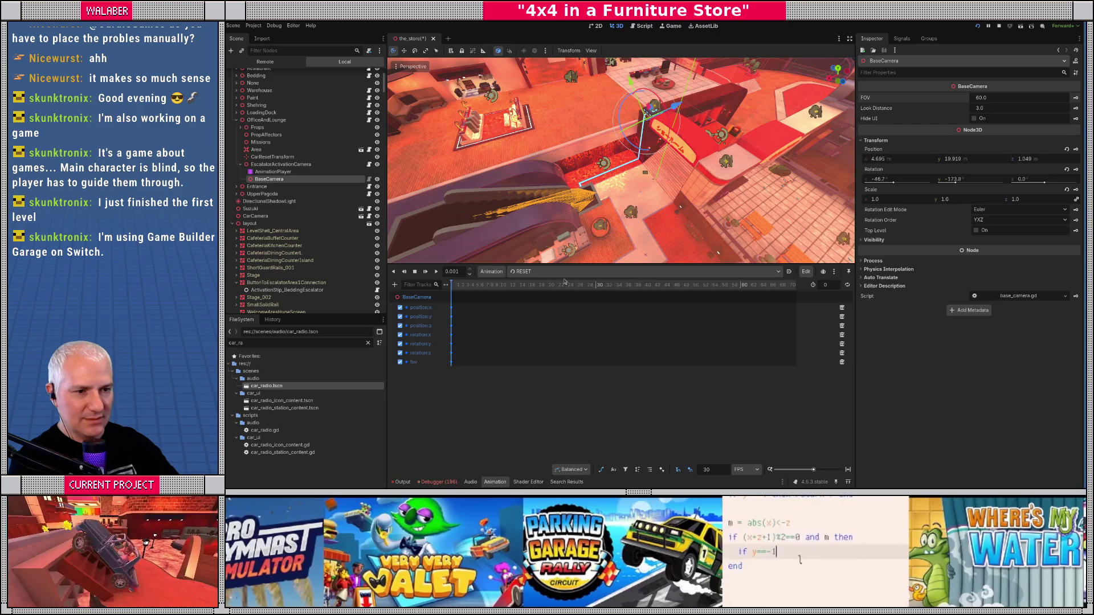
Compare bedding_escalator_activate's camera move with RESET and select all RESET keyframes
{"action": "left_click", "coordinate": [523, 273]}
{"action": "left_click", "coordinate": [530, 294]}
{"action": "mouse_move", "coordinate": [468, 285]}
{"action": "left_mouse_down"}
{"action": "mouse_move", "coordinate": [571, 285]}
{"action": "mouse_move", "coordinate": [480, 285]}
{"action": "mouse_move", "coordinate": [448, 367]}
{"action": "left_mouse_up"}
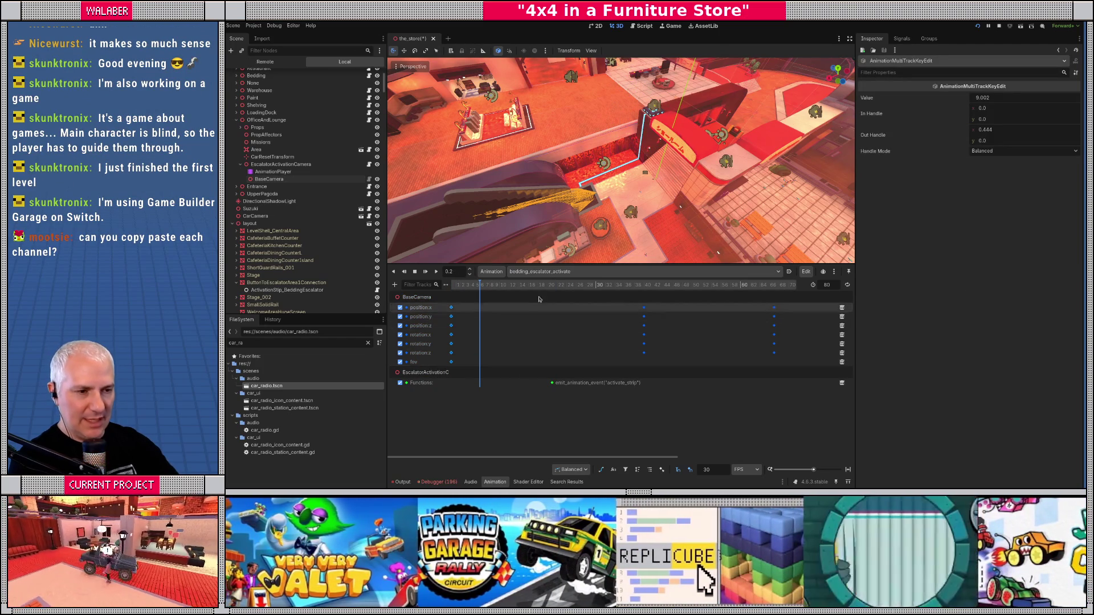
{"action": "left_click", "coordinate": [529, 272]}
{"action": "left_click", "coordinate": [530, 285]}
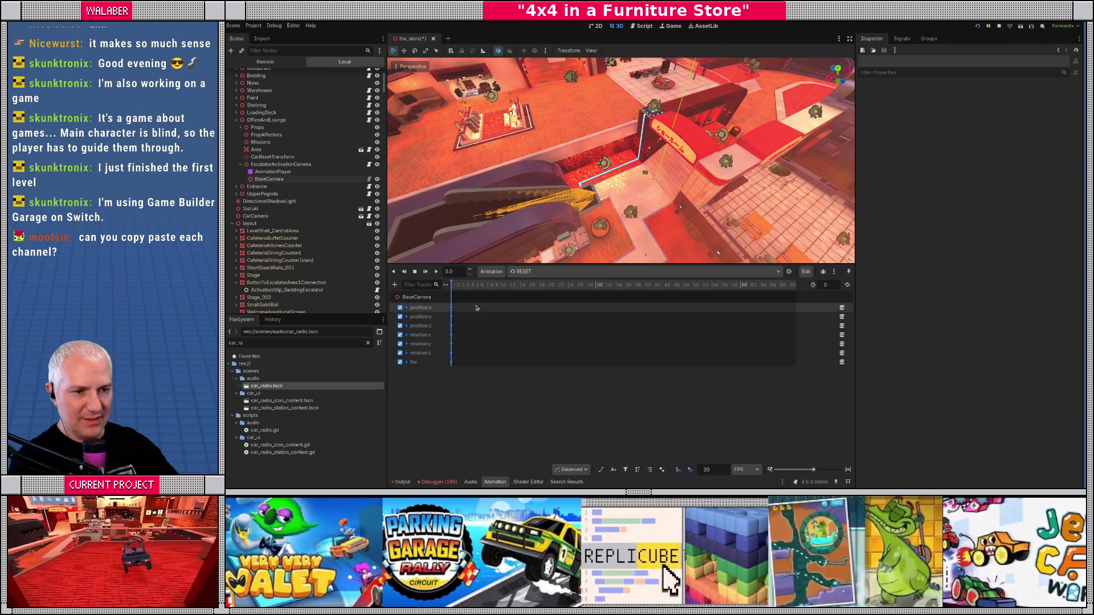
{"action": "left_click_drag", "start_coordinate": [448, 370], "coordinate": [454, 312]}
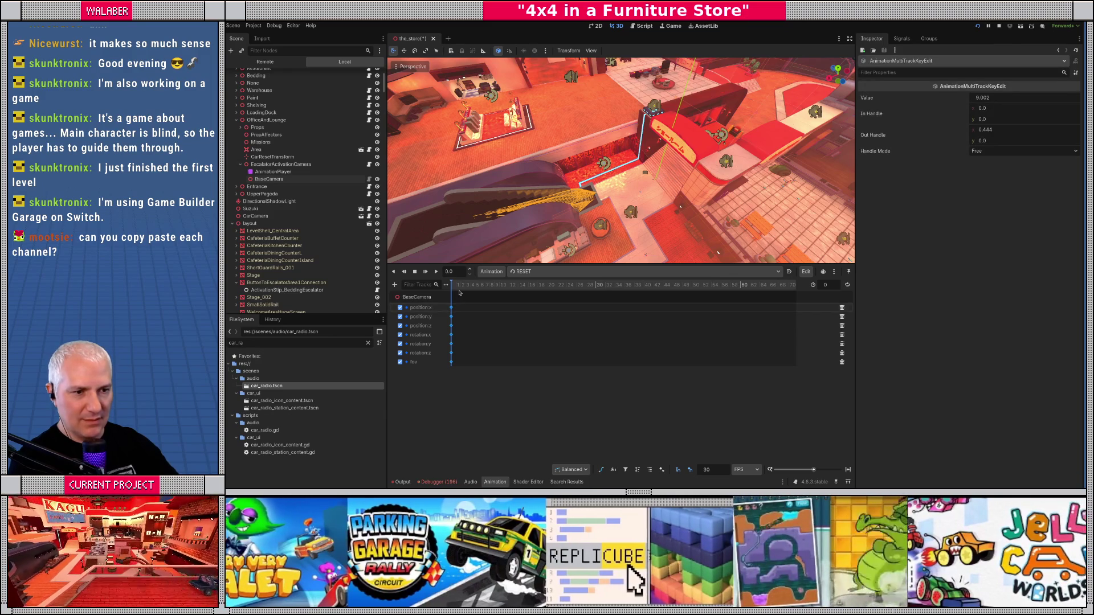
{"action": "left_click", "coordinate": [450, 296]}
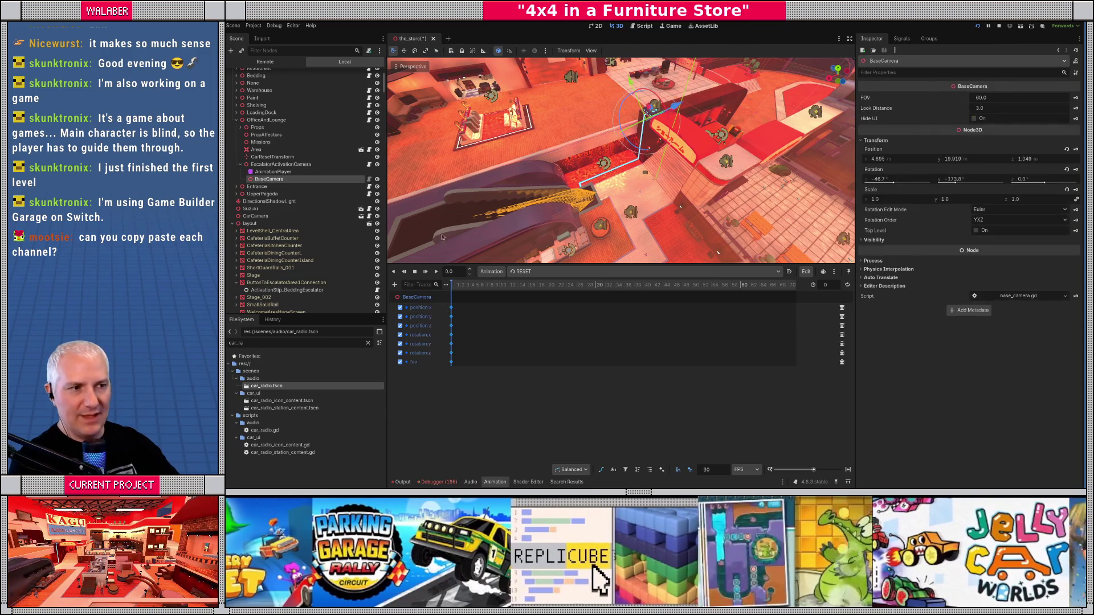
Leave bedding_escalator_activate loaded and save the_store scene
{"action": "left_click", "coordinate": [533, 272]}
{"action": "left_click", "coordinate": [535, 290]}
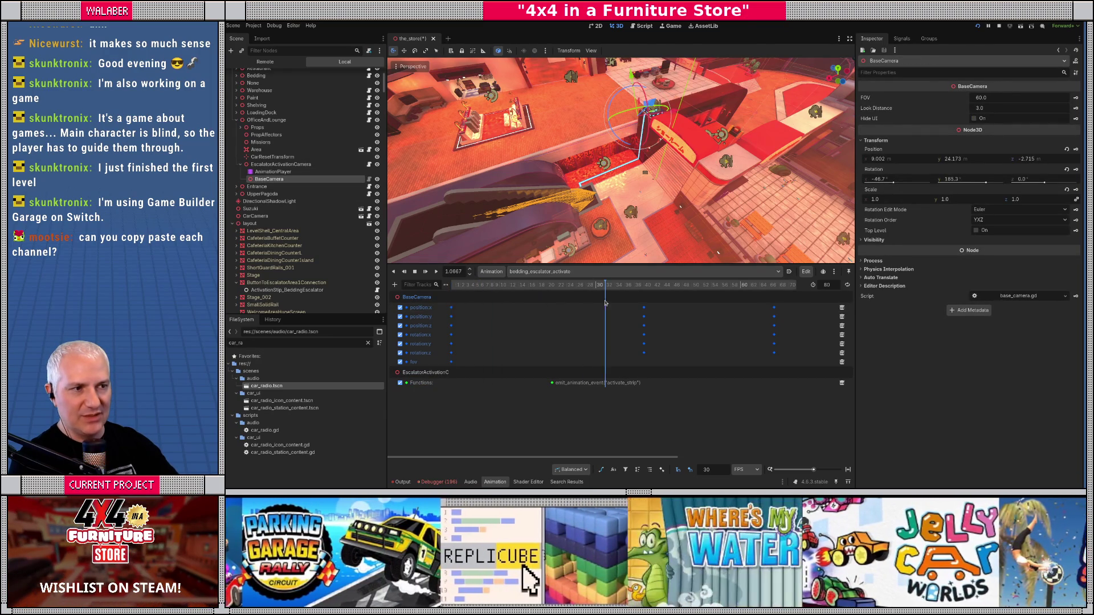
{"action": "left_click", "coordinate": [553, 271]}
{"action": "left_click", "coordinate": [558, 292]}
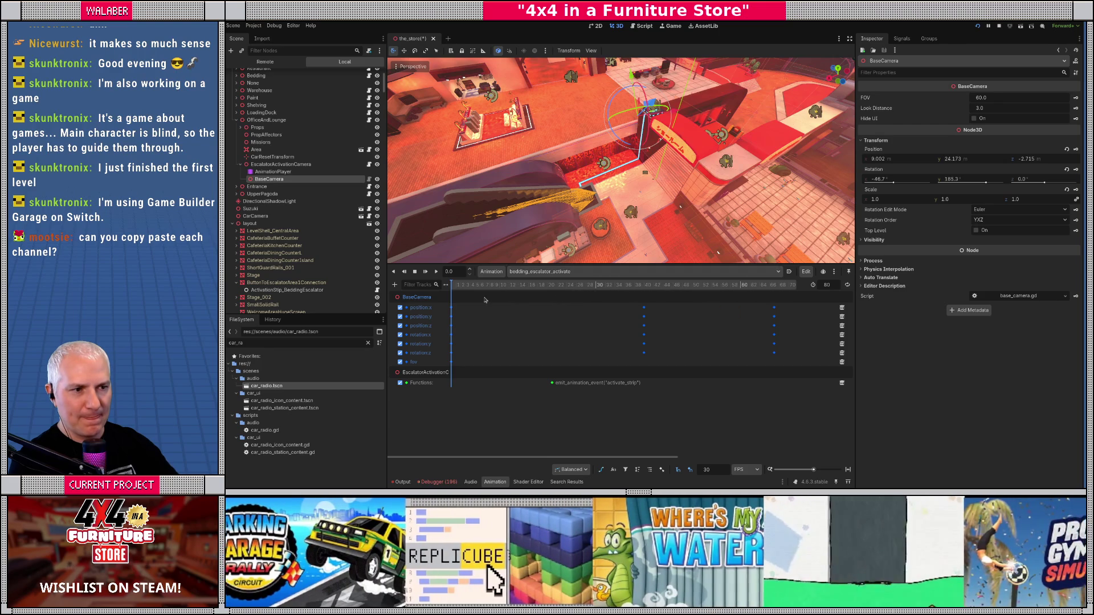
{"action": "left_click", "coordinate": [554, 271]}
{"action": "left_click", "coordinate": [554, 285]}
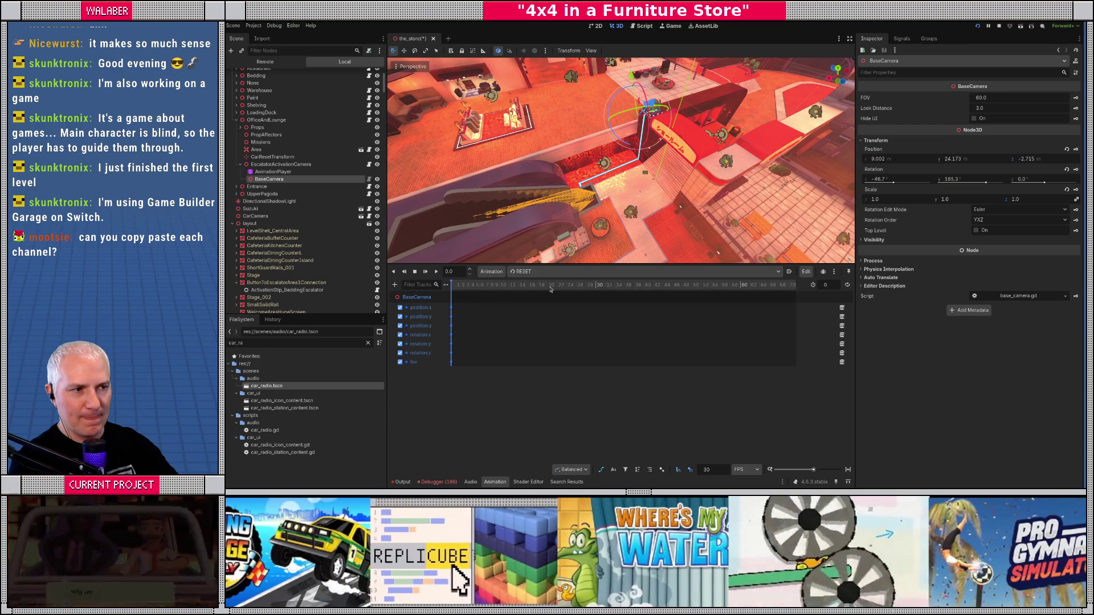
{"action": "left_click", "coordinate": [529, 272]}
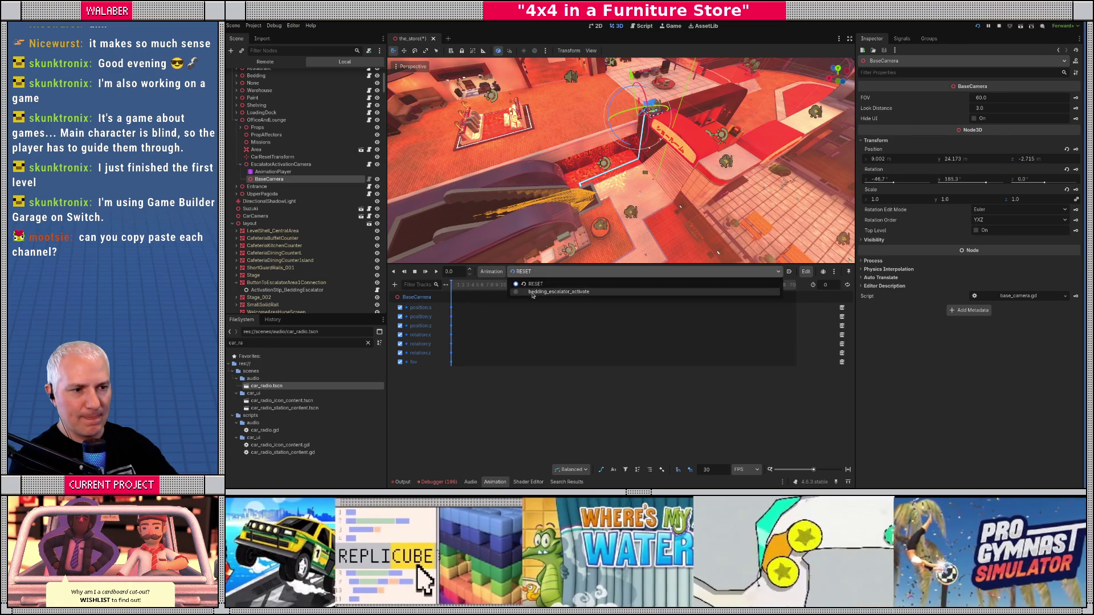
{"action": "left_click", "coordinate": [533, 292]}
{"action": "key", "text": "ctrl+s"}
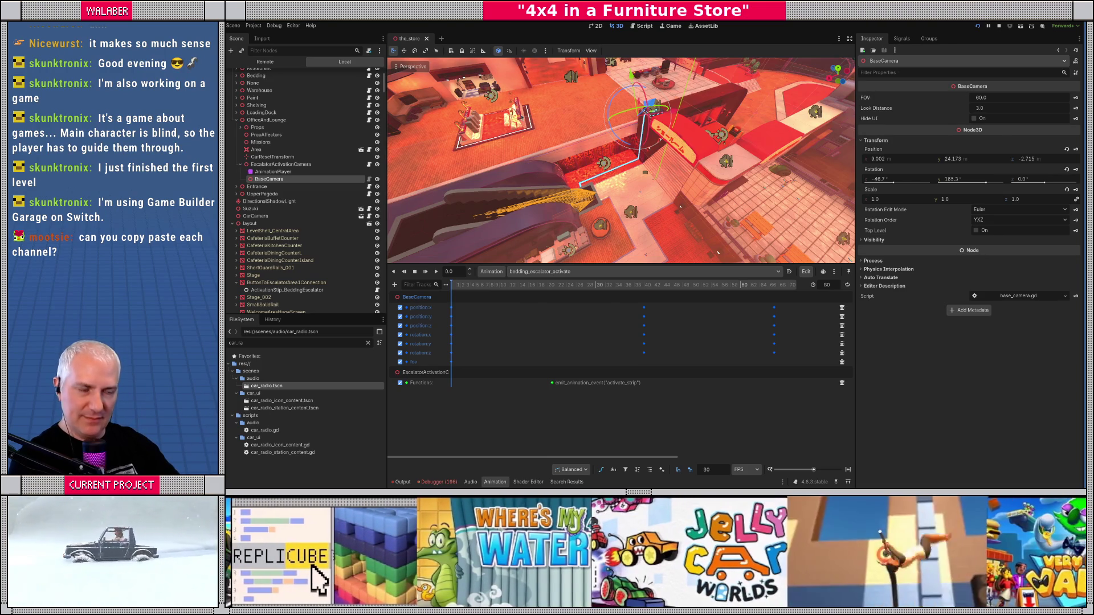
Remove the None_Props_UnlockPlate_PushButton=true line from save.dat and stop the running game
{"action": "key", "text": "alt+Tab"}
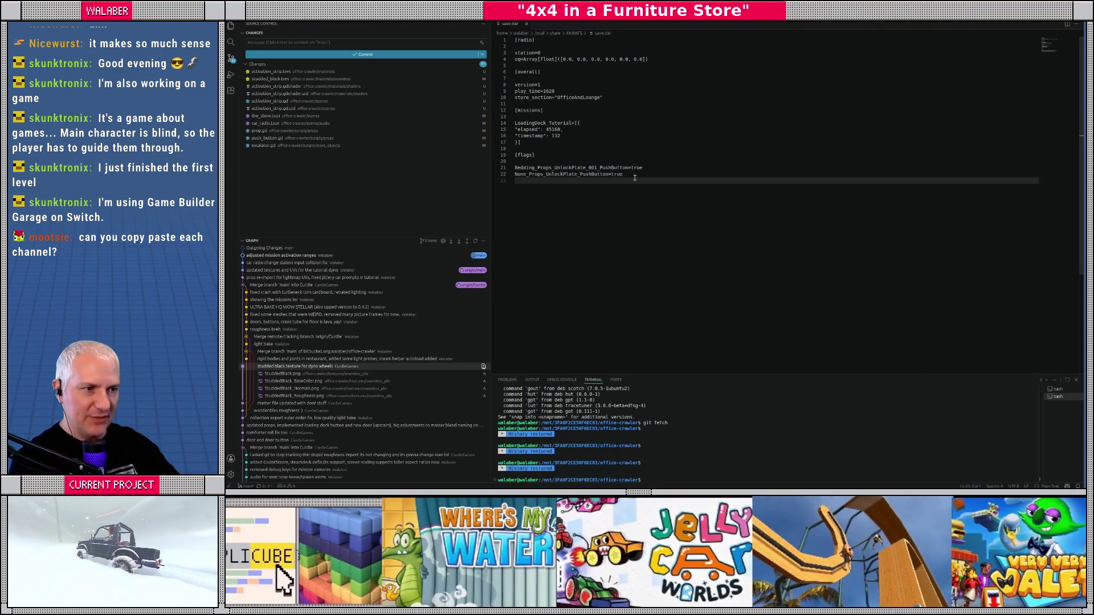
{"action": "key", "text": "shift+Up"}
{"action": "key", "text": "BackSpace"}
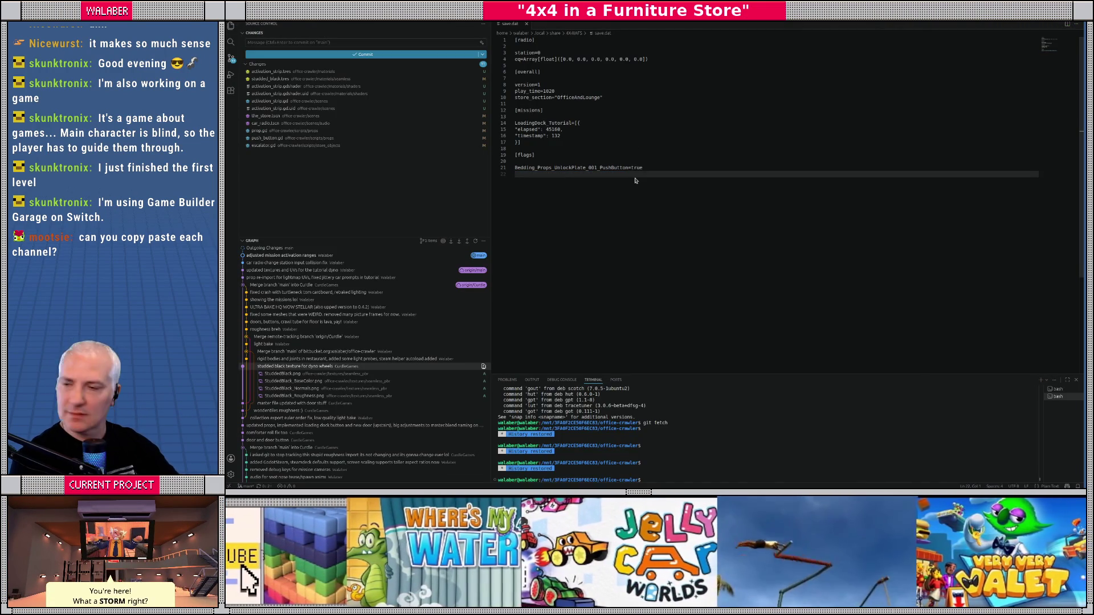
{"action": "key", "text": "alt+Tab"}
{"action": "key", "text": "F8"}
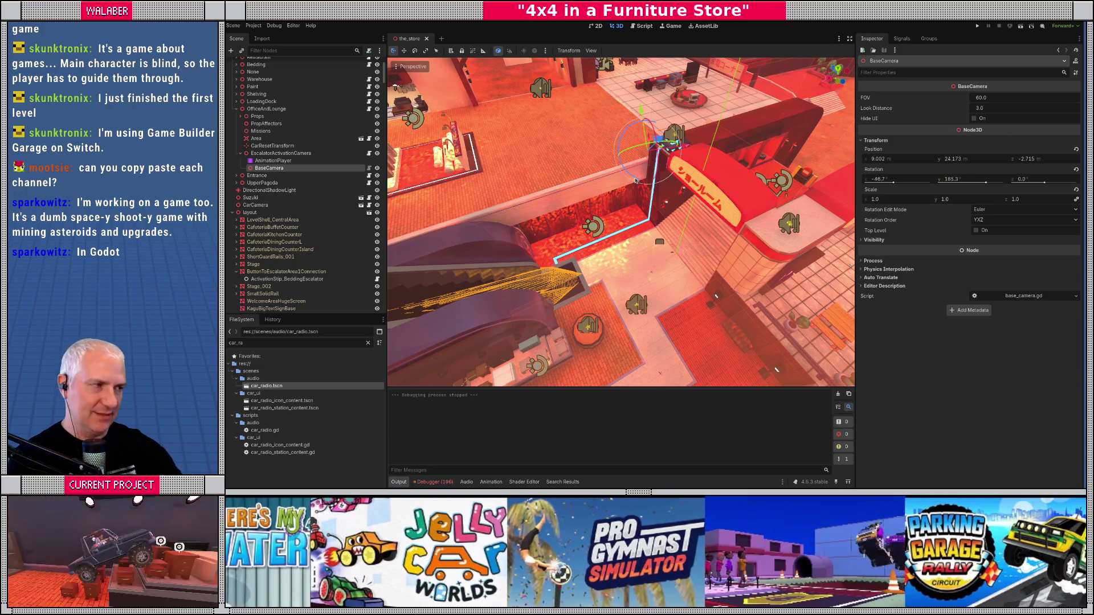
{"action": "key", "text": "F5"}
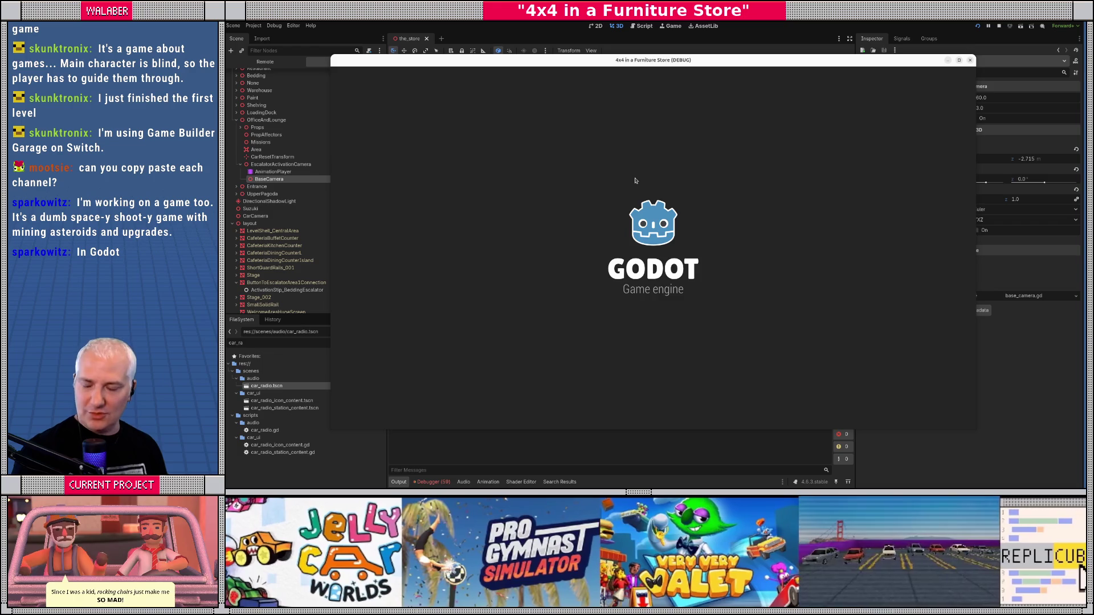
{"action": "key", "text": "Return"}
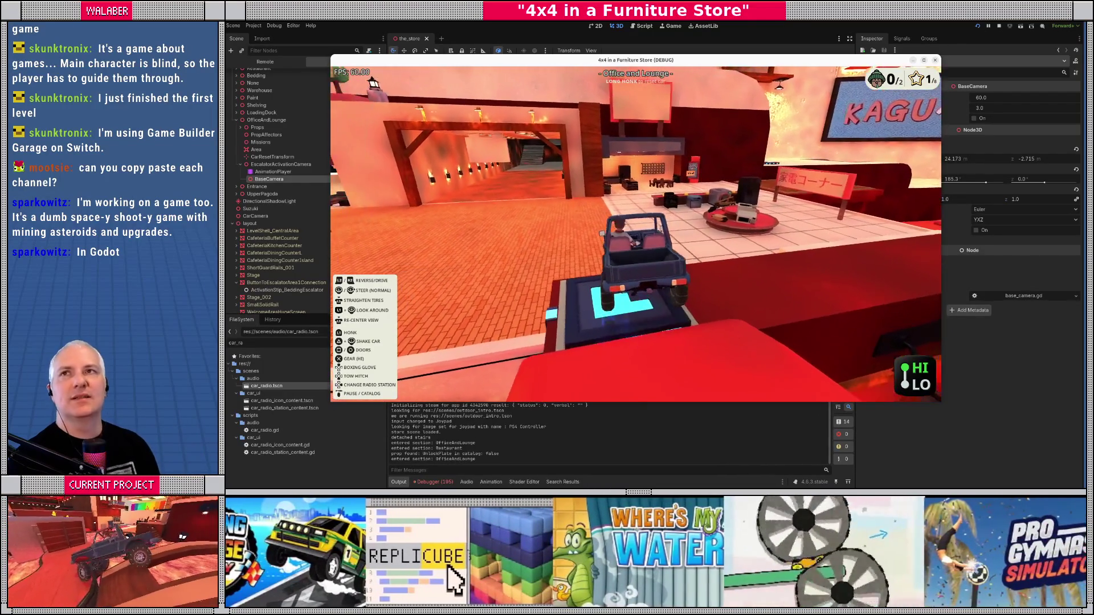
{"action": "key", "text": "F8"}
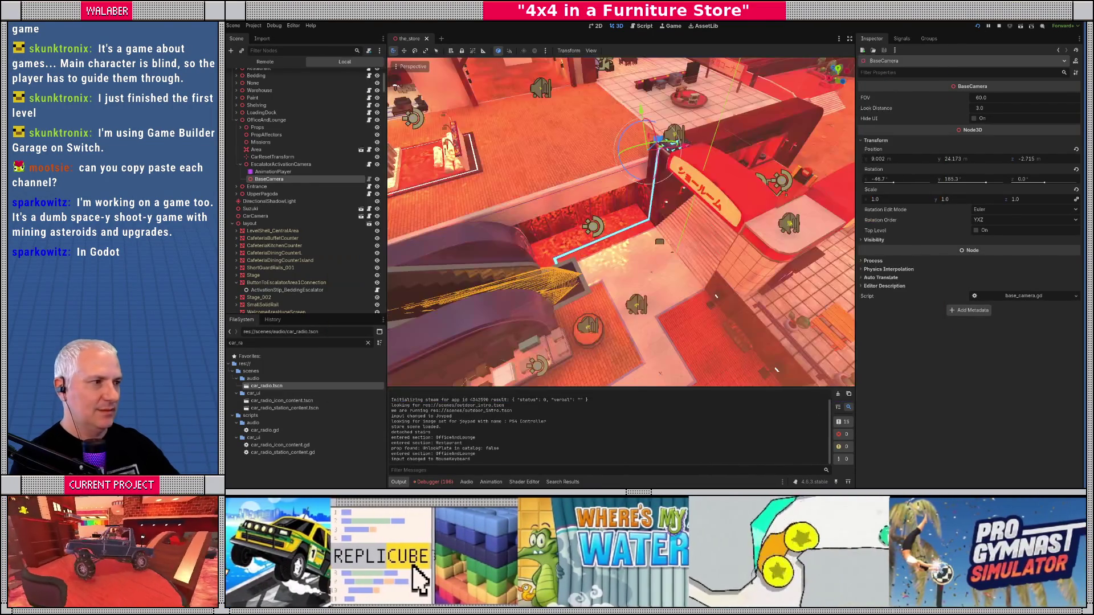
Set BaseCamera's Look Distance to 15.0, then save the scene and launch the game
{"action": "left_click", "coordinate": [1003, 107]}
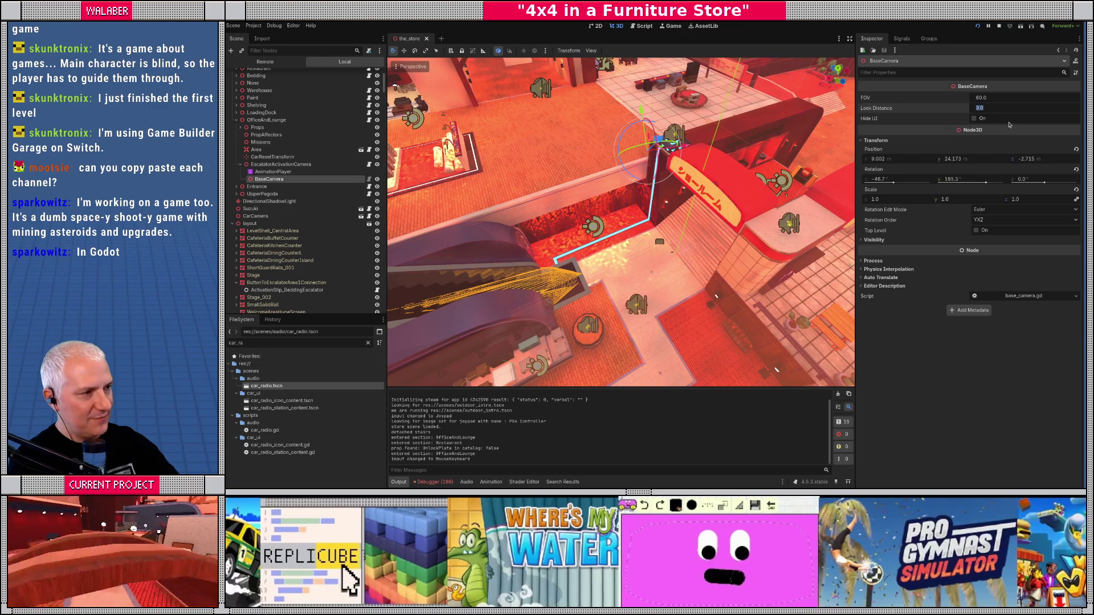
{"action": "type", "text": "15"}
{"action": "key", "text": "Return"}
{"action": "key", "text": "F5"}
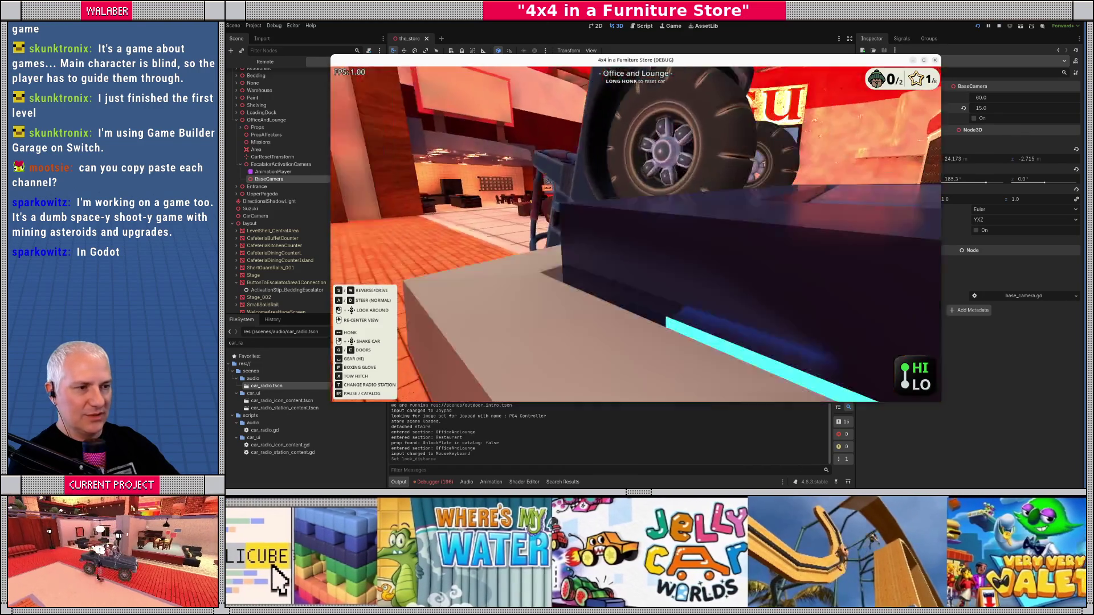
Check save.dat in VS Code against the running game, then stop the game
{"action": "key", "text": "alt+Tab"}
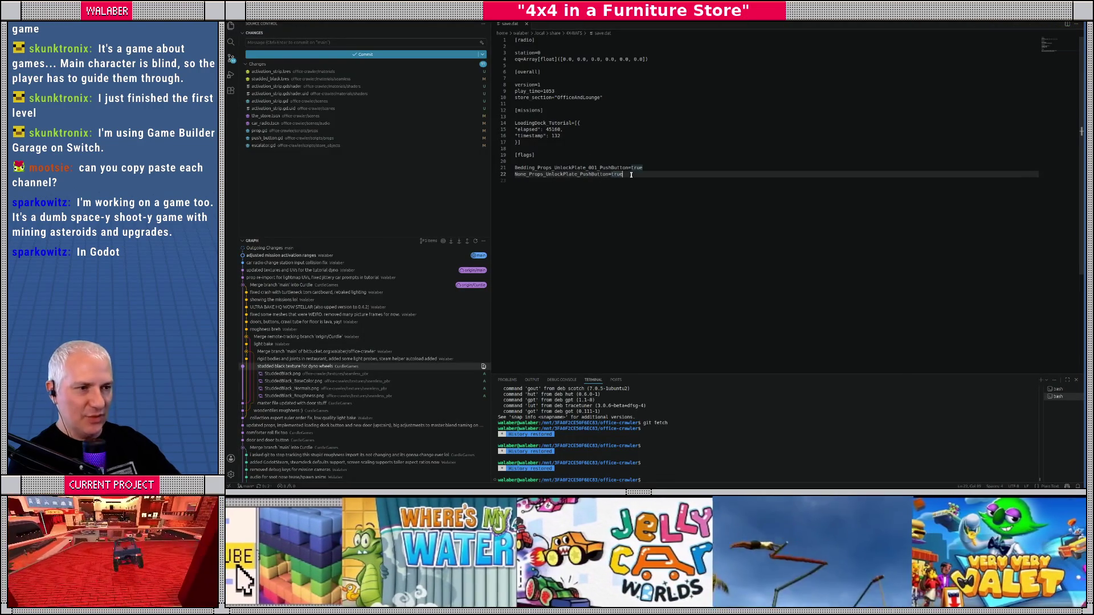
{"action": "key", "text": "alt+Tab"}
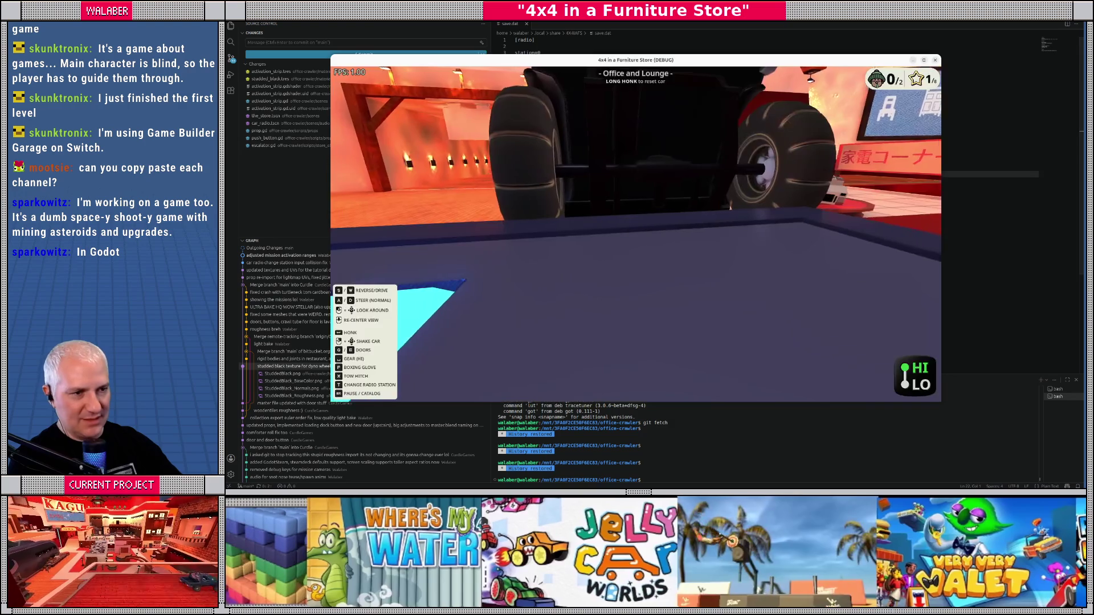
{"action": "key", "text": "alt+Tab"}
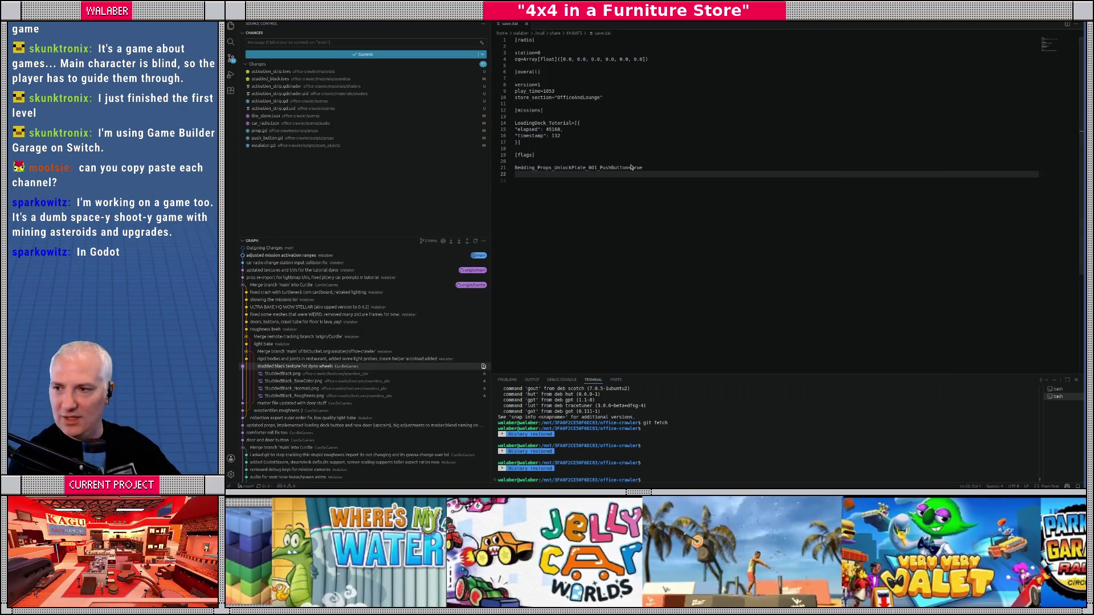
{"action": "key", "text": "alt+Tab"}
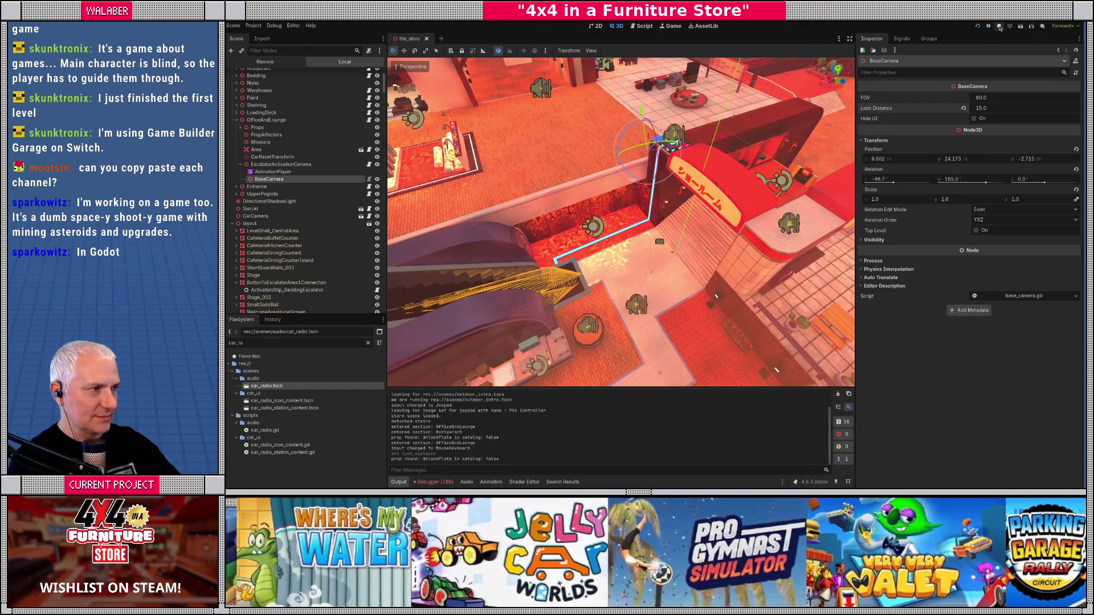
{"action": "left_click", "coordinate": [999, 27]}
Rerun the game, continue the saved game, and drive the 4x4 to the Showrooms escalator
{"action": "key", "text": "F5"}
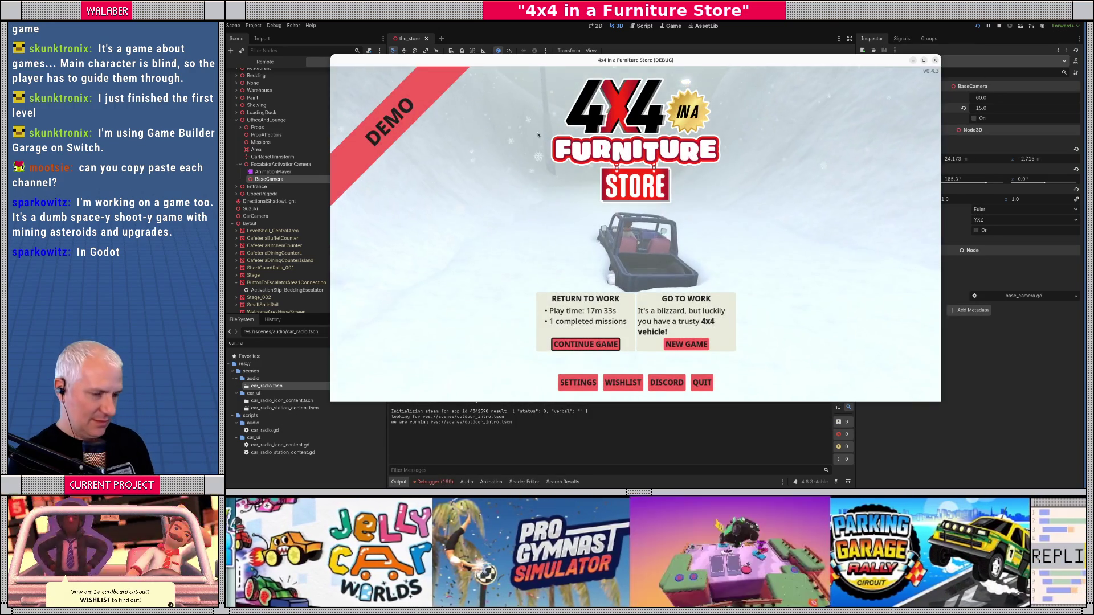
{"action": "key", "text": "Return"}
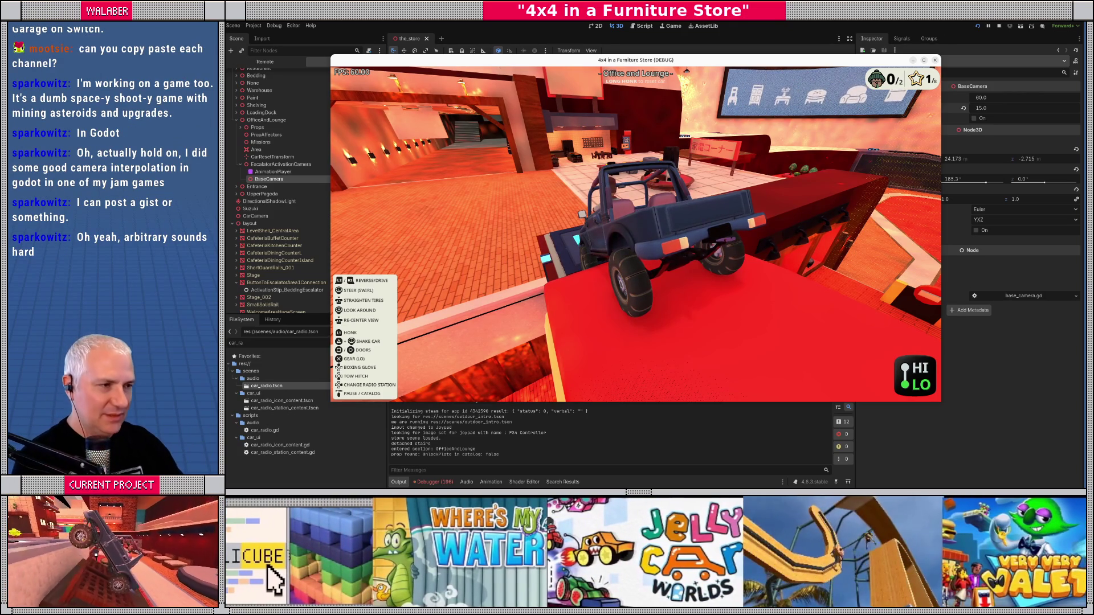
{"action": "key", "text": "F8"}
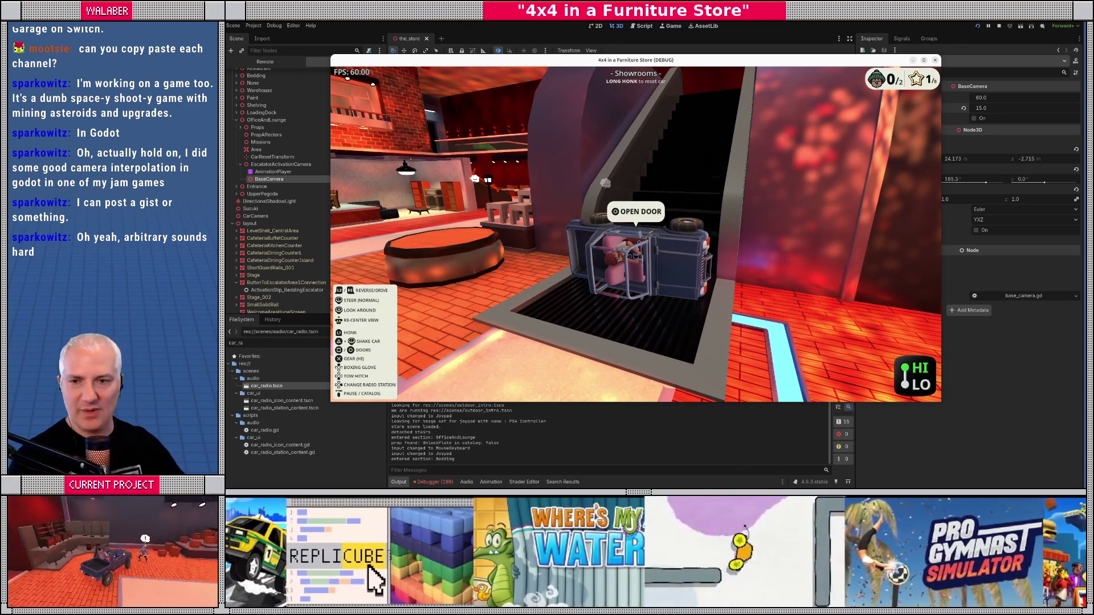
{"action": "key", "text": "F8"}
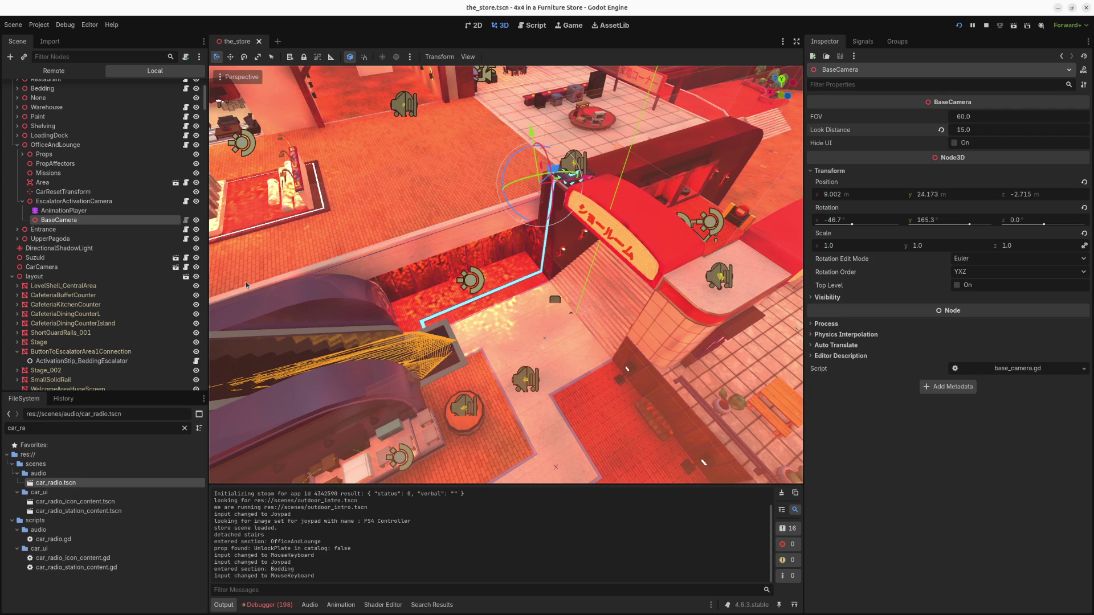
{"action": "key", "text": "alt+Tab"}
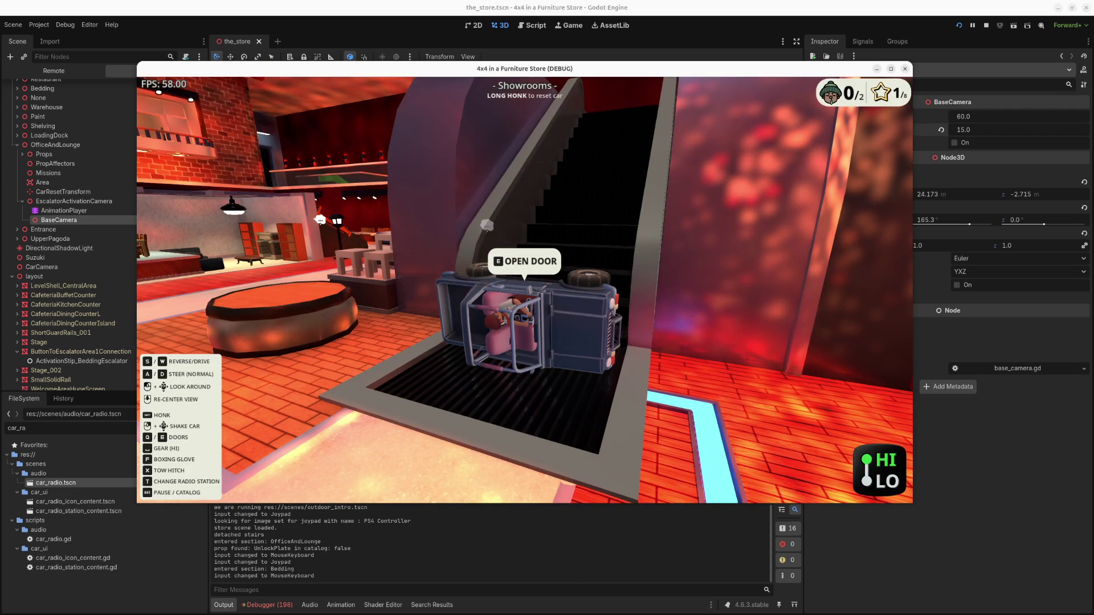